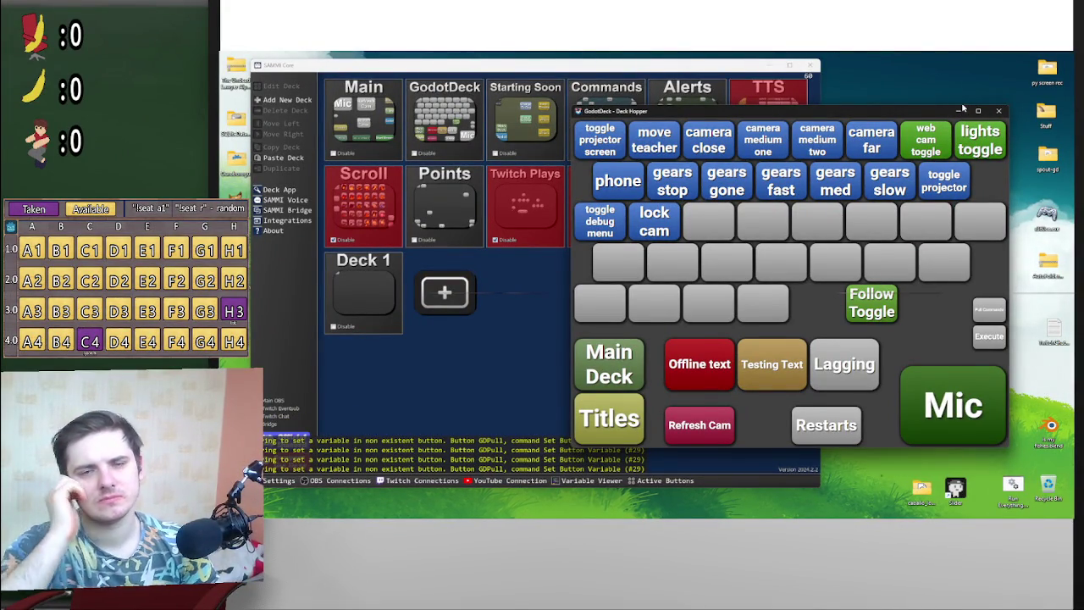
Close the GodotDeck Hopper popup and minimize SAMMI Core to the tray
click(960, 109)
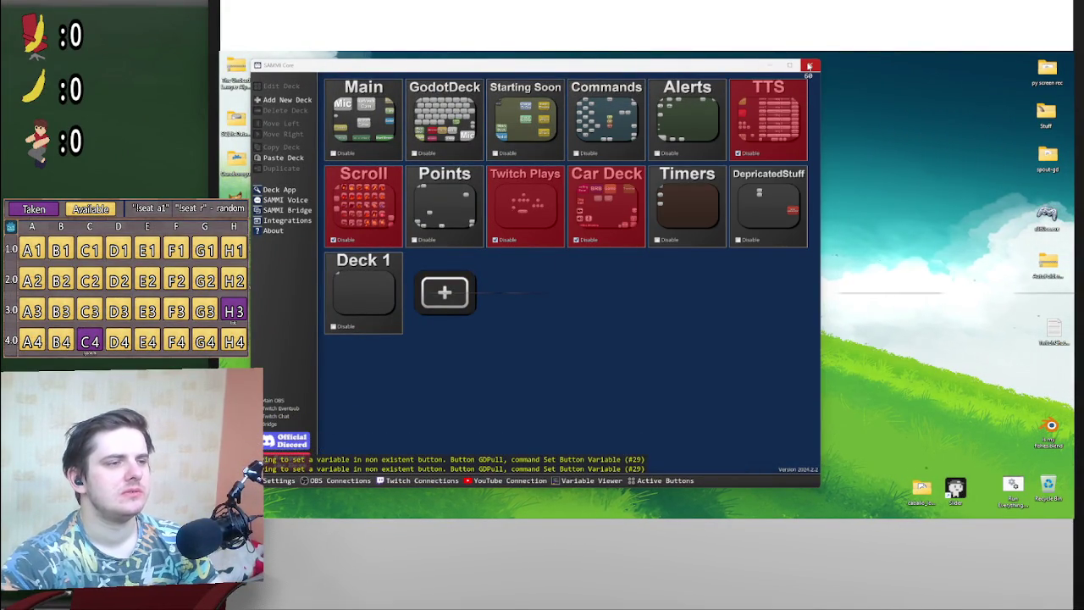
click(809, 66)
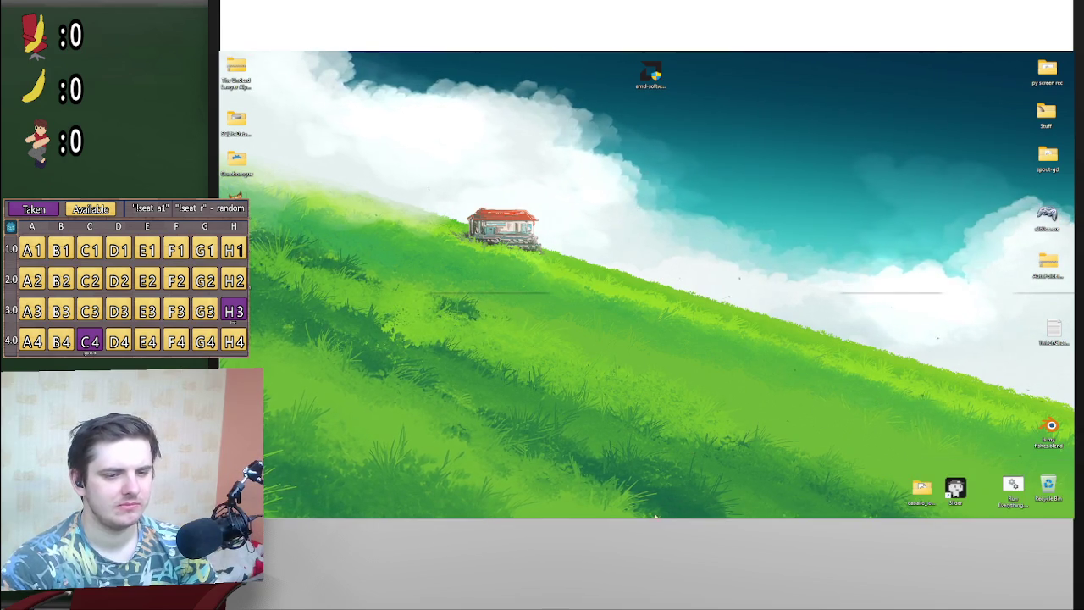
Launch Godot from the Start menu's Dev folder and open the Classroom project
click(518, 507)
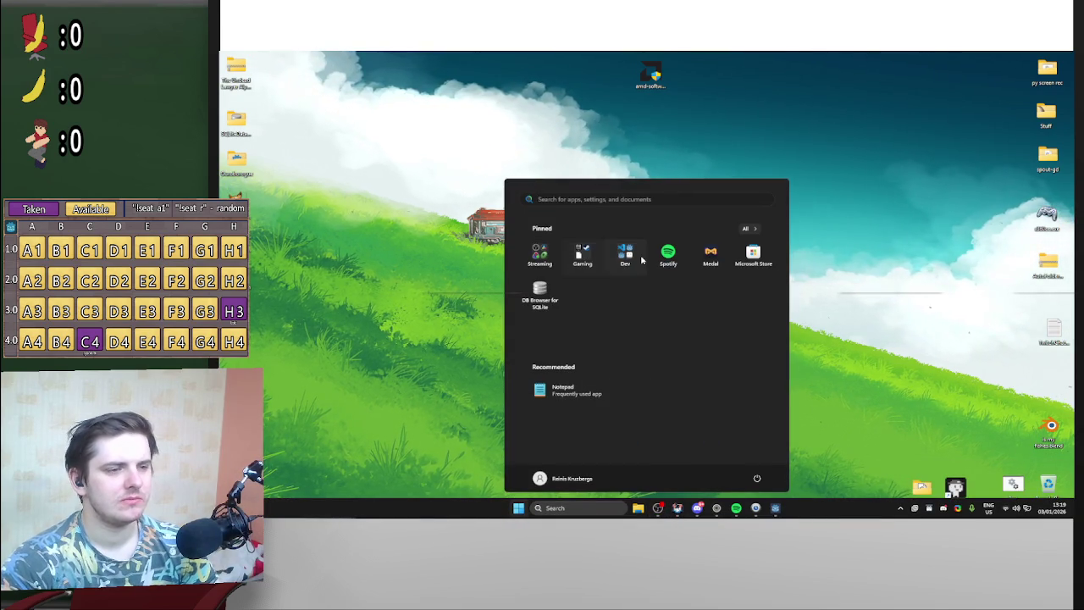
click(626, 254)
click(621, 352)
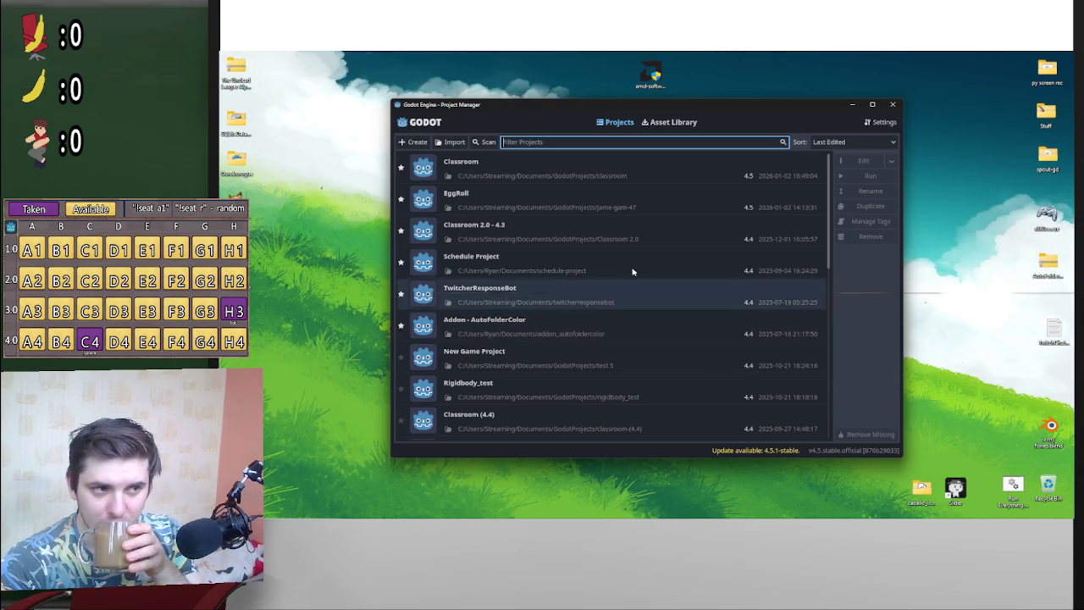
double_click(600, 168)
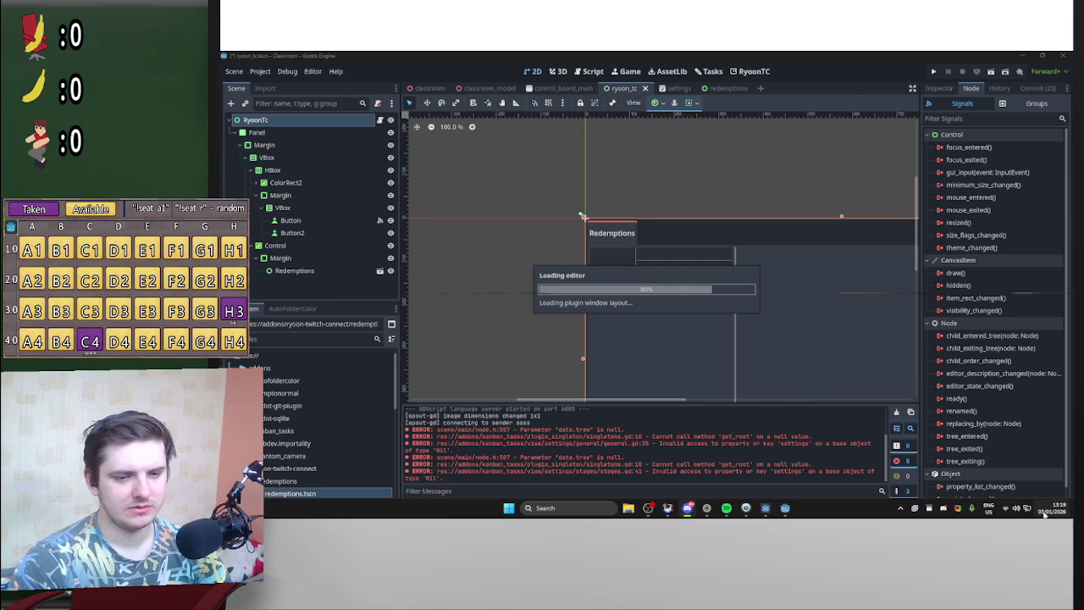
Dismiss the Windows calendar panel and deselect the current node in the editor
click(1052, 508)
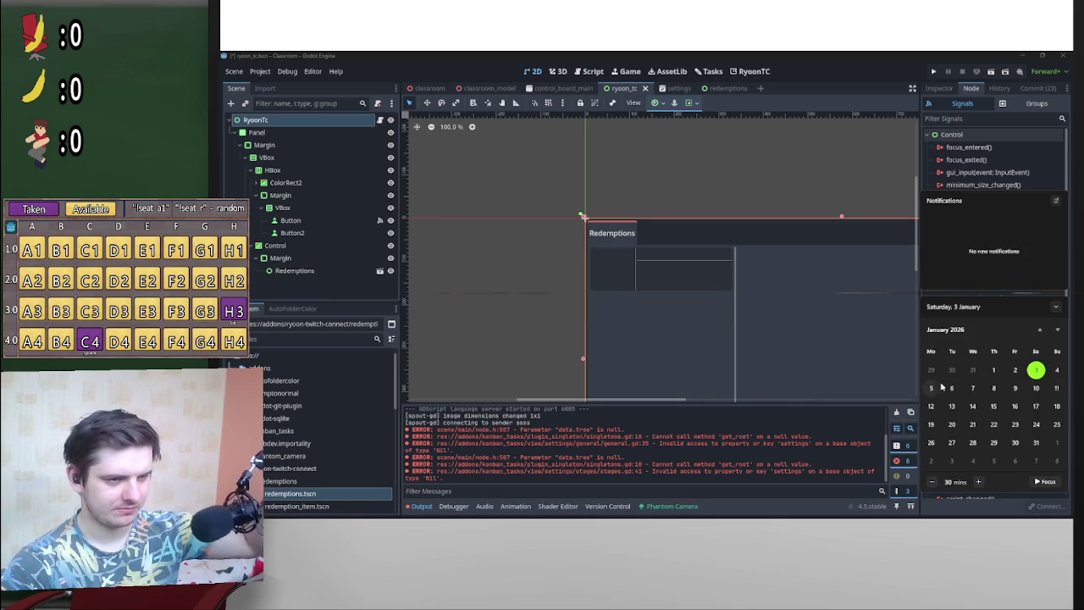
click(788, 144)
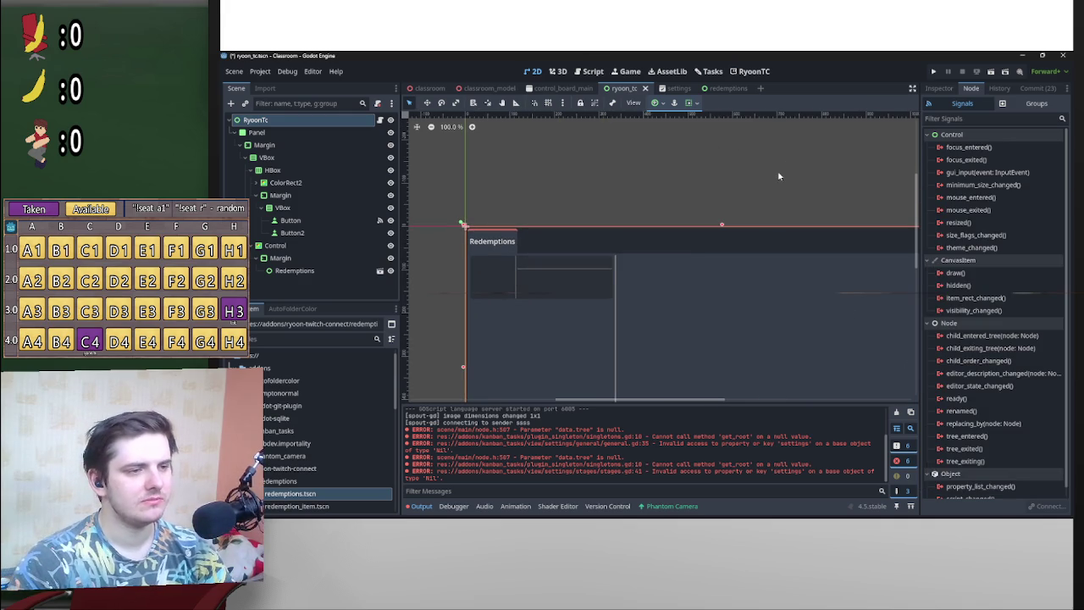
scroll(777, 170, down, 1)
scroll(743, 215, left, 3)
scroll(616, 237, up, 2)
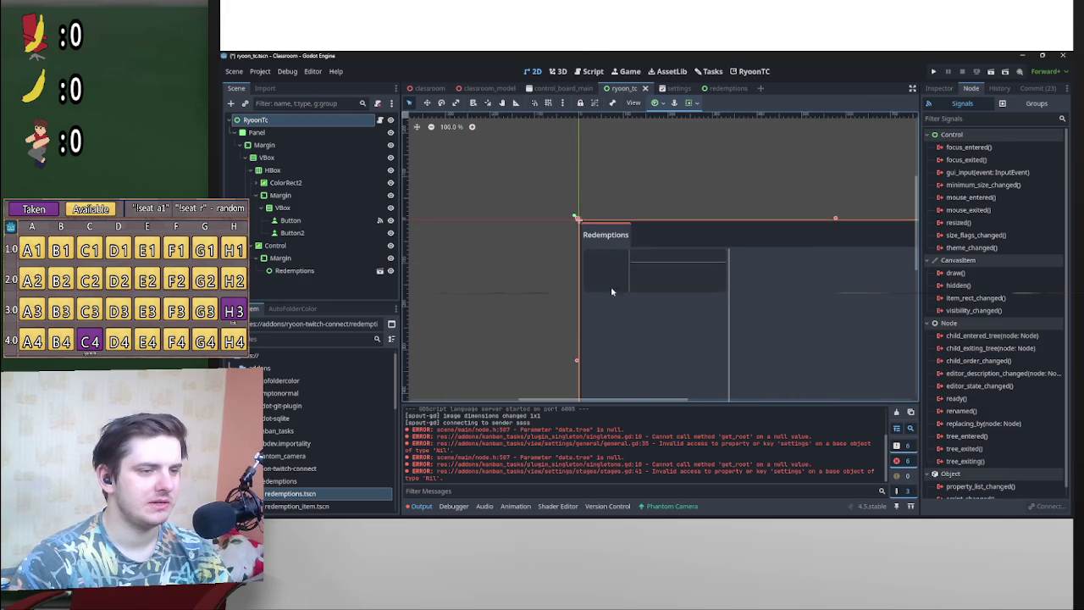
scroll(598, 145, right, 7)
scroll(598, 145, down, 2)
click(888, 205)
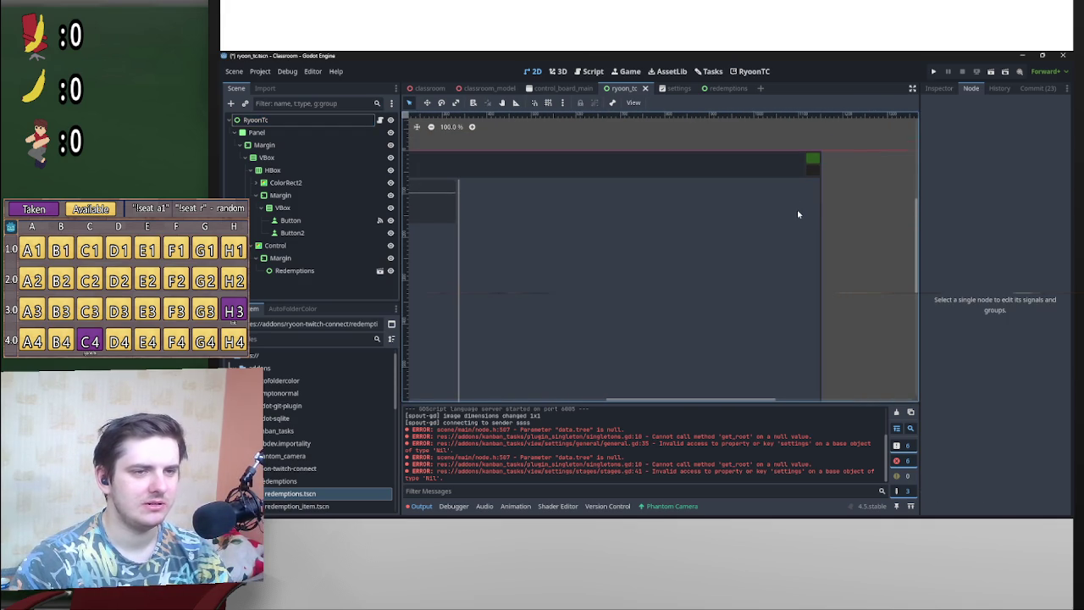
Close the settings scene tab and clear the error lines from the Output log
scroll(796, 209, down, 1)
scroll(797, 209, left, 1)
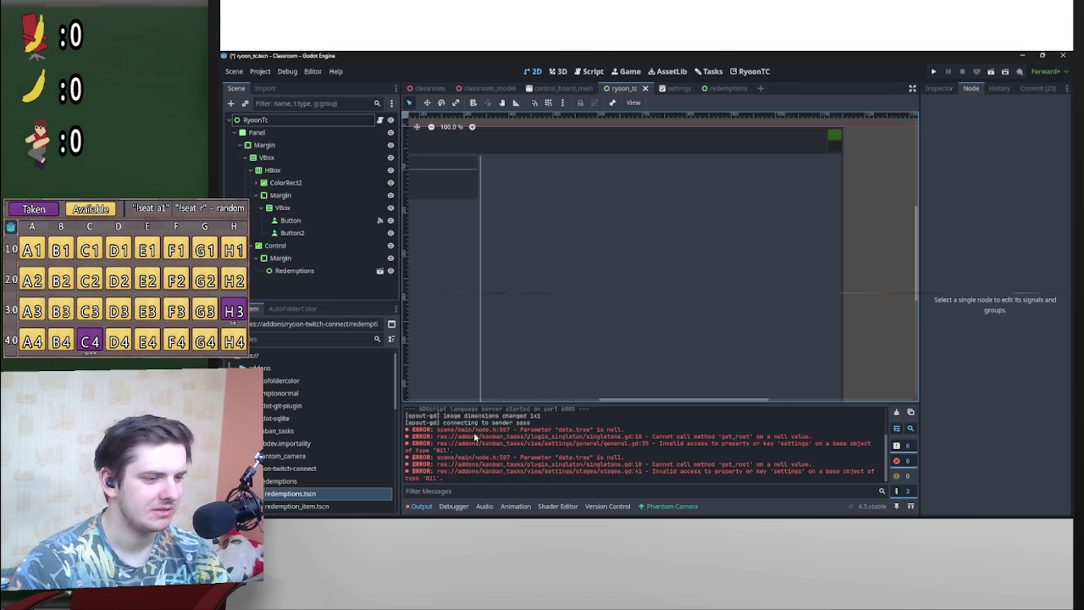
drag(428, 432, 600, 480)
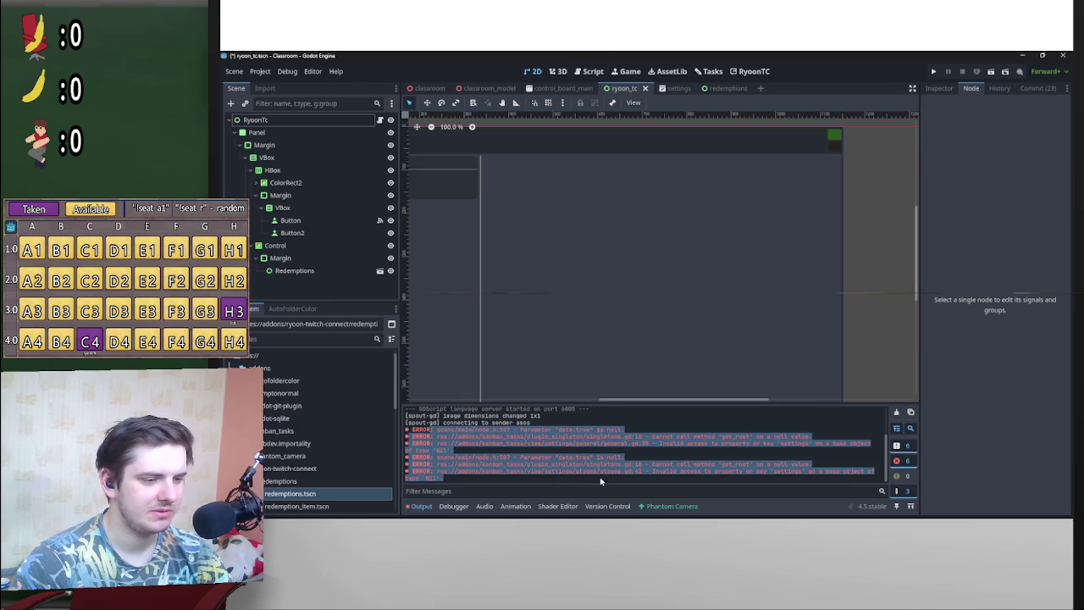
middle_click(683, 86)
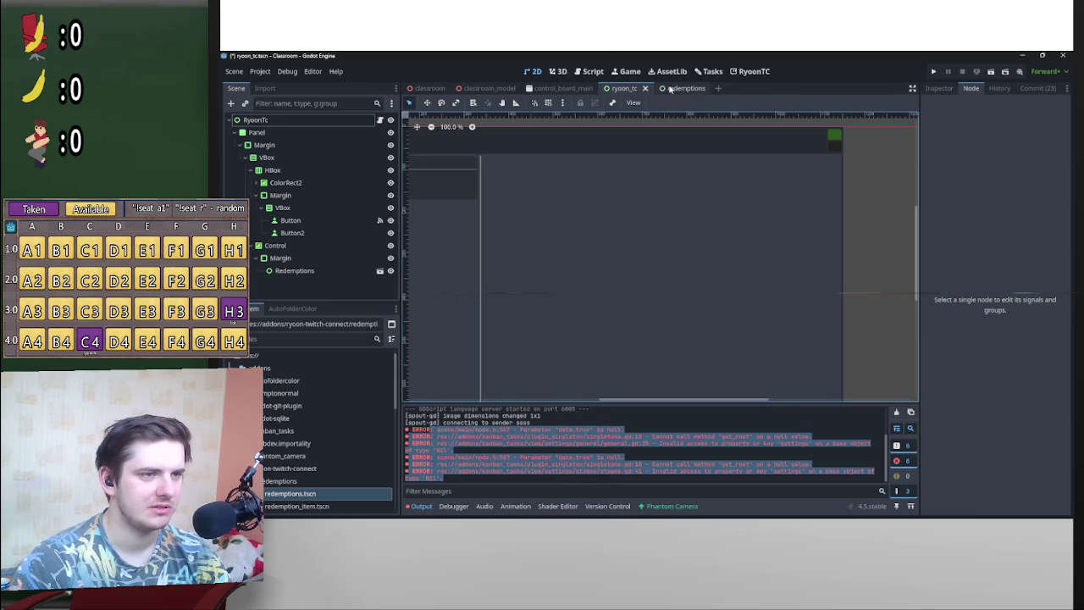
click(896, 412)
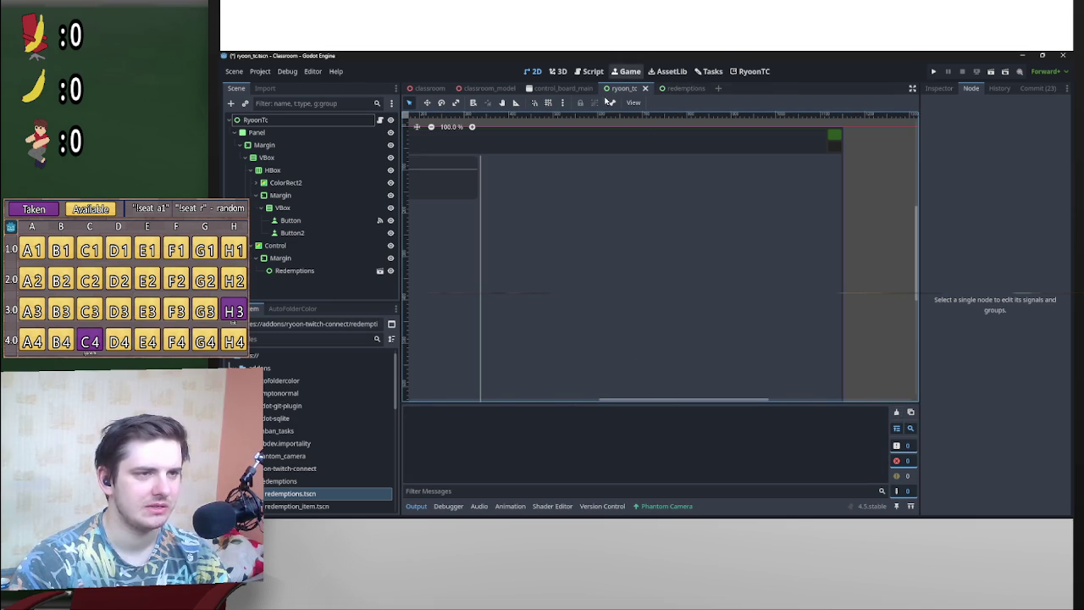
Select the Redemptions node in ryoon_tc and open its scene in the editor
click(565, 89)
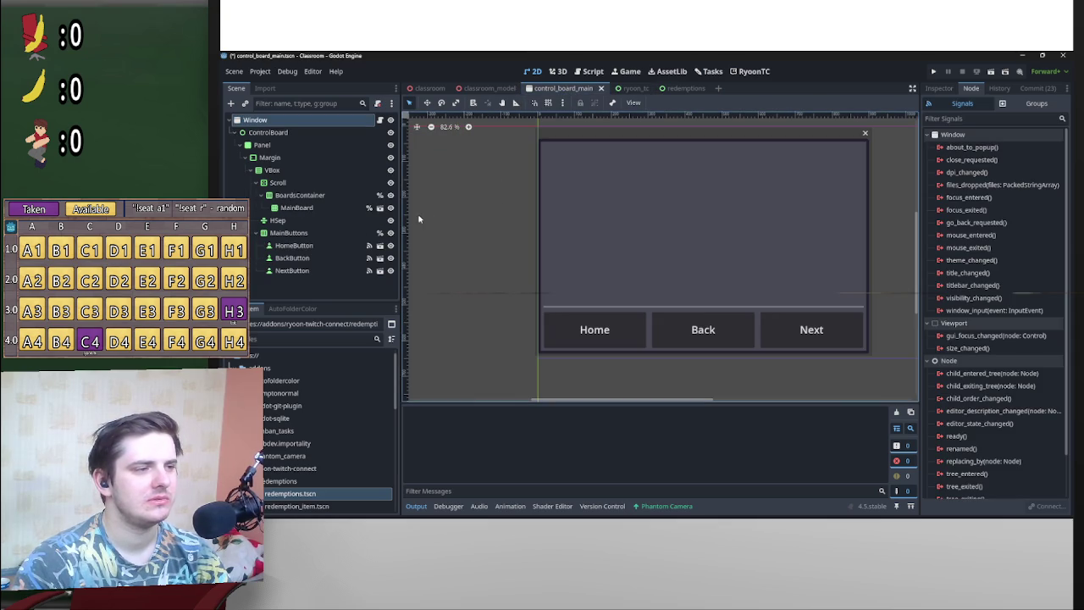
scroll(678, 203, down, 1)
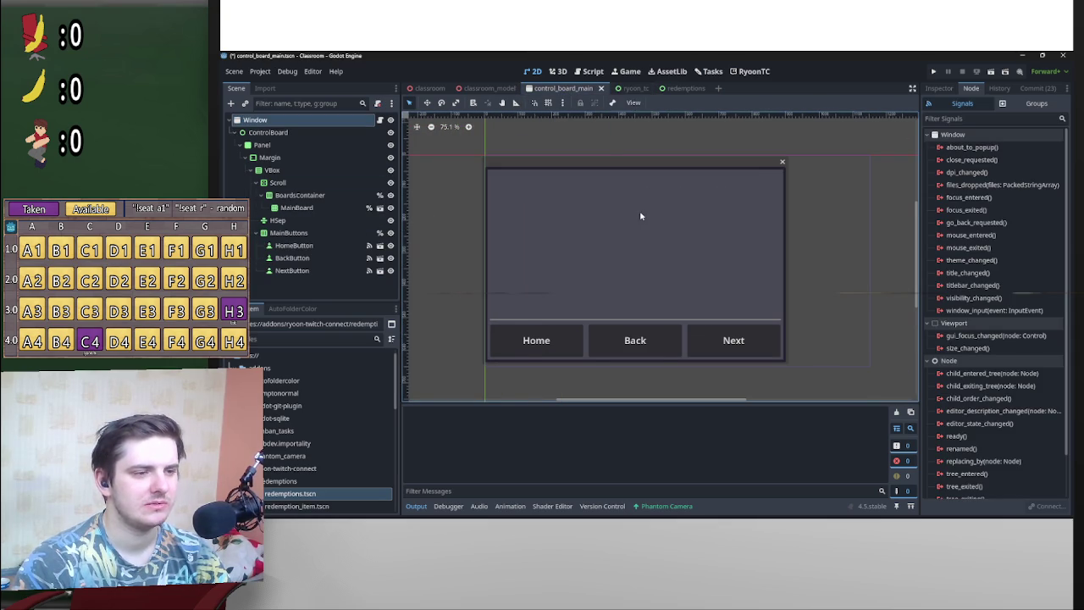
scroll(641, 211, down, 2)
click(631, 89)
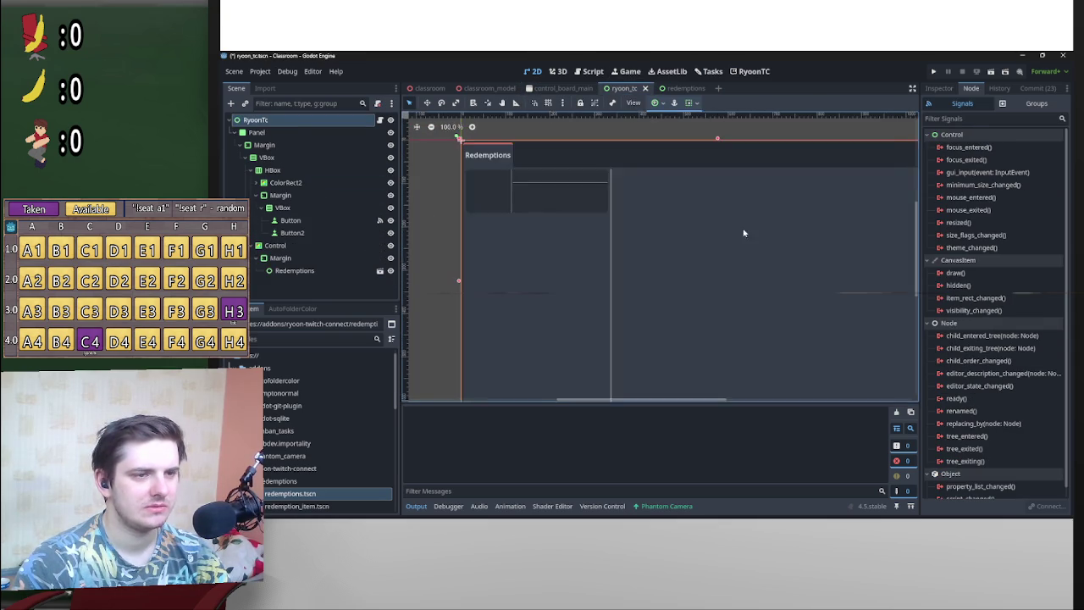
scroll(777, 249, up, 2)
scroll(566, 231, up, 9)
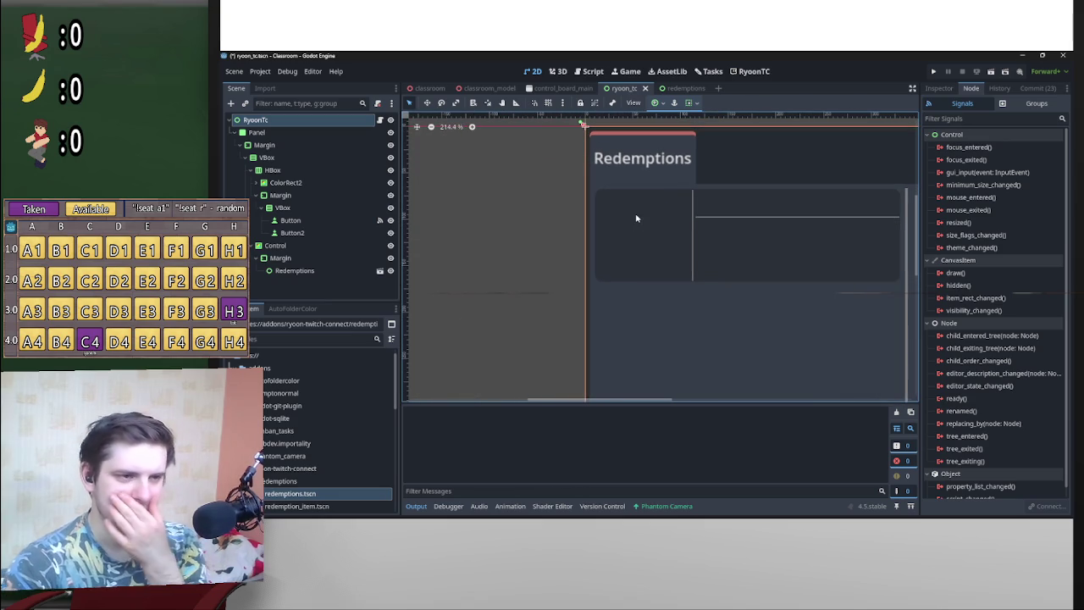
click(639, 237)
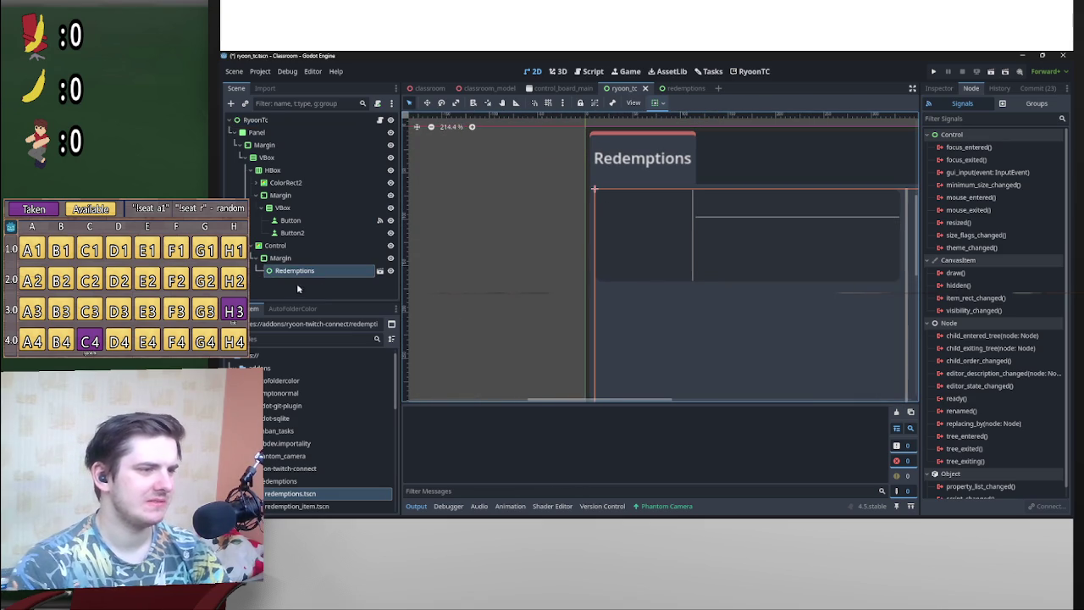
click(380, 271)
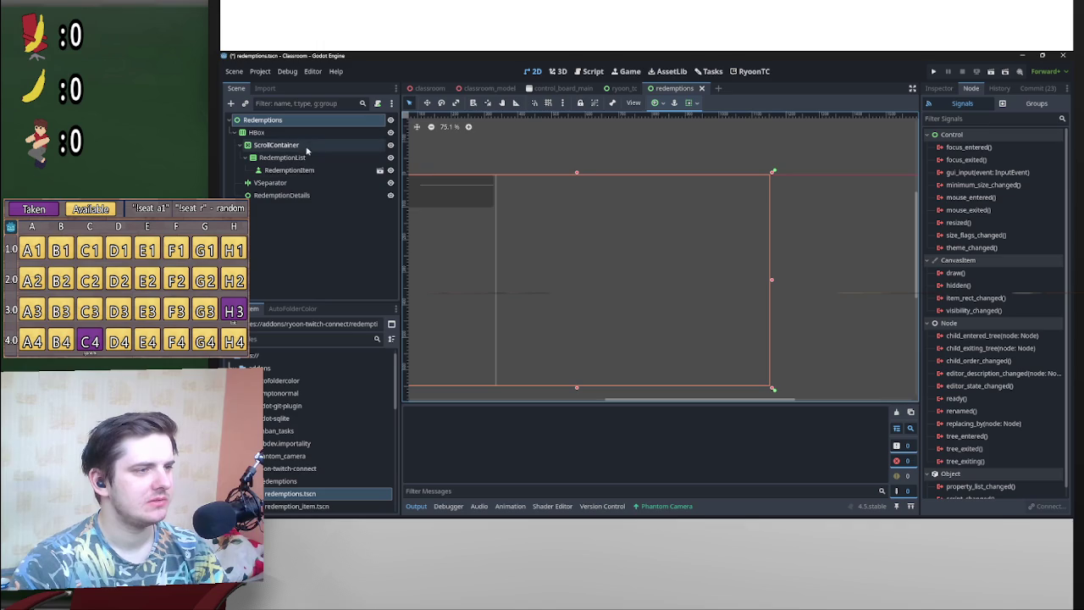
Open redemption_item.tscn, then return to redemptions and bring up RedemptionItem's context menu
click(381, 171)
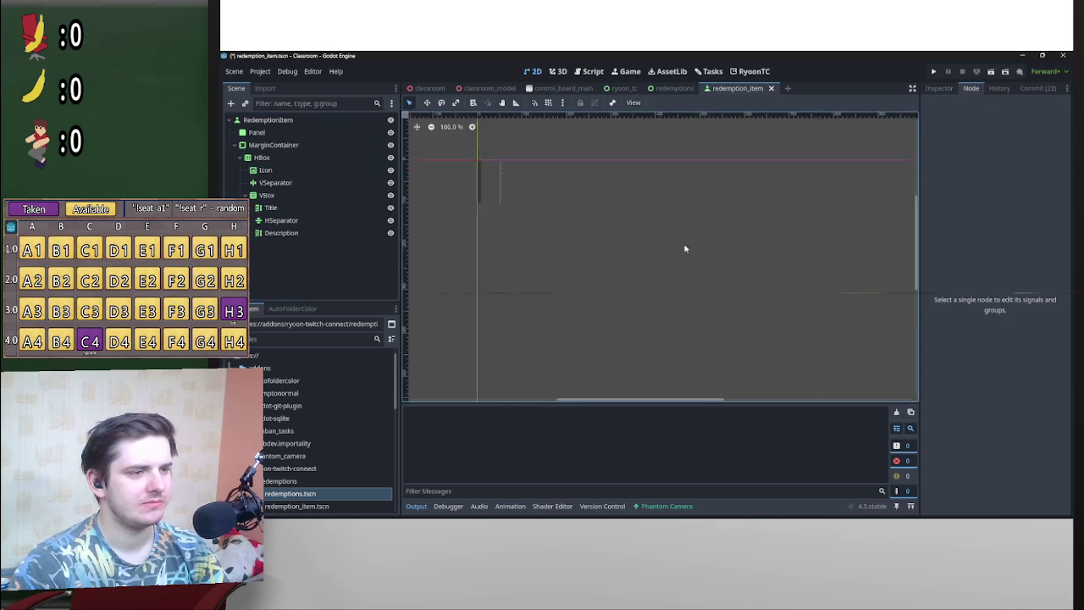
drag(818, 237, 713, 258)
click(674, 88)
scroll(661, 232, down, 6)
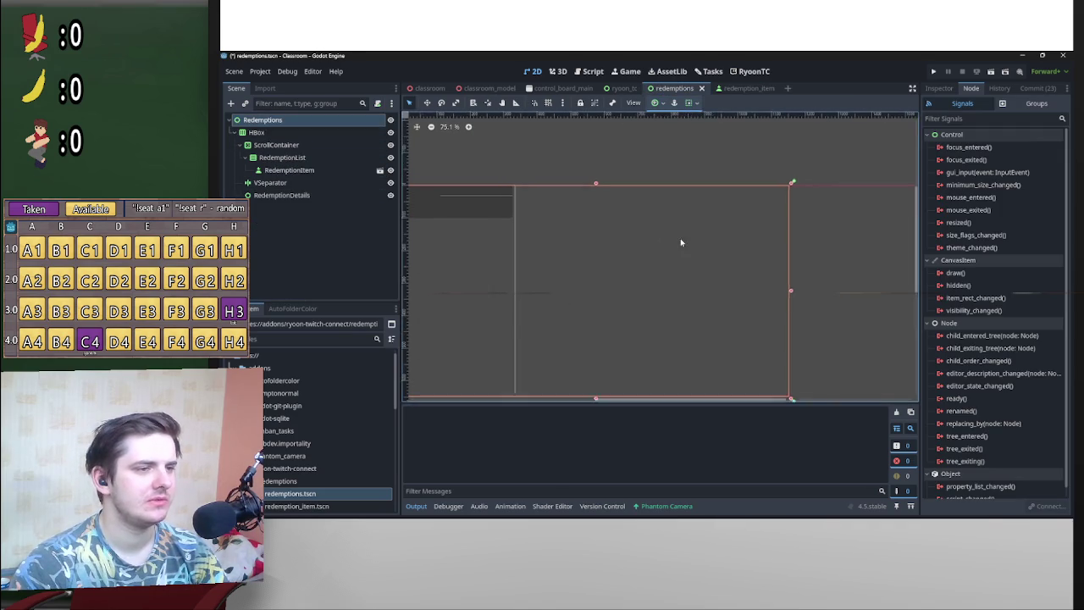
right_click(331, 172)
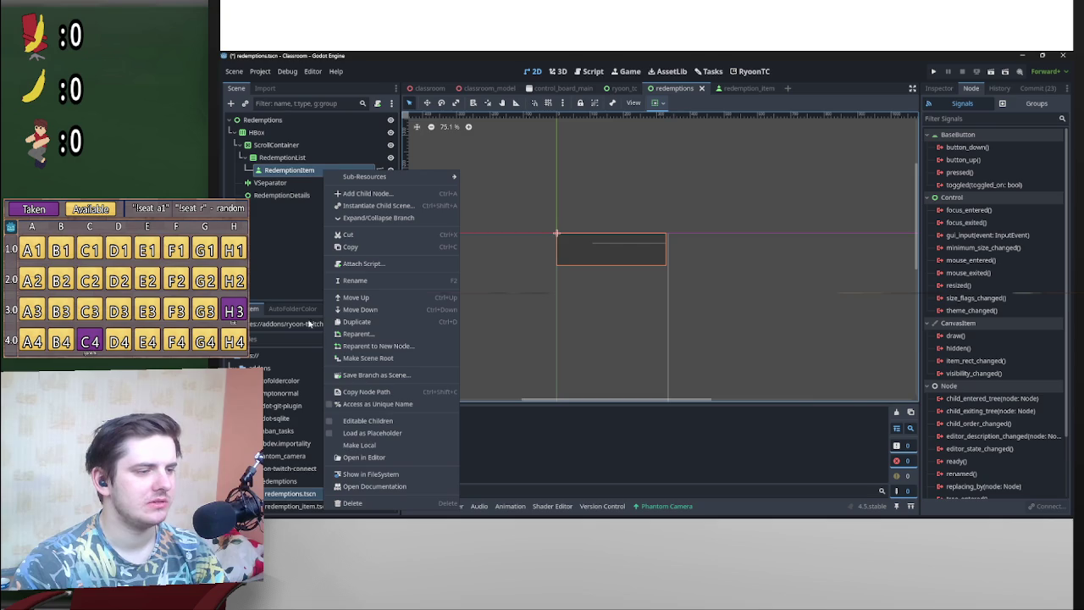
Make RedemptionItem's children editable, then select the root node in redemption_item
click(367, 420)
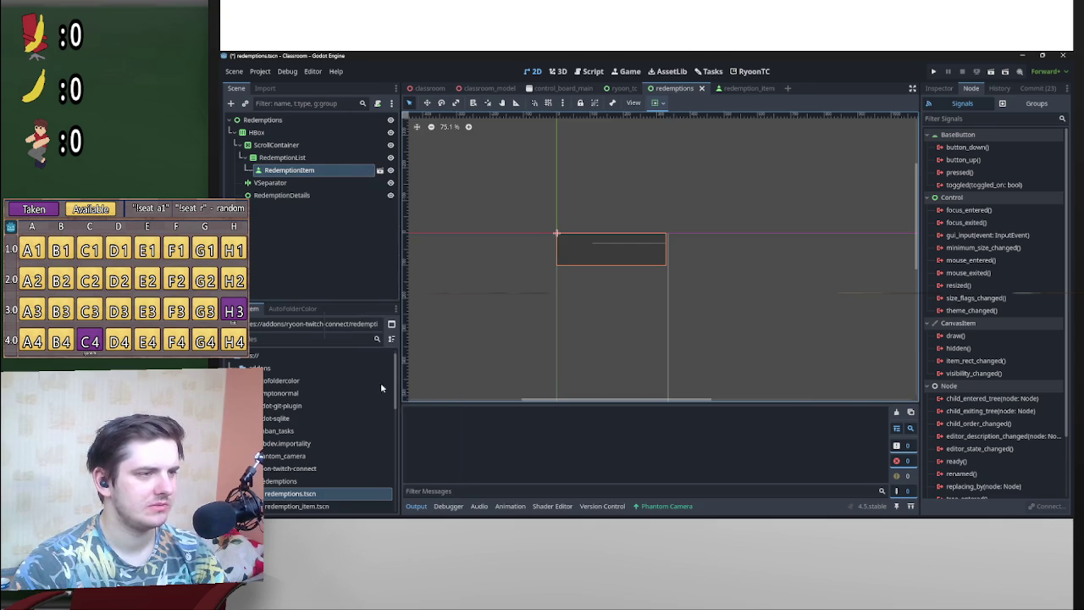
click(744, 88)
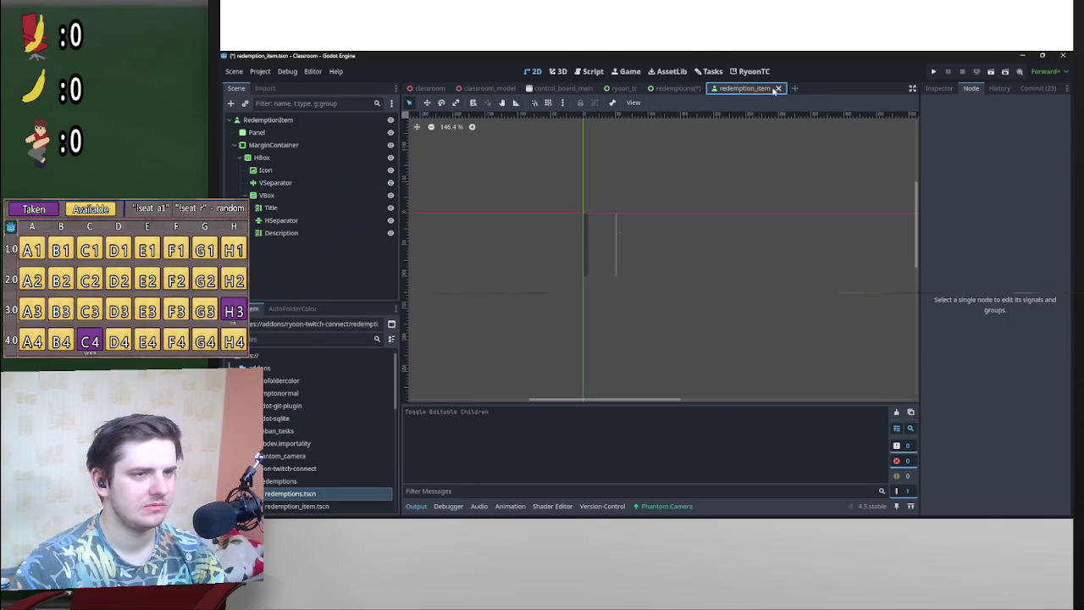
scroll(630, 269, up, 3)
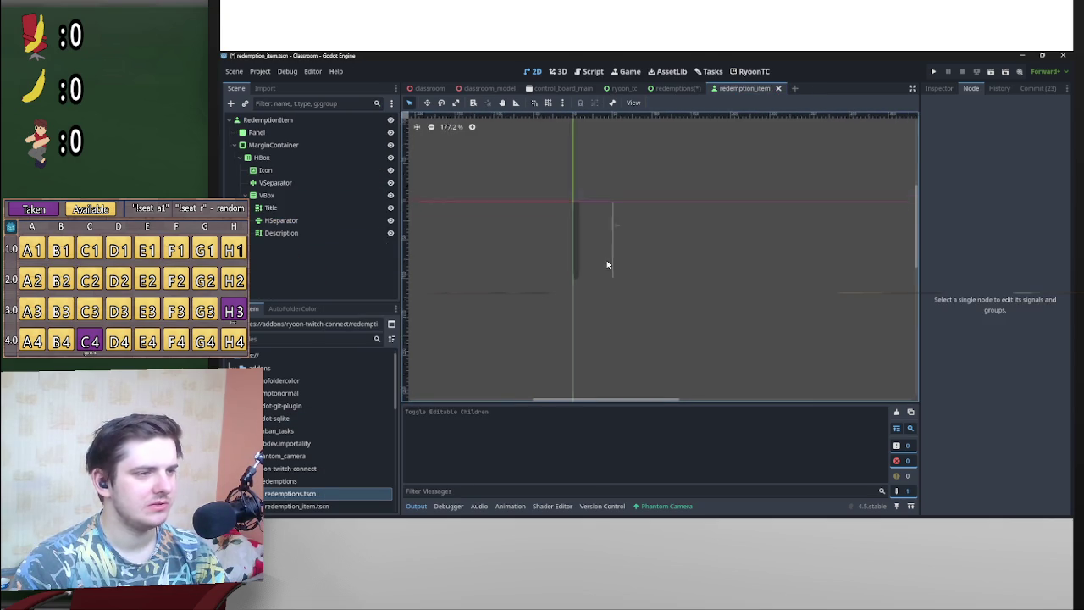
click(267, 119)
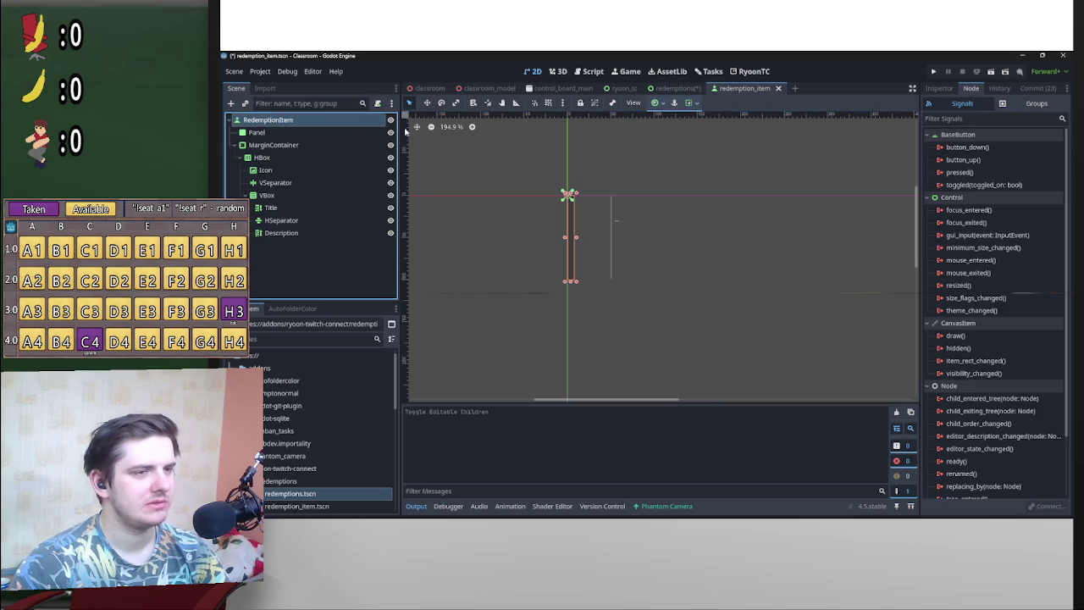
Apply the Full Rect anchor preset to the RedemptionItem root and frame it
click(690, 103)
click(658, 106)
click(659, 103)
click(709, 182)
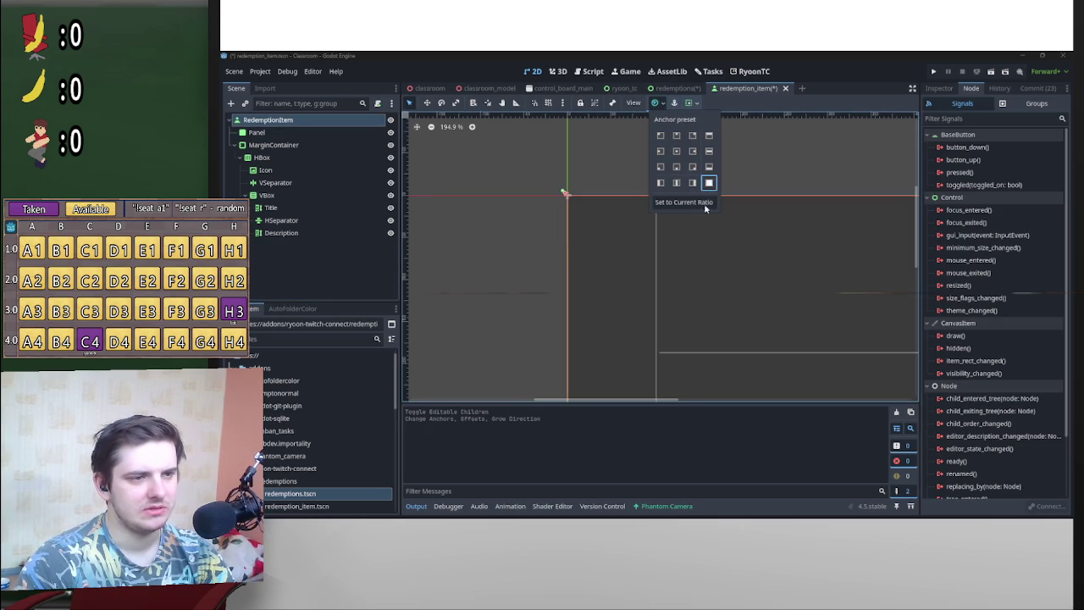
scroll(530, 270, down, 5)
click(643, 292)
key(f)
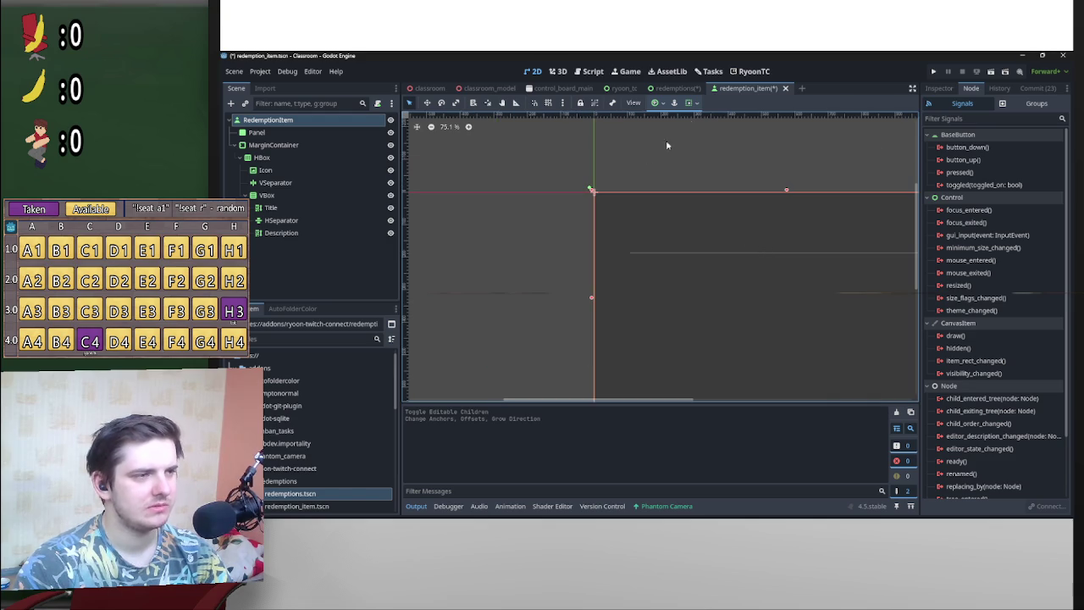
click(664, 89)
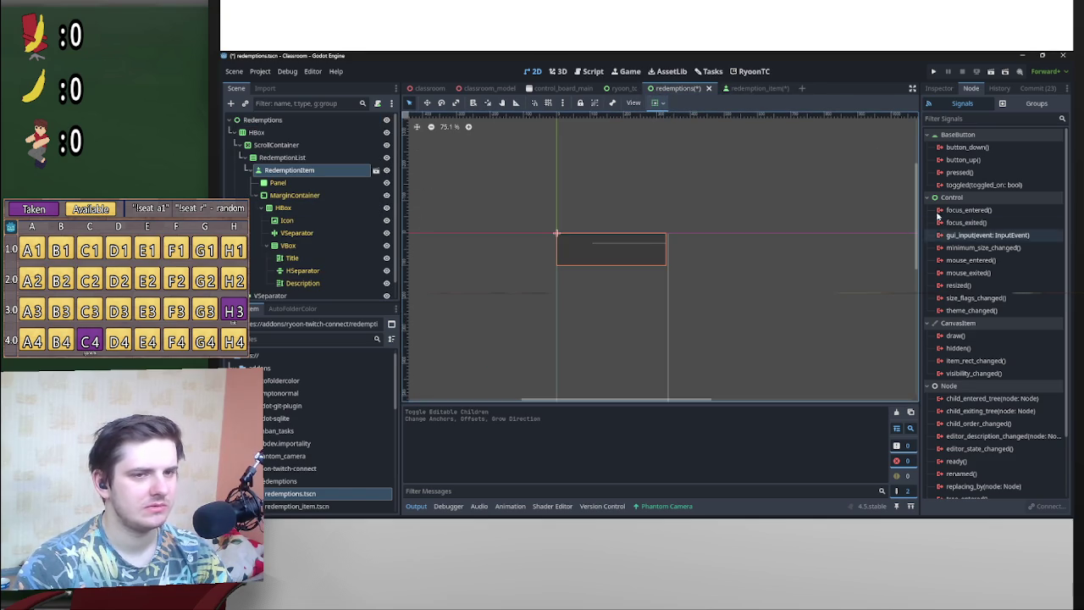
Expand RedemptionItem's Layout properties and undo its last resize in redemption_item
click(938, 88)
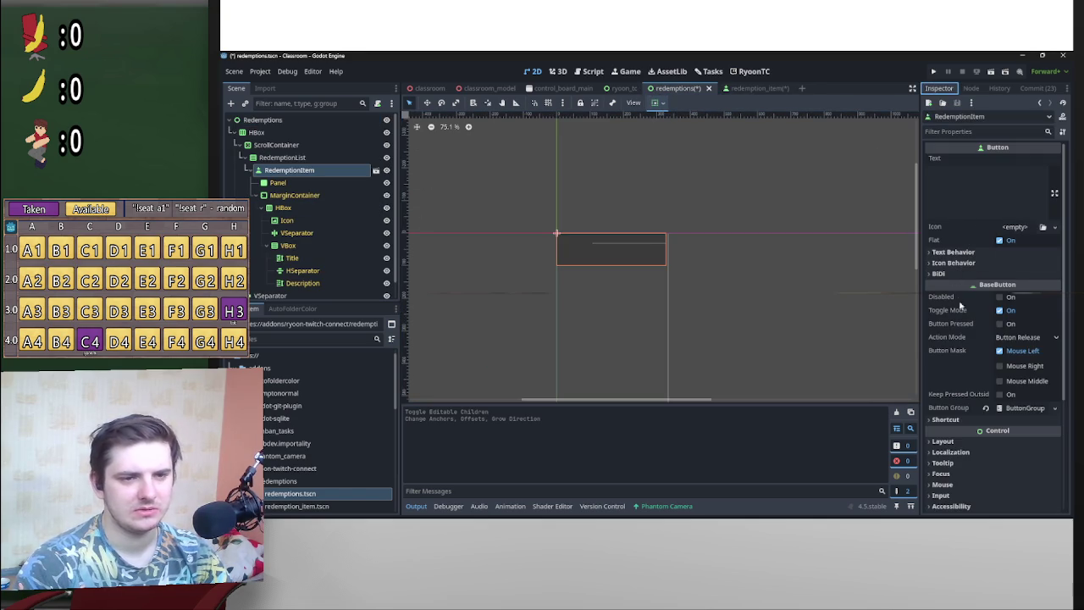
click(963, 442)
scroll(962, 442, down, 1)
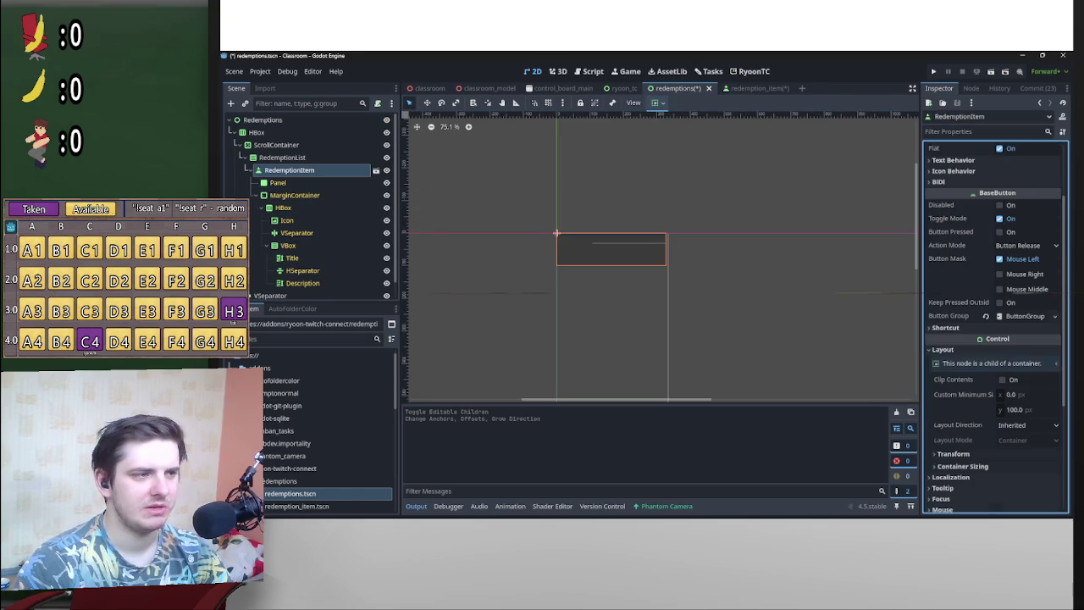
click(745, 88)
scroll(756, 222, right, 3)
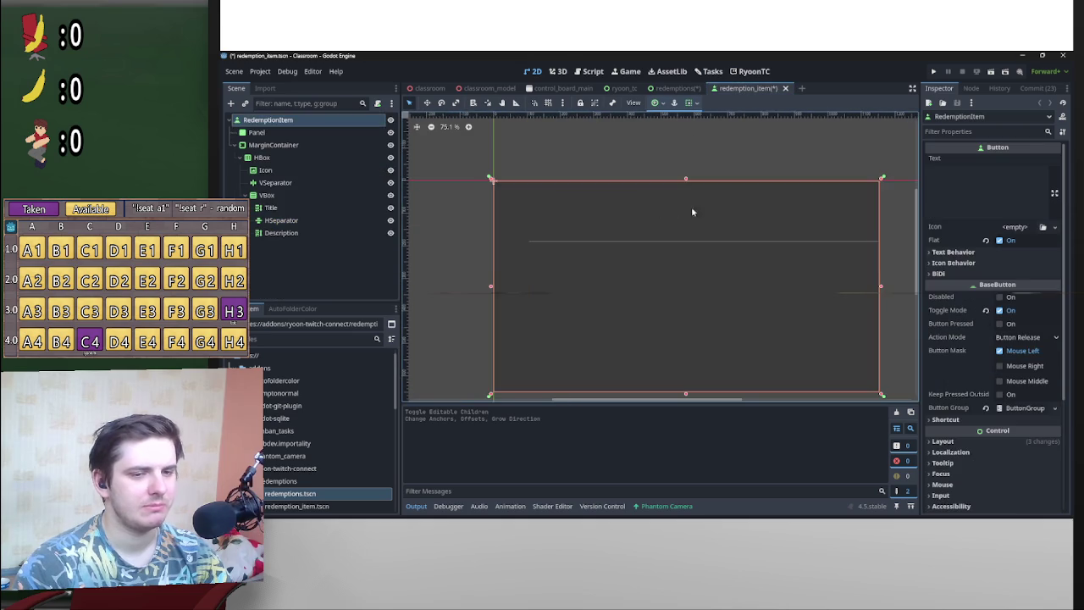
scroll(571, 177, right, 3)
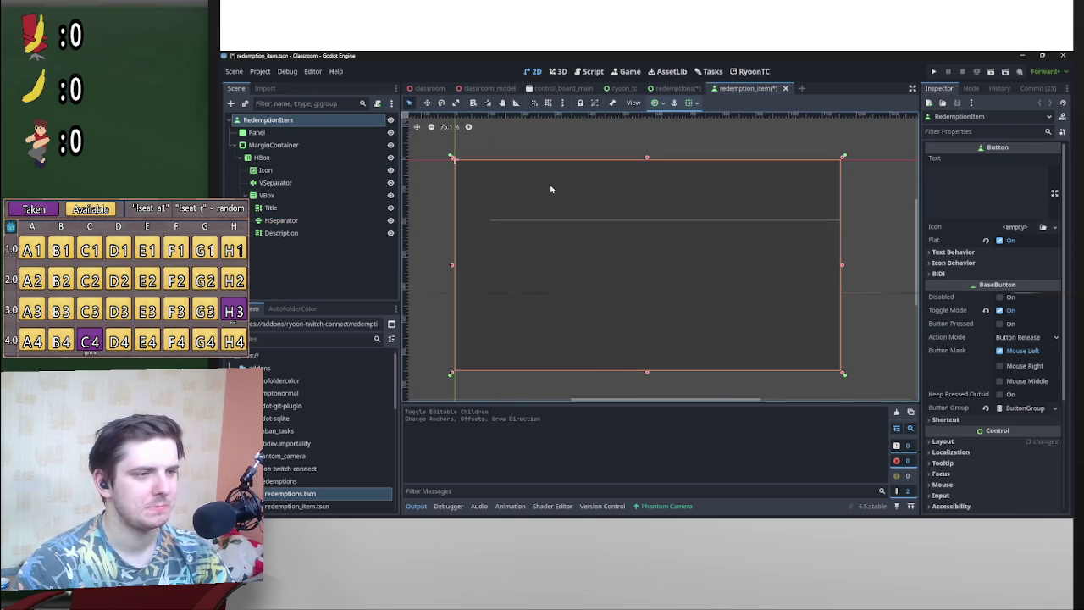
key(ctrl+z)
scroll(566, 187, left, 3)
scroll(607, 208, up, 5)
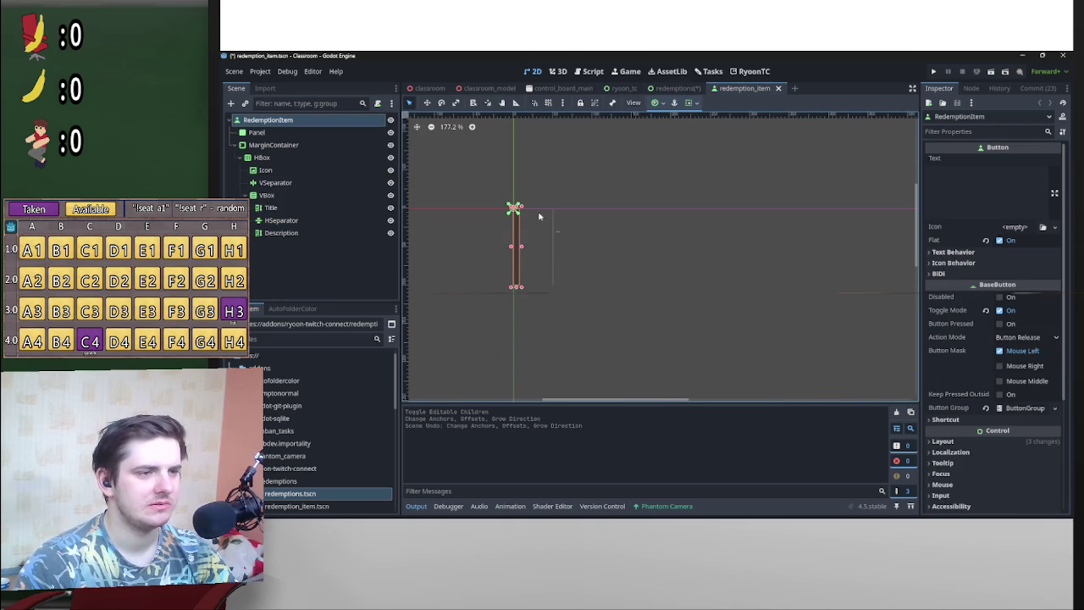
Set RedemptionItem's horizontal container sizing to Fill with Expand enabled
click(657, 104)
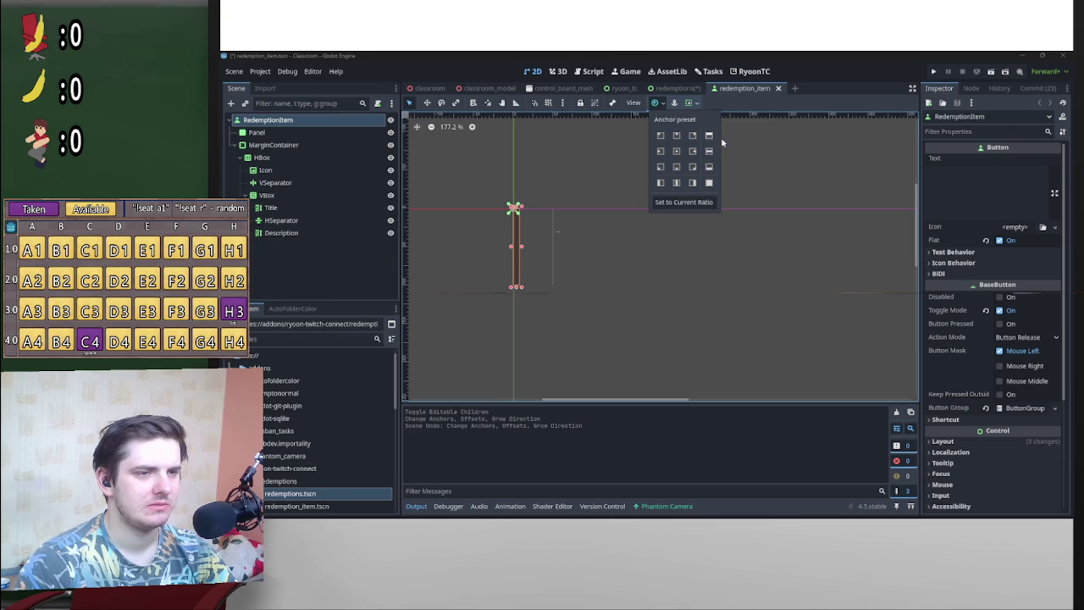
click(688, 103)
click(687, 103)
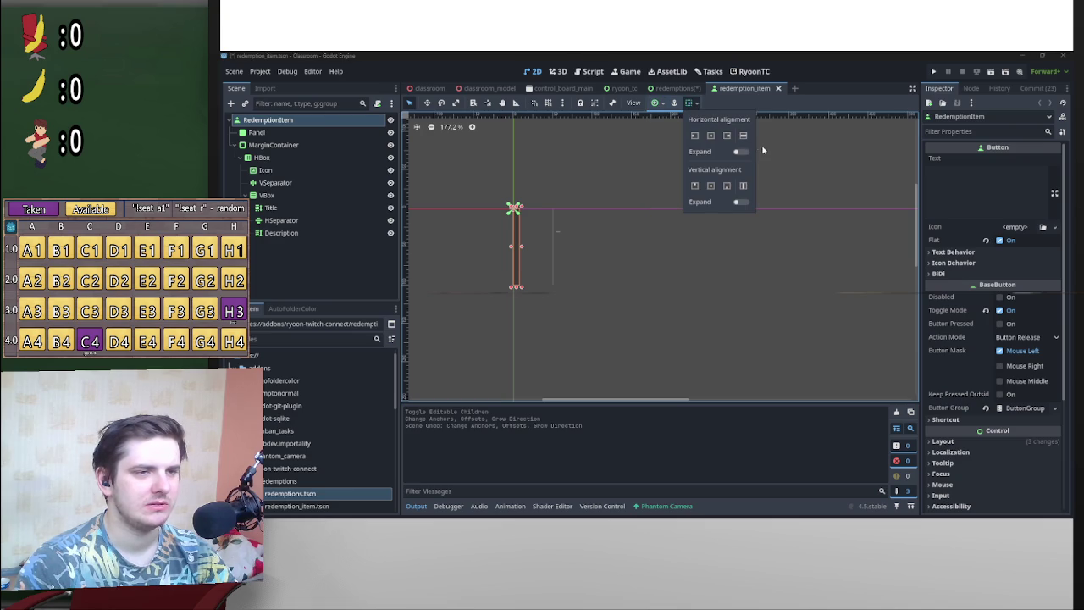
click(743, 136)
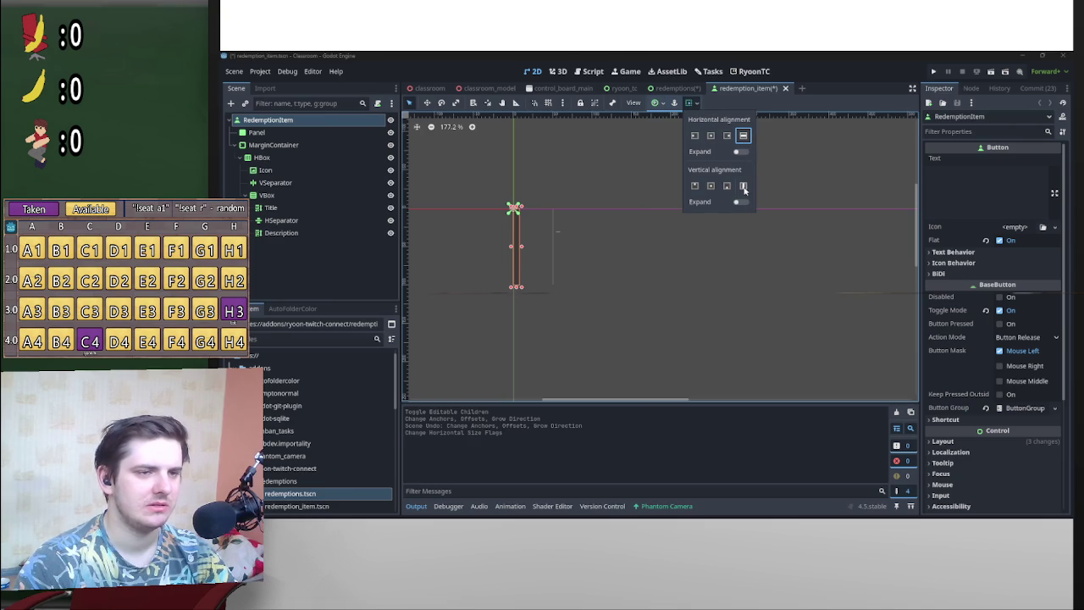
click(739, 152)
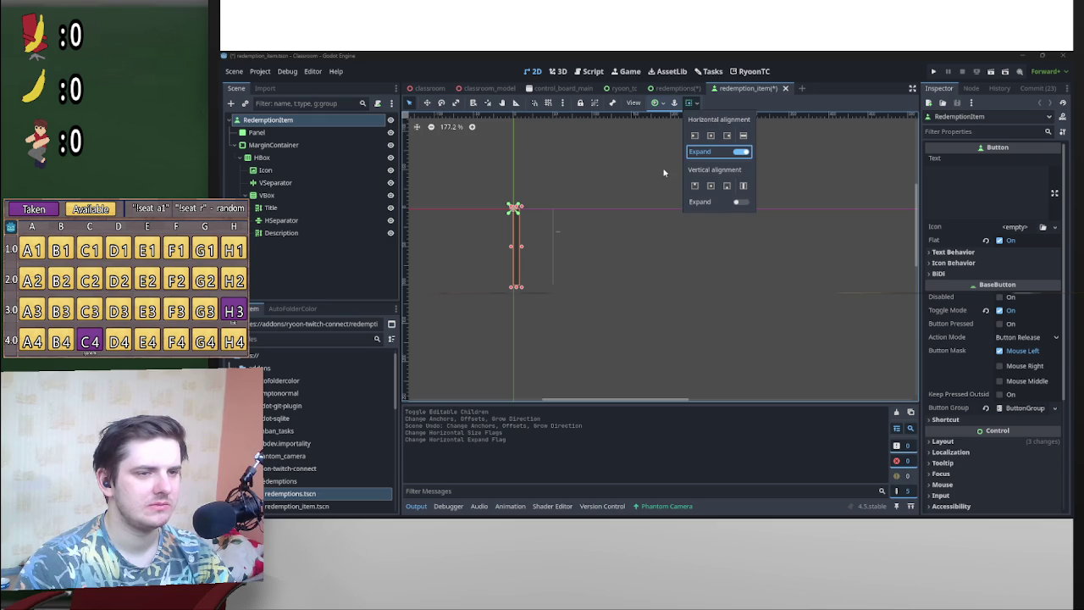
Apply the Top Wide anchor preset so RedemptionItem spans the full top width
click(664, 172)
click(655, 105)
click(709, 152)
scroll(754, 225, down, 4)
key(ctrl+z)
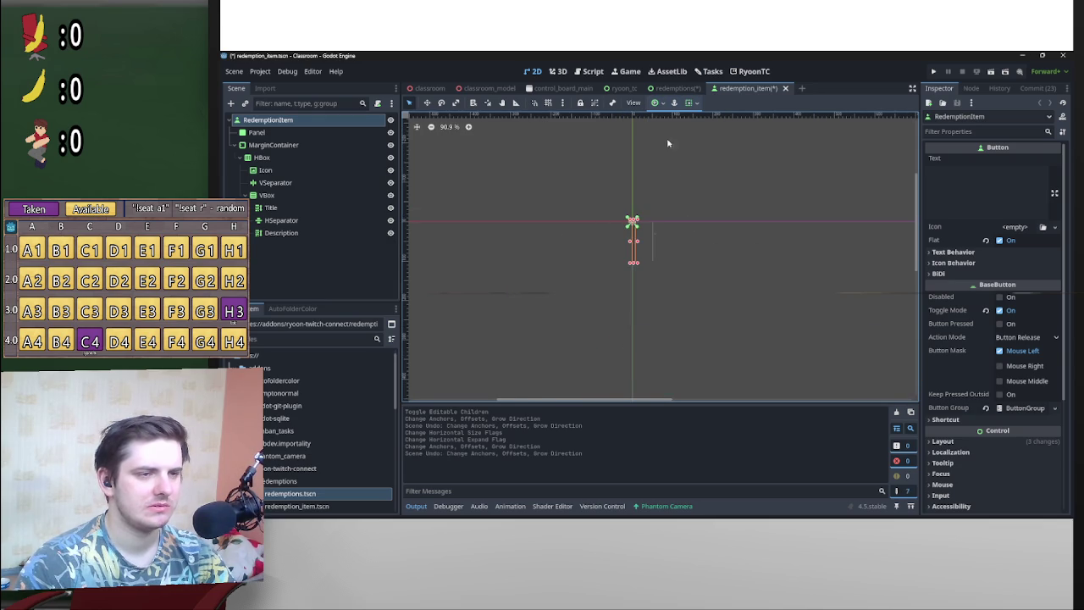
click(654, 103)
click(709, 135)
click(547, 204)
click(729, 191)
scroll(706, 208, up, 5)
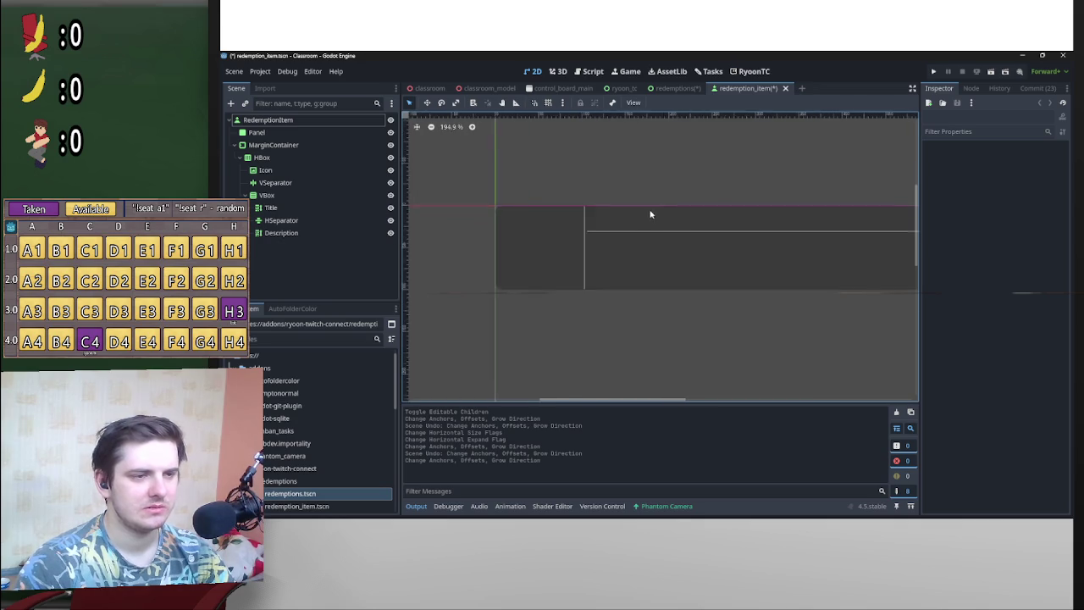
scroll(738, 242, up, 5)
click(534, 273)
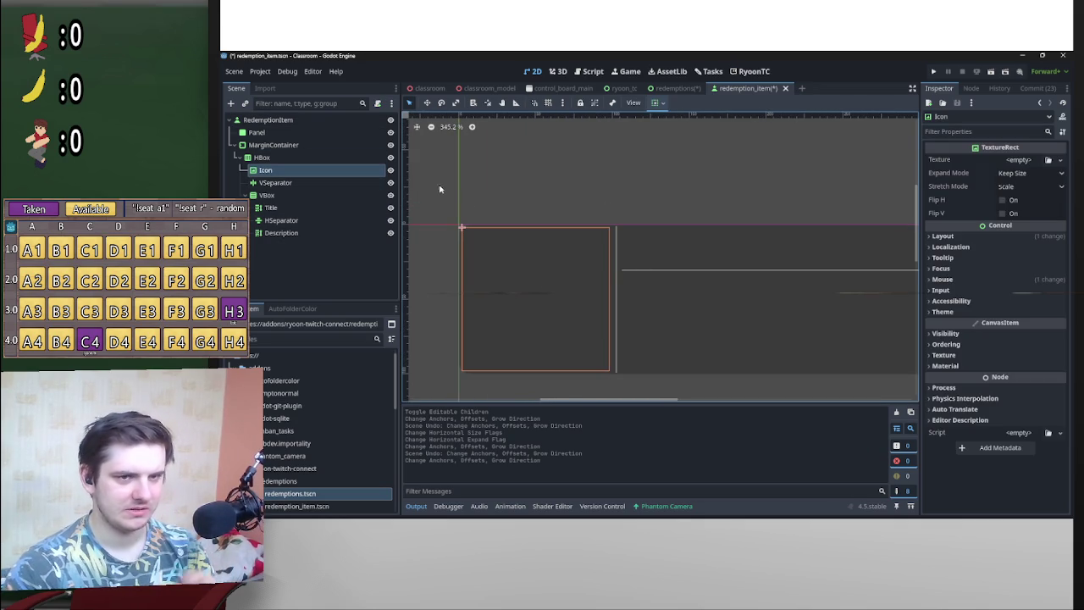
Add a ColorRect as a child of HBox and move it above the Icon node
right_click(275, 157)
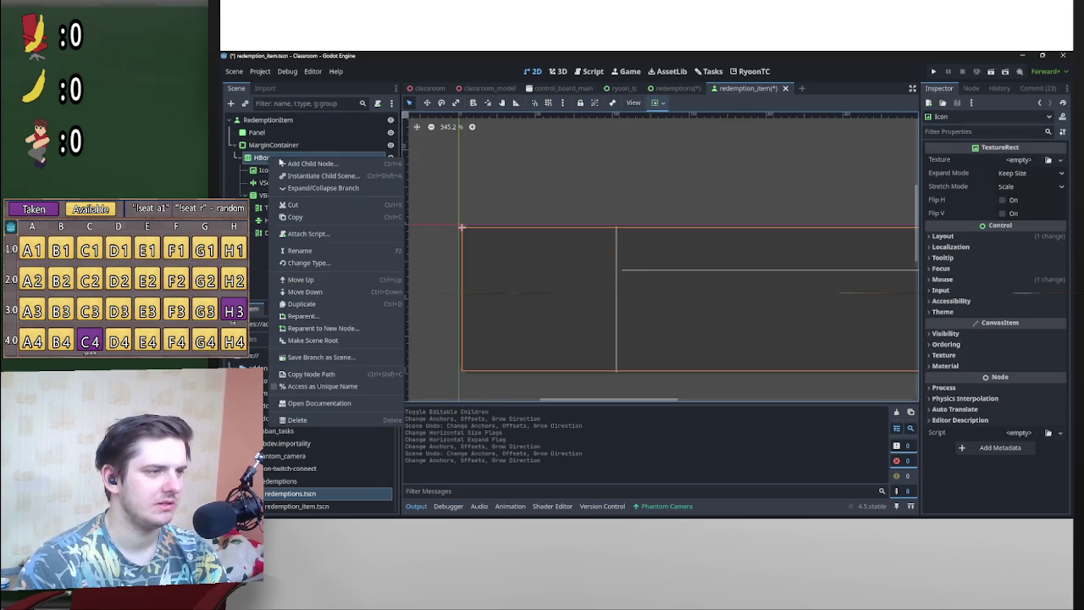
click(303, 163)
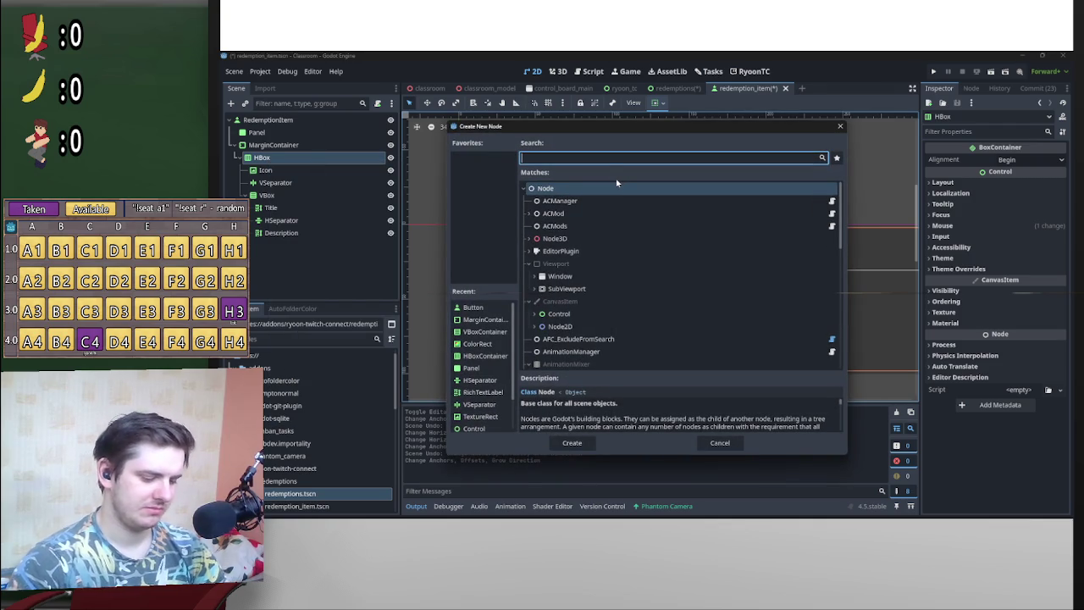
text(P)
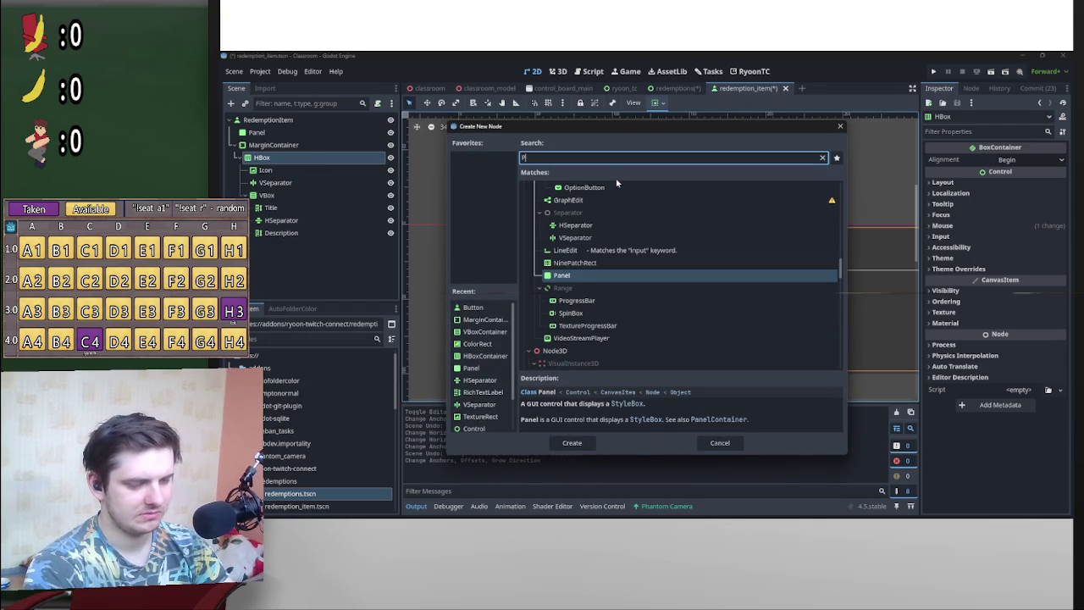
key(BackSpace)
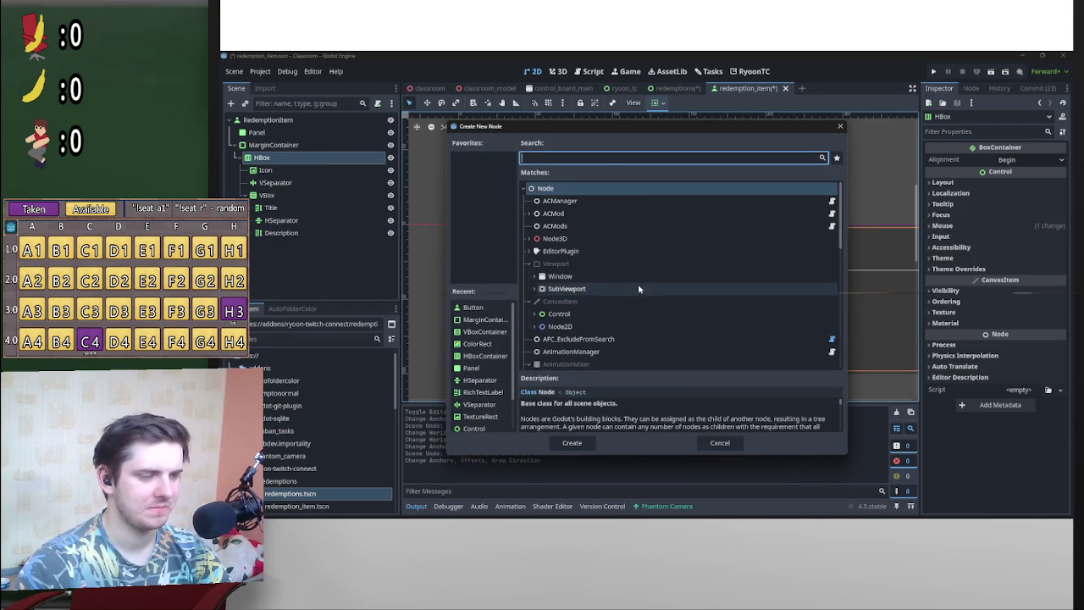
text(colo)
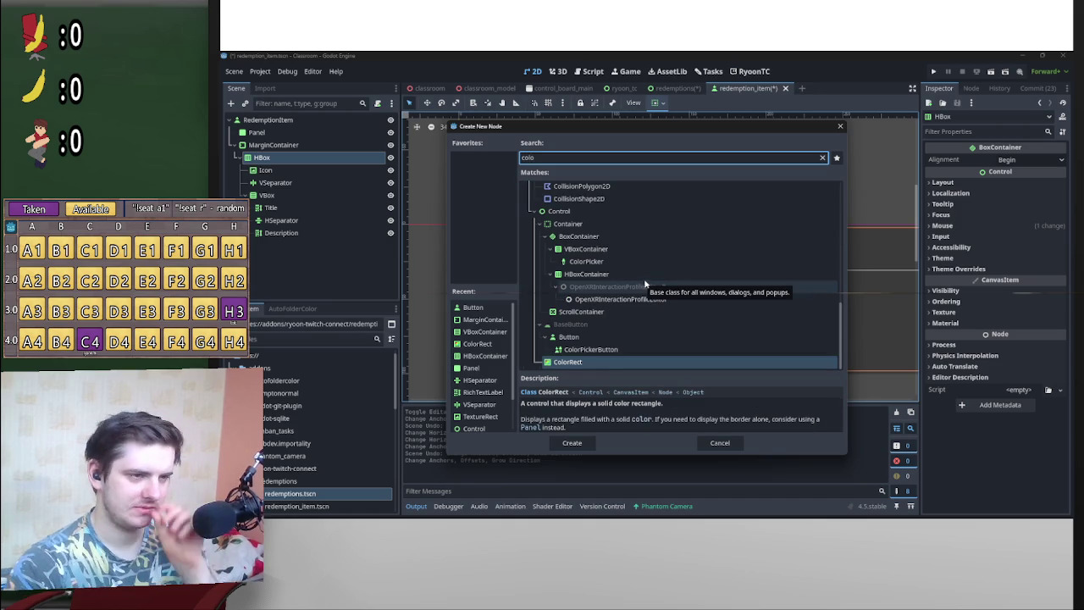
double_click(598, 368)
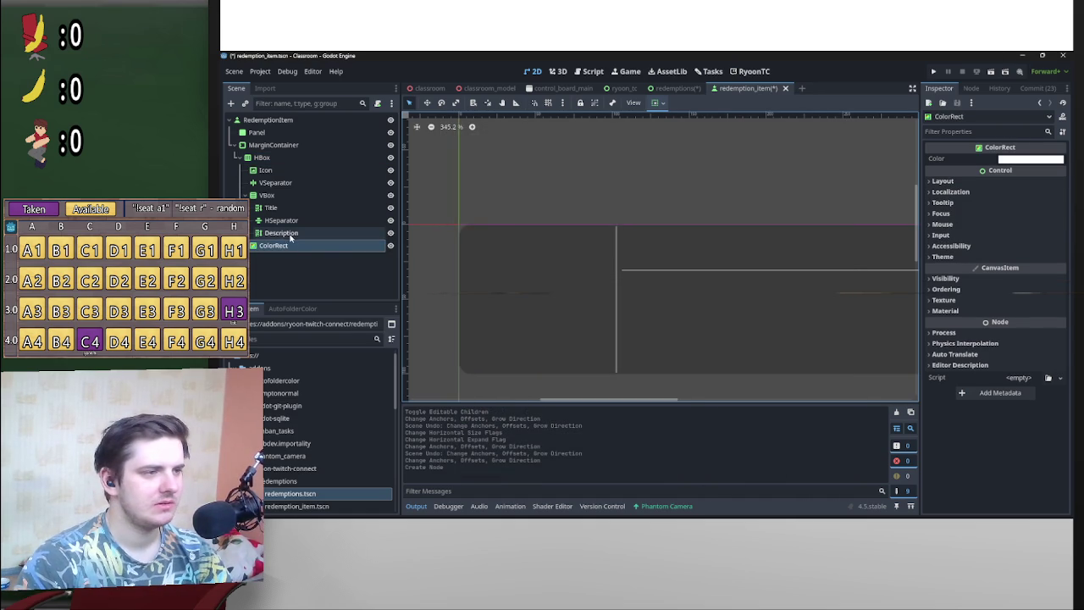
mouse_move(278, 247)
mouse_down()
mouse_move(286, 167)
mouse_move(322, 174)
mouse_move(298, 176)
mouse_up()
Reparent Icon under the ColorRect and give Icon Full Rect anchors
key(ctrl+z)
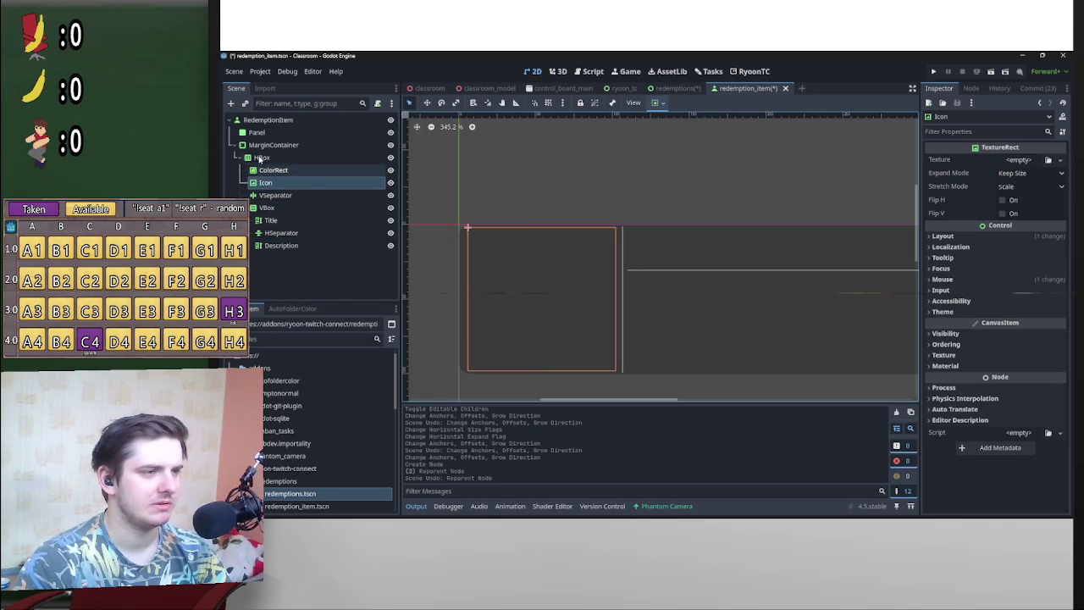
drag(273, 183, 278, 176)
click(659, 103)
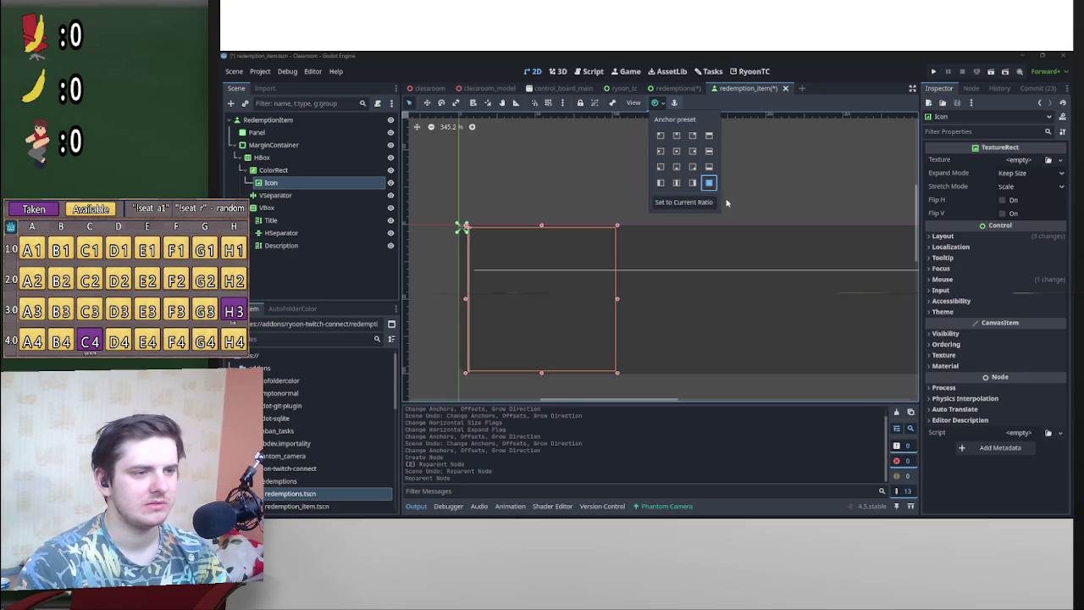
click(709, 182)
Set ColorRect's horizontal sizing to Fill, leaving Expand turned off
click(299, 173)
click(350, 173)
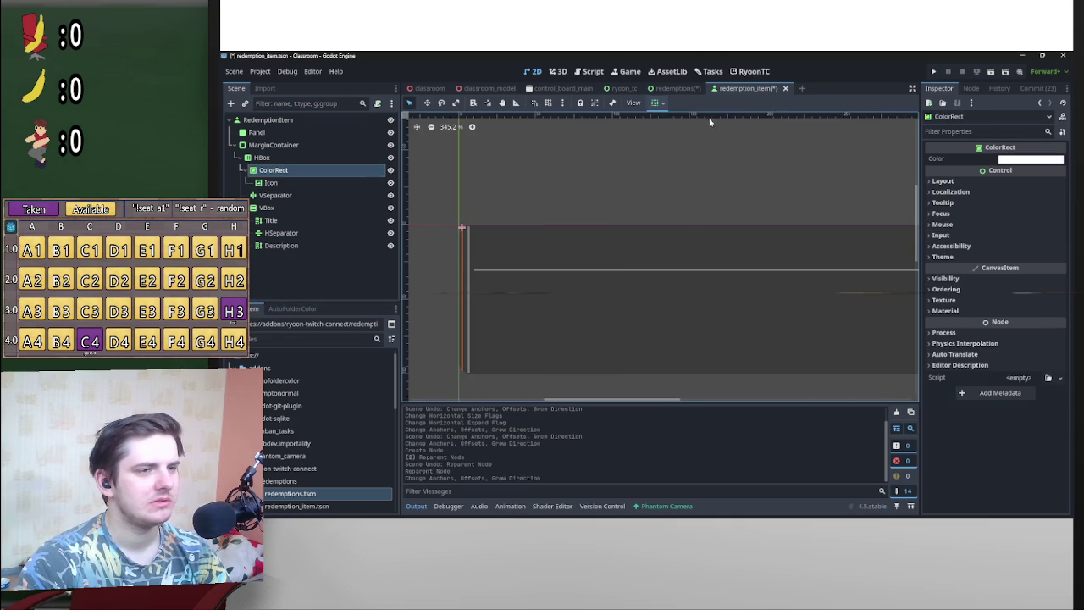
click(659, 103)
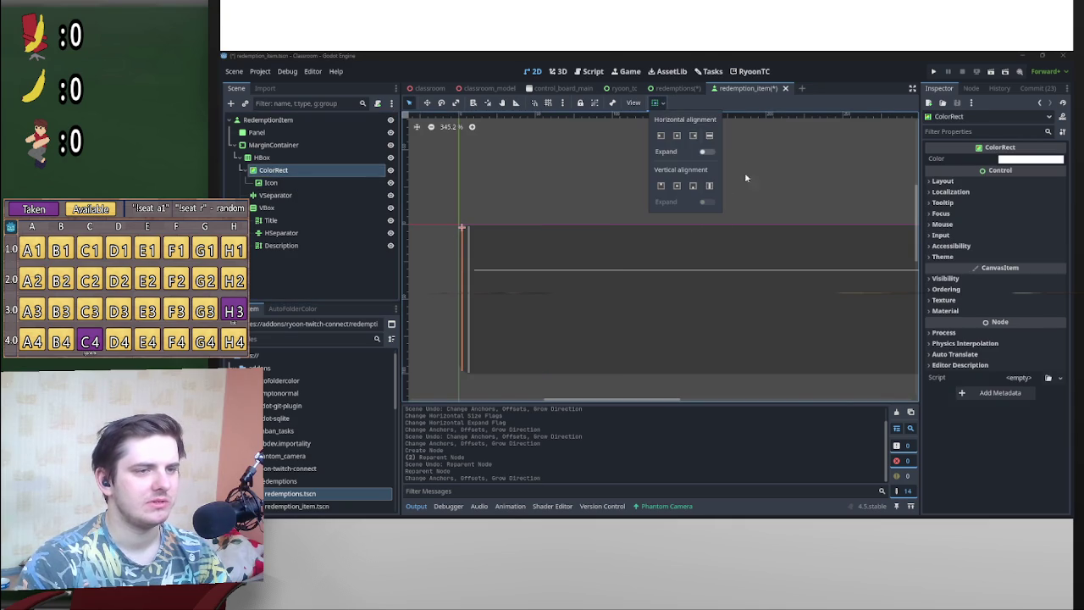
click(710, 137)
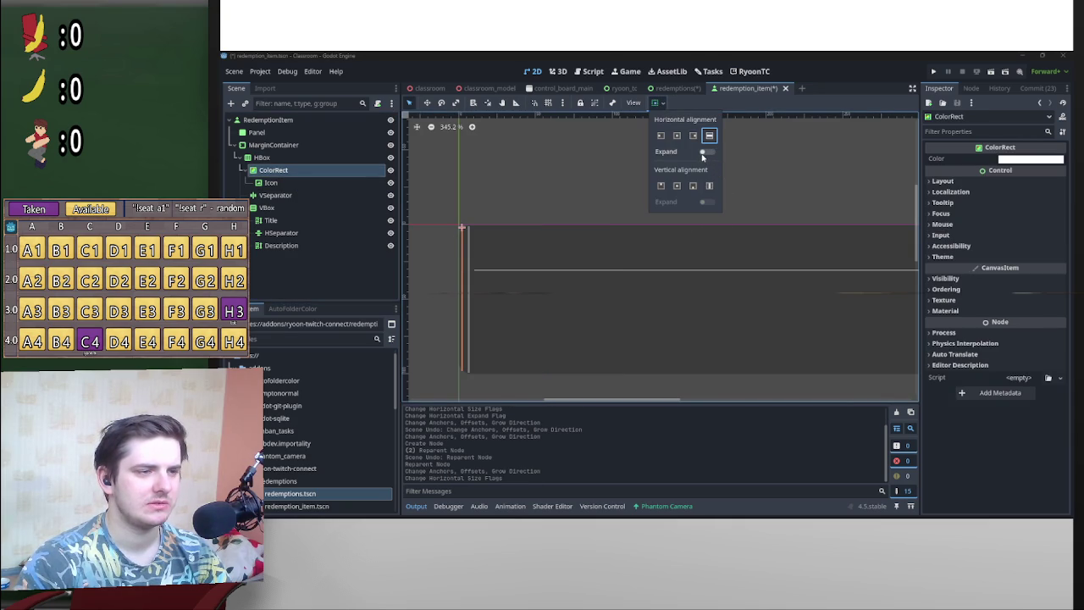
click(707, 152)
scroll(785, 222, down, 3)
scroll(465, 274, right, 3)
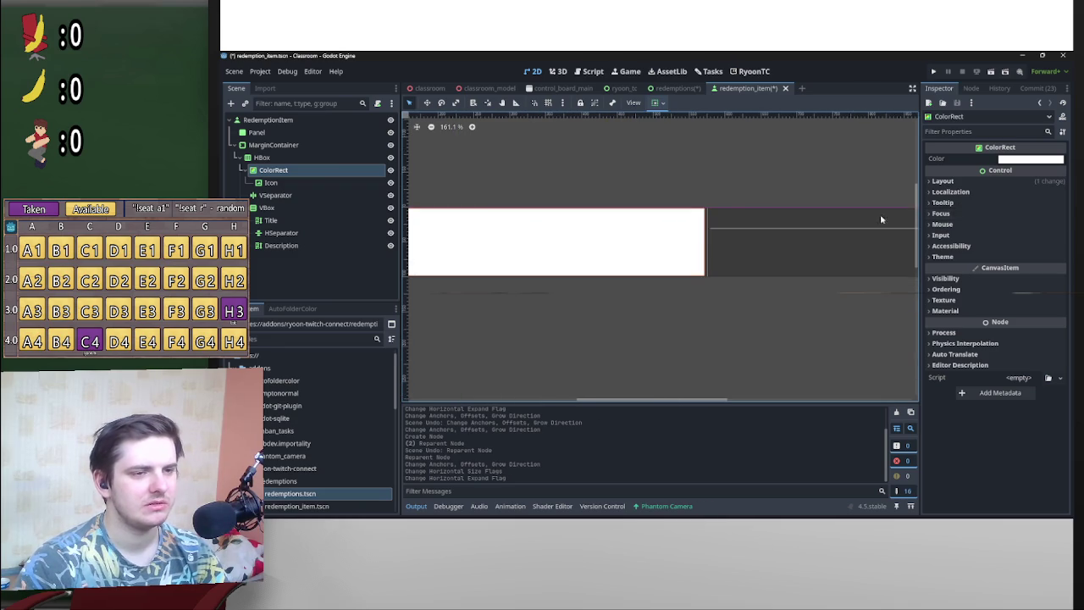
scroll(665, 226, down, 3)
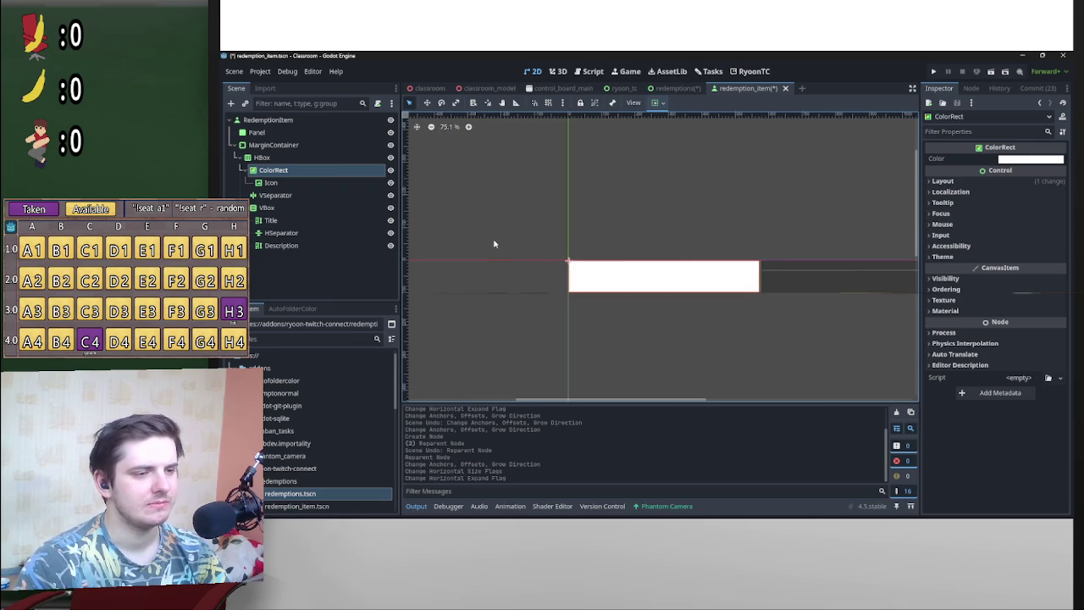
key(ctrl+z)
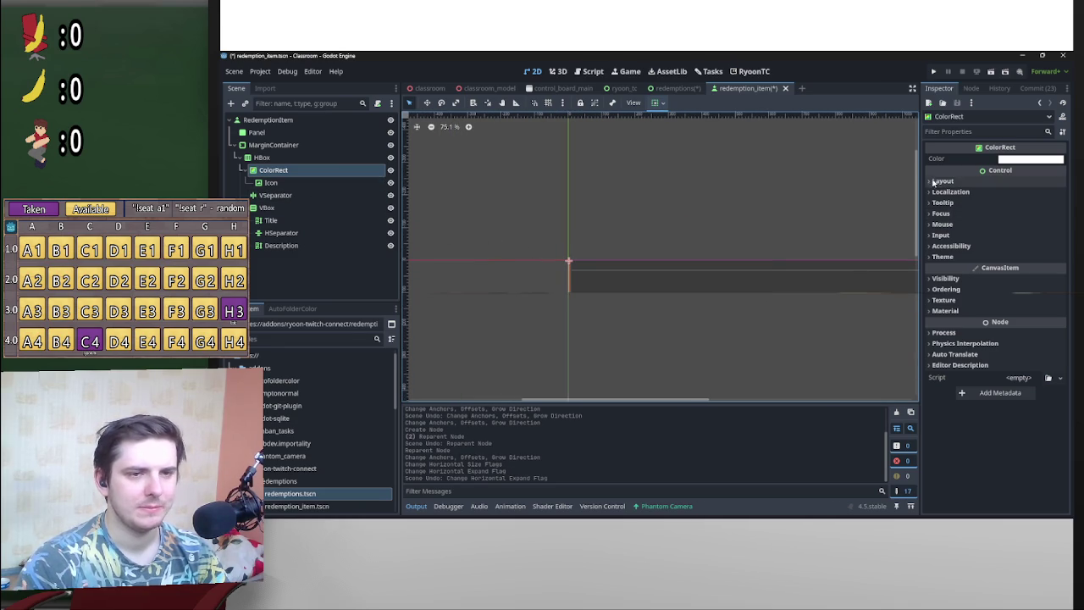
click(943, 181)
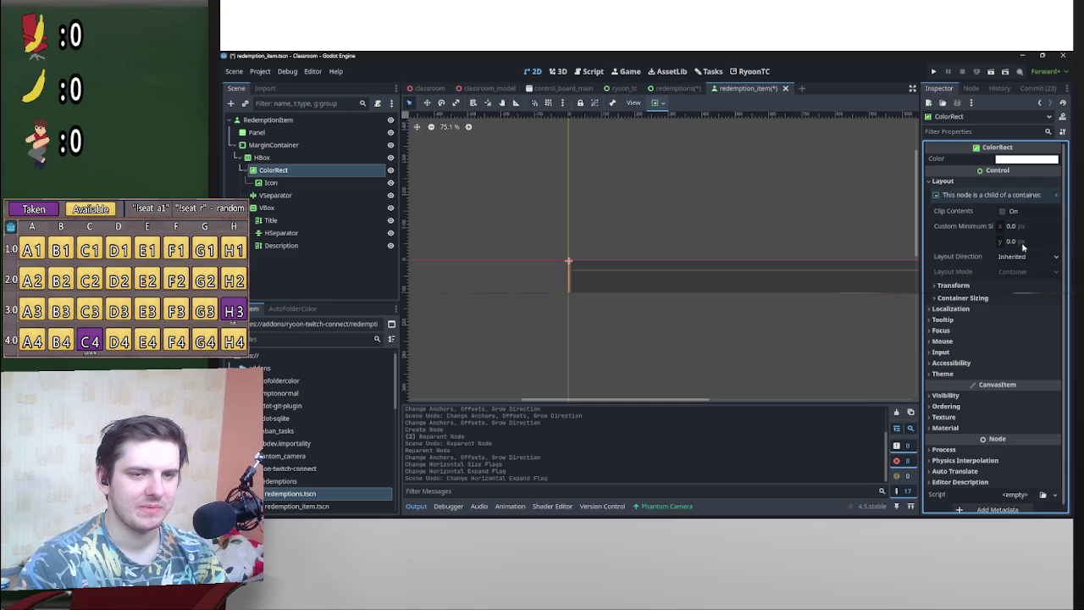
click(1042, 245)
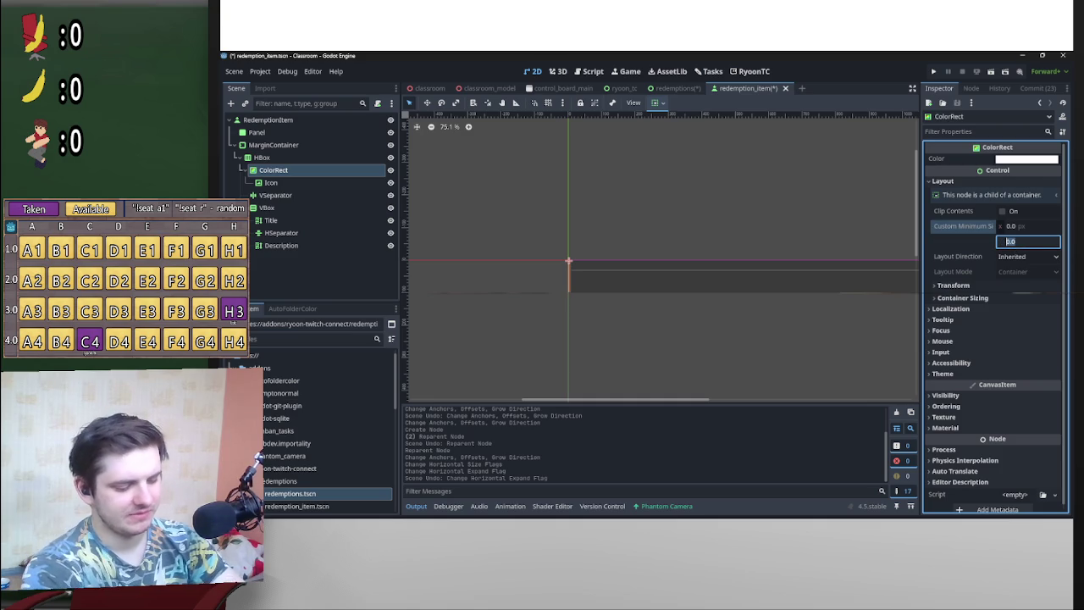
text(9)
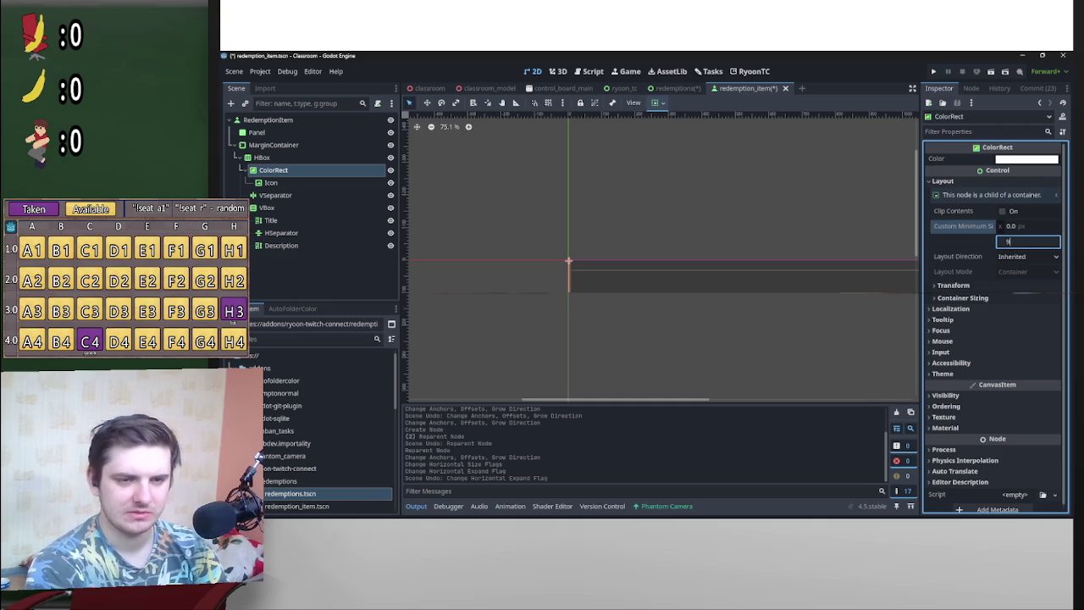
key(Escape)
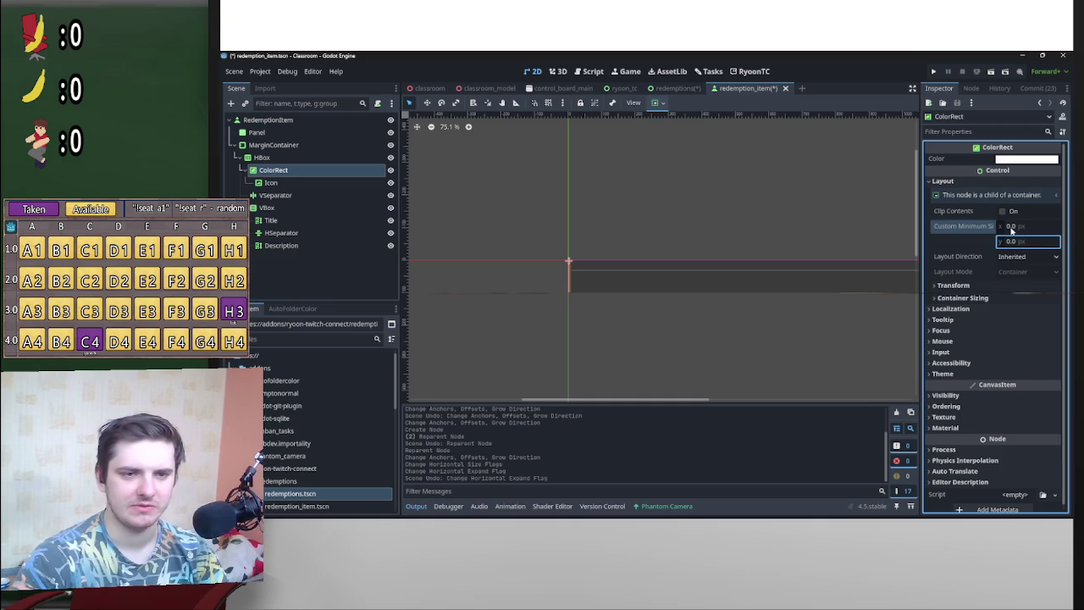
click(1011, 227)
text(90)
key(Return)
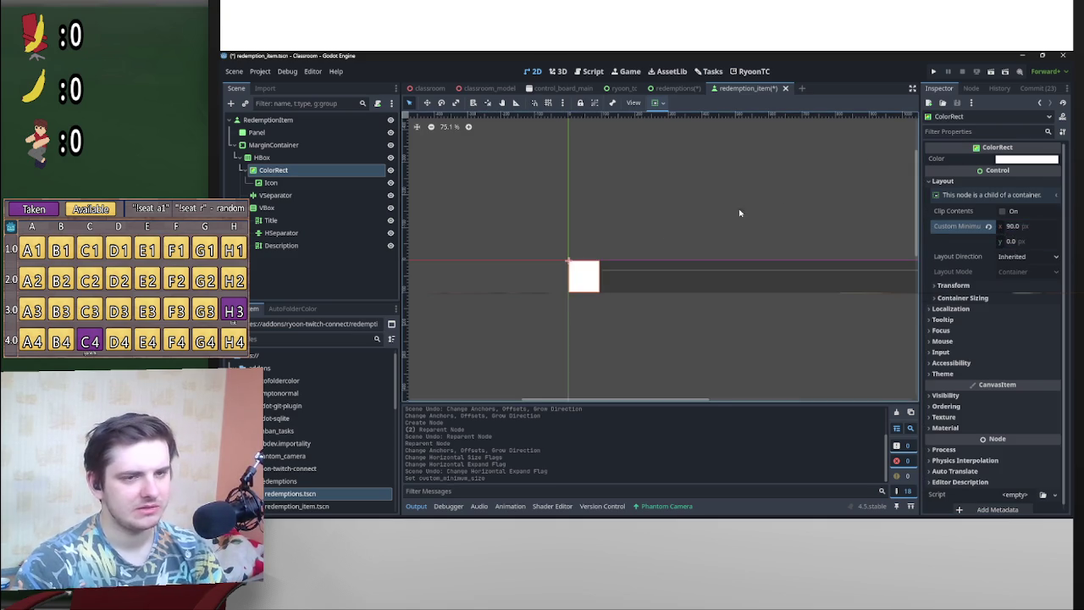
click(1028, 231)
click(1028, 230)
text(6)
key(Return)
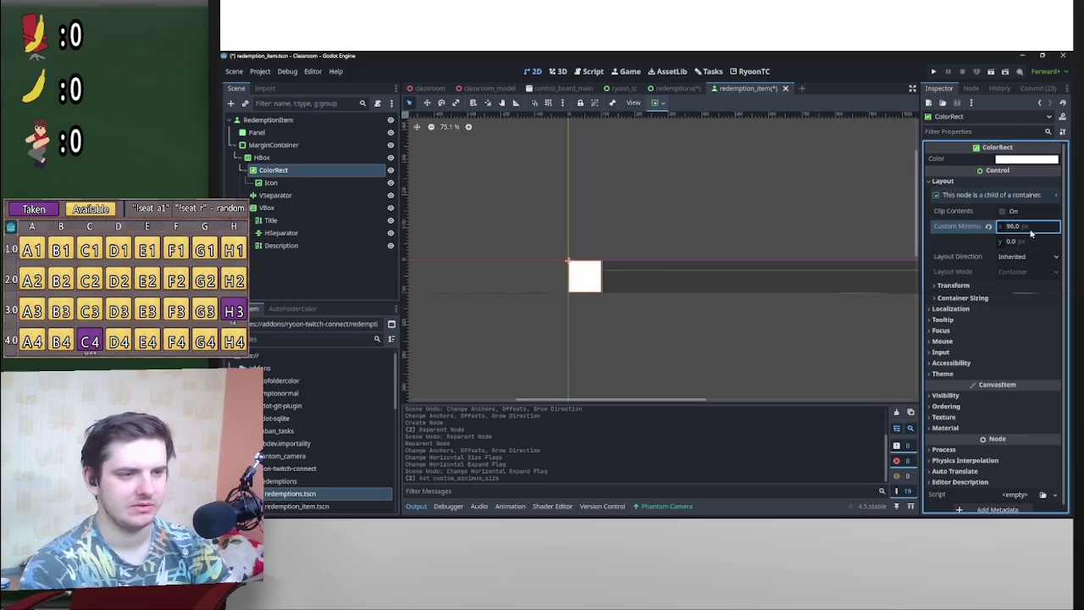
scroll(585, 263, up, 8)
drag(596, 271, 659, 231)
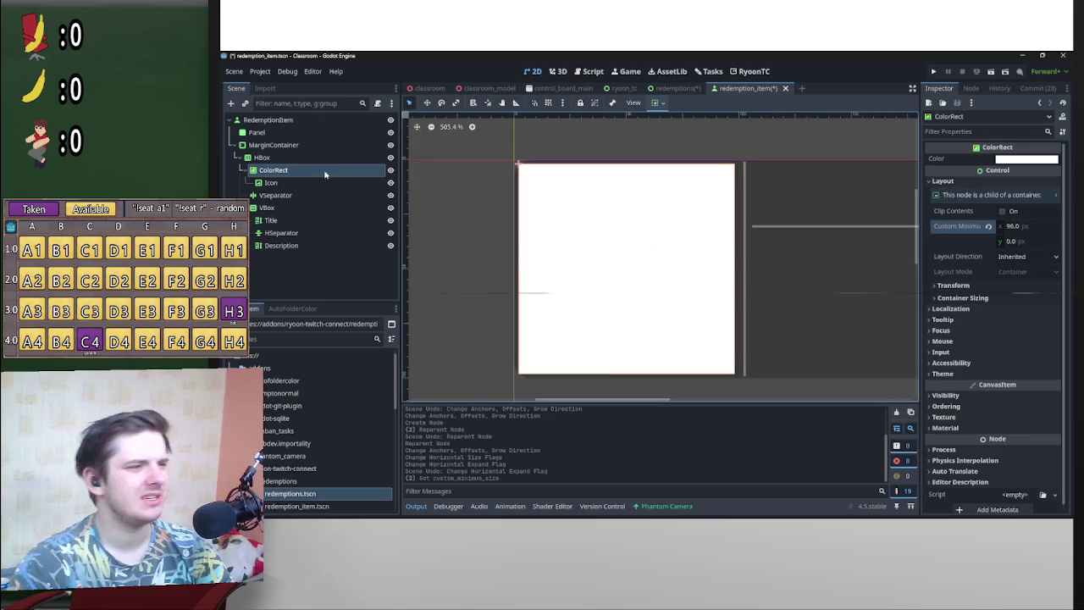
right_click(295, 161)
click(254, 173)
right_click(278, 171)
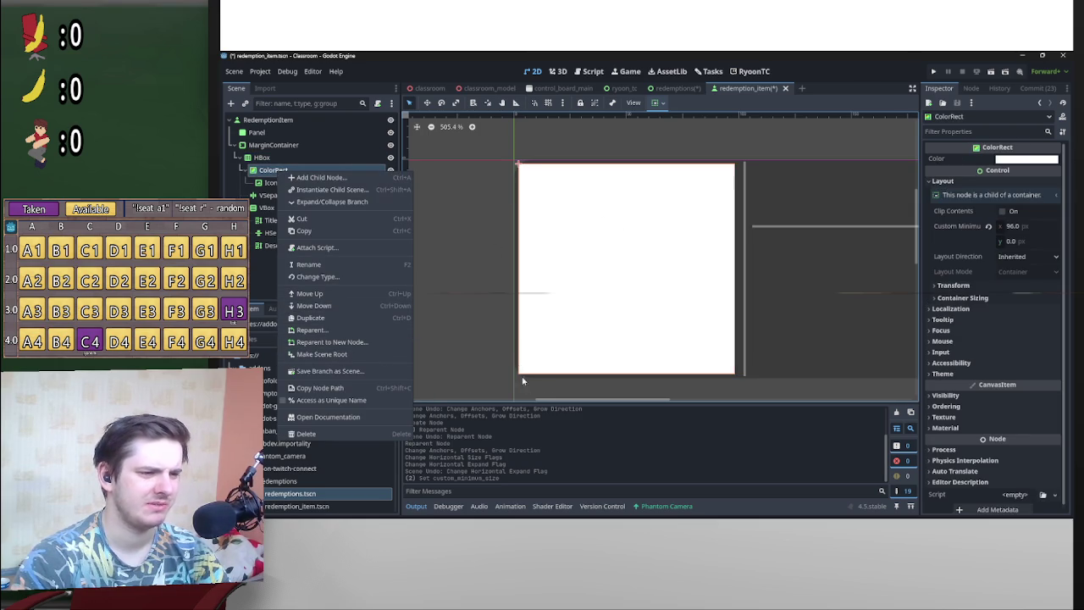
click(604, 339)
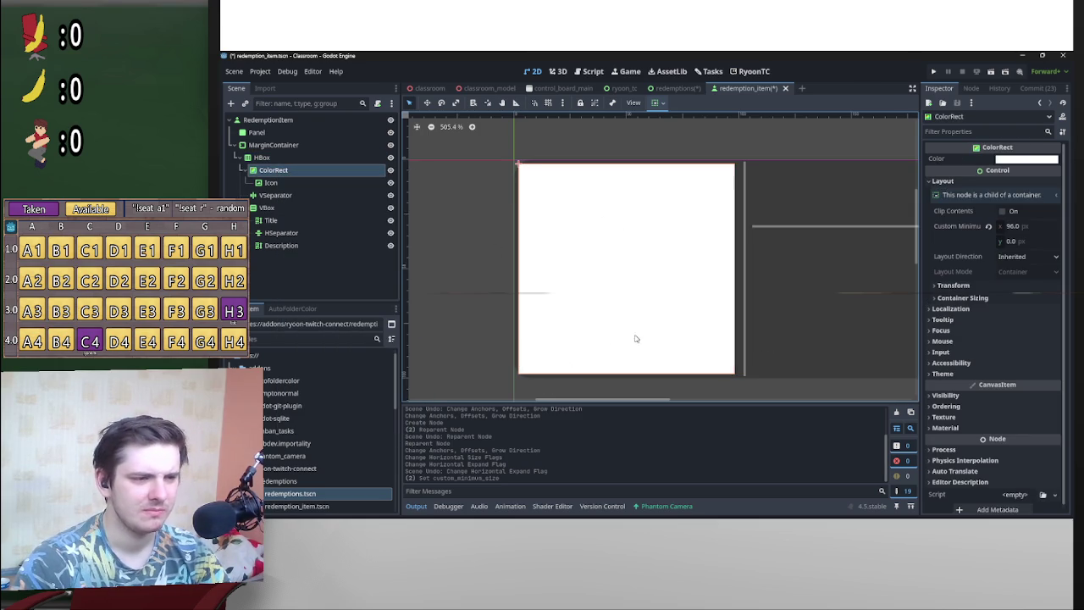
scroll(627, 293, up, 3)
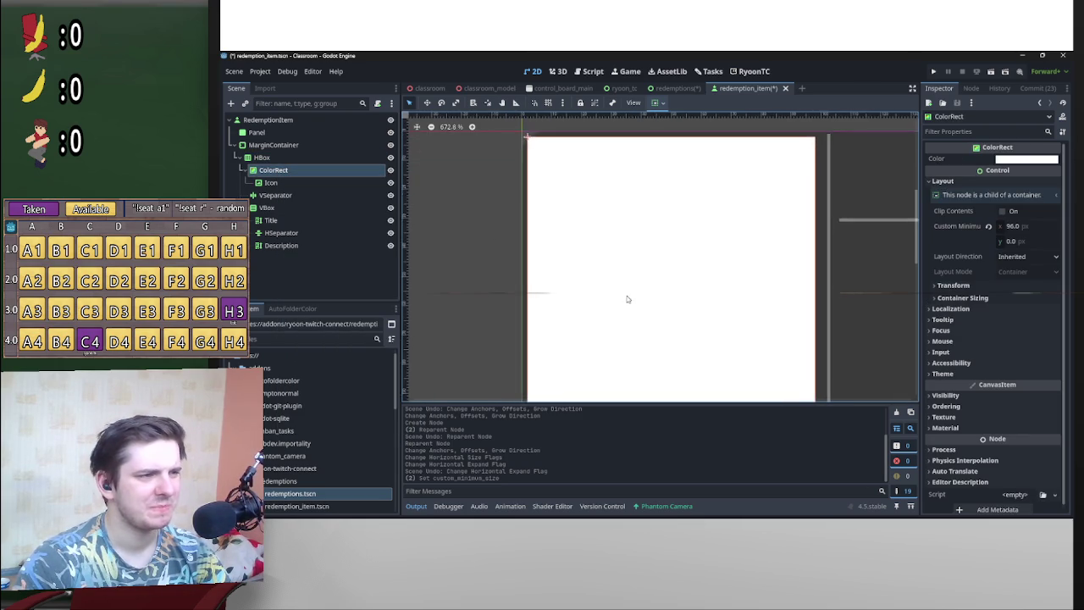
scroll(628, 297, down, 2)
scroll(635, 301, down, 4)
scroll(636, 300, down, 1)
scroll(670, 285, up, 7)
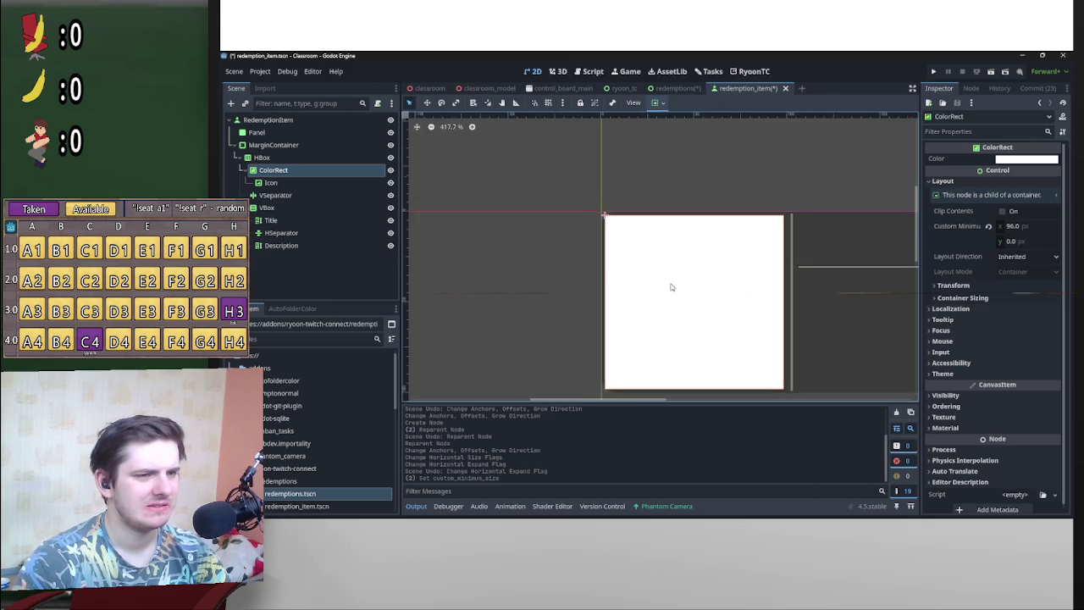
scroll(682, 262, down, 4)
mouse_move(693, 242)
mouse_down()
mouse_move(653, 153)
mouse_move(632, 218)
mouse_up()
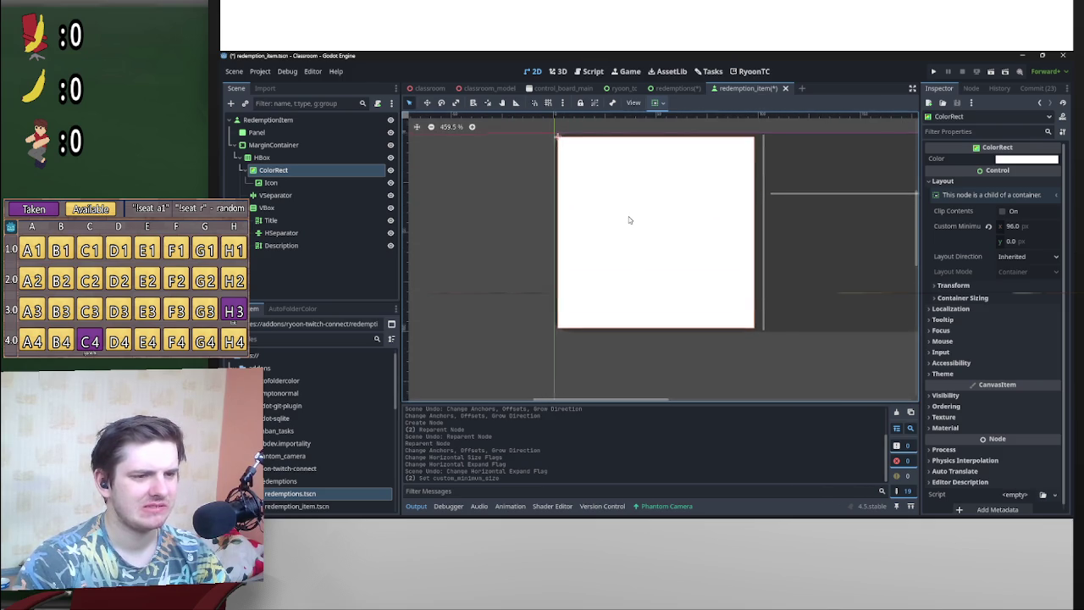
click(272, 145)
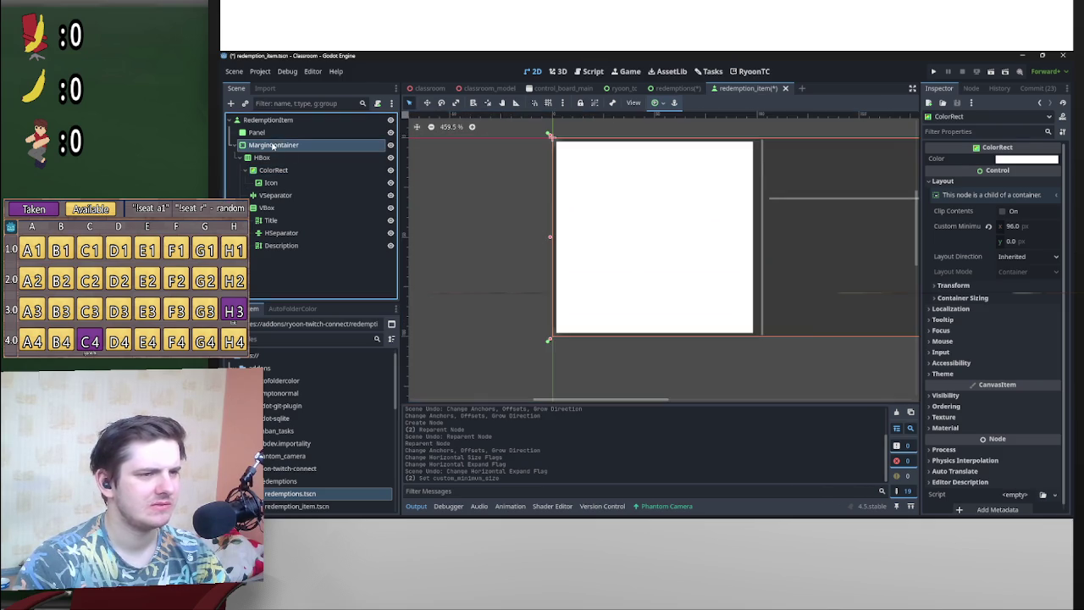
Open MarginContainer's Theme Overrides > Constants and set Margin Left to 5
scroll(579, 262, down, 1)
drag(578, 262, 568, 294)
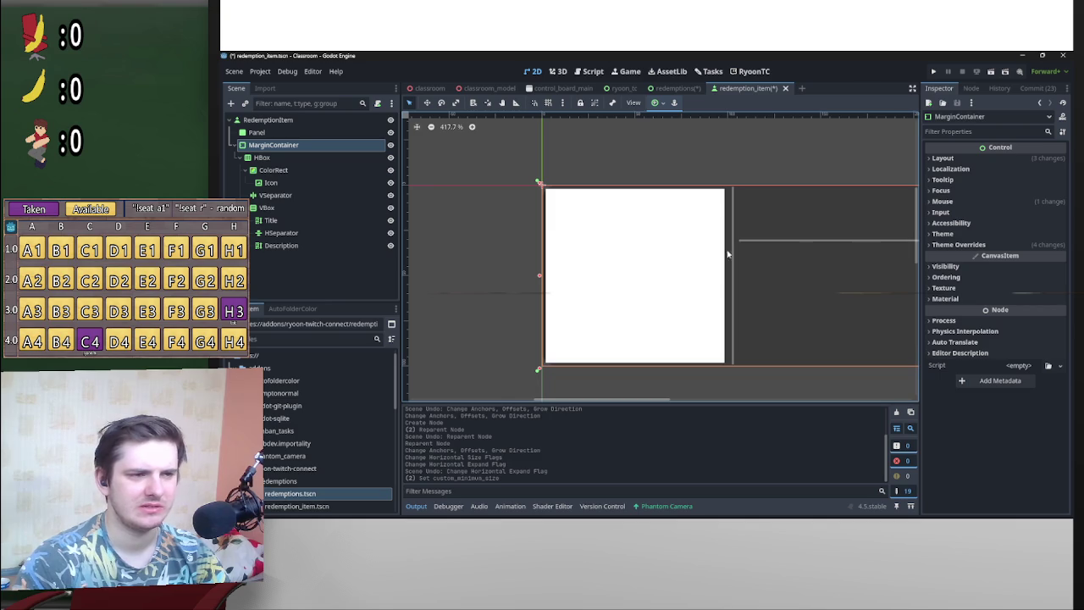
mouse_move(652, 243)
mouse_down()
mouse_move(604, 172)
mouse_move(619, 180)
mouse_up()
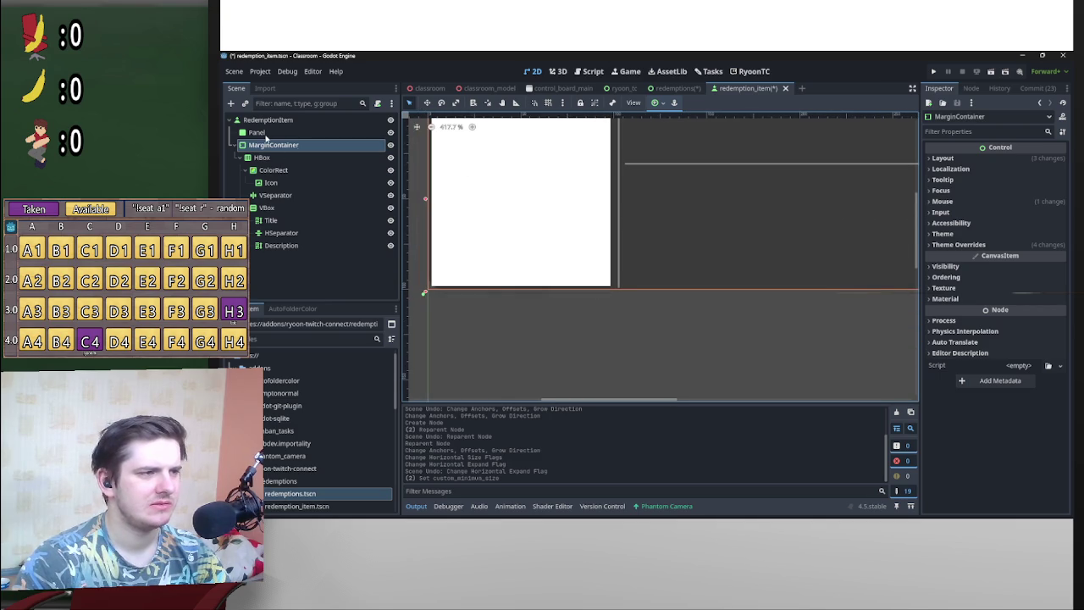
drag(419, 187, 612, 292)
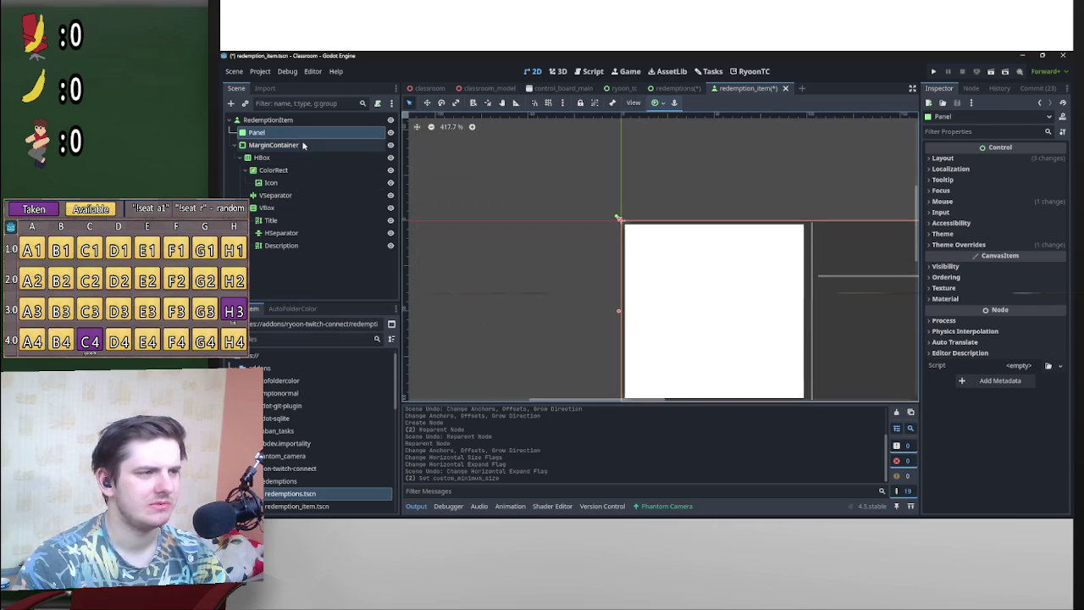
click(958, 244)
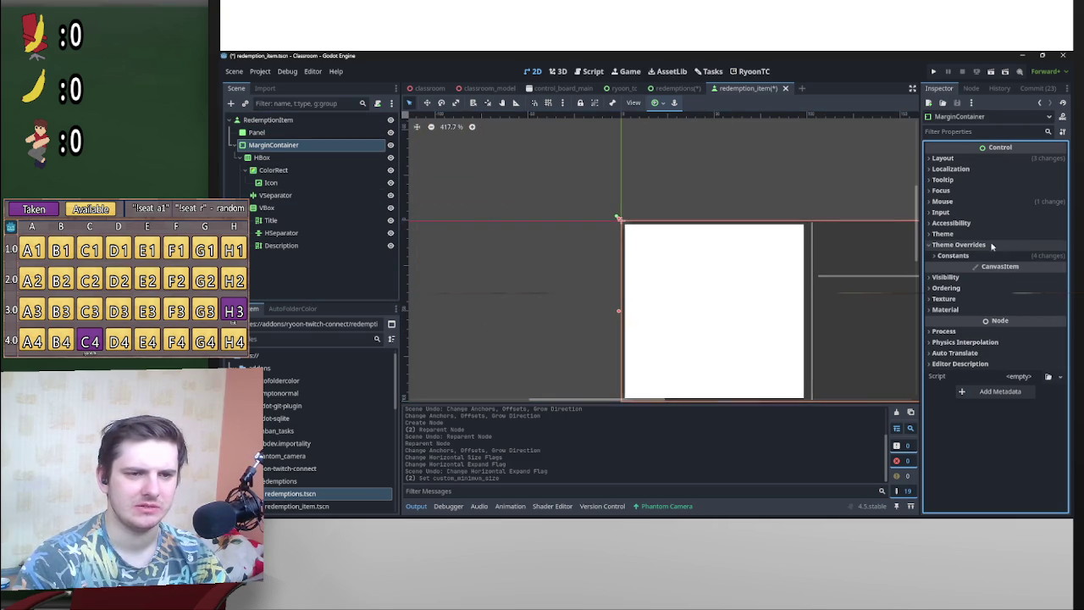
click(953, 255)
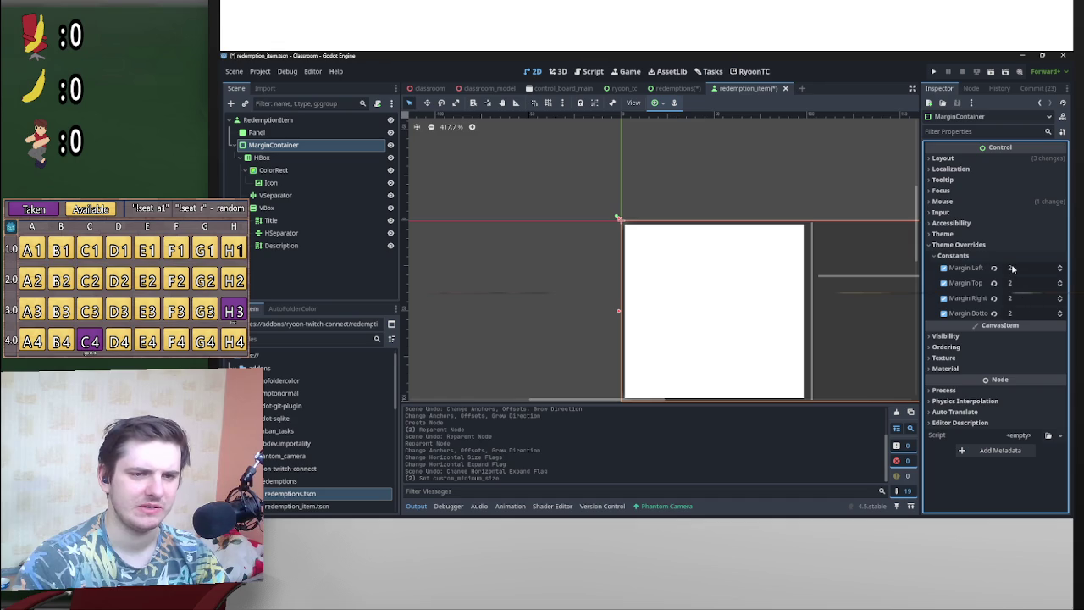
click(1019, 268)
text(5)
key(Return)
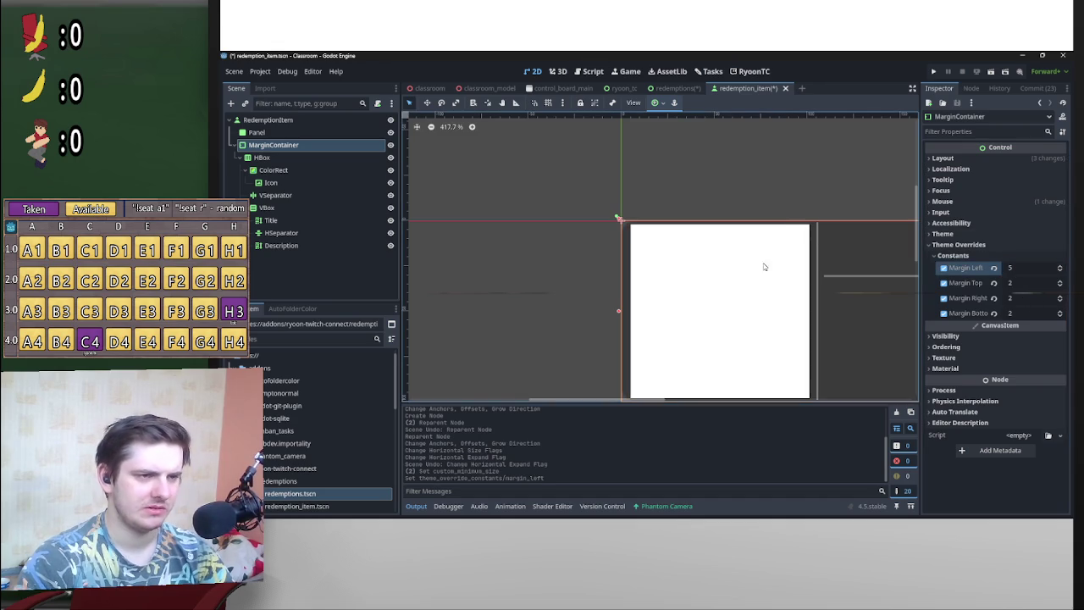
Set Margin Top, Bottom and Right to 5 as well
click(1019, 285)
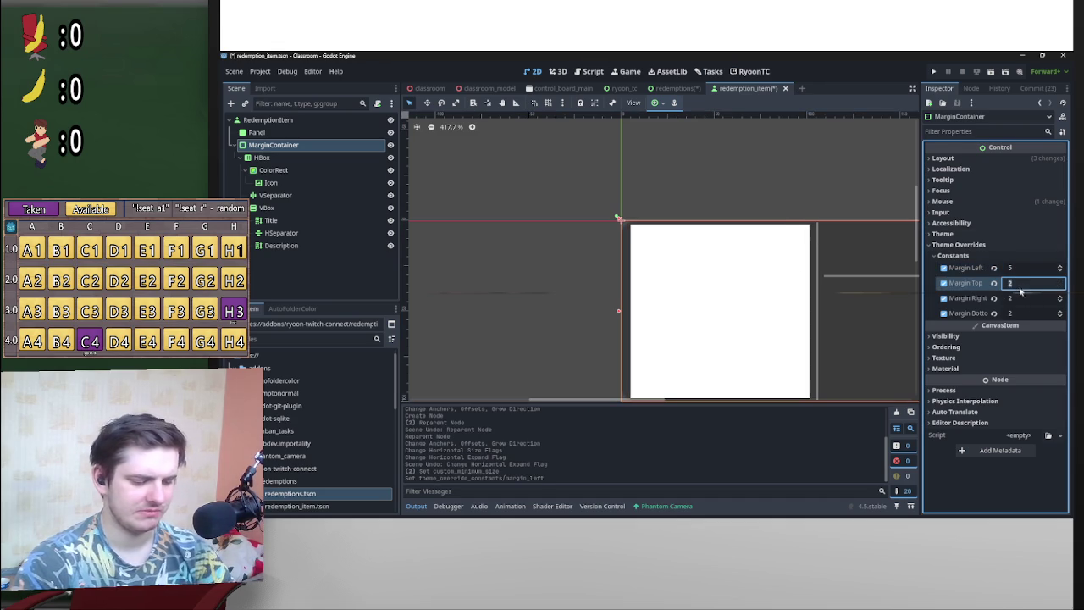
text(5)
key(Return)
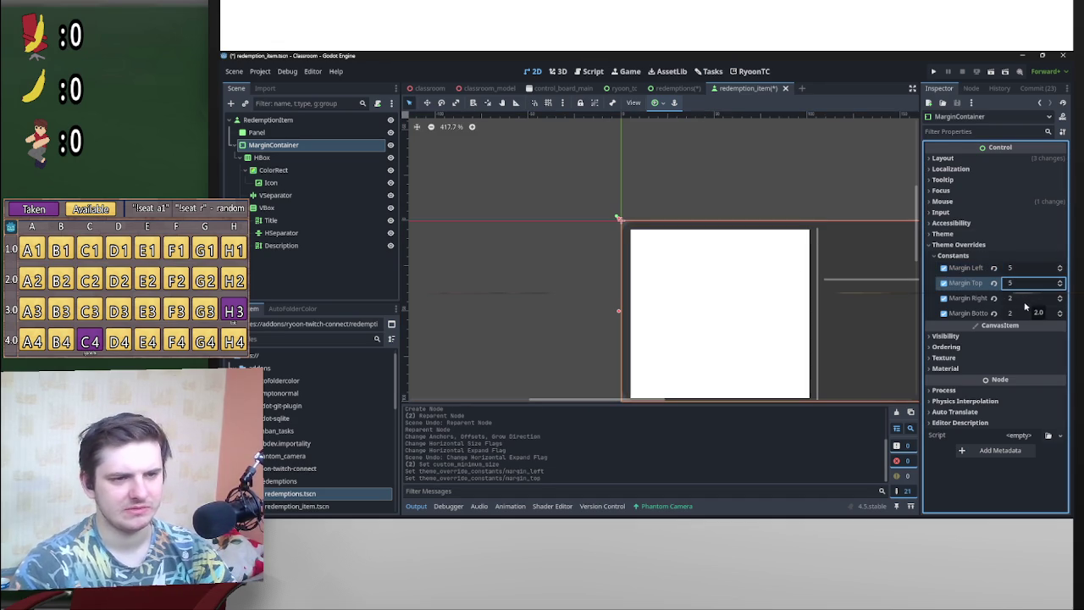
click(1028, 313)
text(5)
click(1028, 300)
text(5)
key(Return)
mouse_move(851, 249)
mouse_down()
mouse_move(531, 248)
mouse_move(764, 262)
mouse_move(632, 252)
mouse_up()
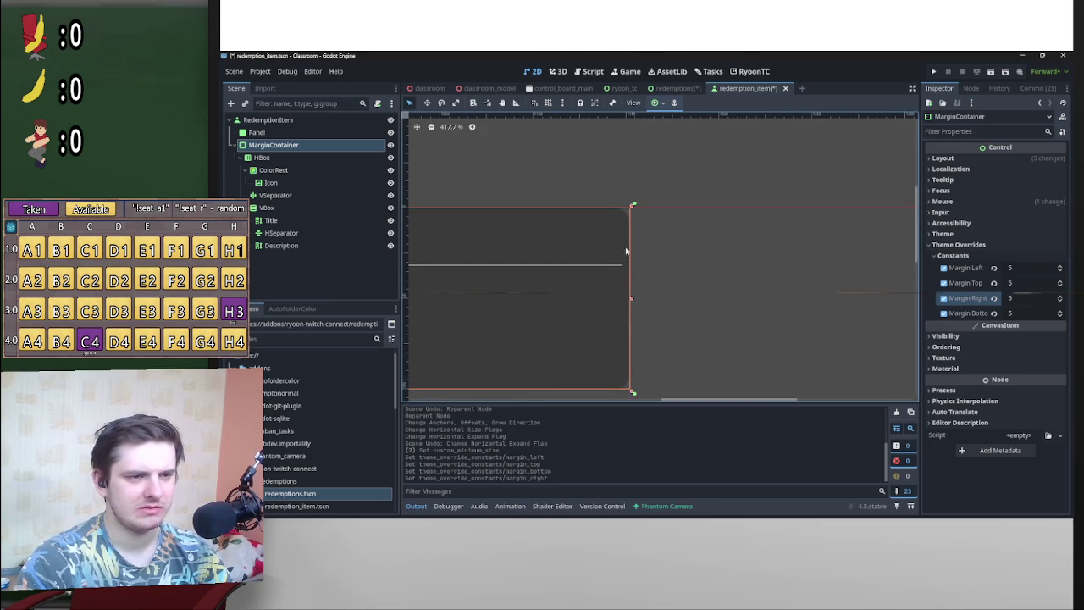
mouse_move(869, 283)
mouse_down()
mouse_move(542, 252)
mouse_move(440, 254)
mouse_move(632, 257)
mouse_move(863, 232)
mouse_move(658, 245)
mouse_up()
scroll(581, 249, up, 1)
click(345, 177)
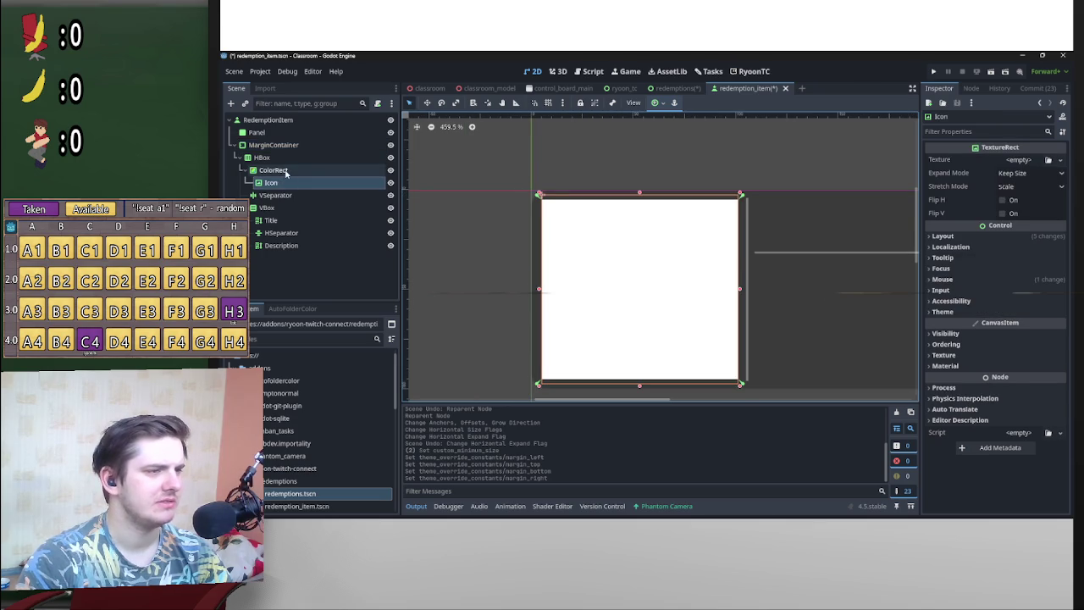
Change the ColorRect node's type to Panel using a 'pane' search
click(343, 170)
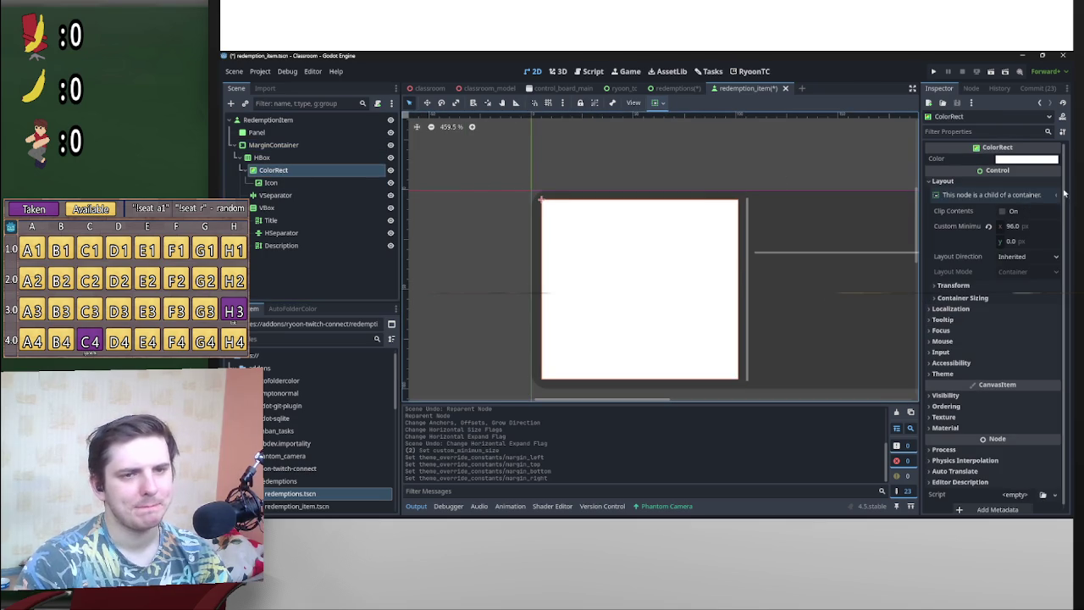
right_click(328, 174)
click(372, 278)
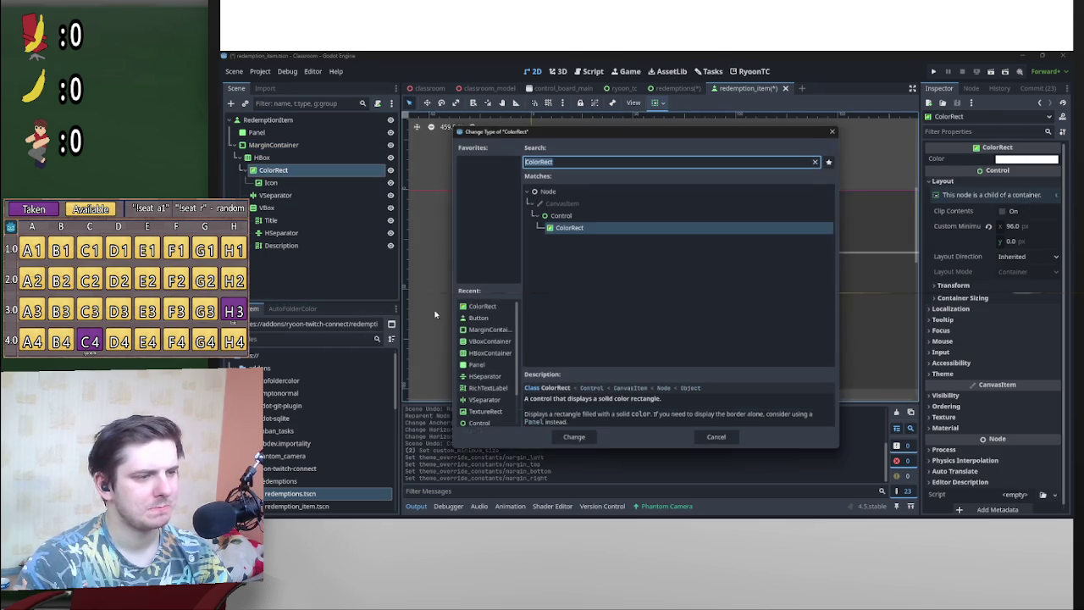
text(pane)
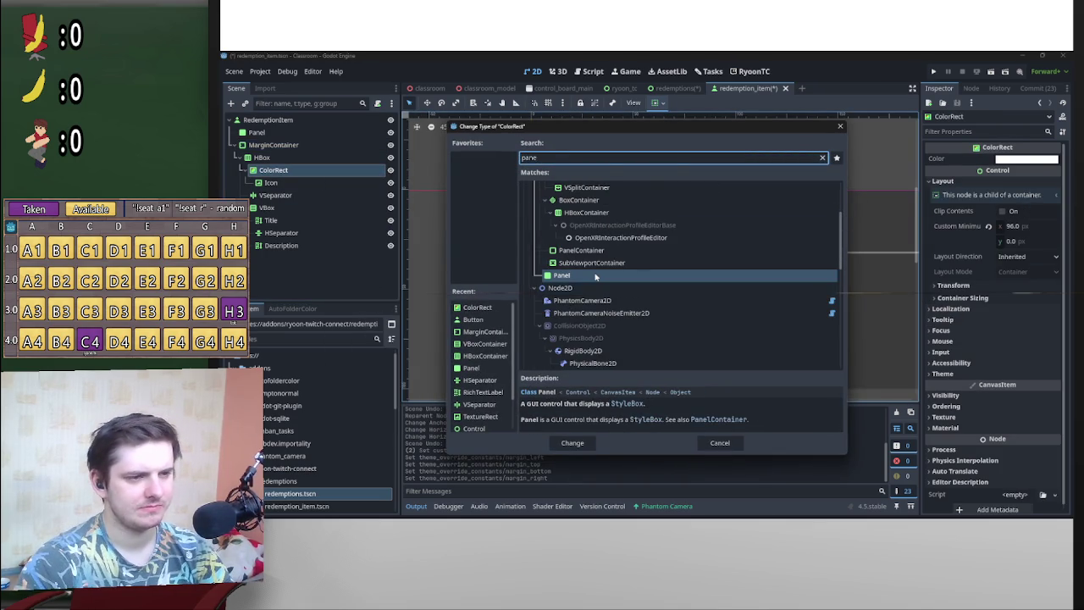
double_click(595, 276)
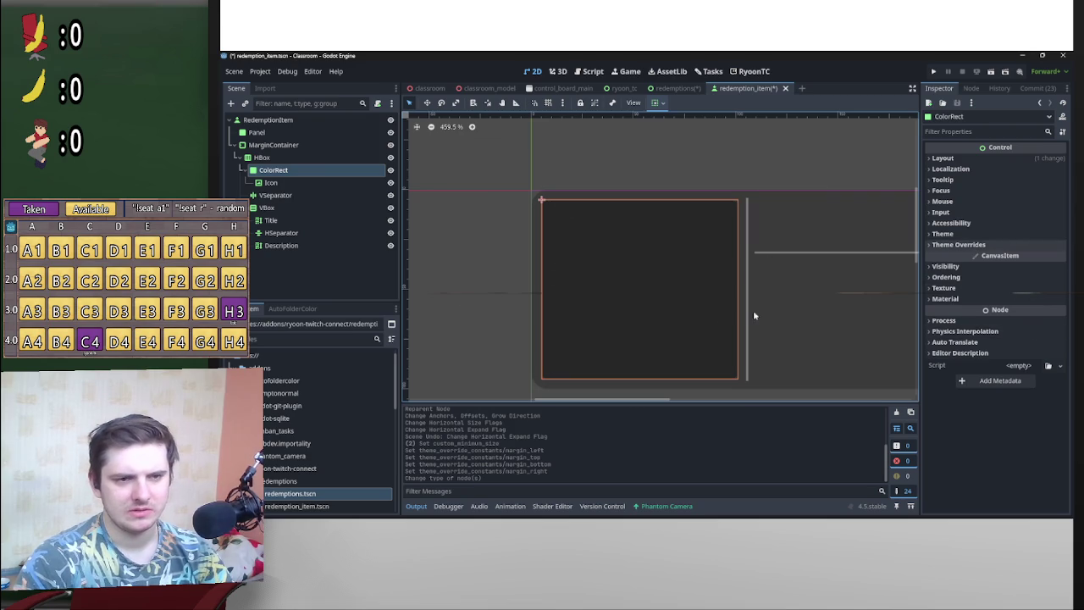
Give the Icon node a custom minimum size of 80 × 80
click(763, 310)
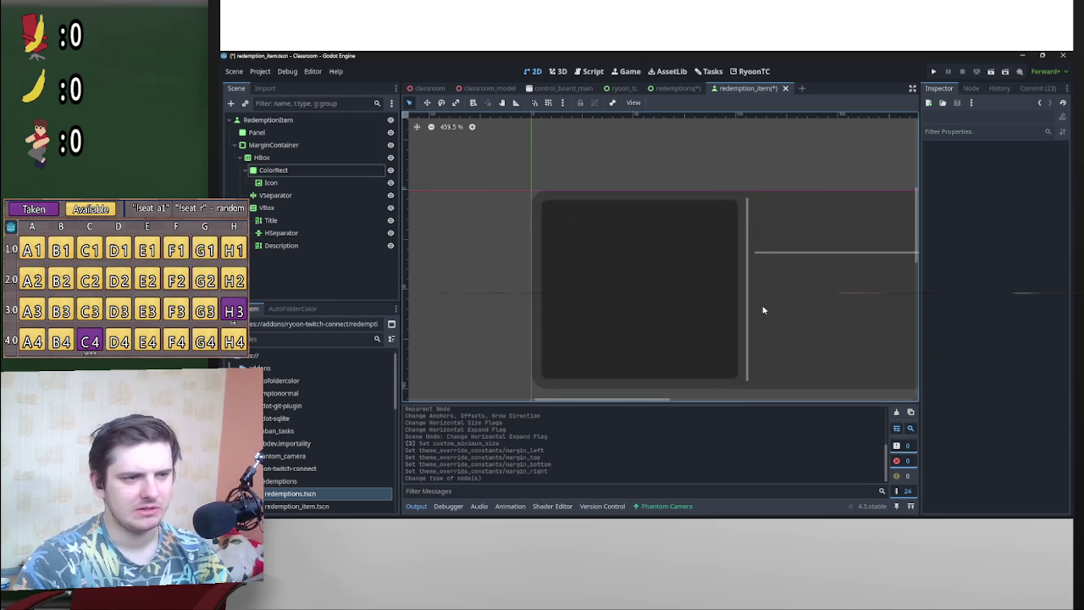
click(601, 313)
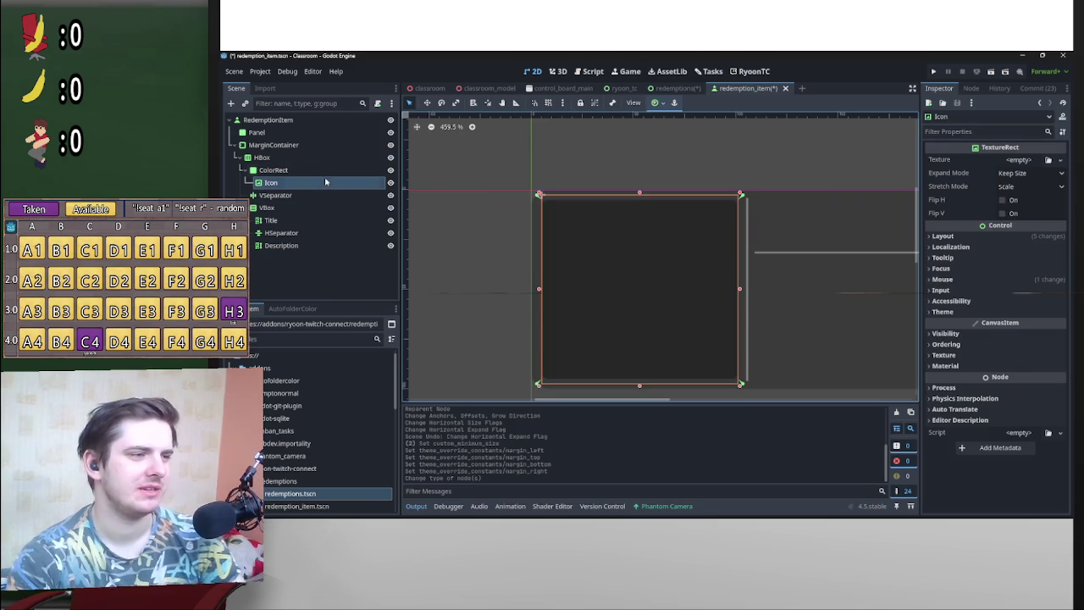
click(963, 236)
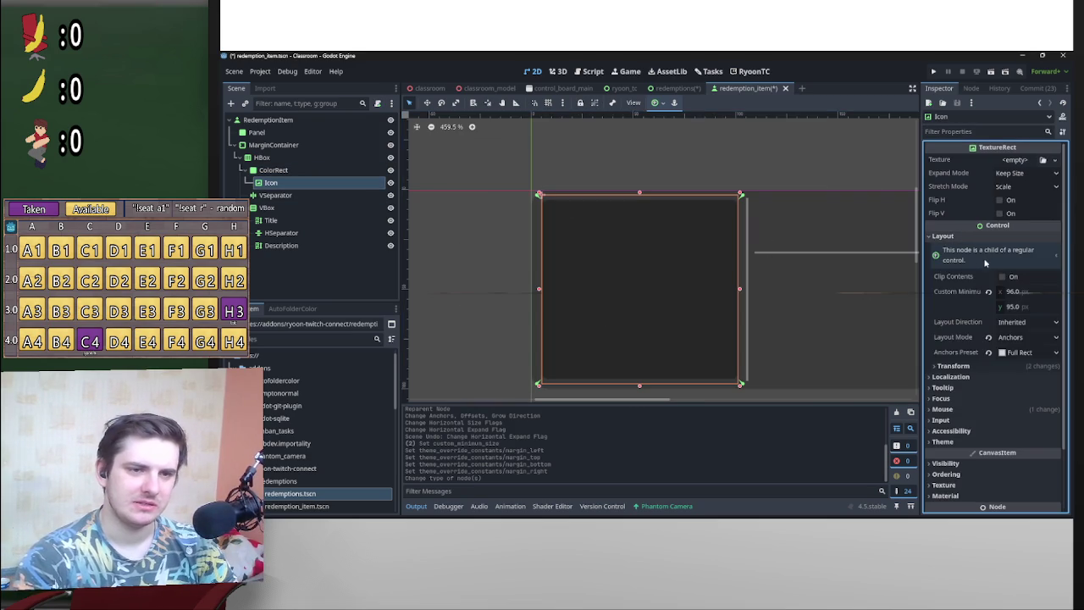
click(1024, 293)
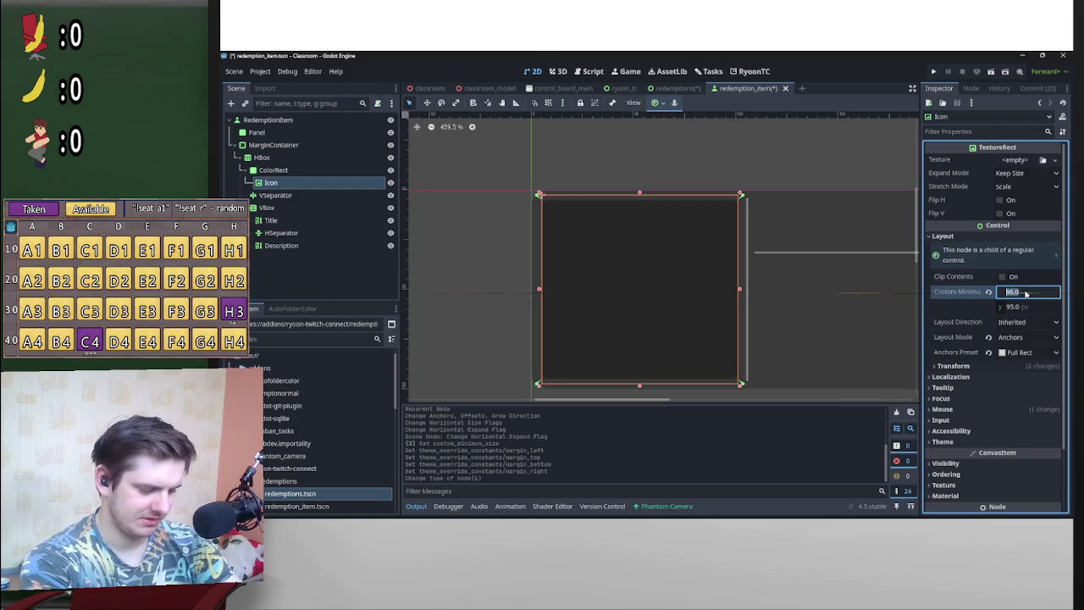
text(80)
click(1021, 308)
text(80)
key(Return)
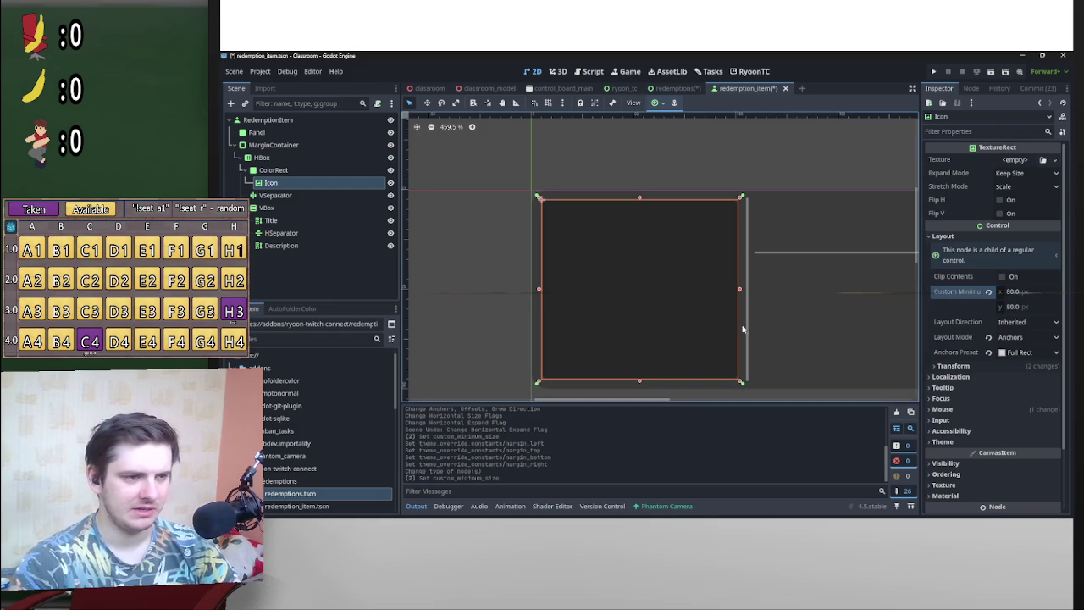
Try a 64 × 64 custom minimum size for the Icon instead
click(1020, 293)
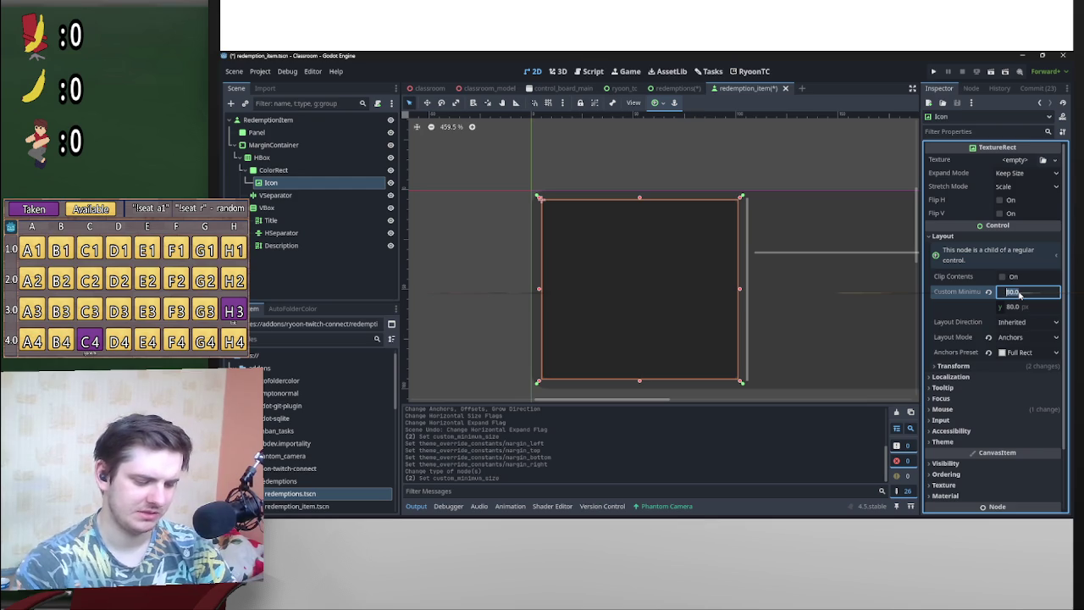
text(64)
key(Tab)
text(4)
key(Return)
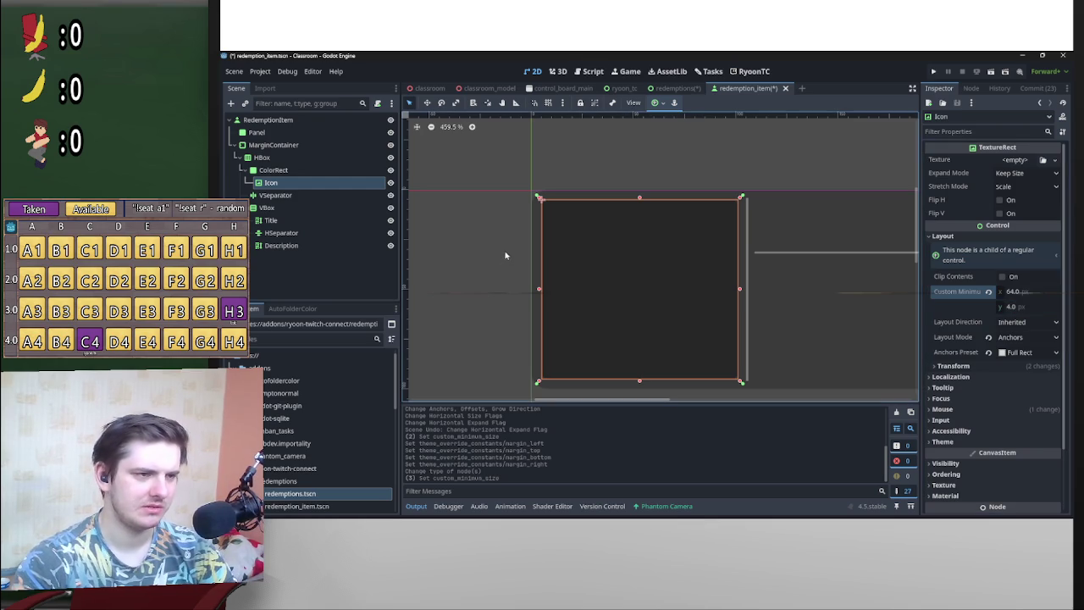
click(1023, 308)
text(64)
key(Return)
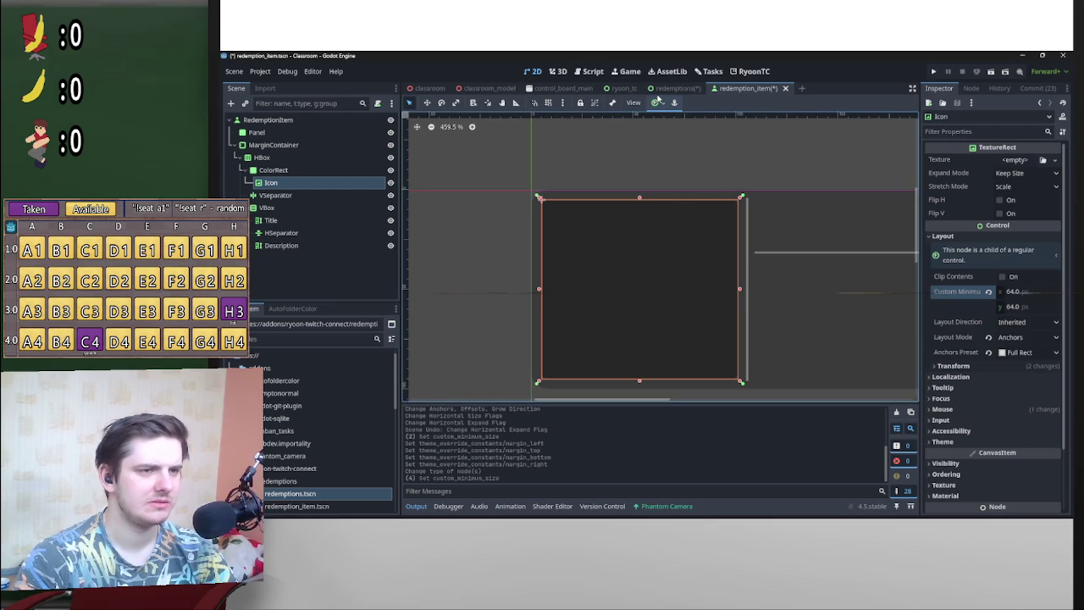
Apply the Center anchor preset to the Icon and restore its 80 × 80 minimum size
click(656, 103)
click(676, 151)
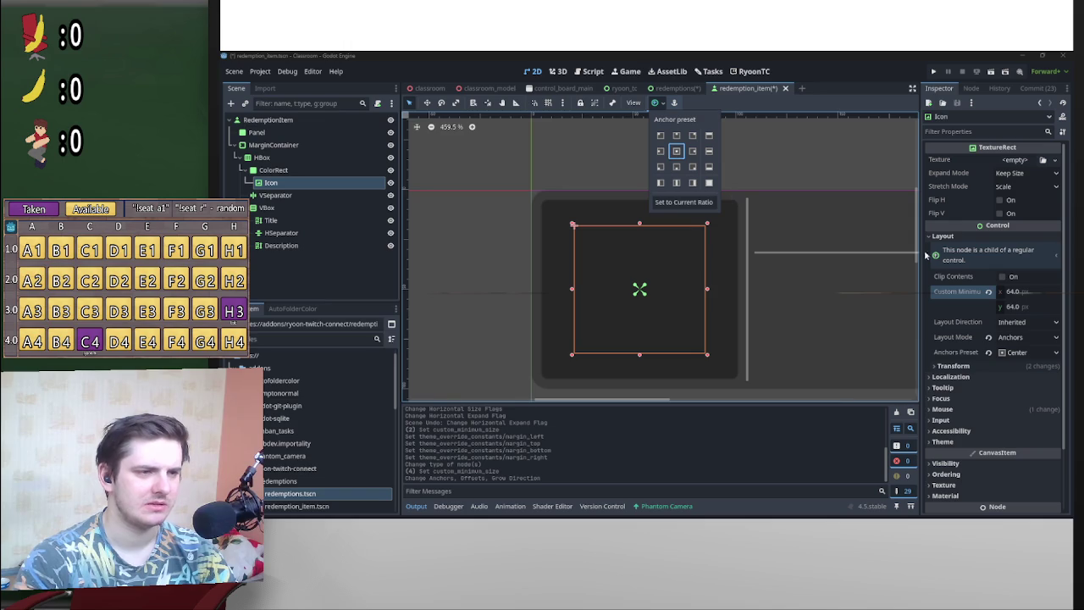
click(1026, 292)
click(1029, 292)
text(80)
key(Tab)
text(80)
key(Return)
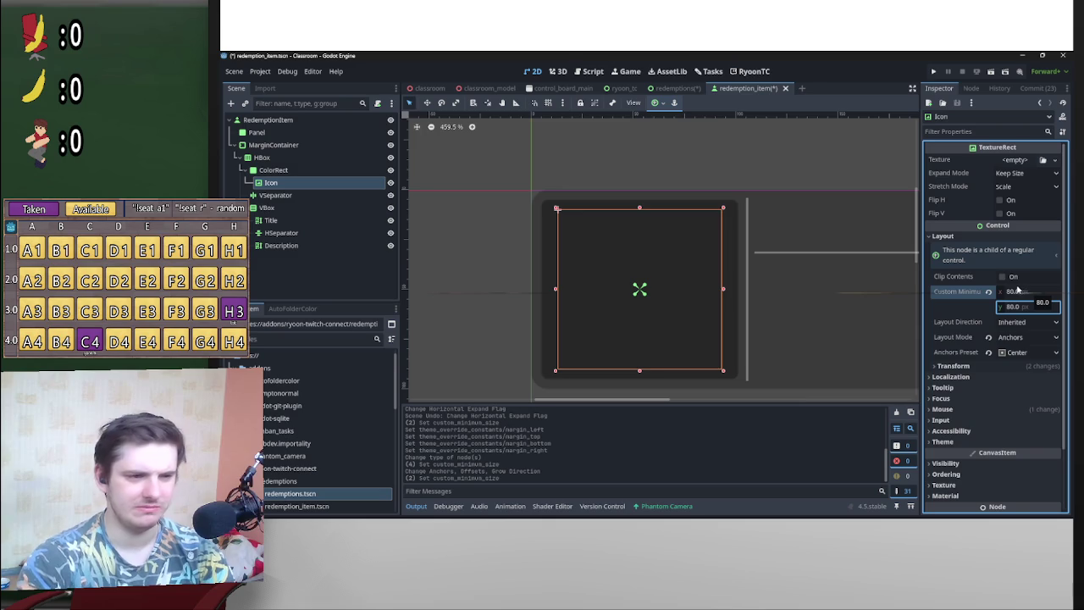
click(703, 258)
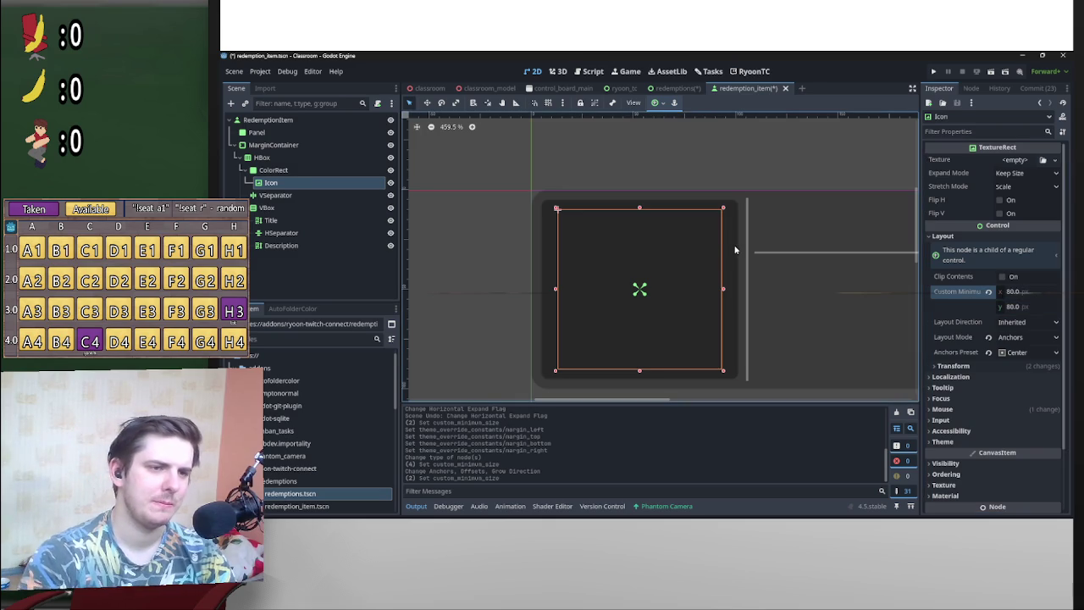
click(735, 250)
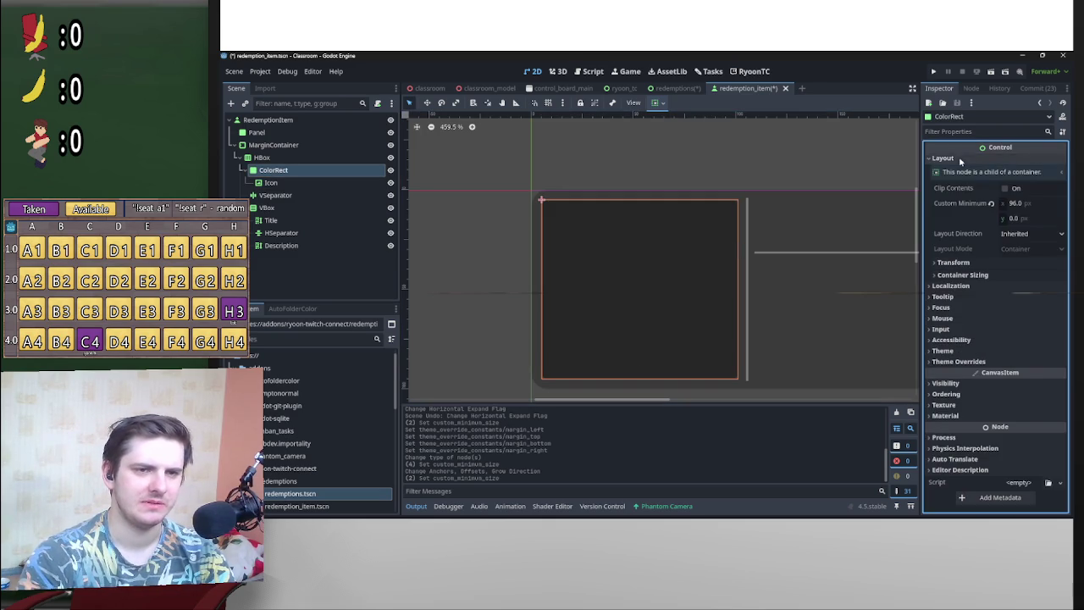
Set the ColorRect background's custom minimum width to 90 px
click(1020, 205)
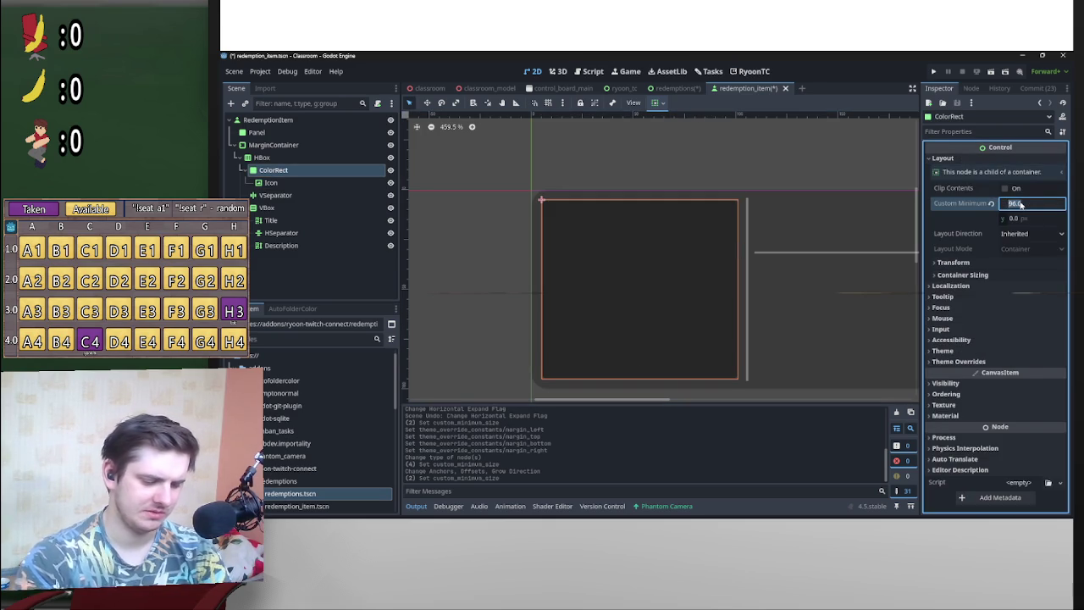
text(90)
key(Return)
click(719, 181)
click(322, 166)
Change the Icon's custom minimum height to 82 px, briefly trying 85 first
click(330, 182)
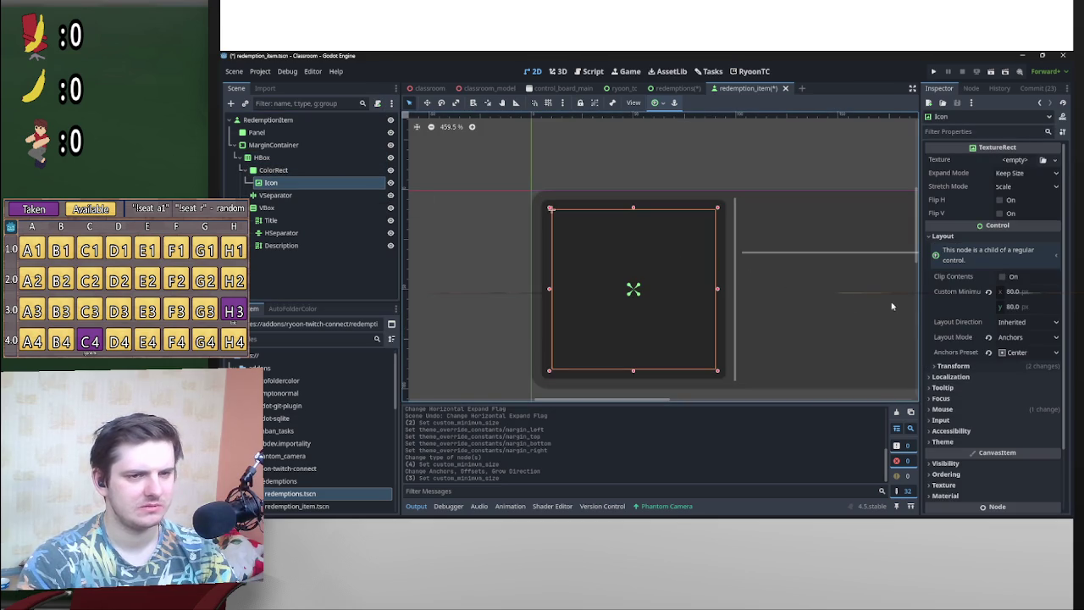
click(1014, 308)
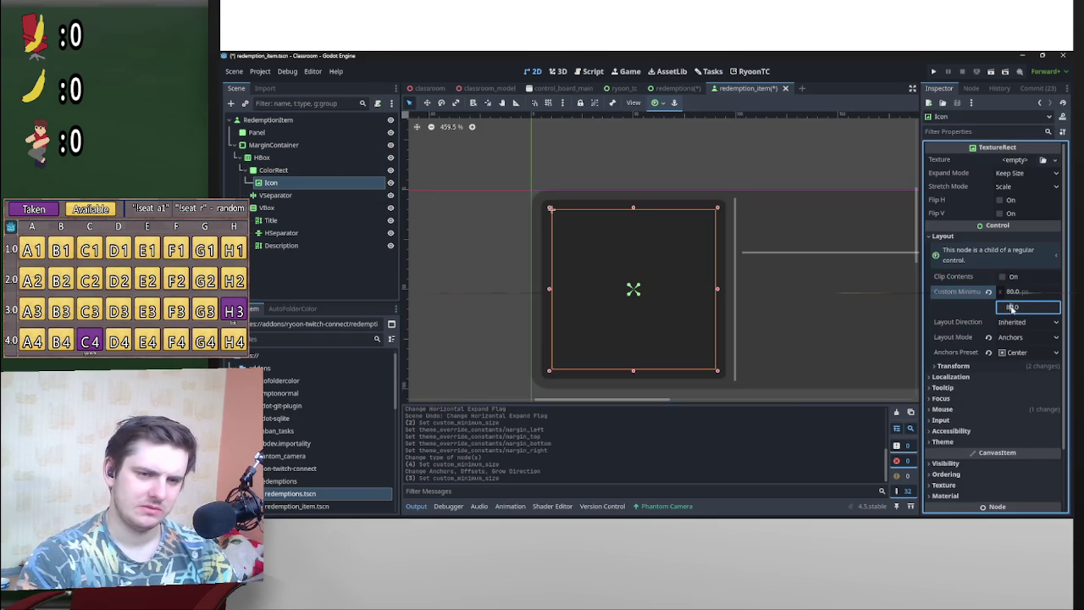
text(85)
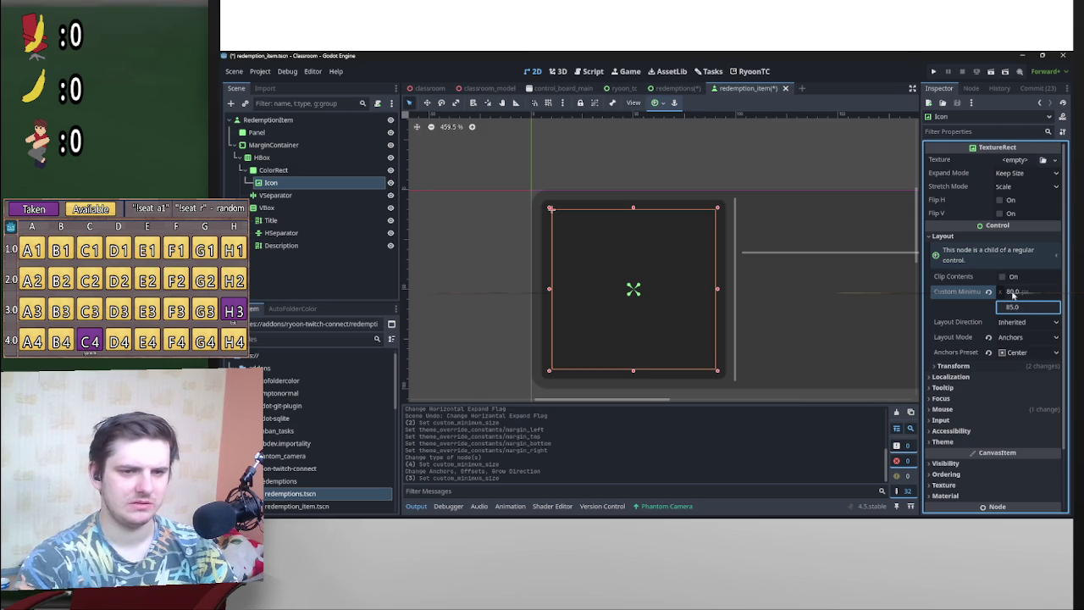
click(1013, 292)
click(1020, 308)
text(82)
click(1013, 292)
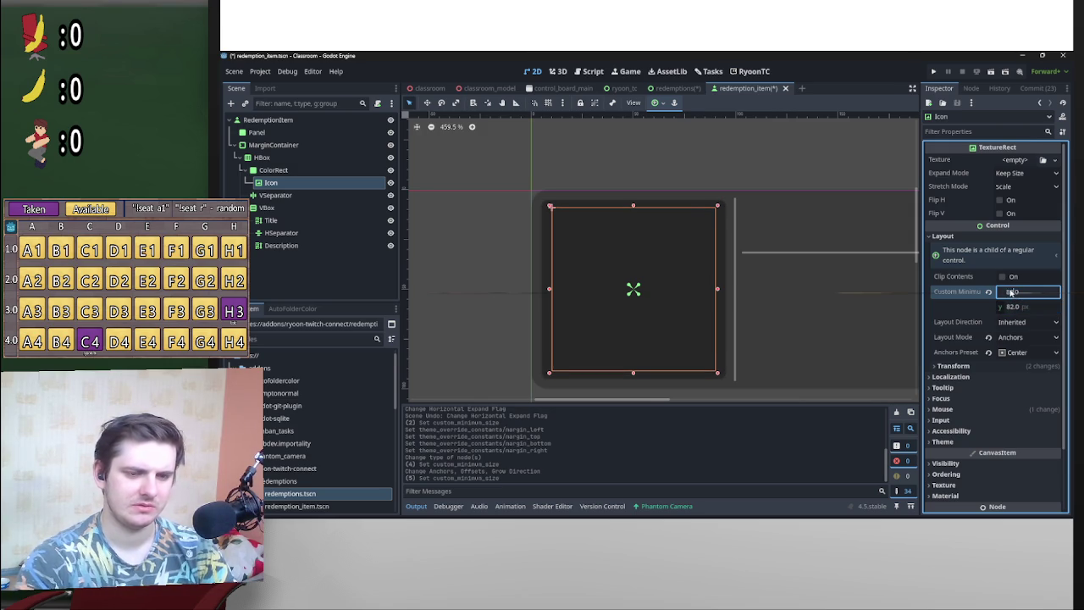
click(714, 170)
scroll(736, 158, down, 4)
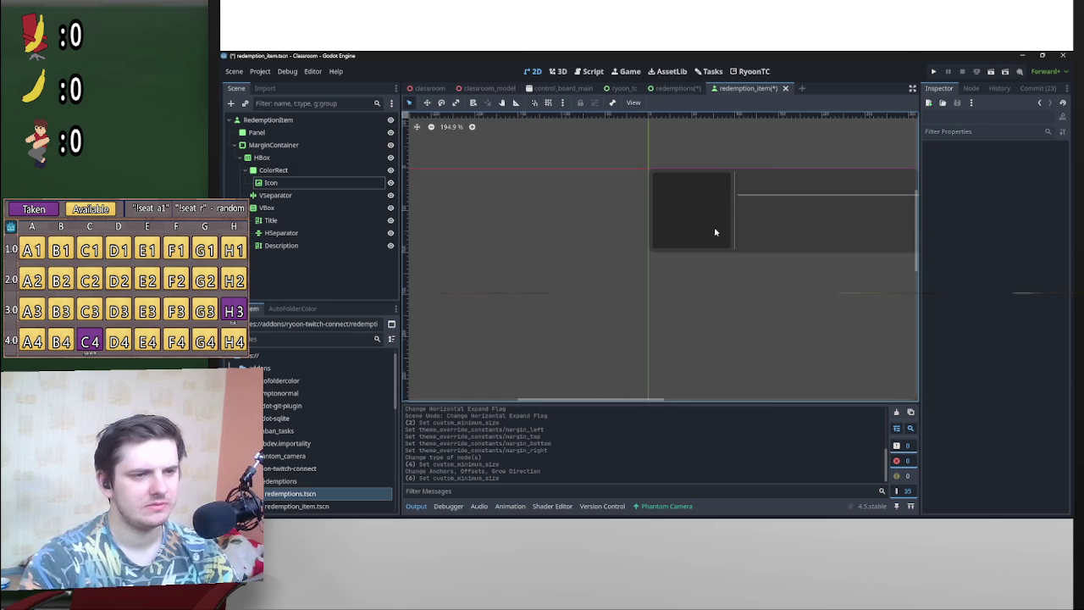
click(292, 171)
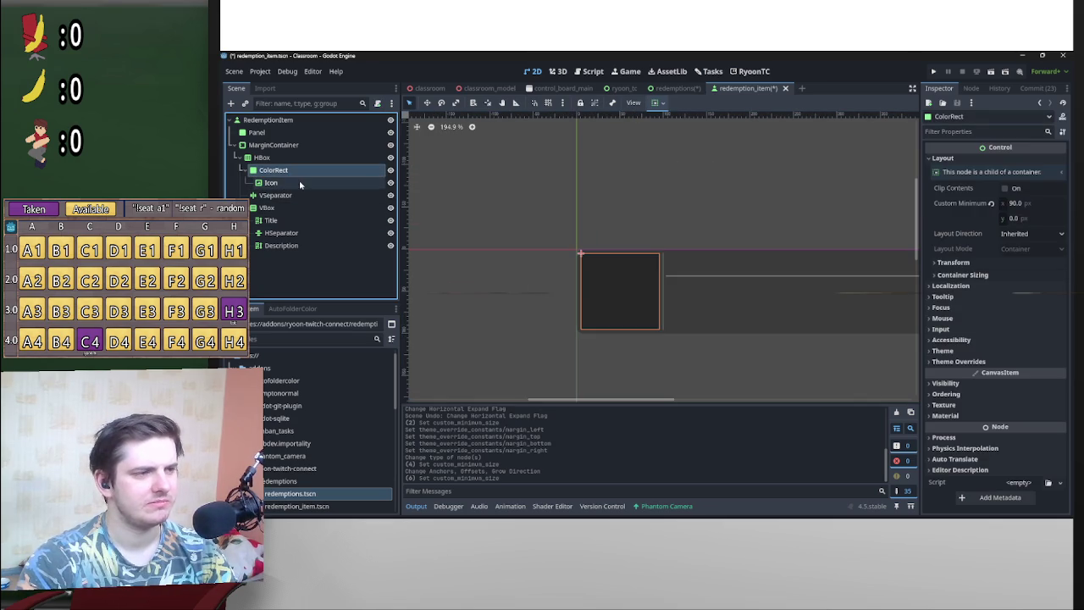
Rename the ColorRect node in the Scene dock to 'IconBg'
double_click(271, 171)
drag(308, 170, 219, 166)
text(Icon)
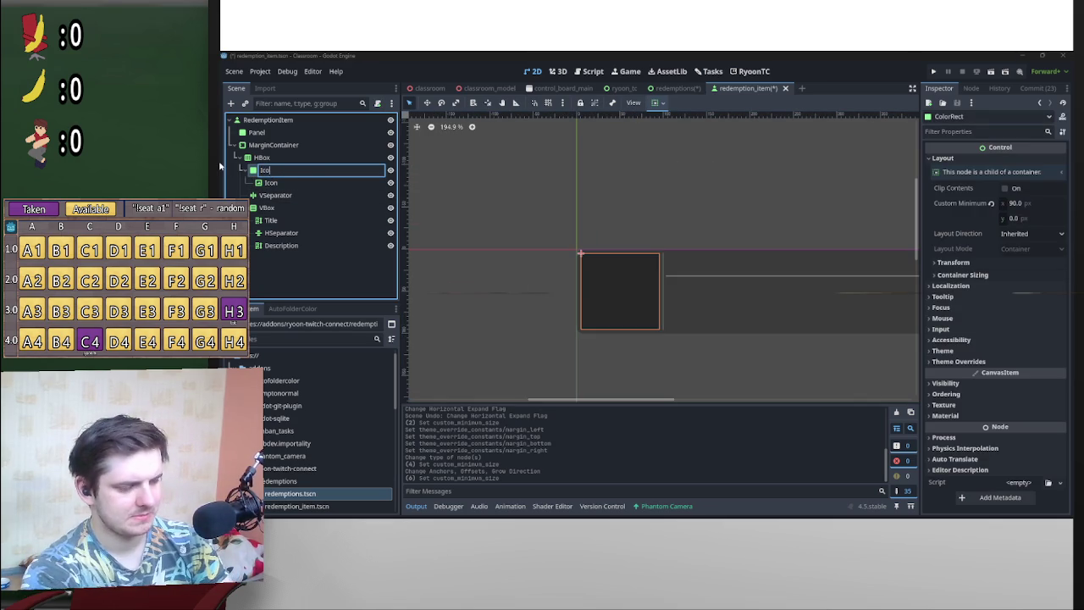
text(Bg)
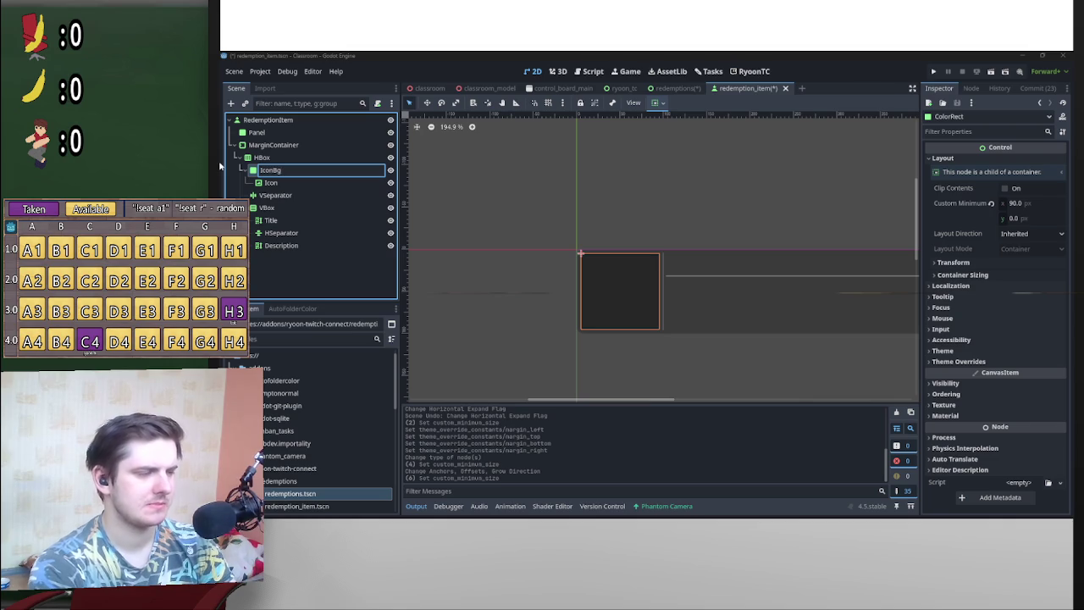
key(Return)
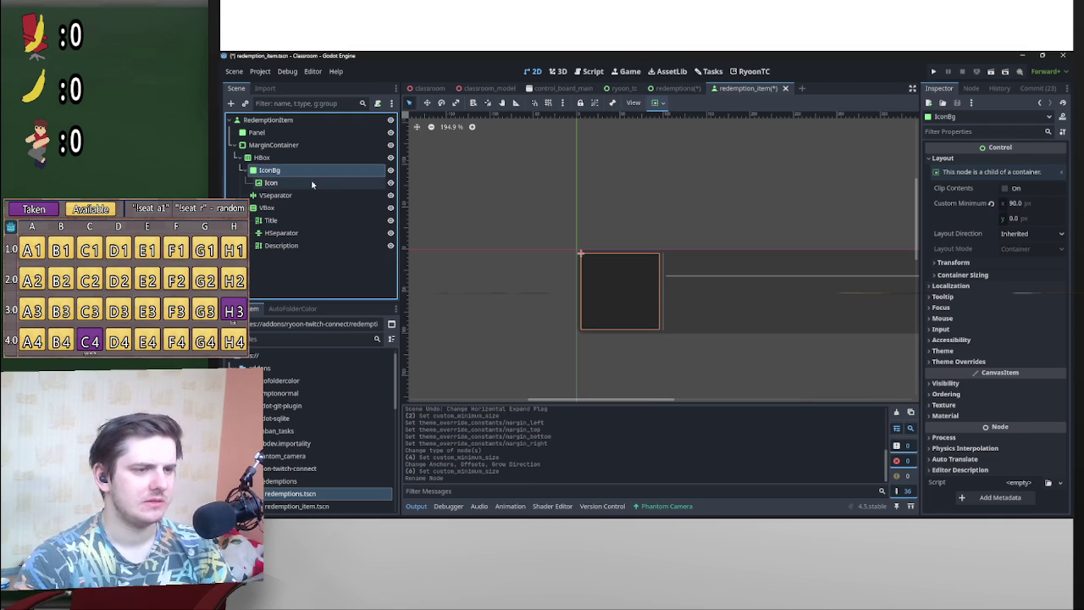
click(312, 183)
scroll(654, 319, right, 5)
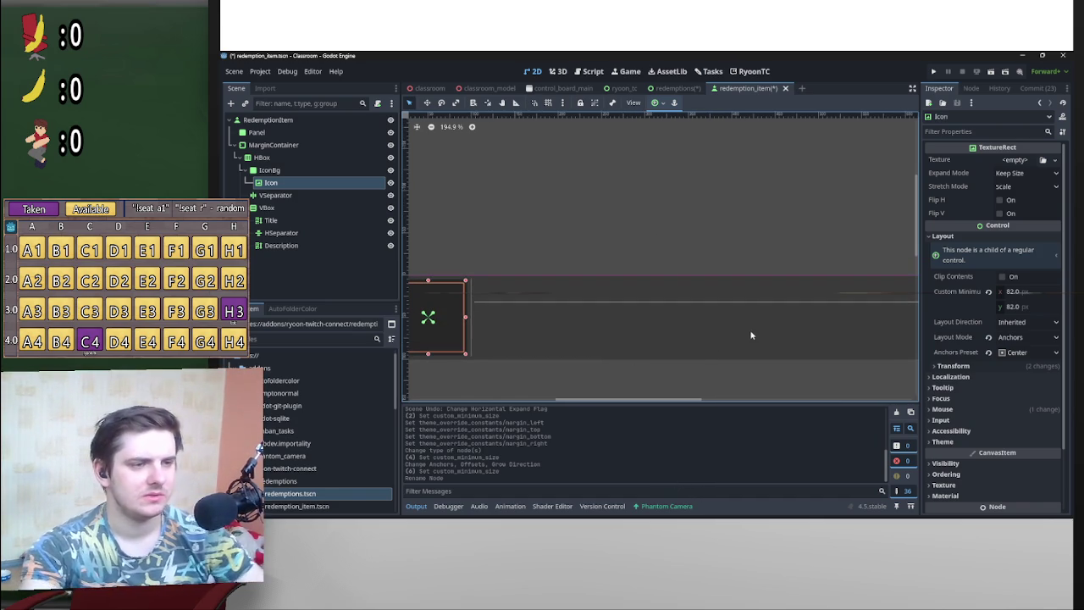
Enter 'Test Title' as the Title label's Text property
click(304, 222)
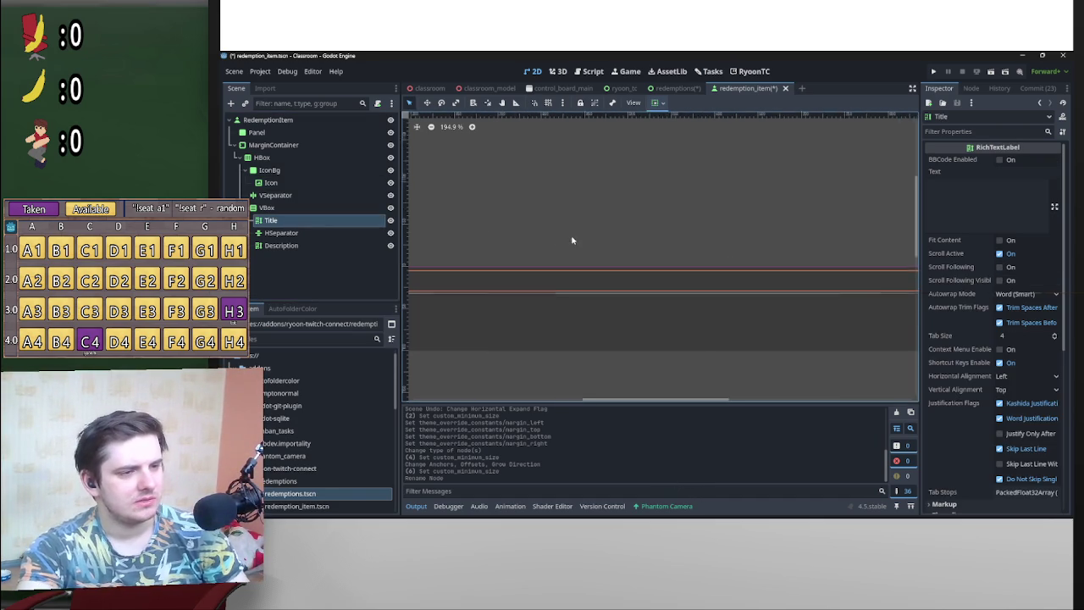
scroll(734, 245, down, 3)
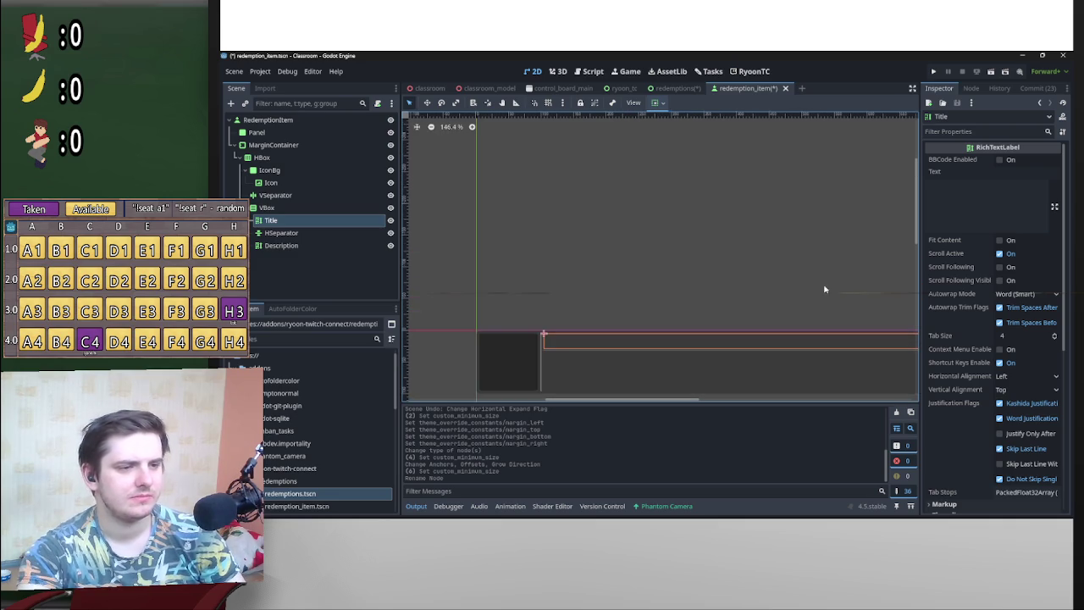
click(1000, 203)
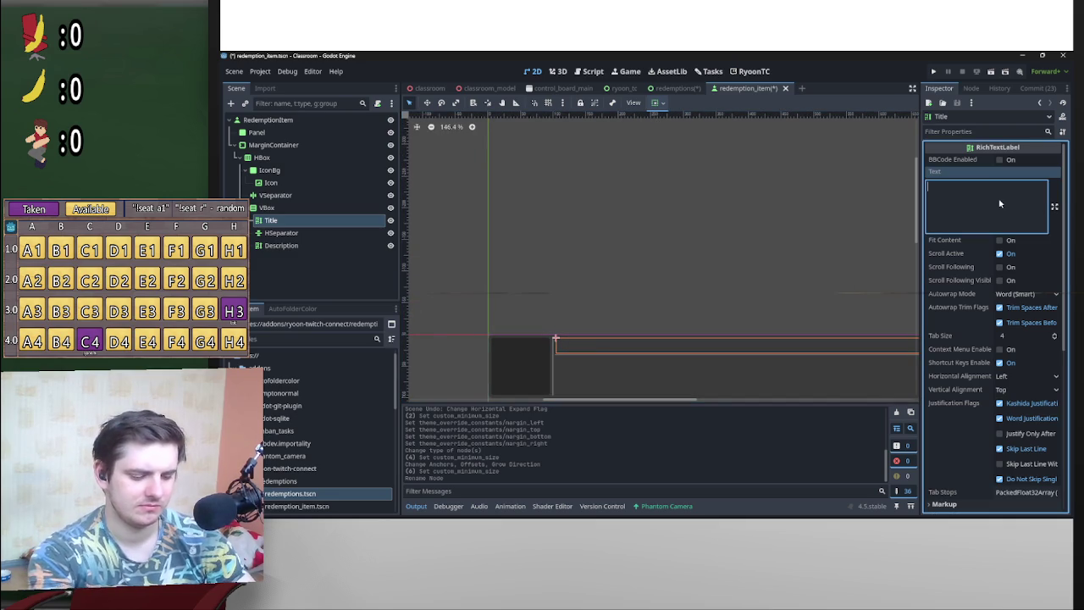
text(T)
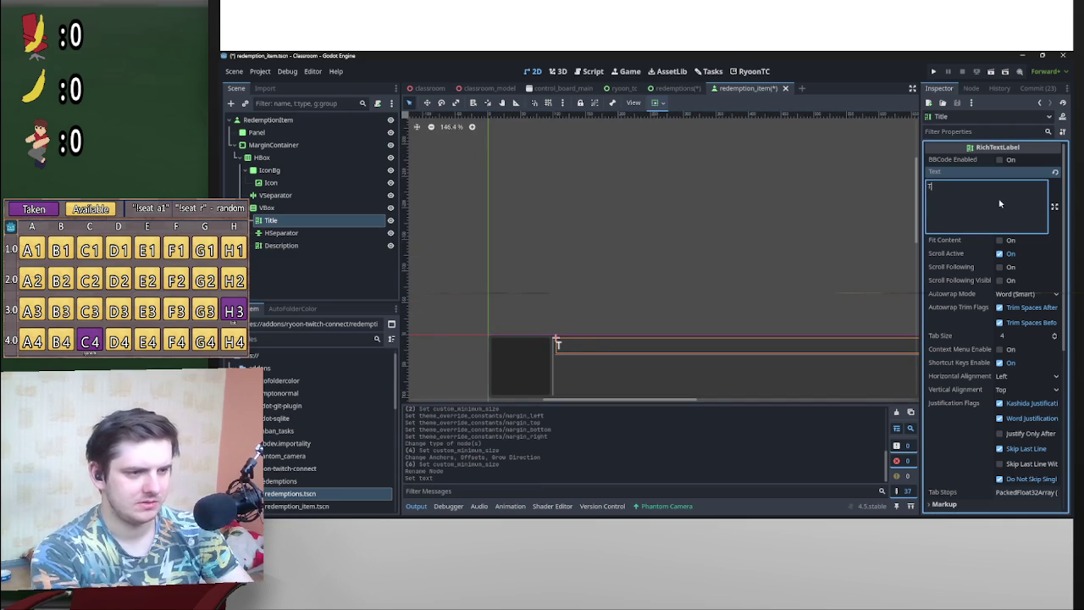
text(est)
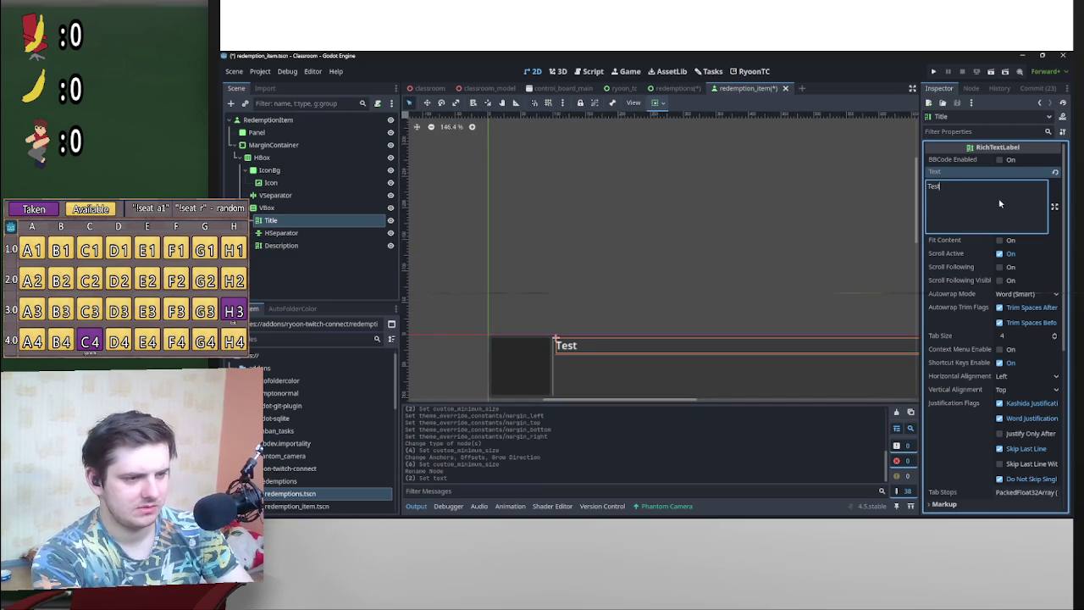
text(le)
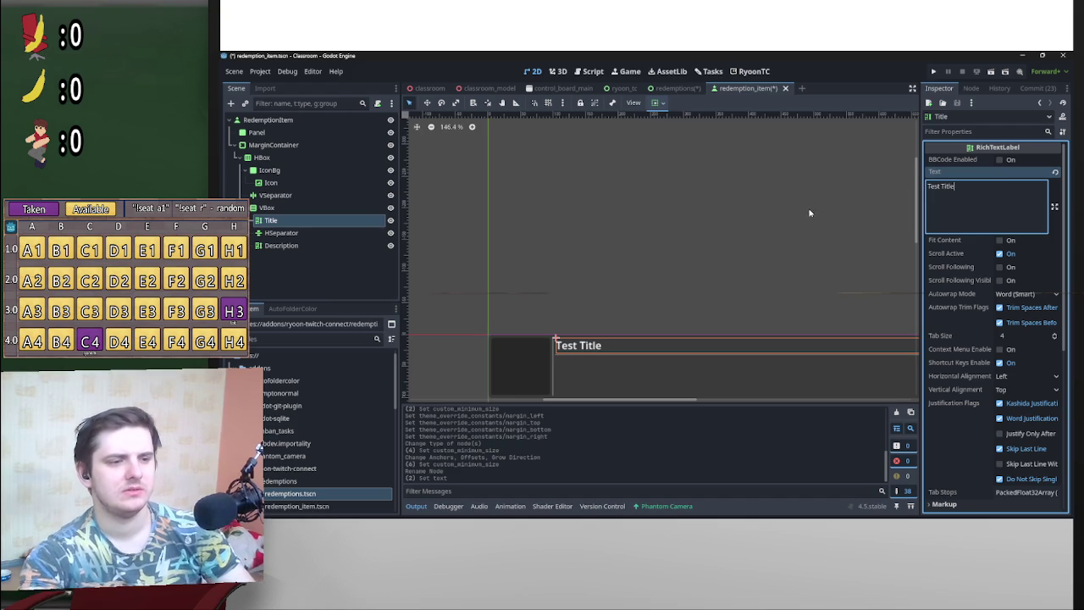
scroll(617, 296, down, 1)
drag(677, 288, 590, 265)
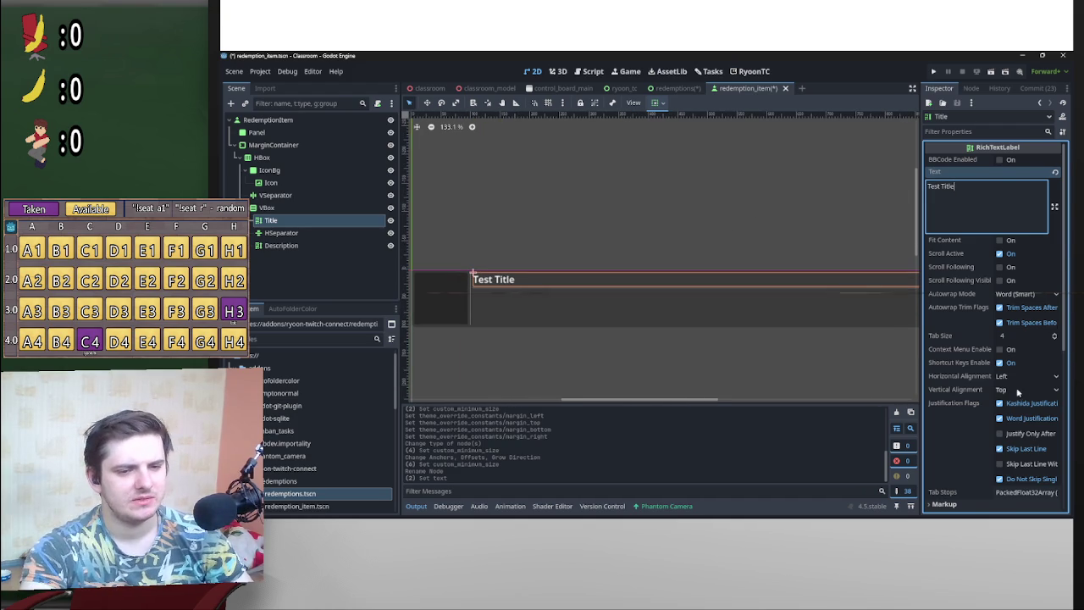
scroll(1017, 391, down, 5)
click(961, 425)
Enable the Title's Normal Font Size theme override
click(953, 474)
scroll(980, 472, down, 3)
click(942, 348)
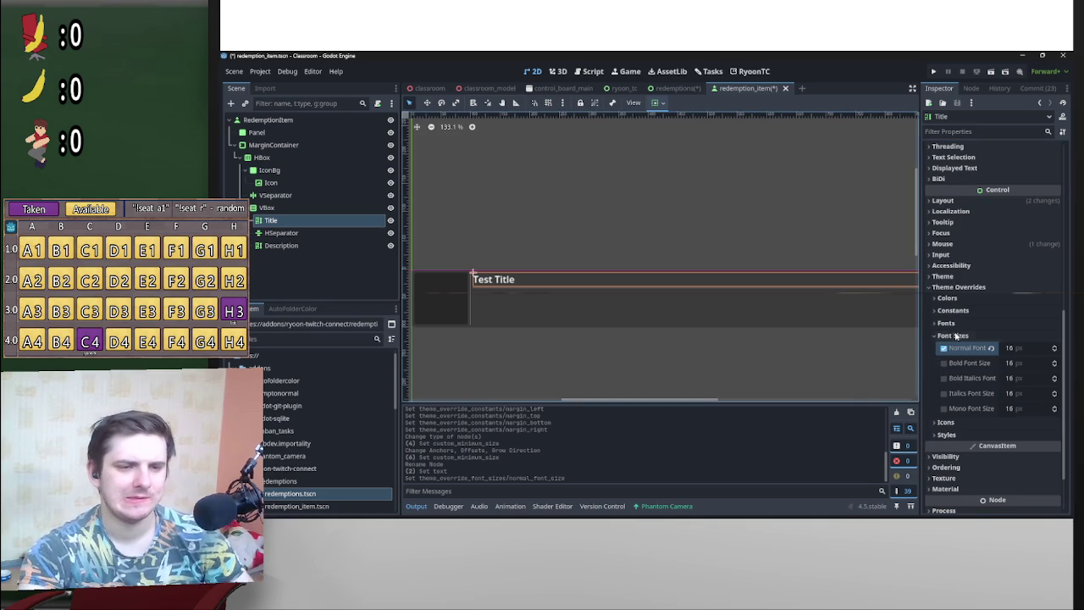
click(942, 339)
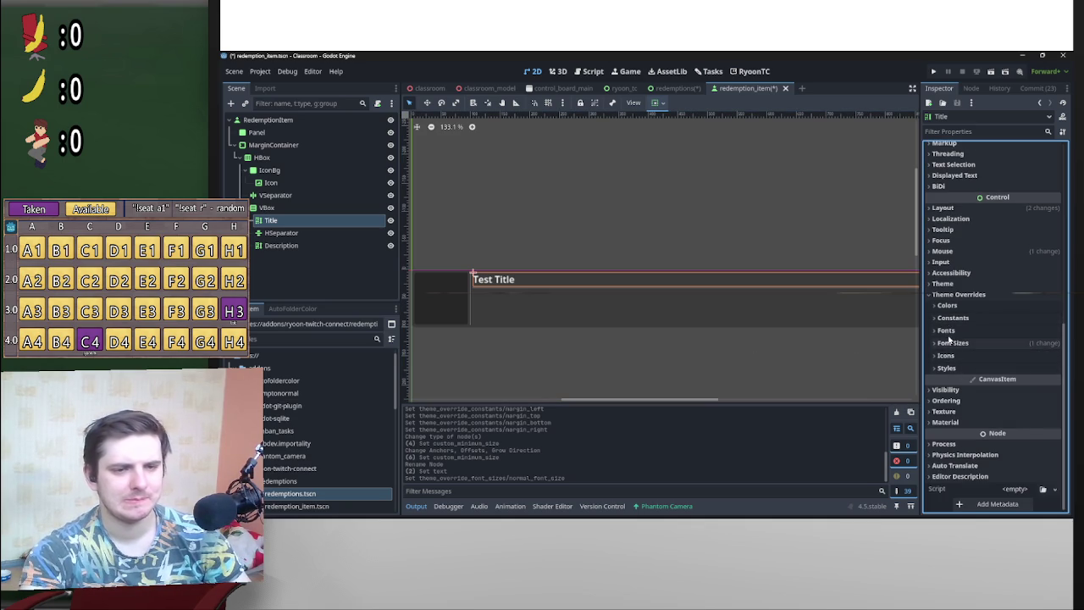
Make the Title's Normal Font override a SystemFont, after trying FontFile and FontVariation
click(948, 331)
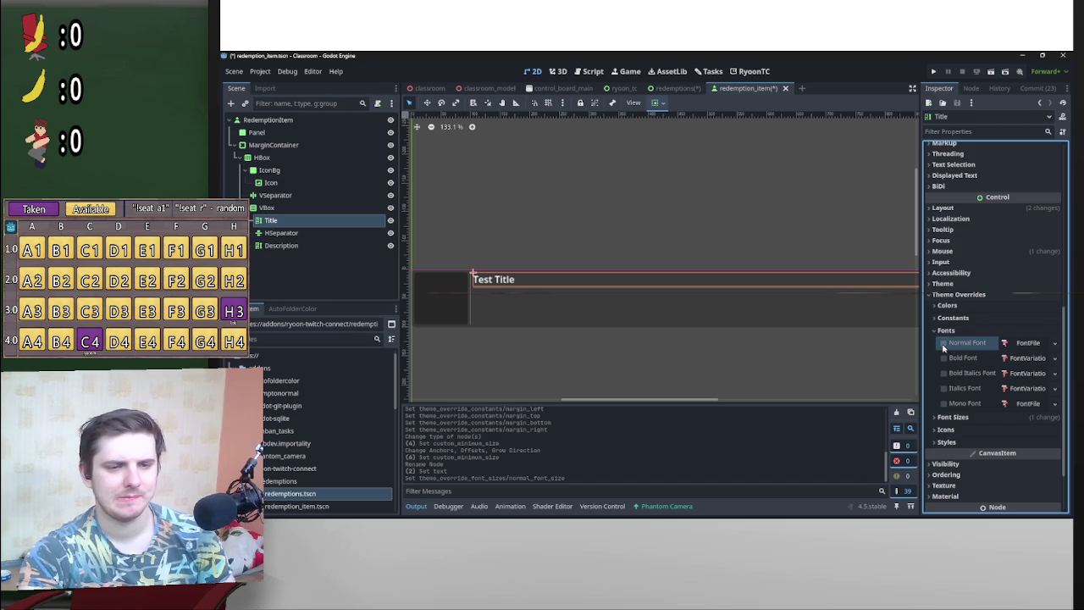
click(944, 343)
click(944, 342)
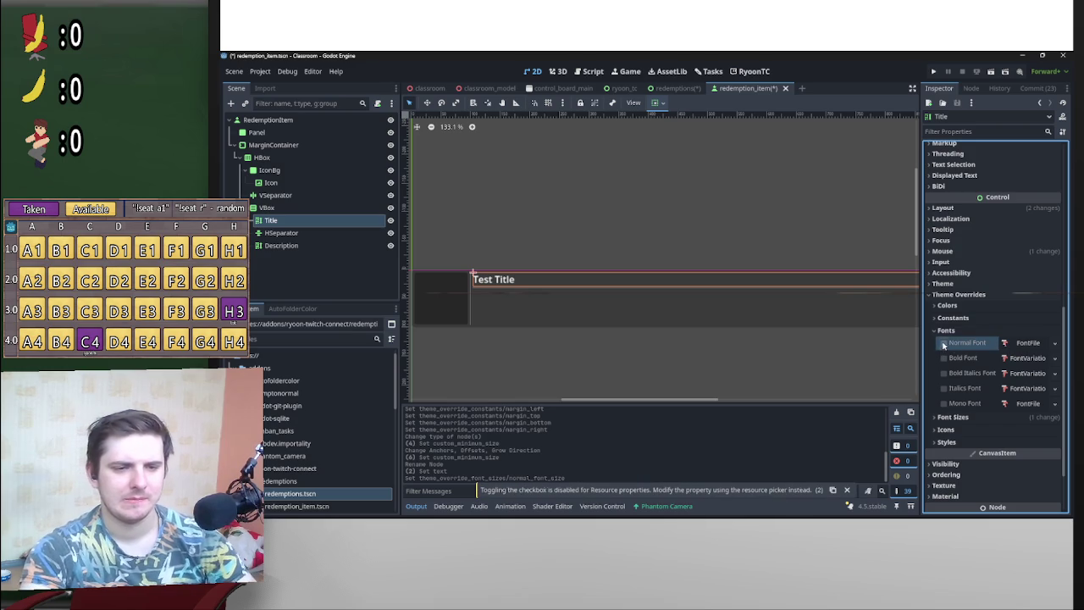
click(1025, 343)
click(1054, 343)
click(1007, 368)
click(1027, 343)
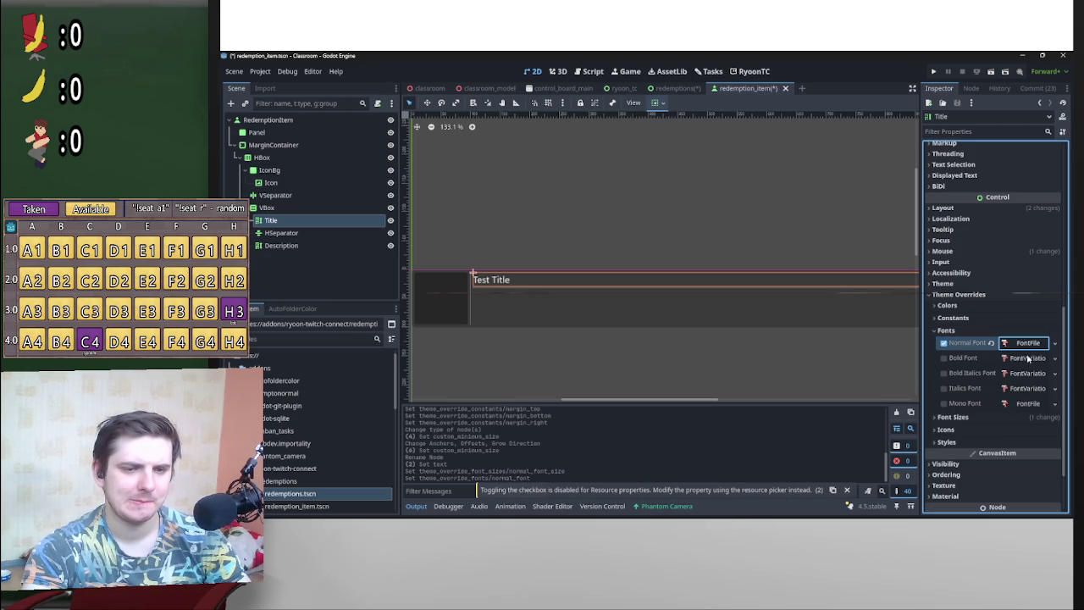
click(1024, 343)
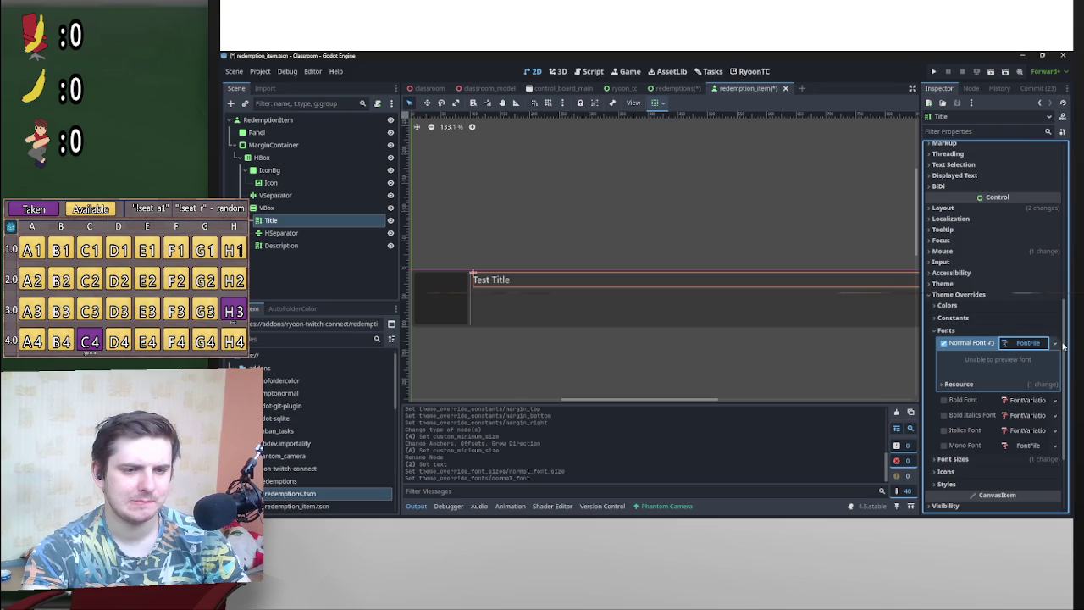
click(1054, 343)
click(1029, 380)
click(1027, 343)
click(1027, 344)
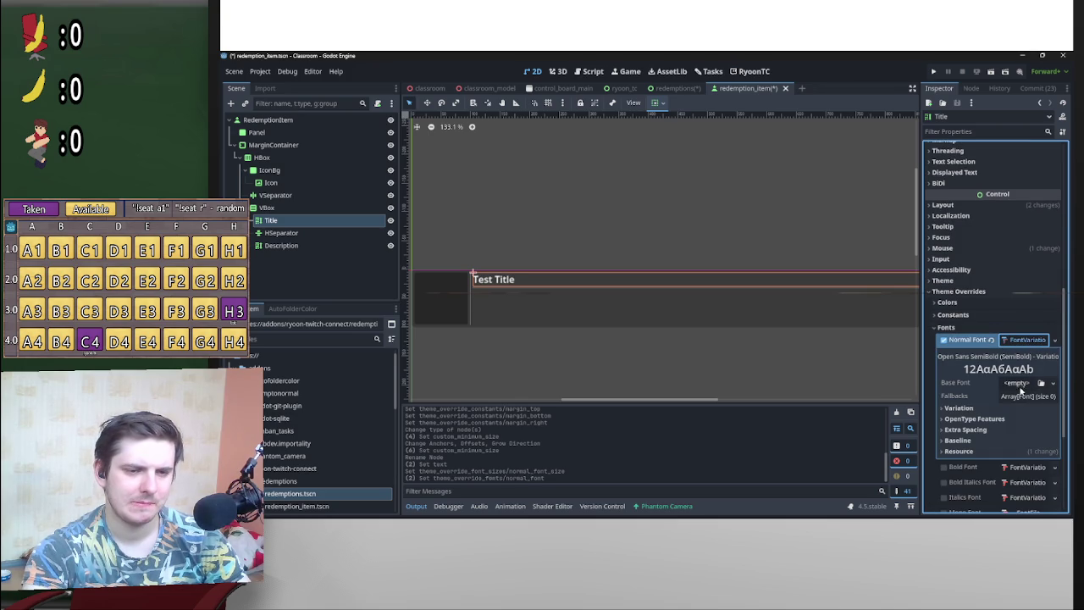
click(1054, 339)
click(1038, 390)
Add Gadugi, Leelawadee and Impact as font names, then remove Gadugi and Leelawadee
scroll(1010, 358, down, 3)
click(1006, 322)
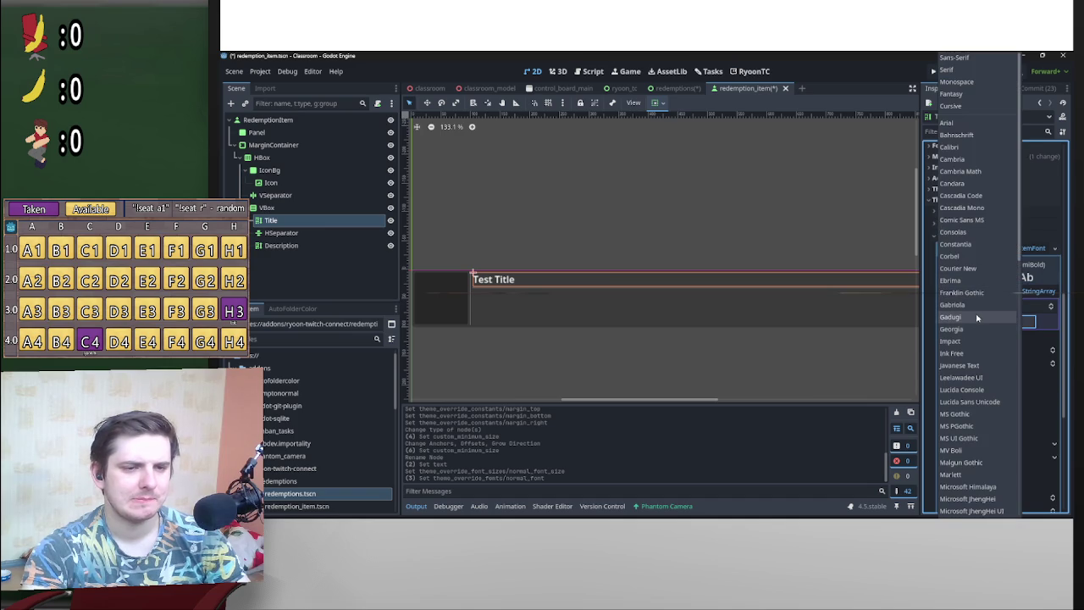
click(975, 318)
click(1007, 334)
click(994, 378)
click(1013, 352)
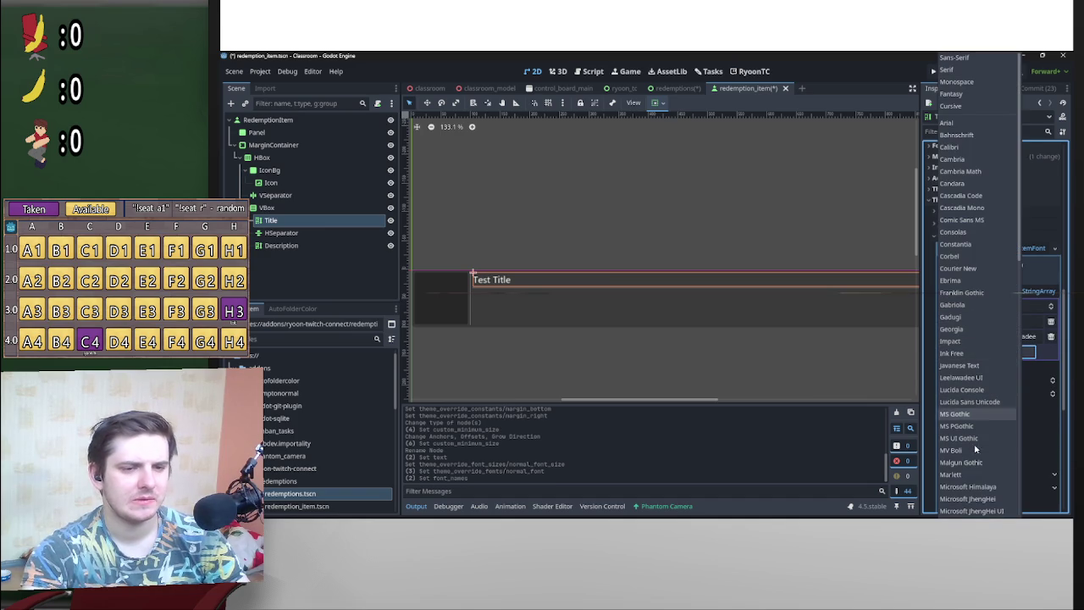
scroll(985, 457, down, 5)
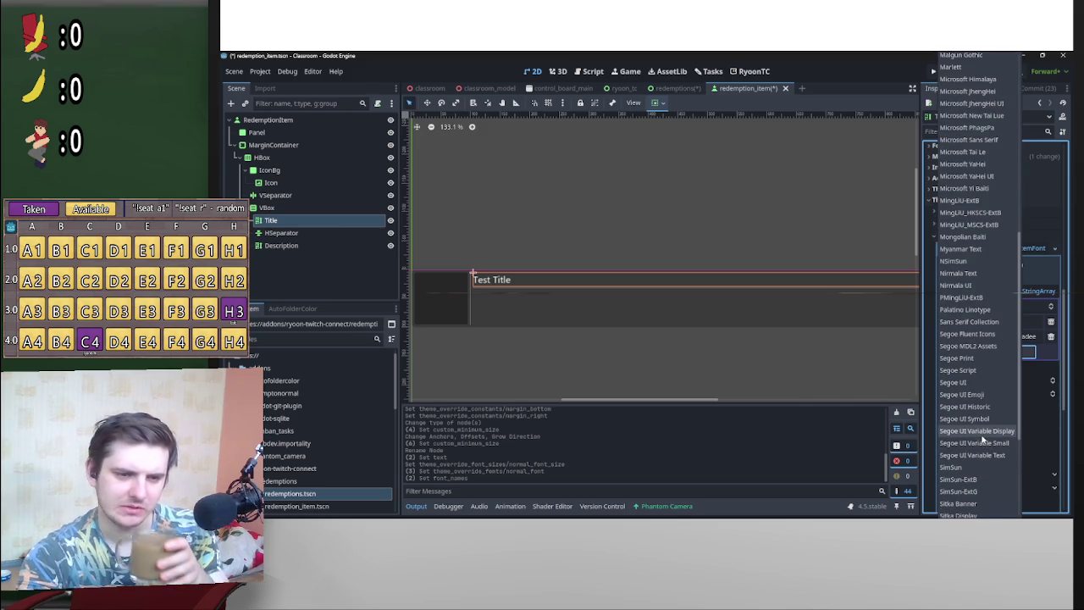
scroll(982, 436, down, 2)
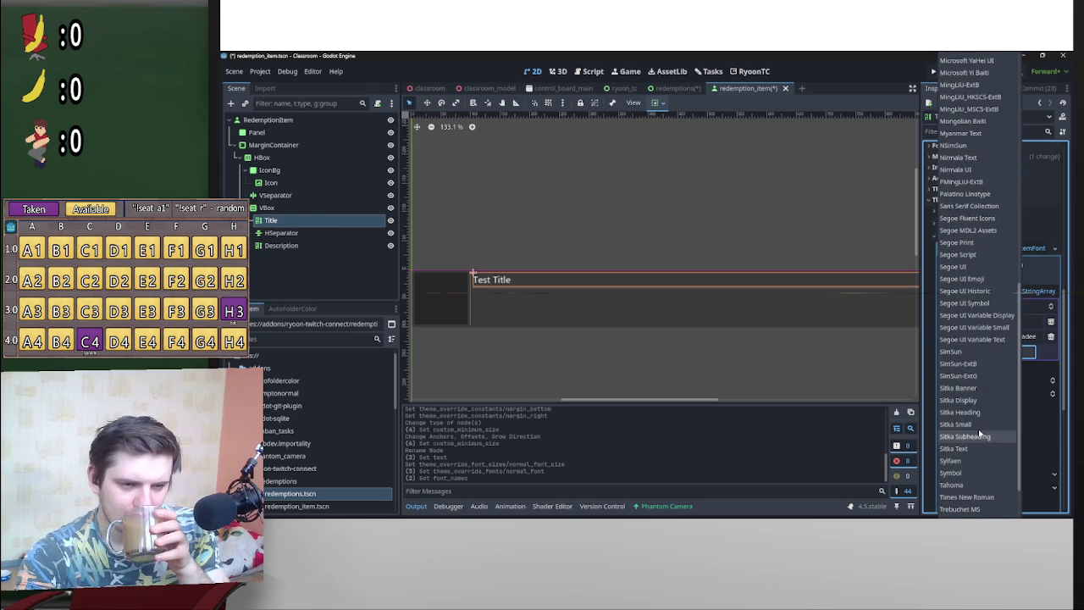
scroll(974, 414, up, 5)
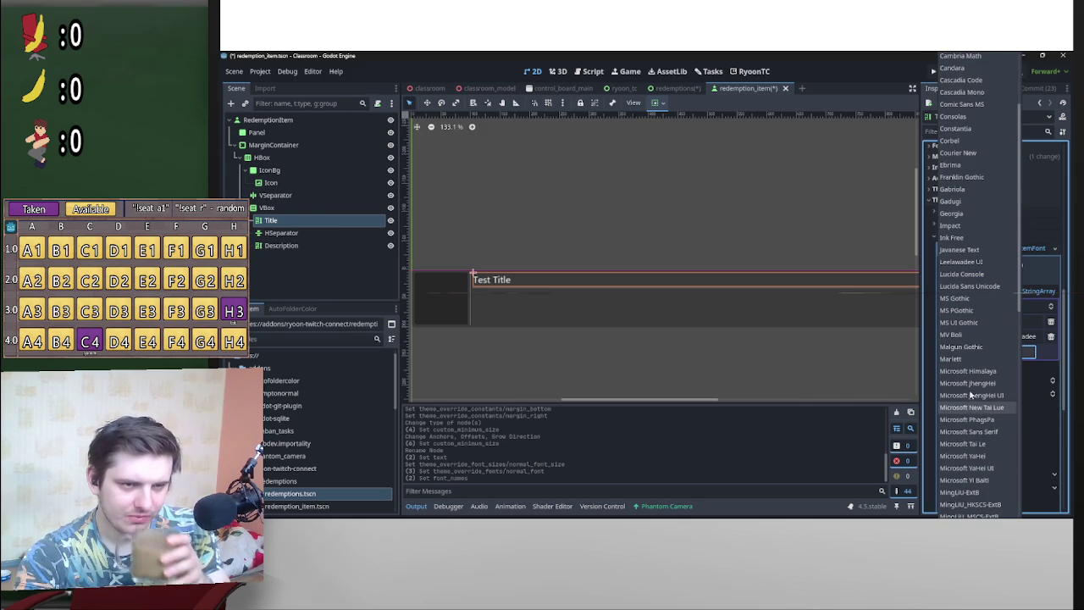
click(957, 226)
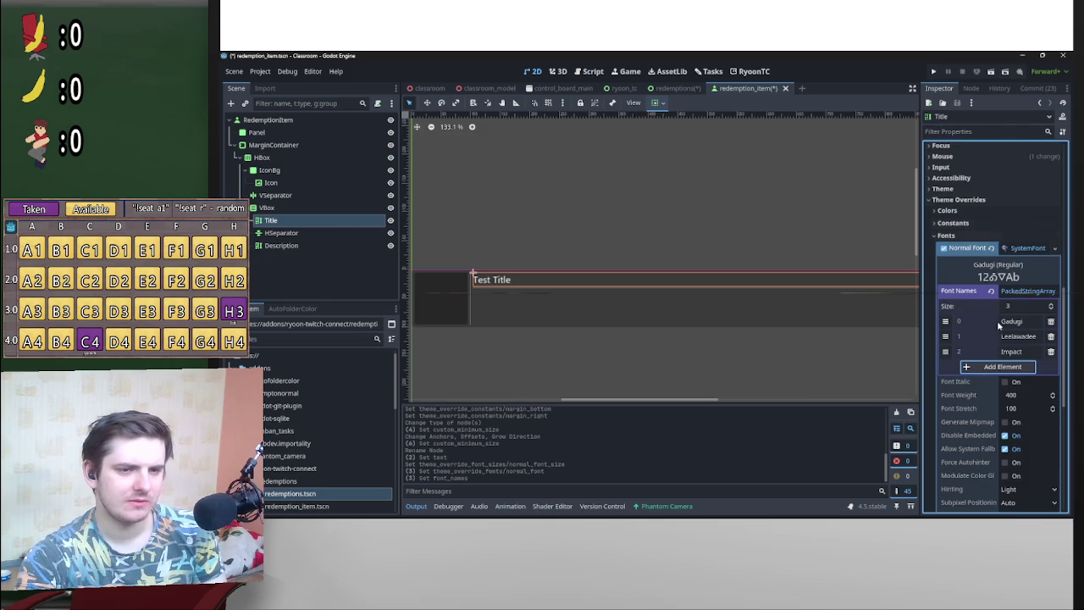
click(1050, 322)
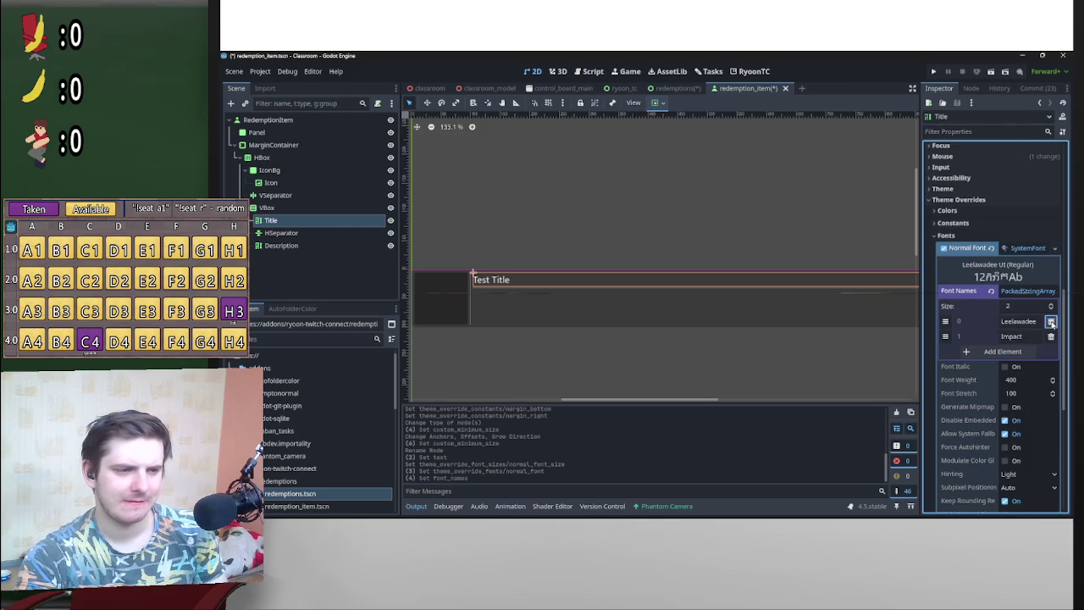
click(1050, 321)
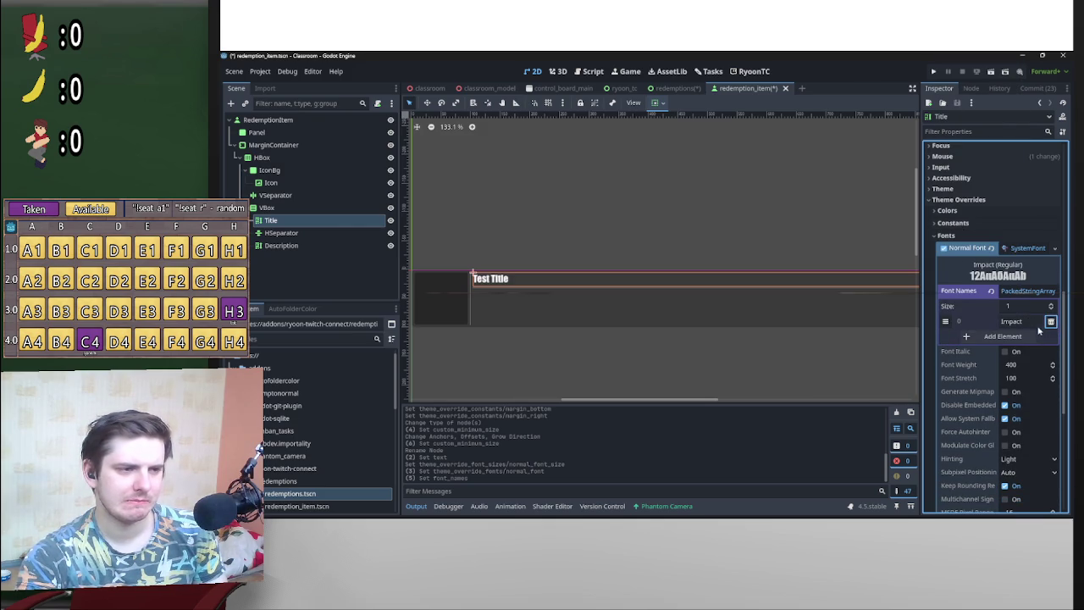
Try Ink Free, Impact, Georgia and Gabriola as the font name, settling on Franklin Gothic
click(1012, 321)
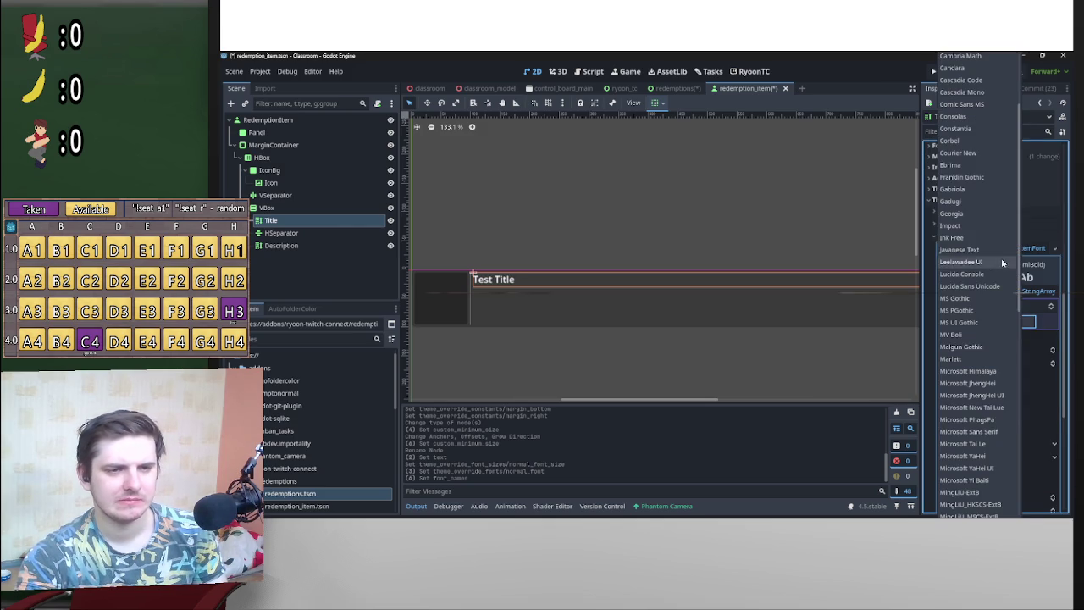
click(994, 235)
click(1050, 322)
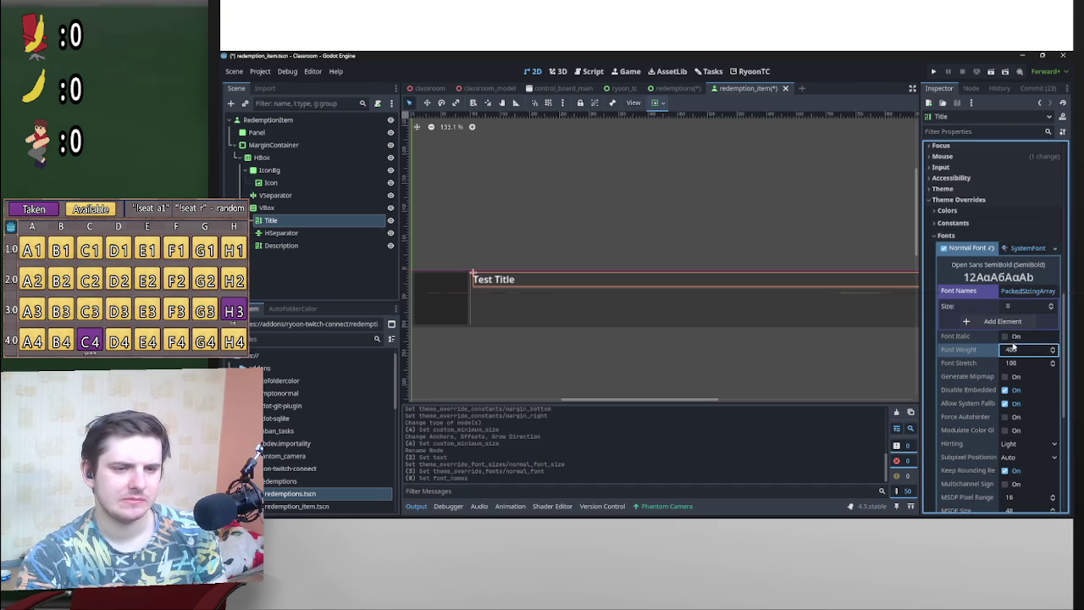
click(1007, 320)
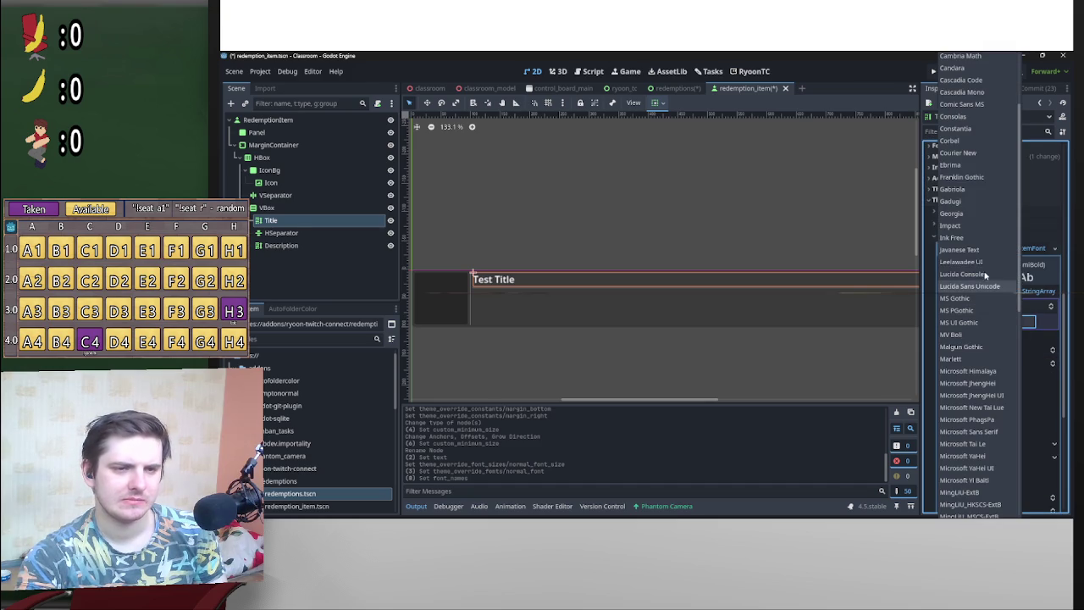
click(975, 221)
click(1050, 322)
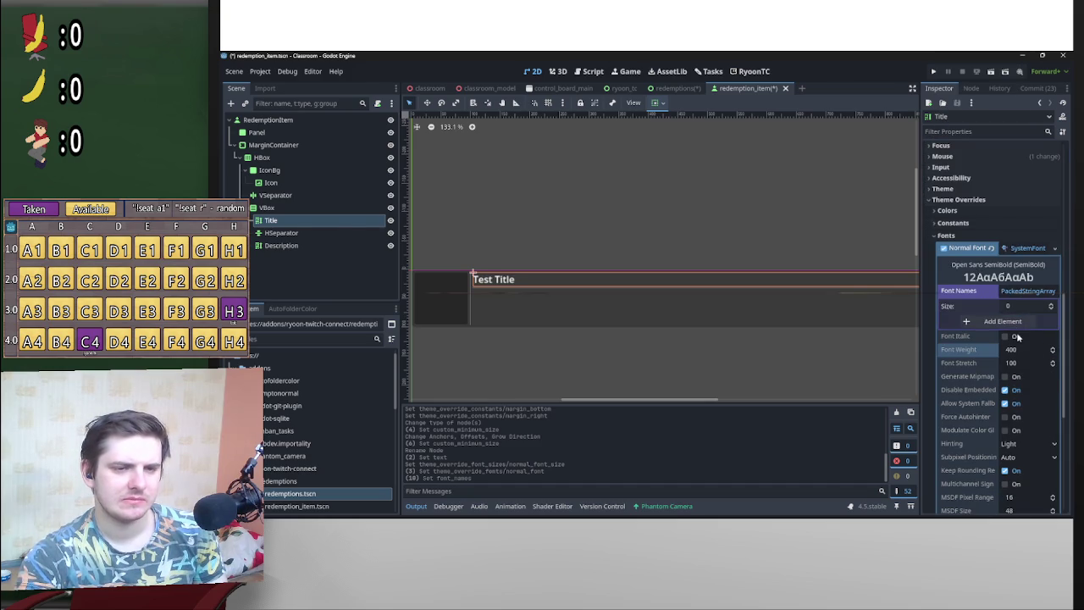
click(1006, 320)
click(985, 215)
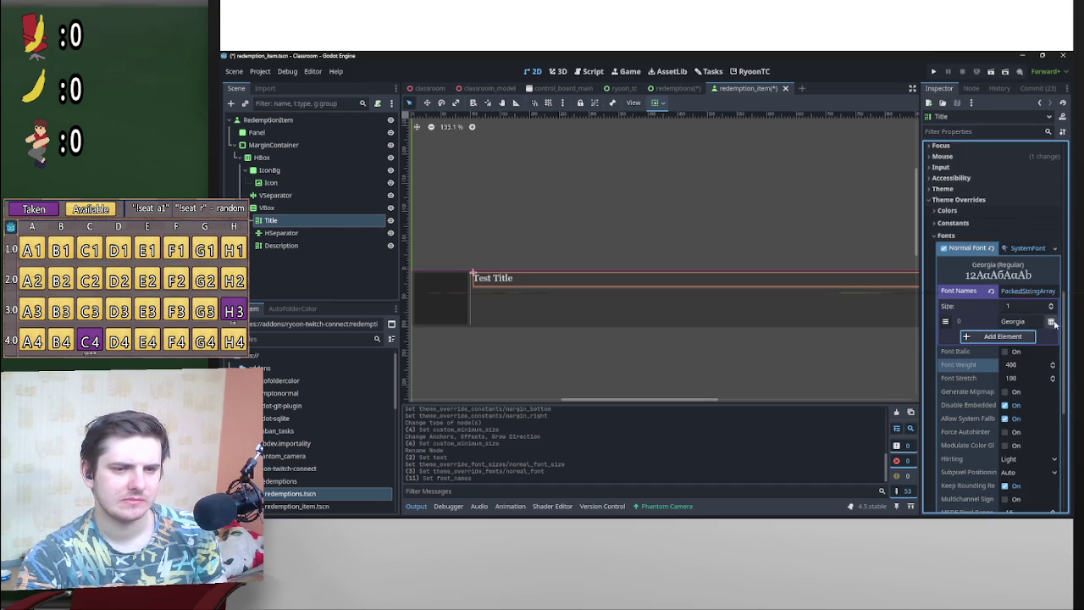
click(1050, 322)
click(1007, 320)
click(996, 188)
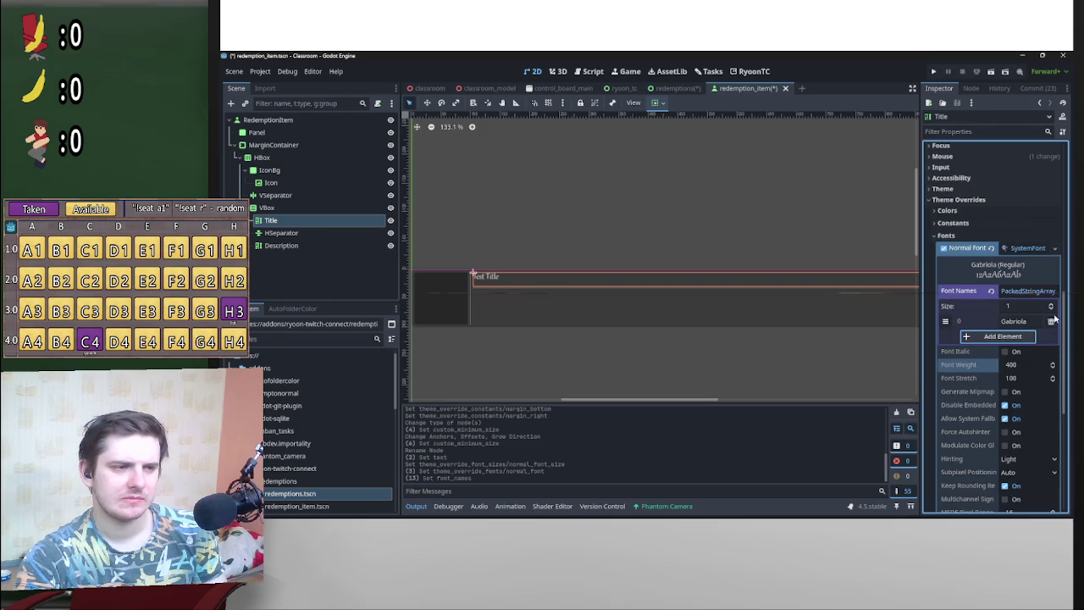
click(1050, 322)
click(1007, 320)
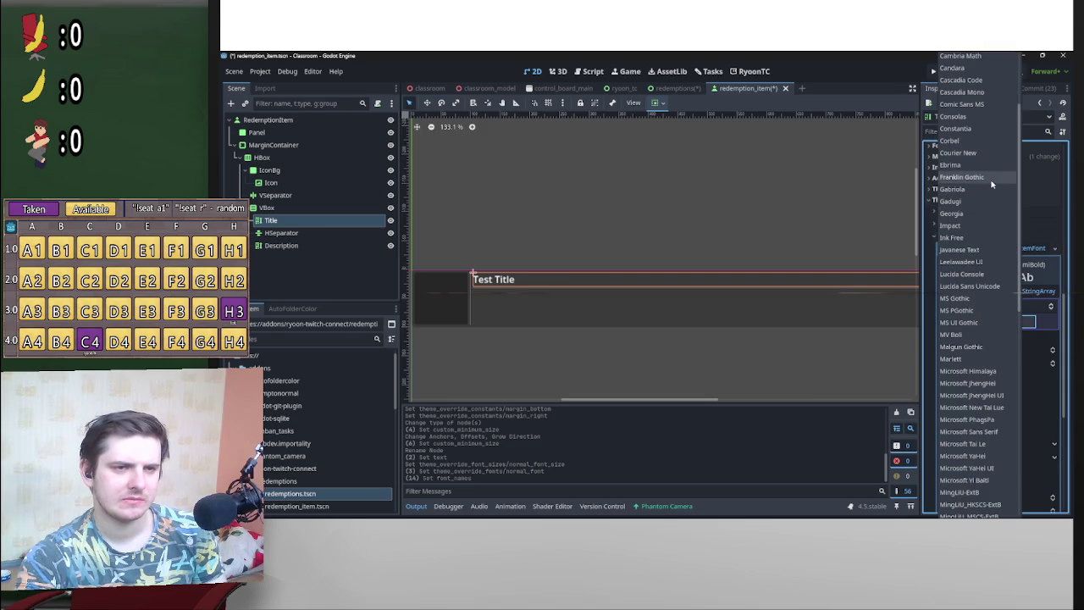
click(989, 177)
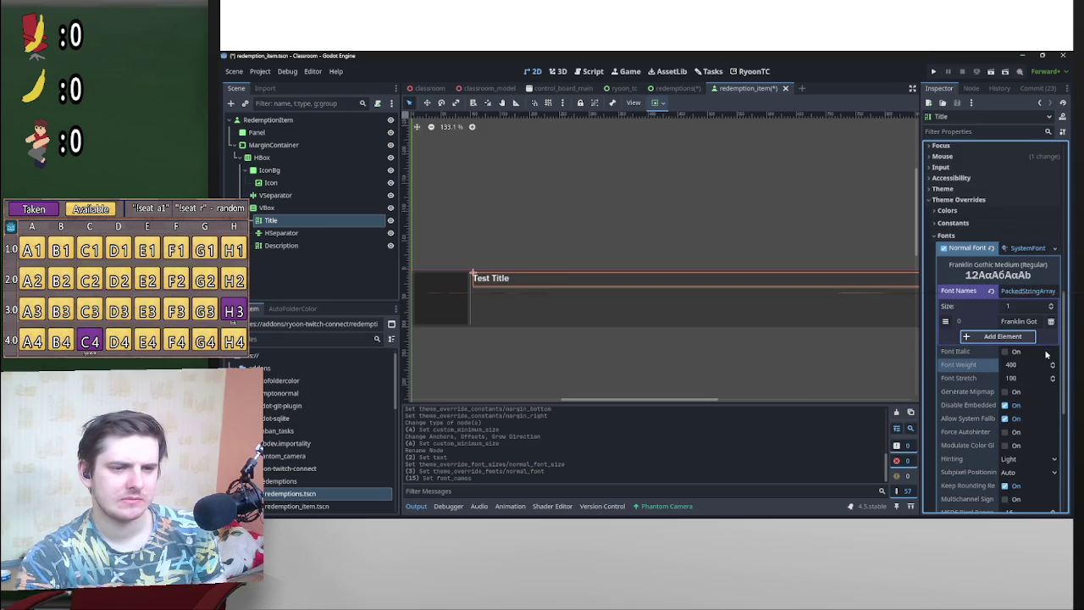
click(1032, 248)
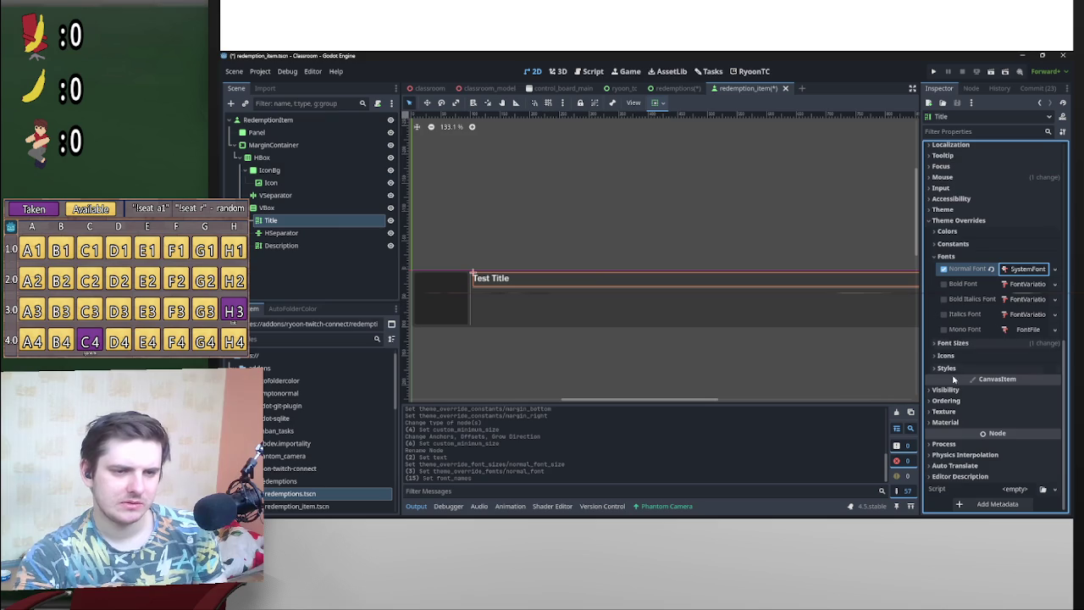
Set the Title's normal font size override to 20 px, after briefly trying 21
click(952, 342)
click(1053, 356)
click(1053, 355)
click(1052, 356)
click(1053, 356)
click(1052, 354)
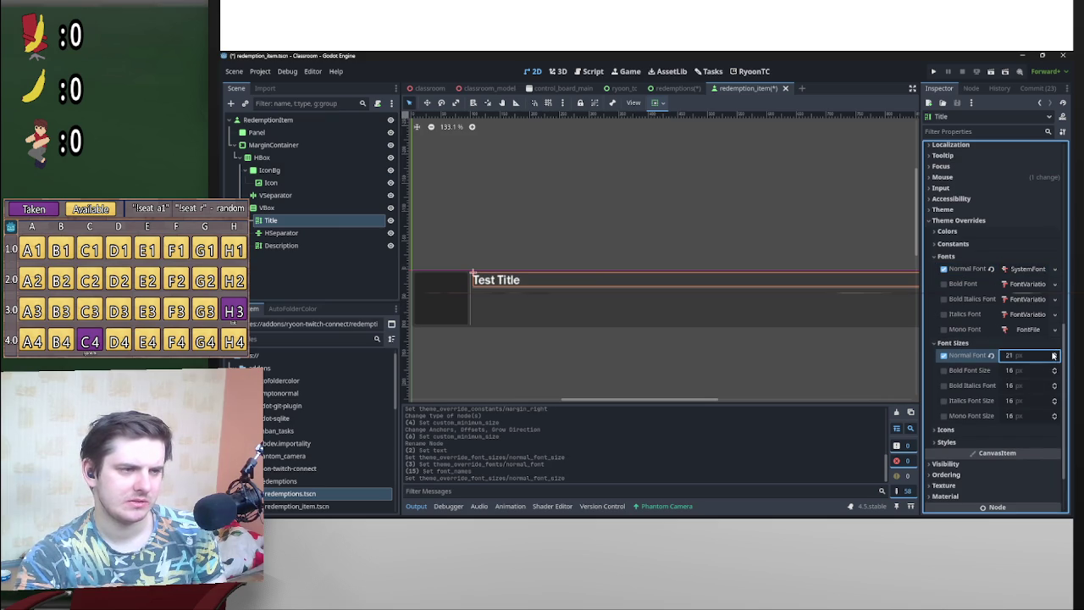
click(610, 253)
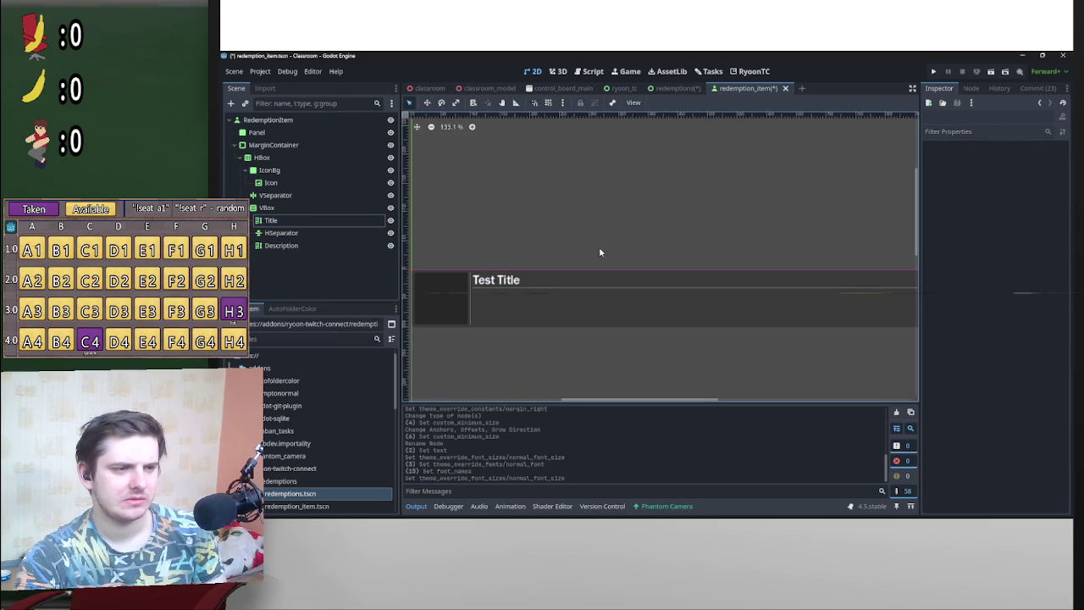
scroll(608, 251, up, 8)
click(606, 301)
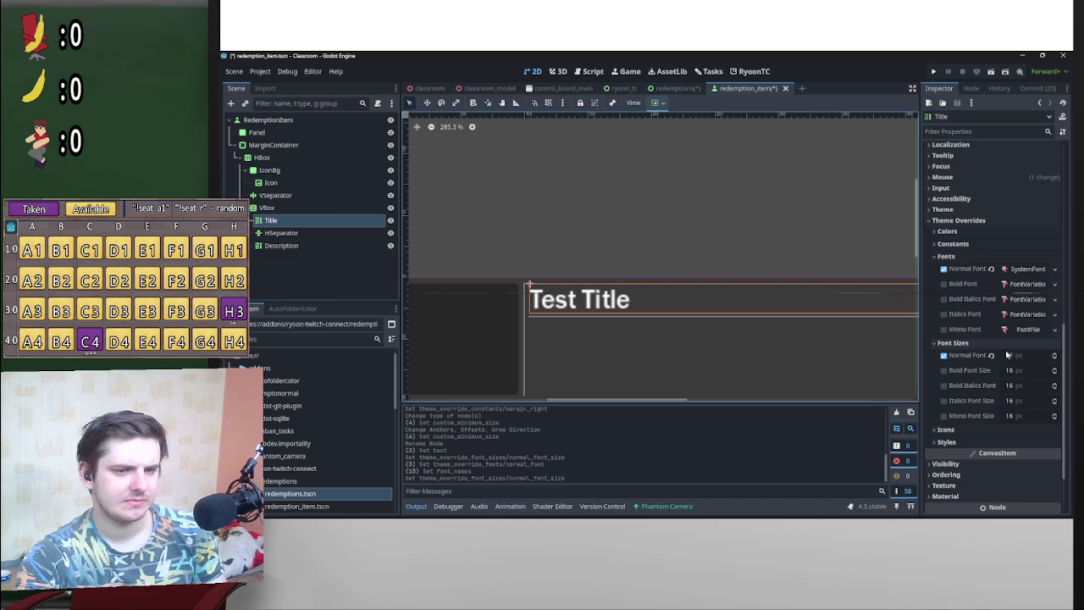
click(1054, 360)
click(747, 241)
scroll(702, 259, down, 5)
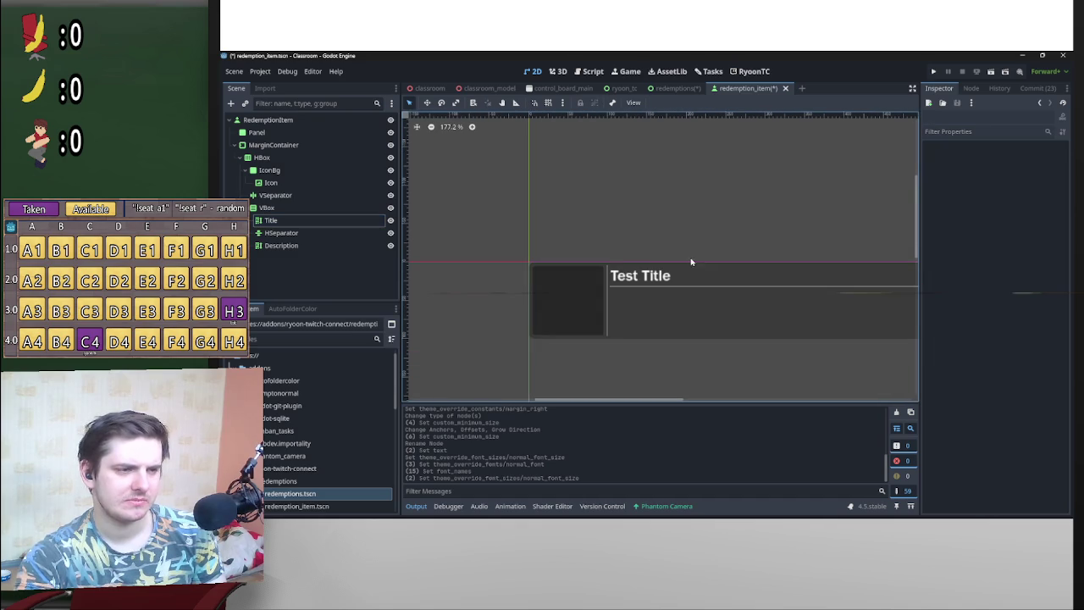
click(643, 276)
scroll(579, 247, down, 6)
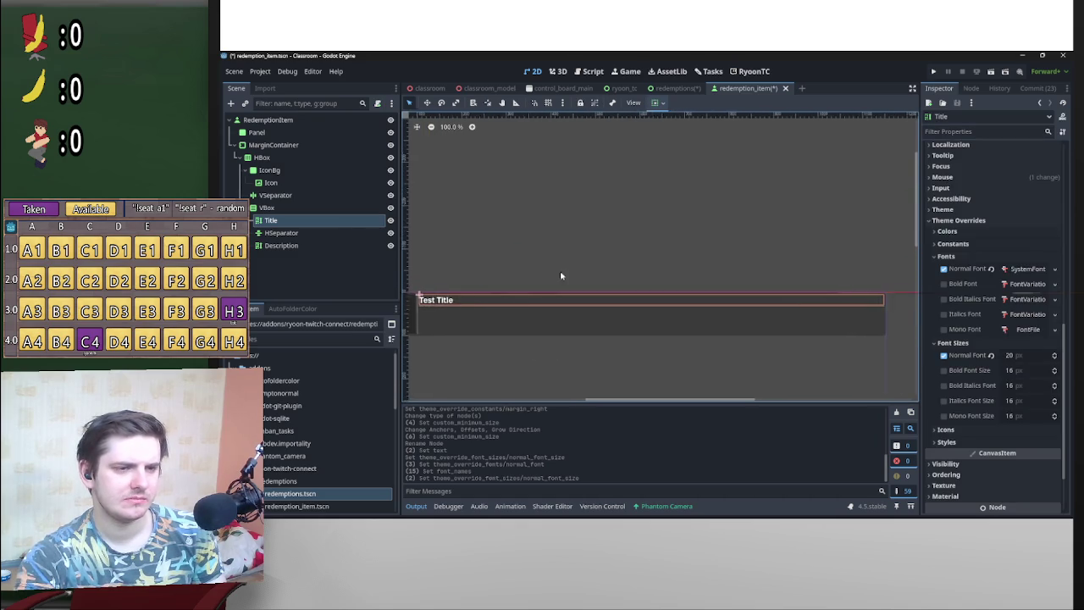
scroll(680, 264, left, 2)
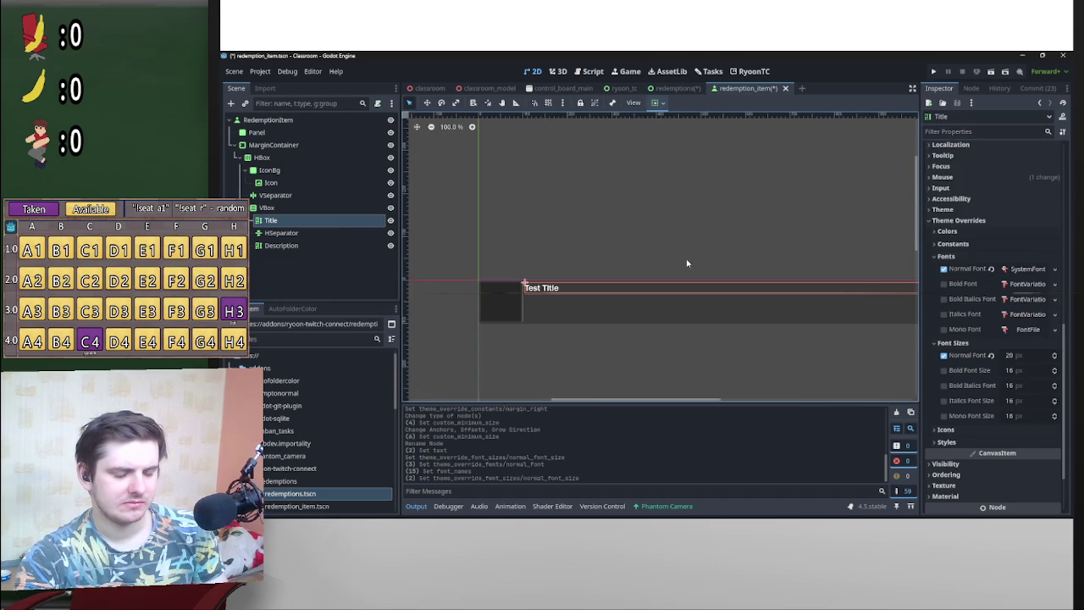
scroll(1016, 334, up, 10)
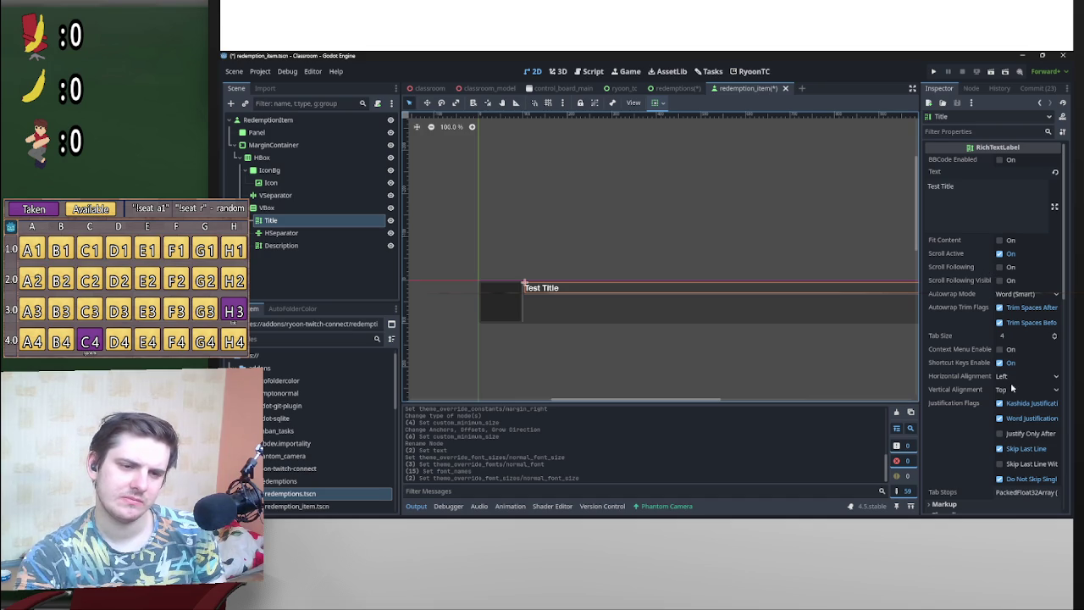
Try Center horizontal alignment on the title, then revert it to Left
click(1010, 378)
click(1019, 408)
scroll(787, 265, down, 3)
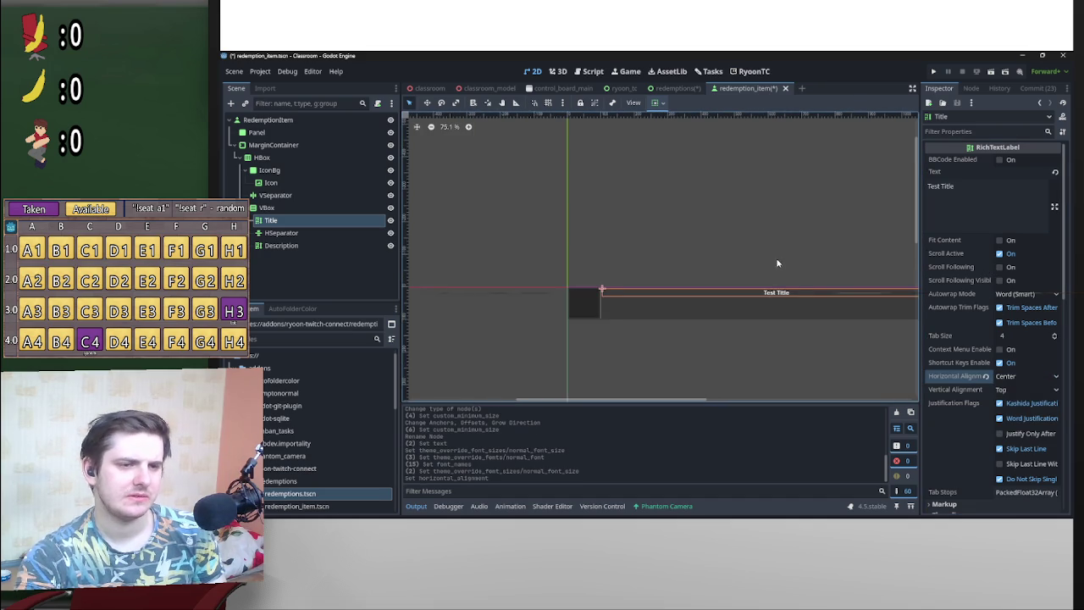
drag(786, 265, 690, 256)
click(1017, 376)
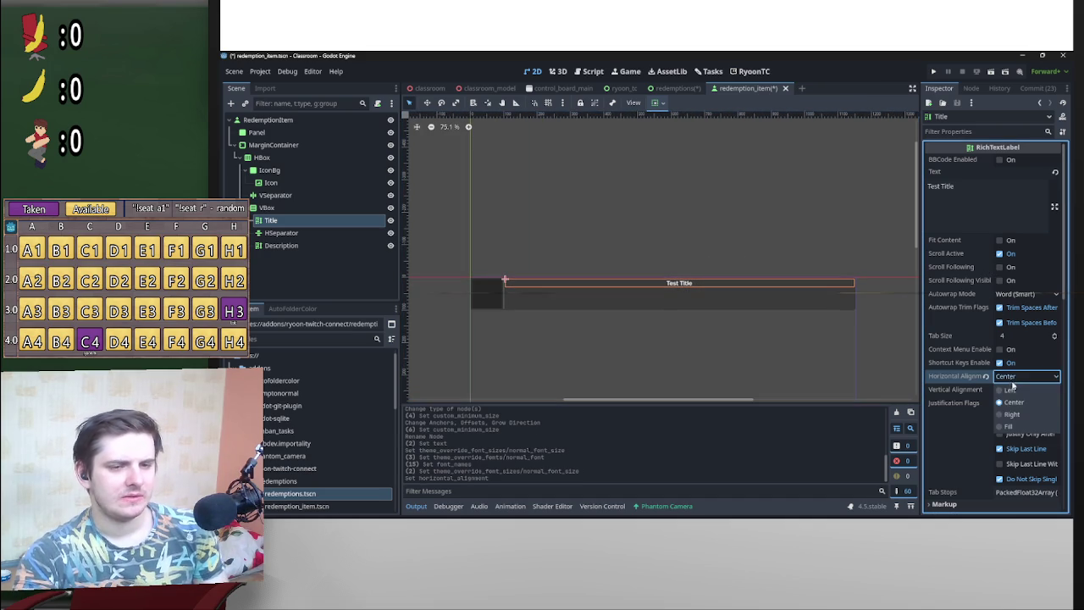
click(1019, 394)
scroll(502, 304, up, 3)
scroll(502, 305, up, 5)
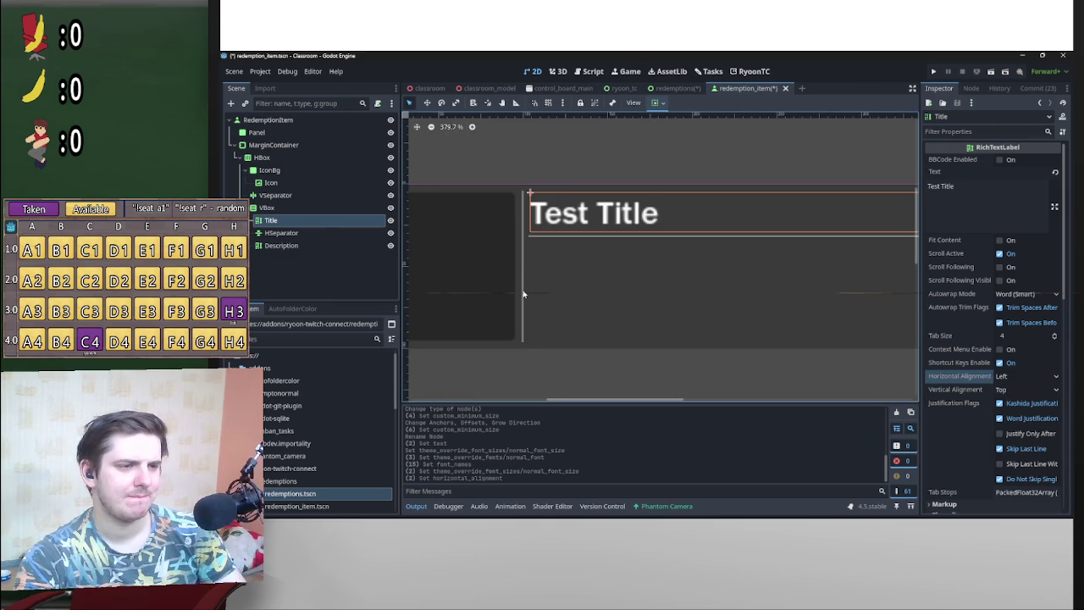
click(524, 293)
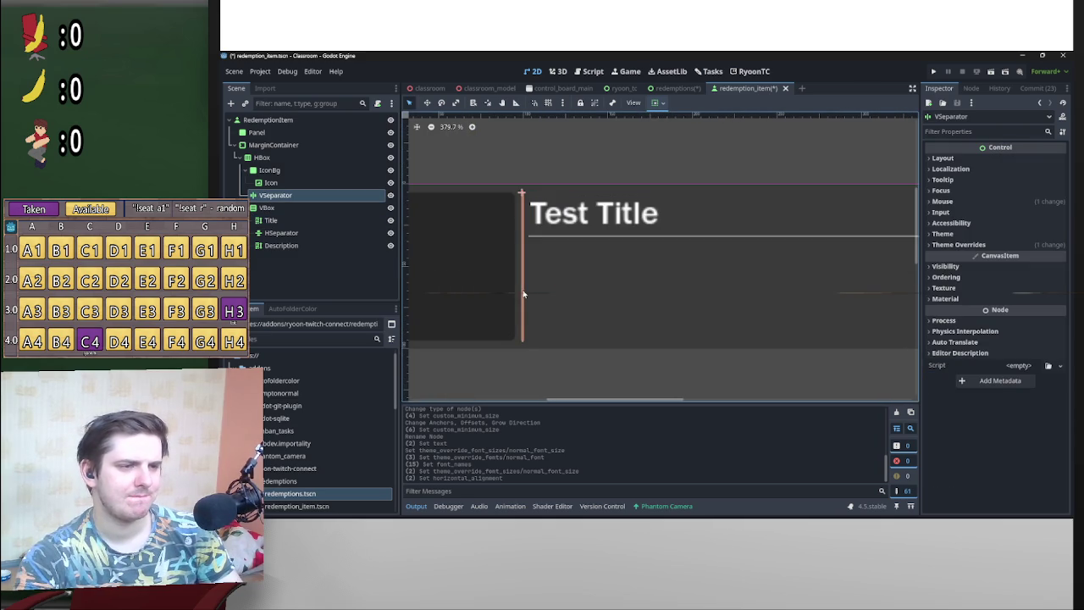
Add a custom separation constant override of 0 to the VSeparator
click(986, 244)
click(1000, 255)
click(1028, 269)
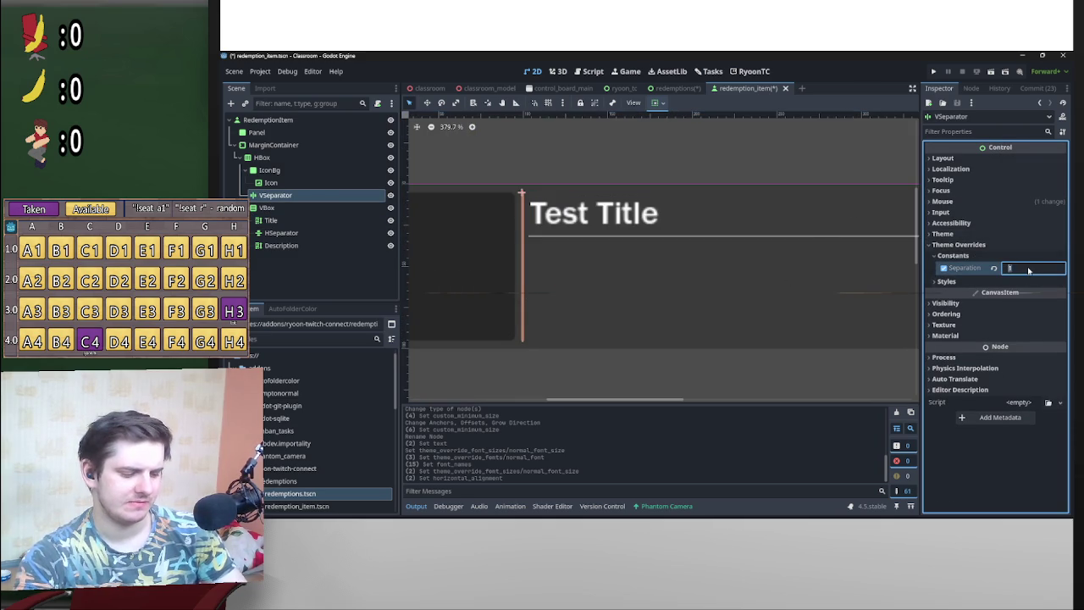
text(0)
key(Return)
click(750, 382)
scroll(747, 316, down, 4)
Reselect the VSeparator and widen its separation constant to space the icon from the title
alt+right_click(746, 311)
click(805, 296)
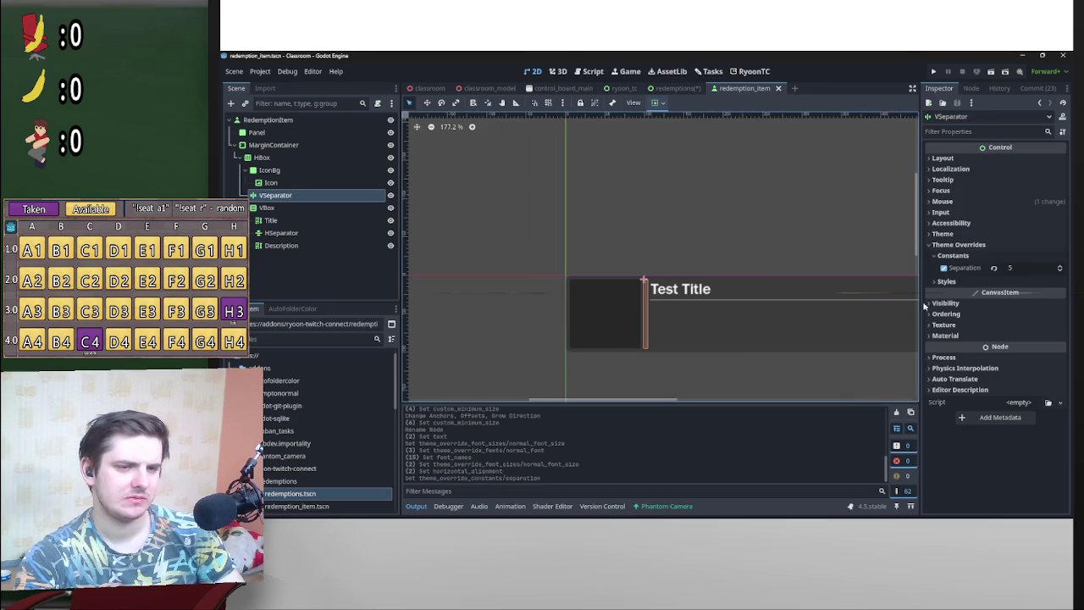
click(1034, 269)
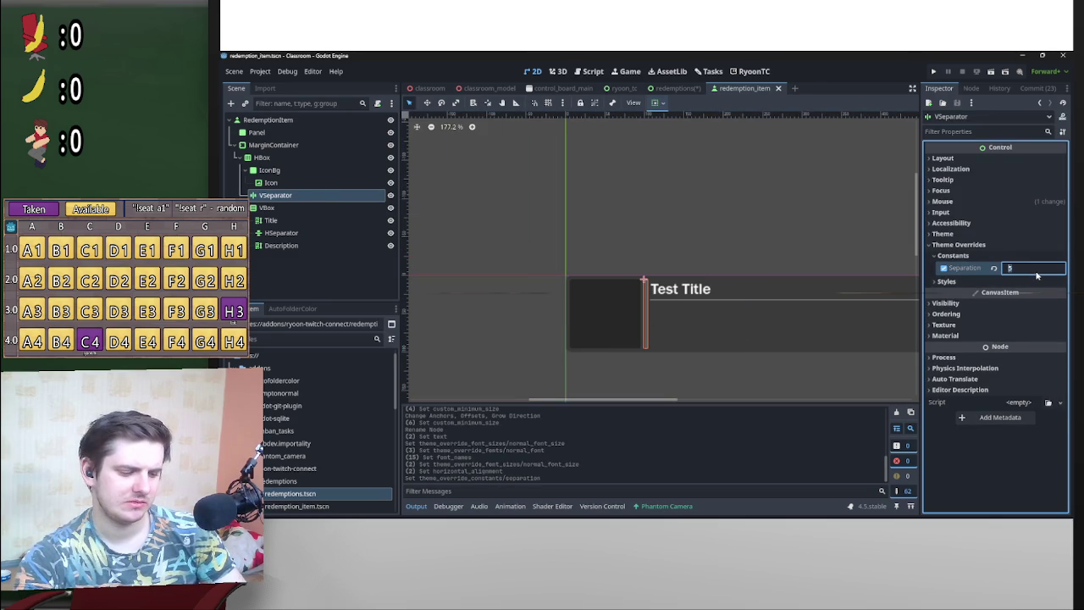
text(7)
key(Return)
click(784, 370)
Select the Description label under the title and start editing its Text property
alt+right_click(769, 363)
scroll(788, 355, down, 2)
drag(801, 351, 631, 319)
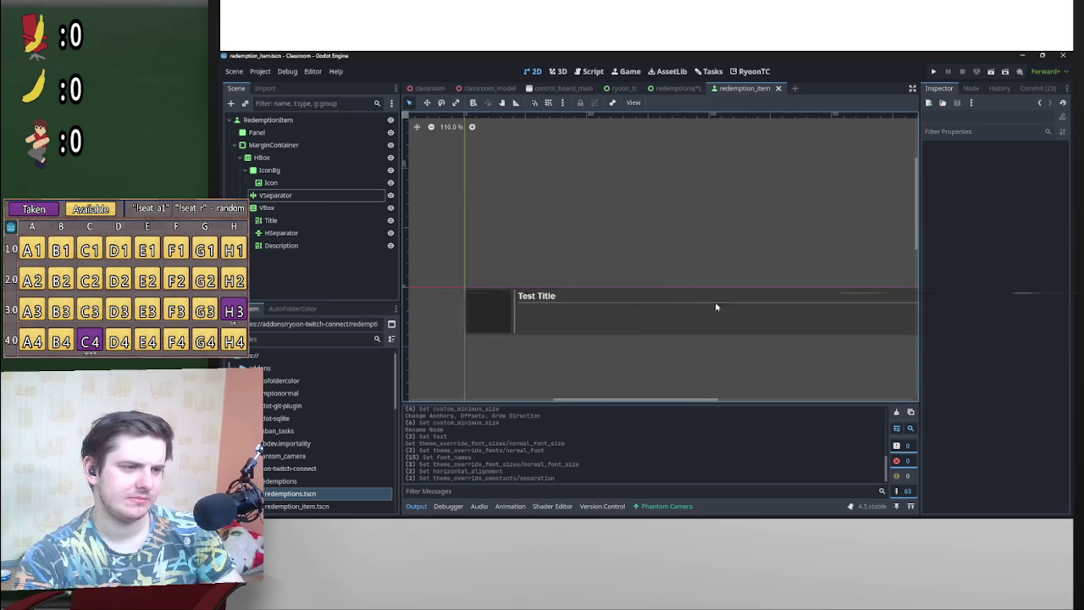
drag(707, 305, 757, 295)
scroll(598, 327, up, 8)
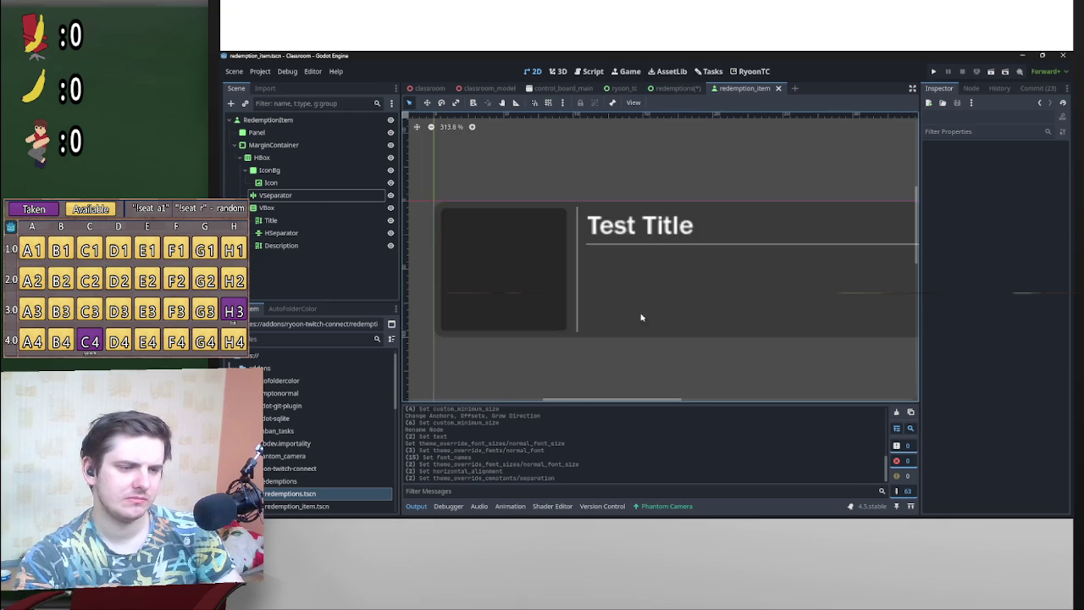
scroll(692, 315, down, 8)
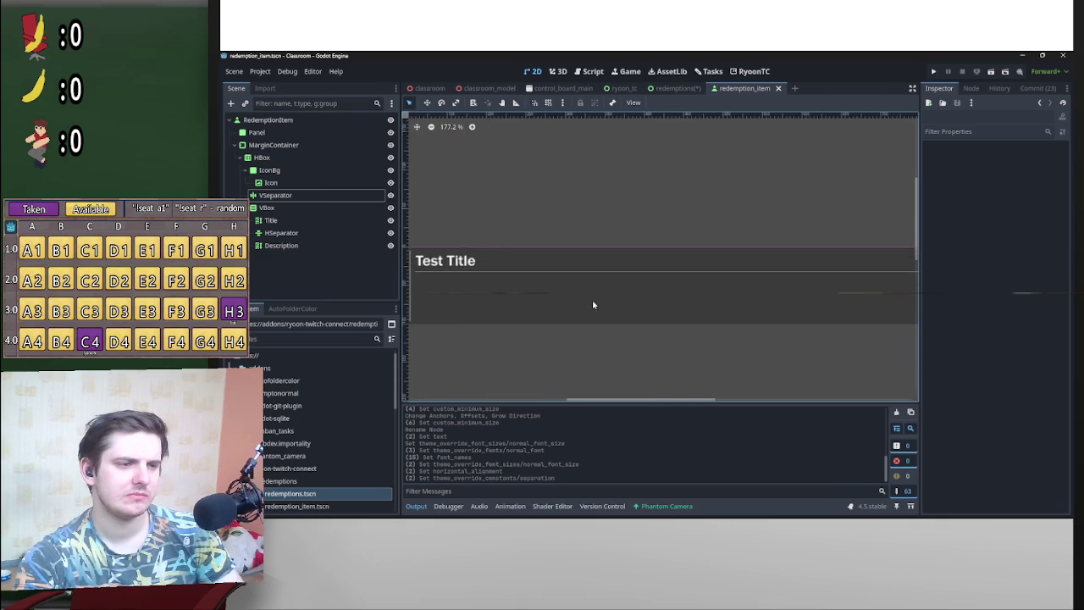
click(663, 284)
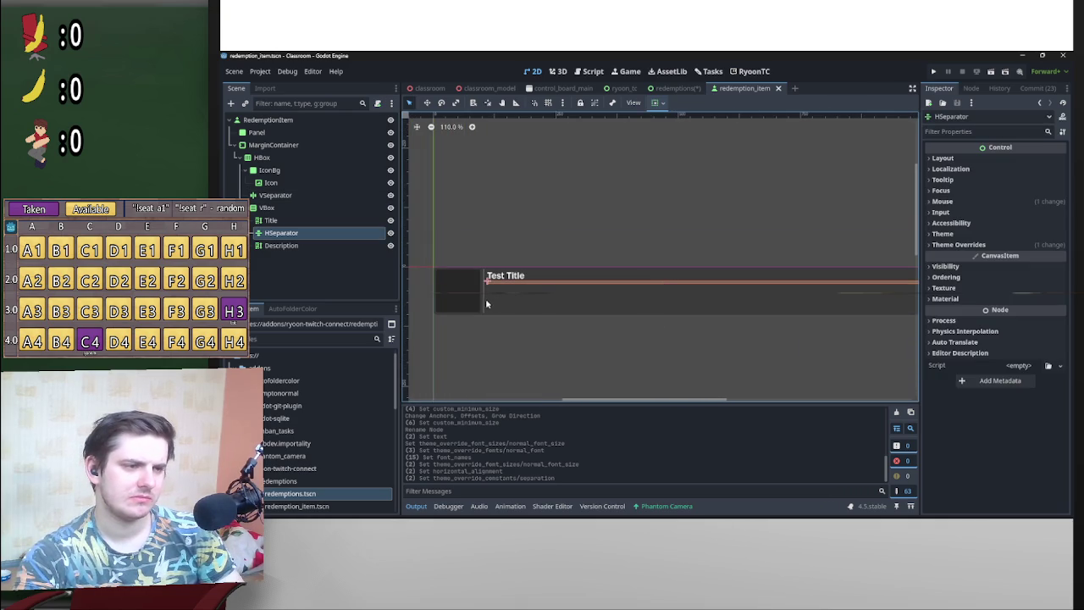
scroll(624, 331, up, 3)
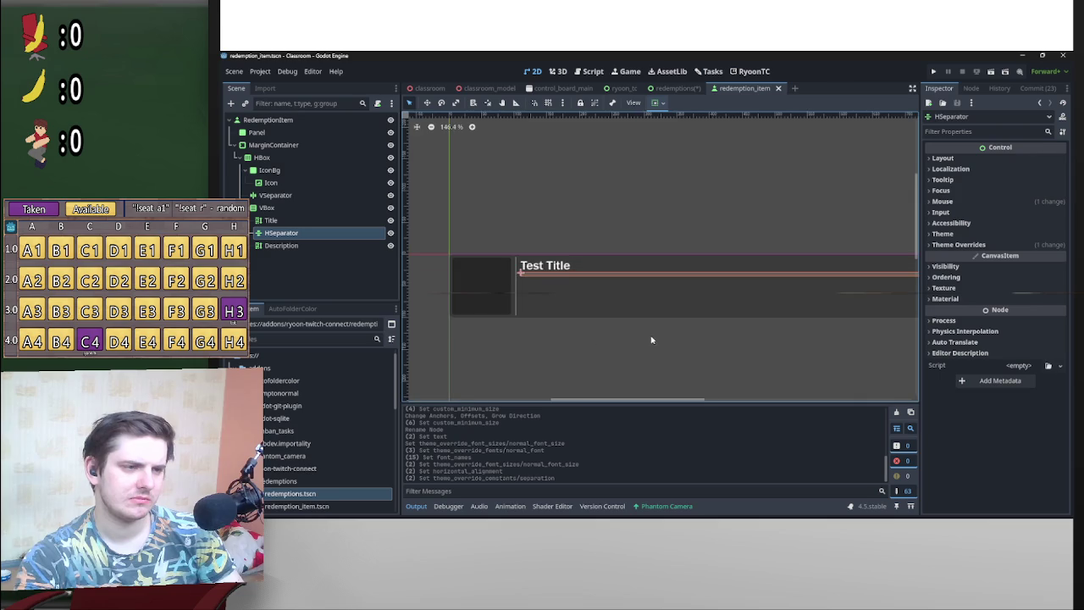
click(809, 293)
click(1002, 210)
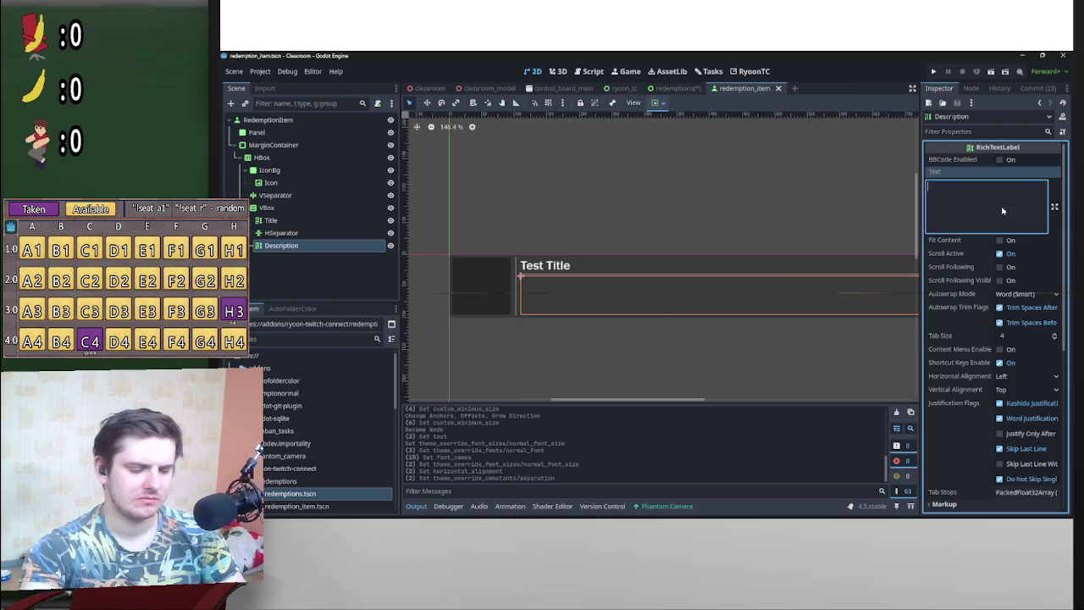
Enter 'Template description for the' as the Description label's text
text(Template description)
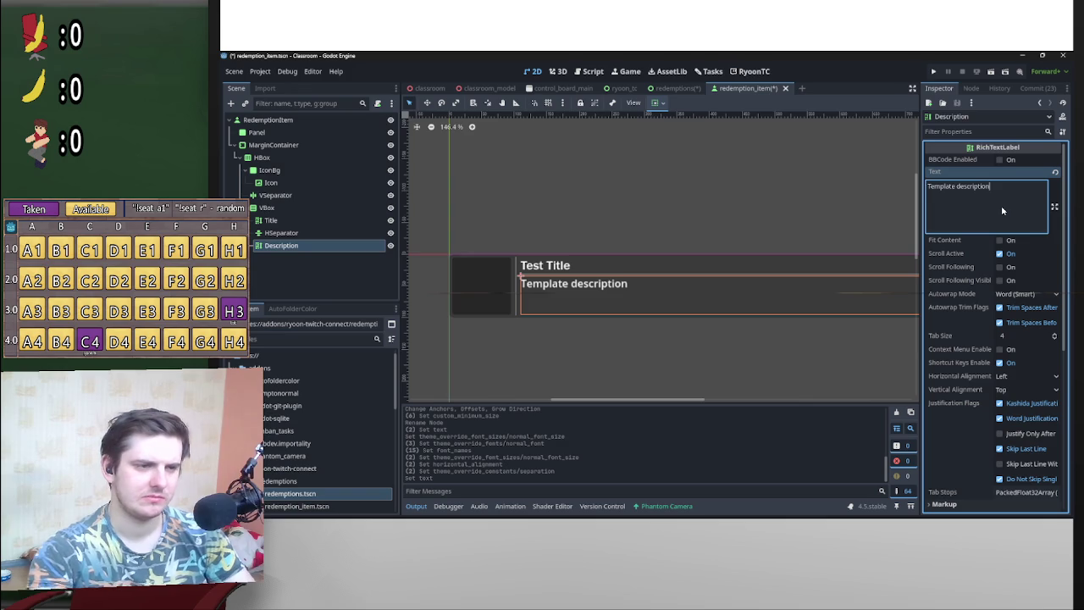
text( for the)
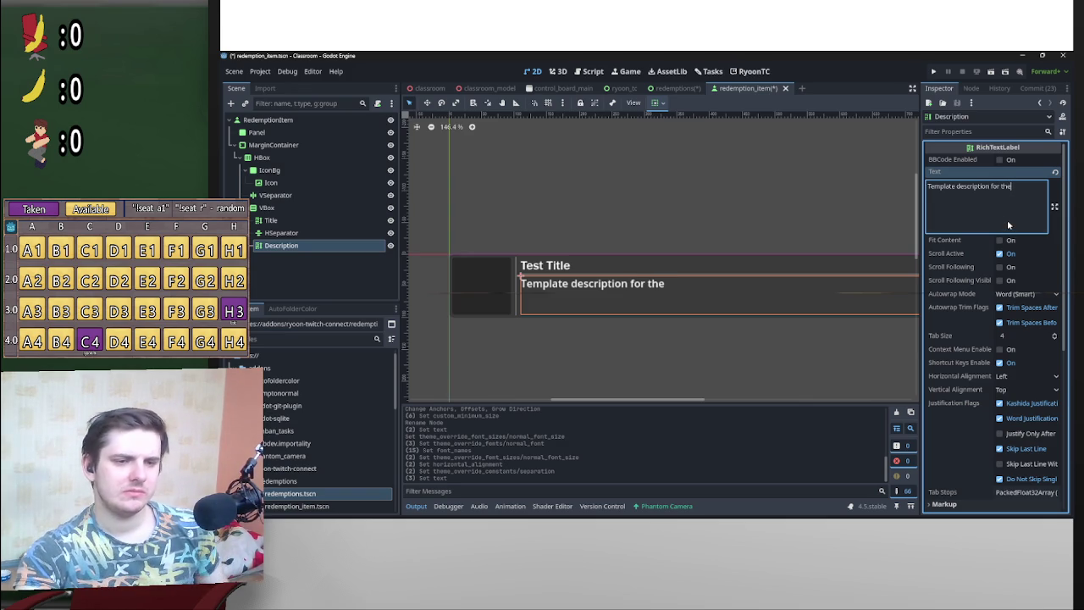
scroll(1007, 392, down, 3)
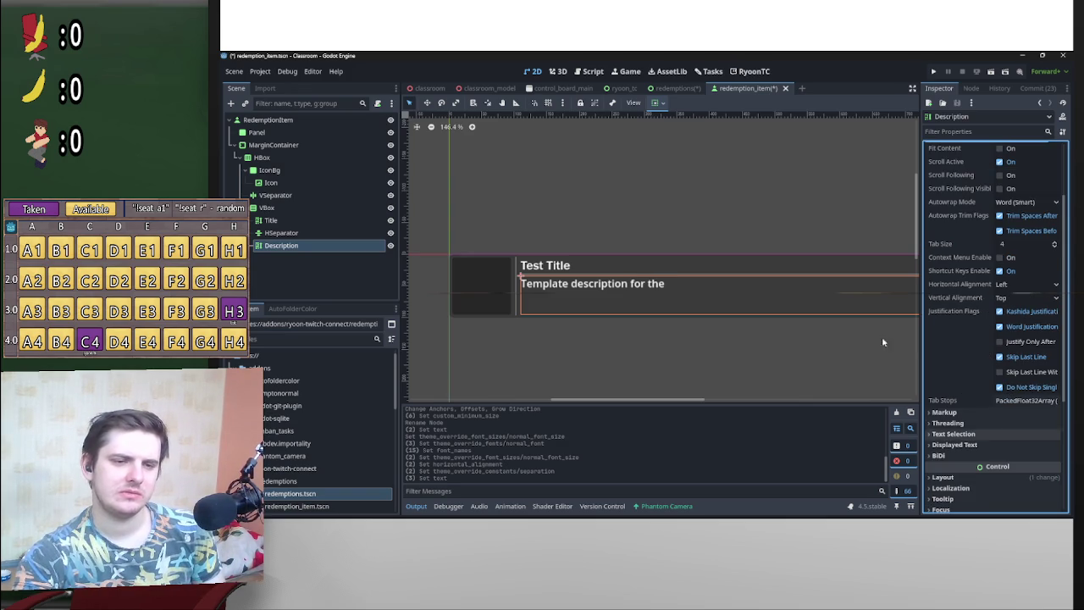
scroll(1039, 246, up, 3)
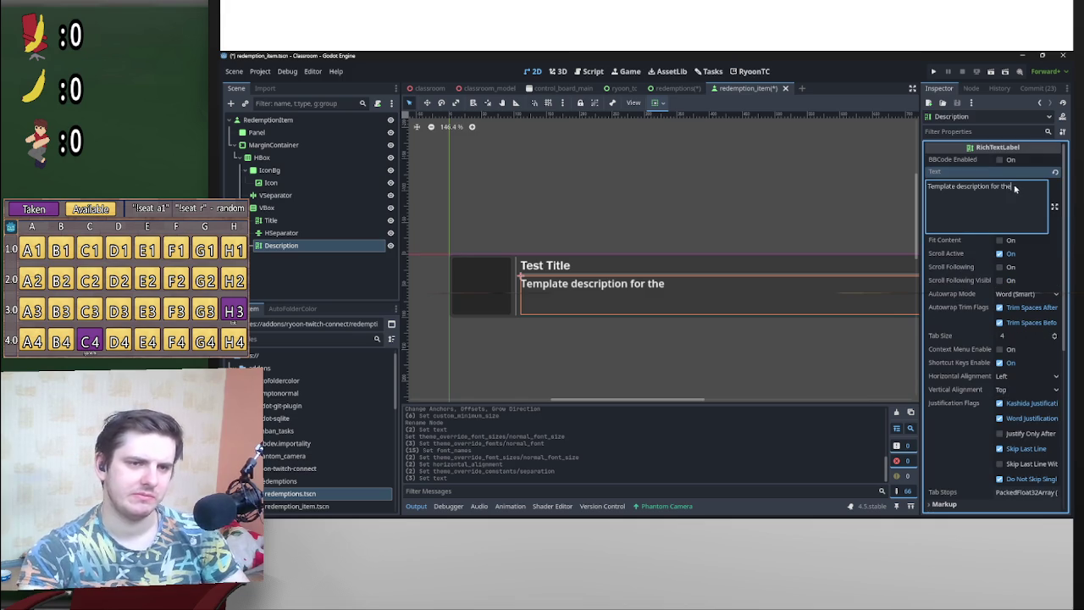
drag(1013, 187, 872, 185)
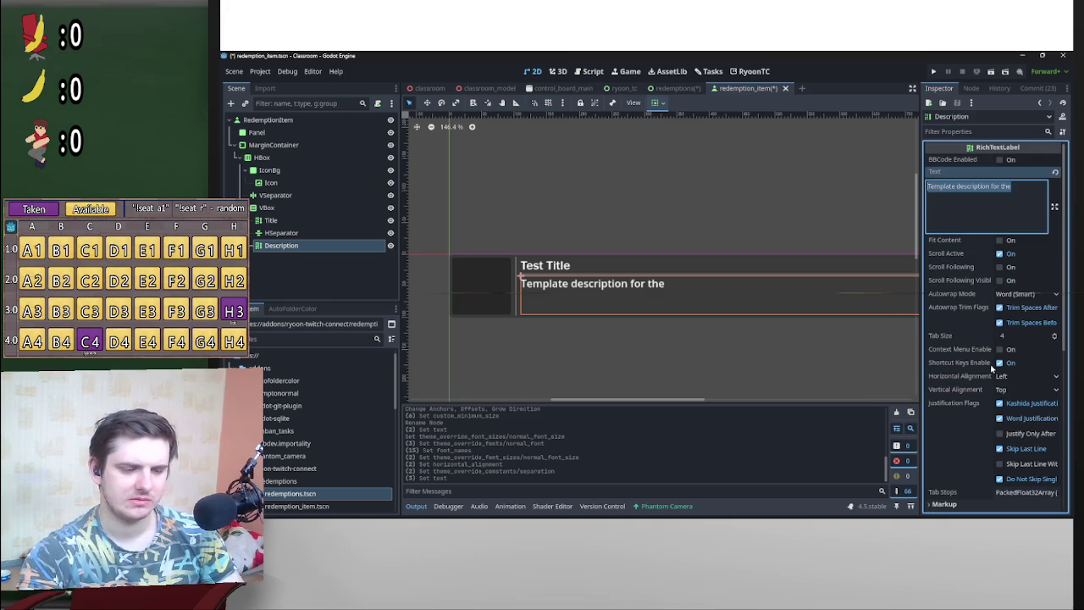
click(560, 267)
Select the description text and expand Theme Overrides > Font Sizes
drag(1023, 191, 912, 202)
key(ctrl+c)
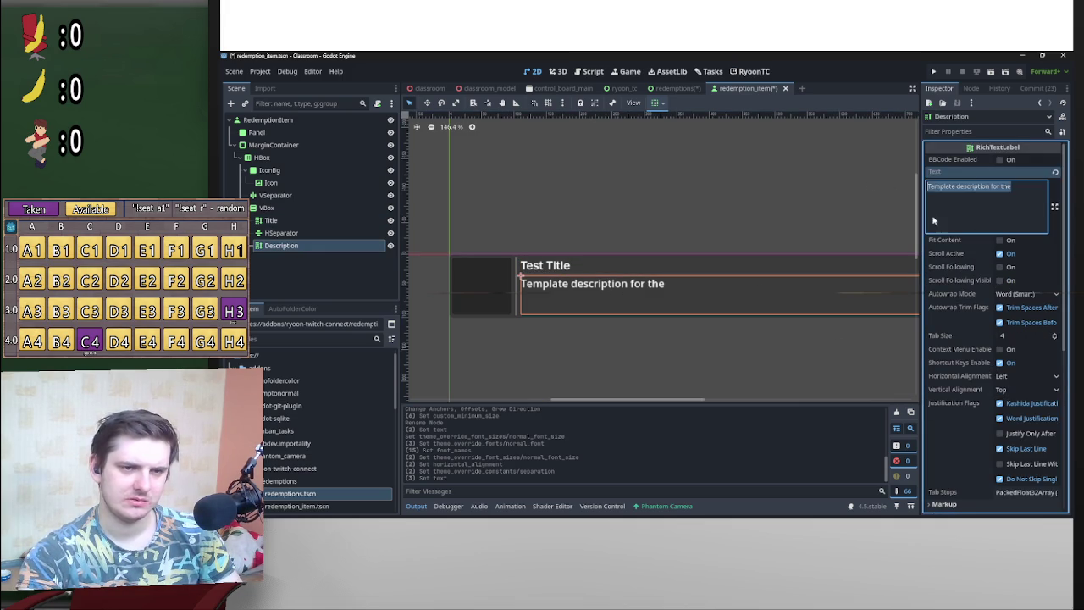
scroll(997, 365, down, 5)
click(958, 367)
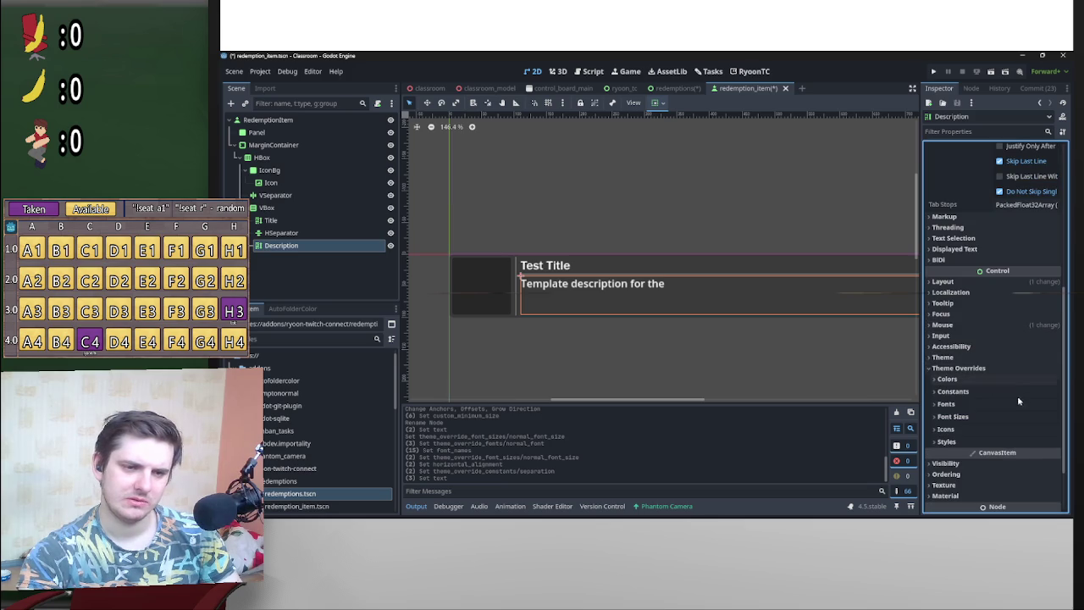
click(957, 417)
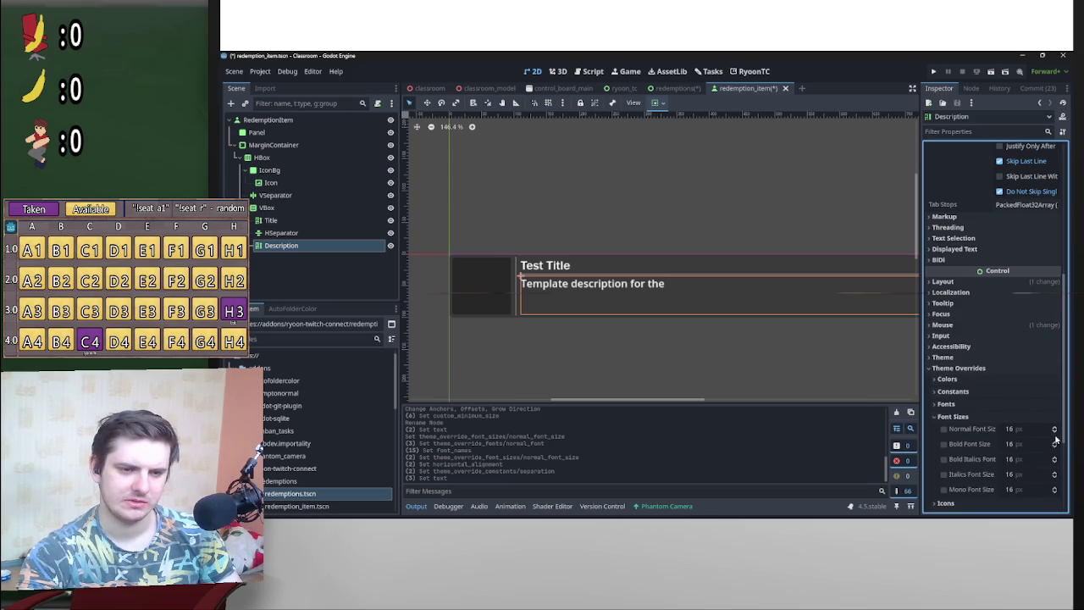
Enable the Normal Font Size override on the Description label
click(1055, 433)
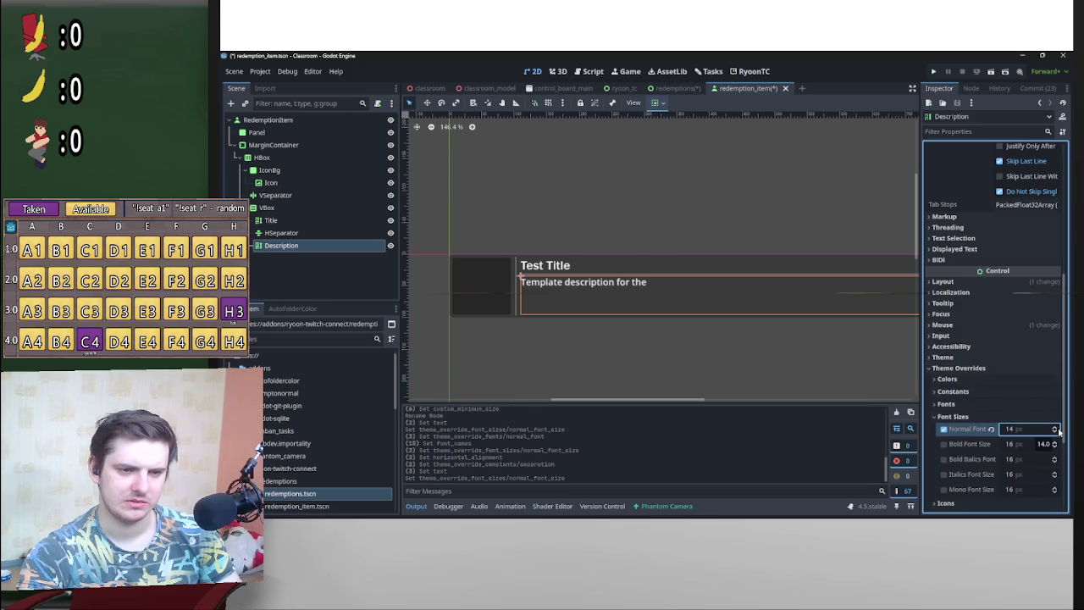
scroll(995, 322, up, 10)
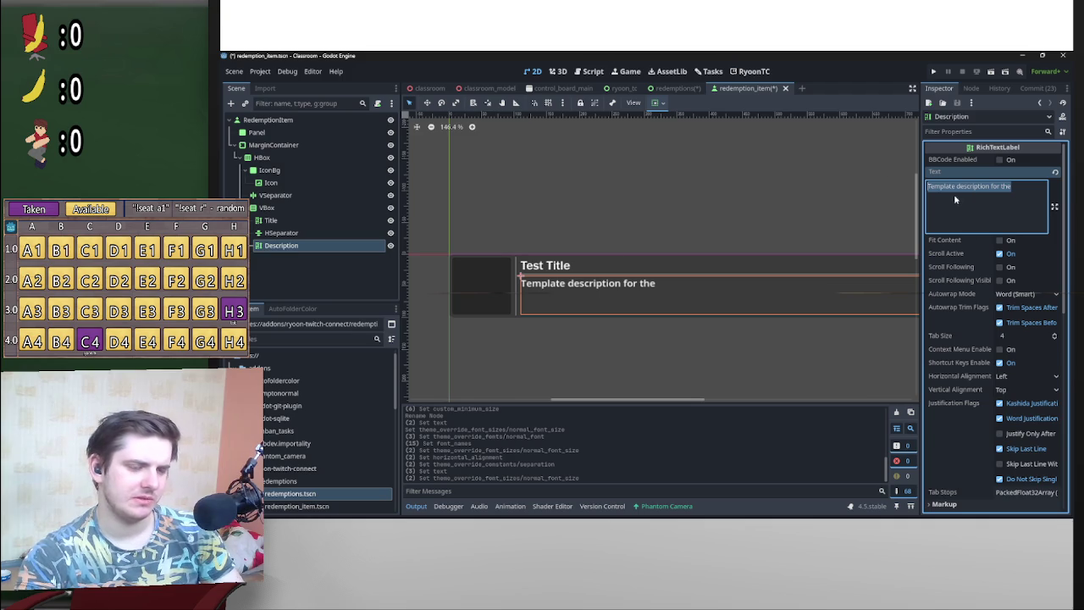
scroll(787, 239, down, 2)
Paste several more copies of the placeholder text so the description wraps over multiple lines
key(ctrl+v)
key(ctrl+v)
key(ctrl+v)
drag(822, 200, 691, 197)
key(ctrl+v)
key(ctrl+v)
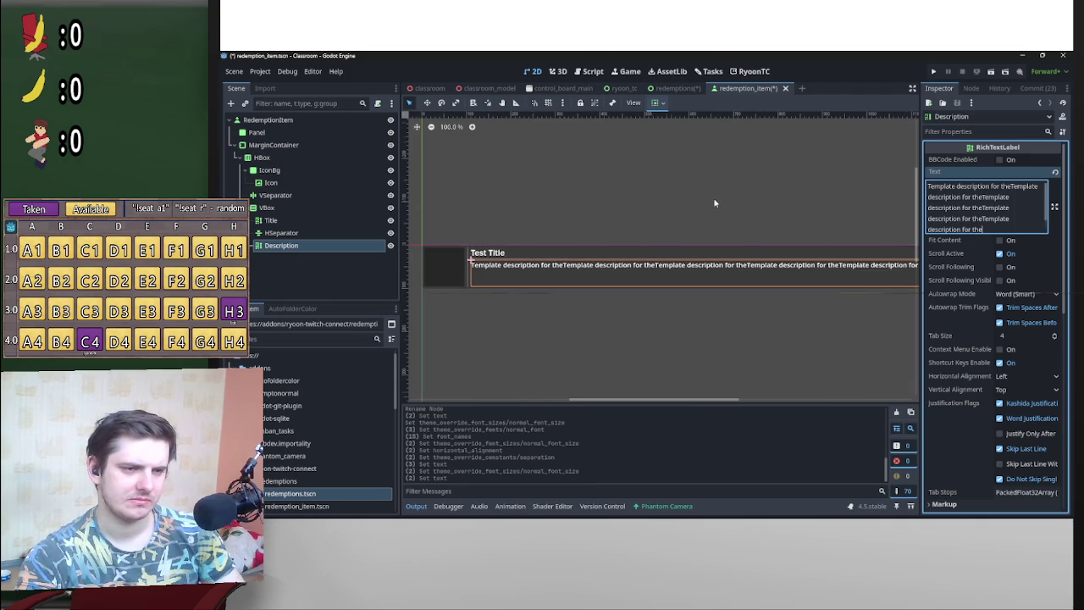
scroll(724, 204, down, 1)
scroll(702, 219, down, 9)
scroll(733, 220, up, 8)
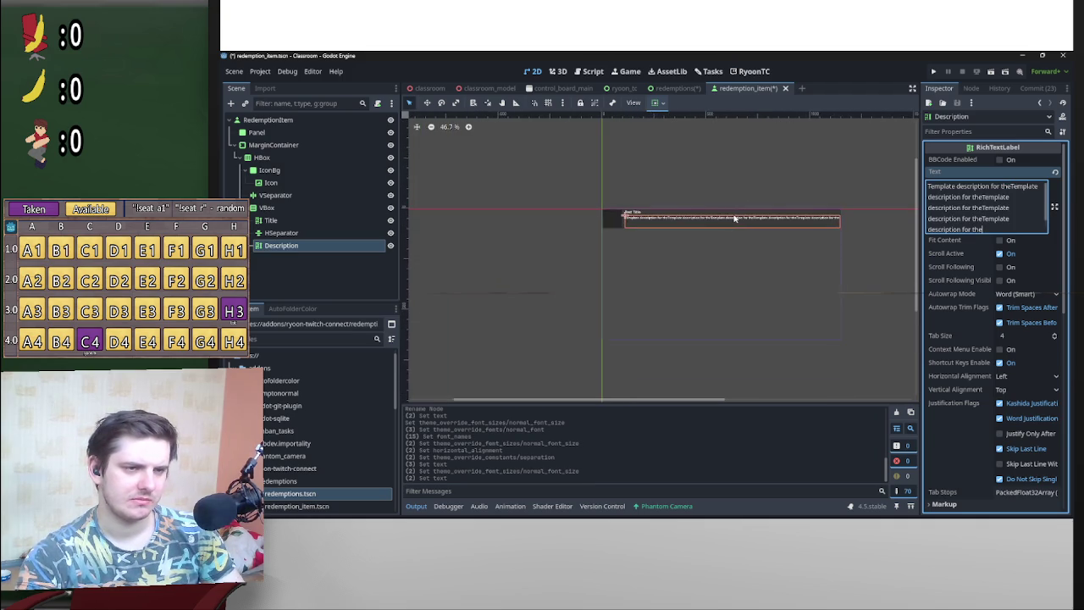
key(ctrl+v)
key(ctrl+v)
key(ctrl+v)
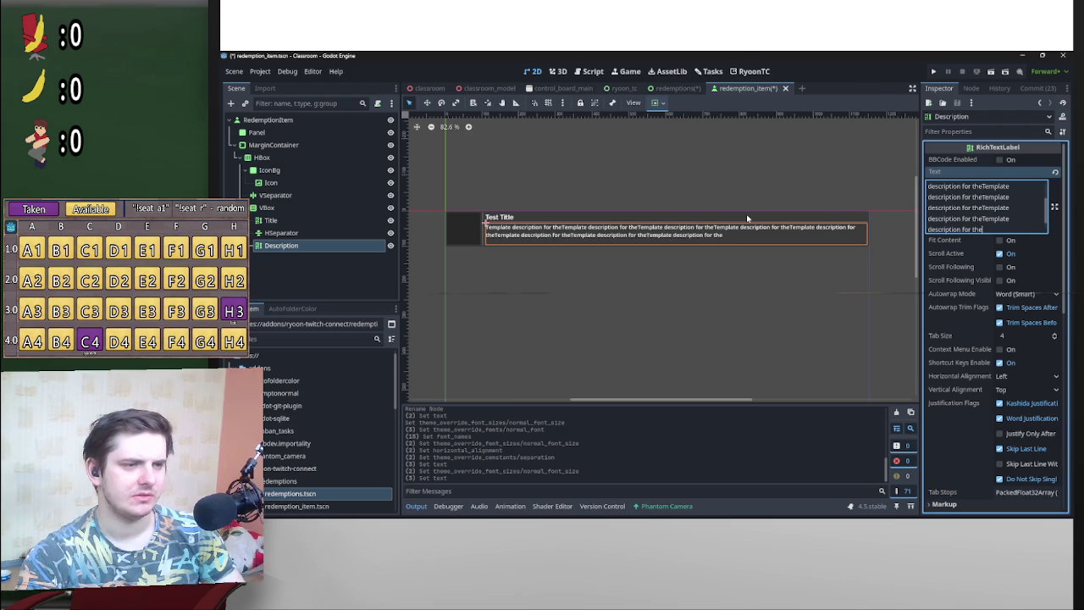
key(ctrl+v)
key(ctrl+v)
key(ctrl+v)
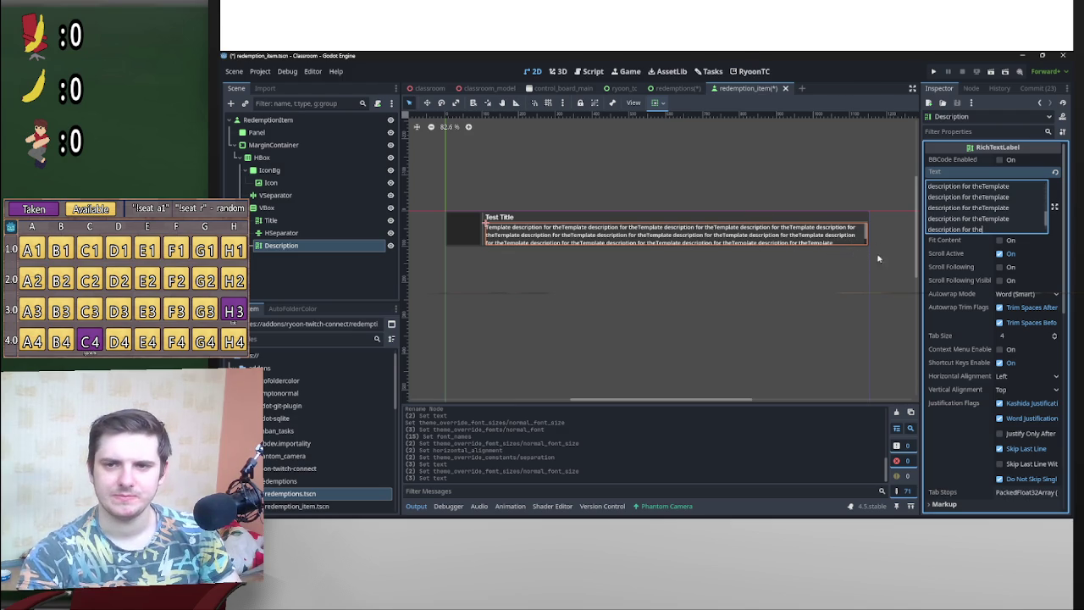
scroll(988, 381, down, 5)
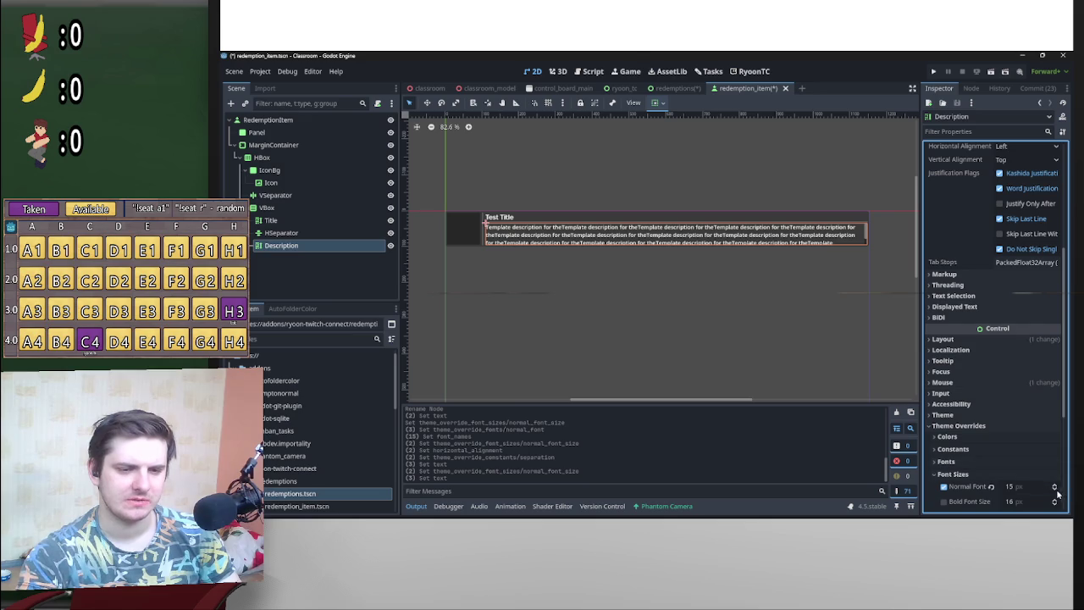
Step the Description's normal font size down to 13 px
click(1054, 489)
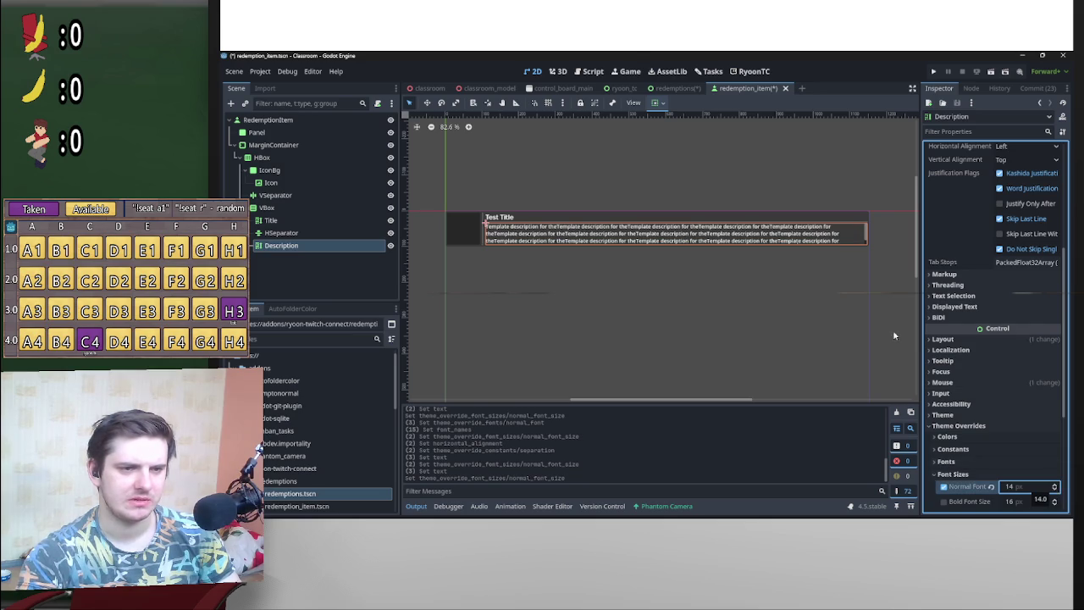
scroll(820, 258, up, 3)
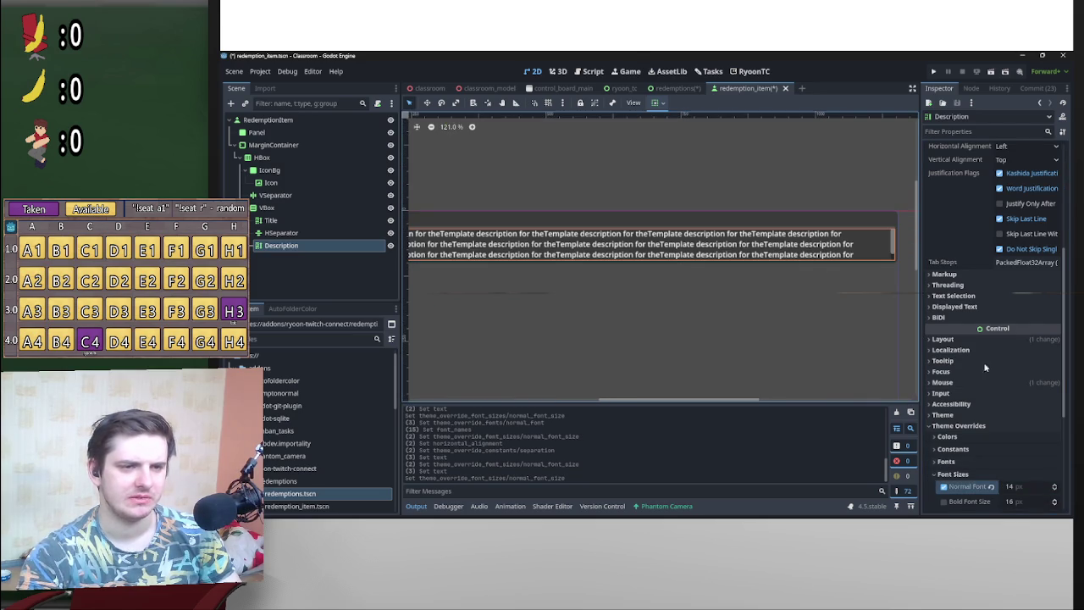
click(1054, 490)
scroll(646, 294, down, 1)
scroll(698, 296, down, 2)
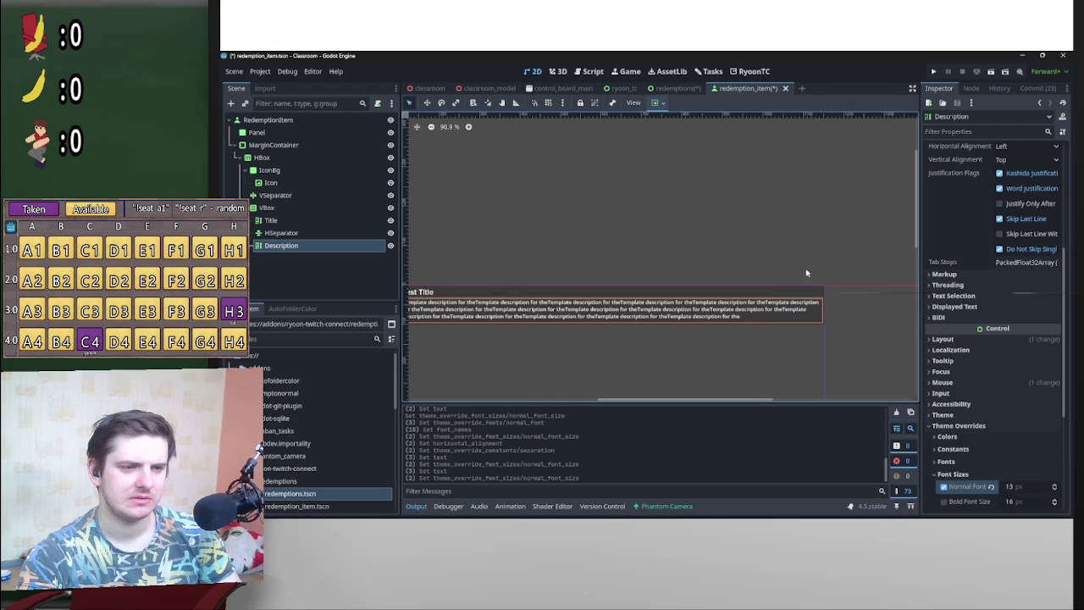
scroll(989, 290, up, 5)
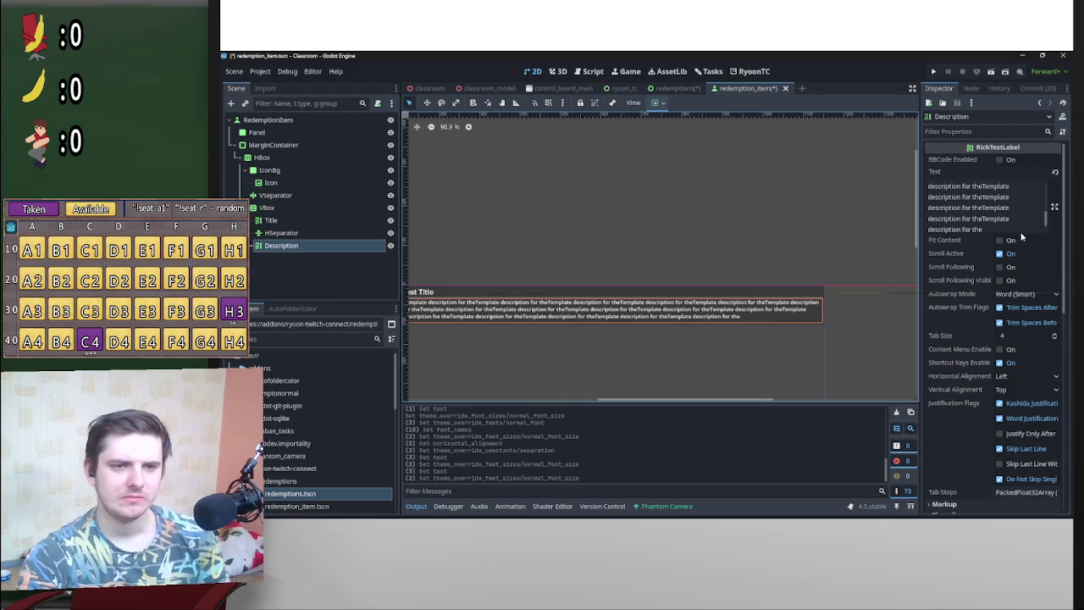
Switch the Description's Autowrap Mode to Off, then back to Word (Smart)
click(1031, 293)
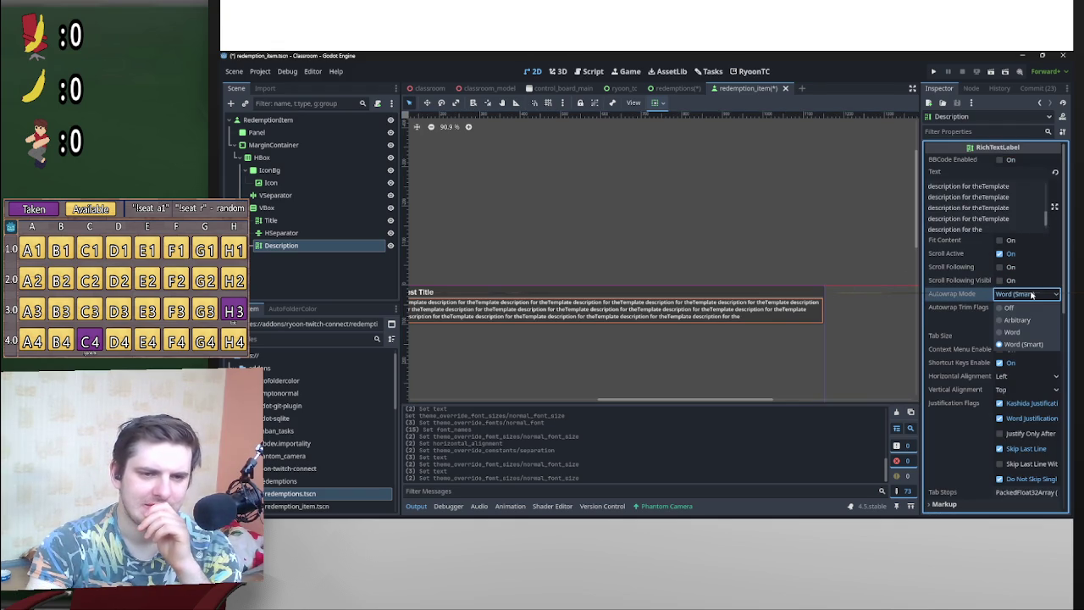
click(1032, 307)
scroll(845, 300, down, 2)
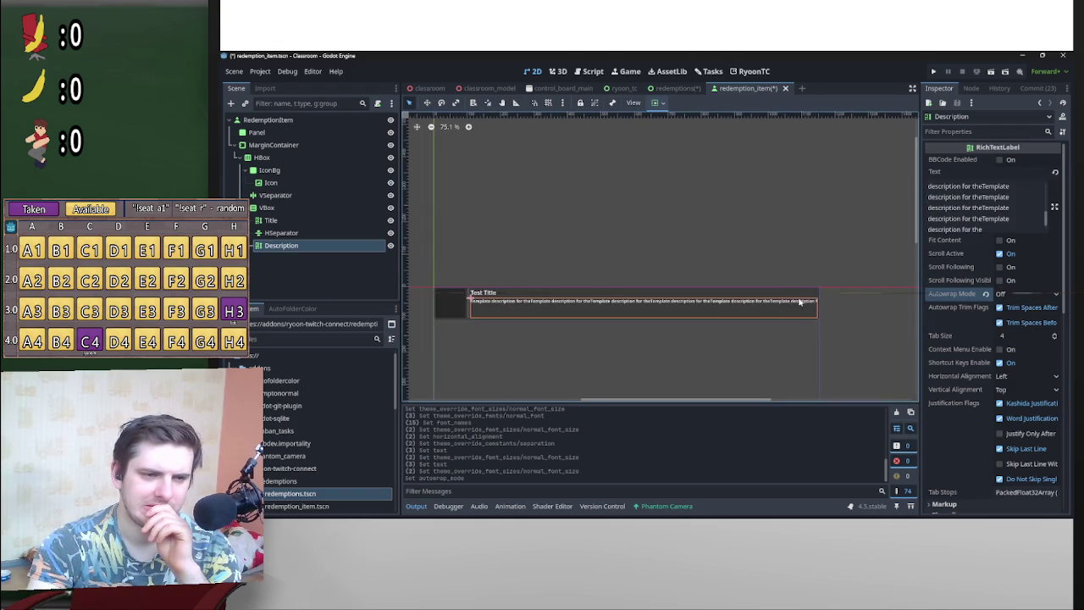
click(1027, 294)
click(1022, 344)
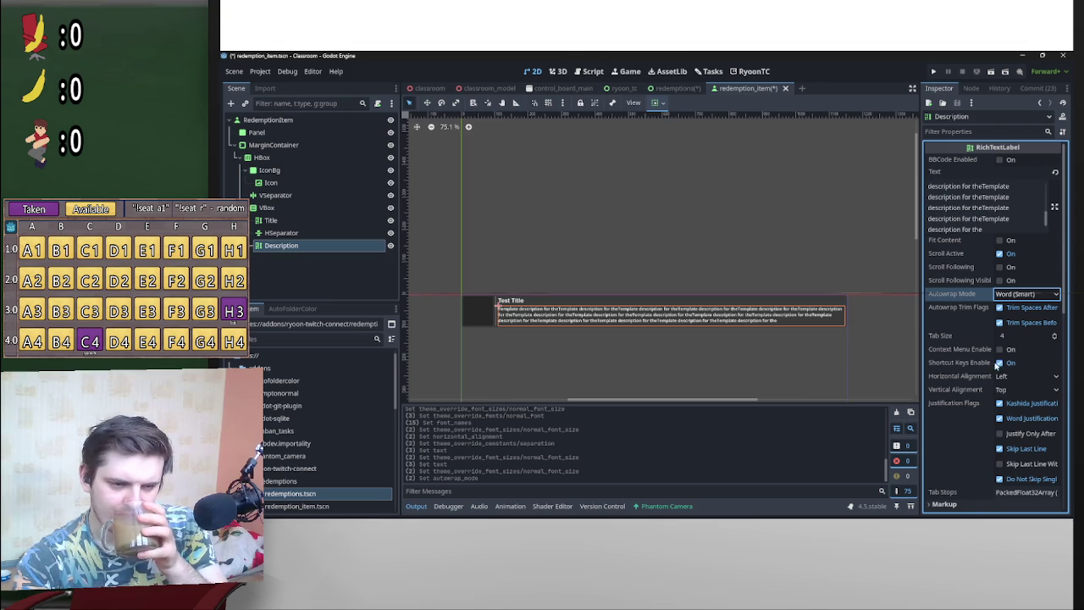
Glance at the Displayed Text and BiDi sections of the Description label
scroll(995, 366, down, 3)
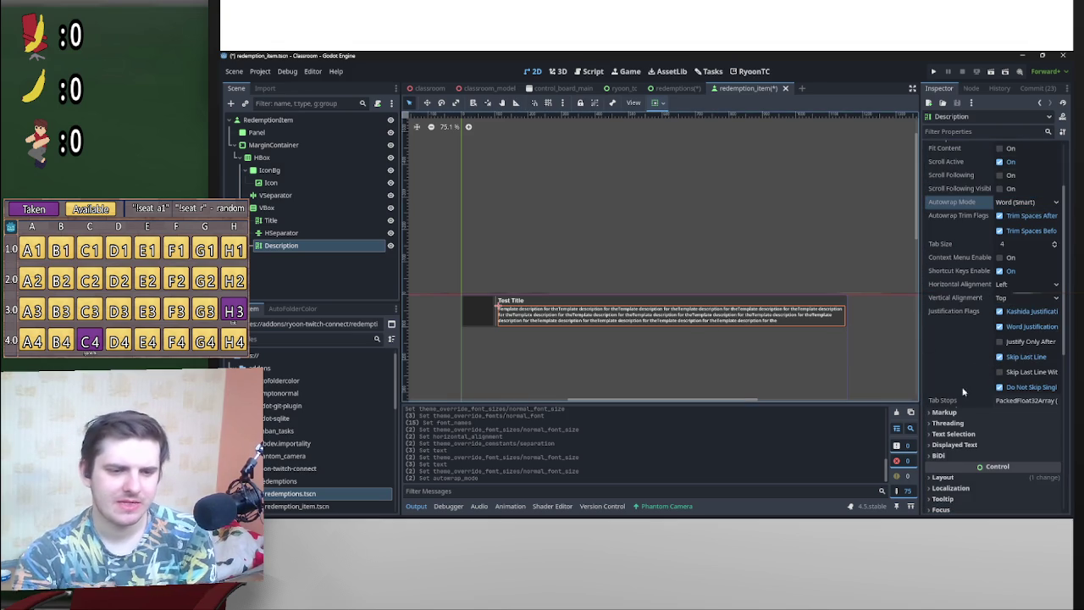
click(948, 444)
click(946, 447)
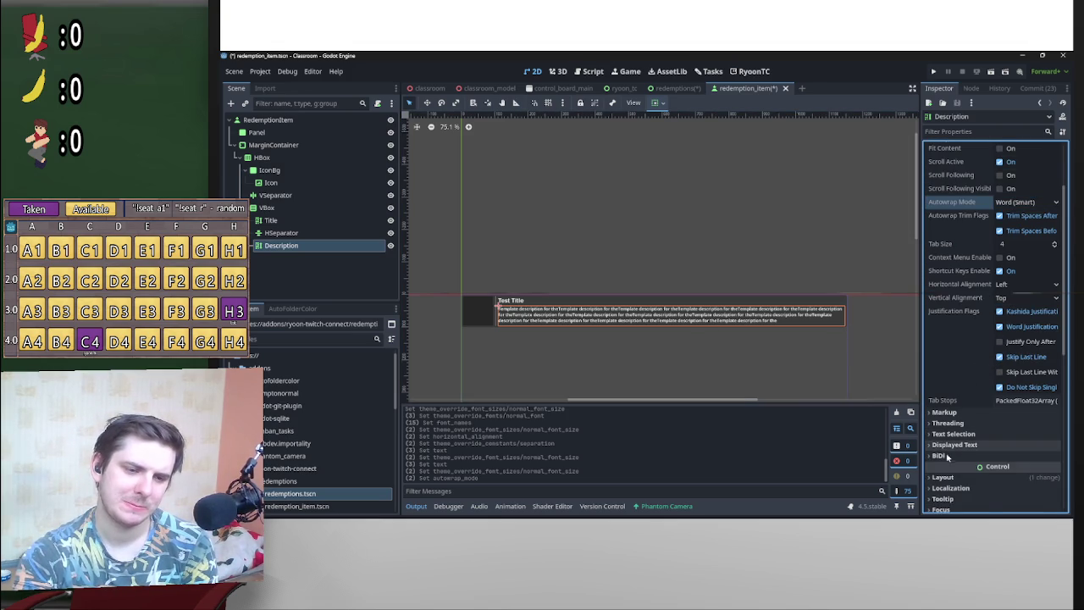
click(942, 456)
click(947, 457)
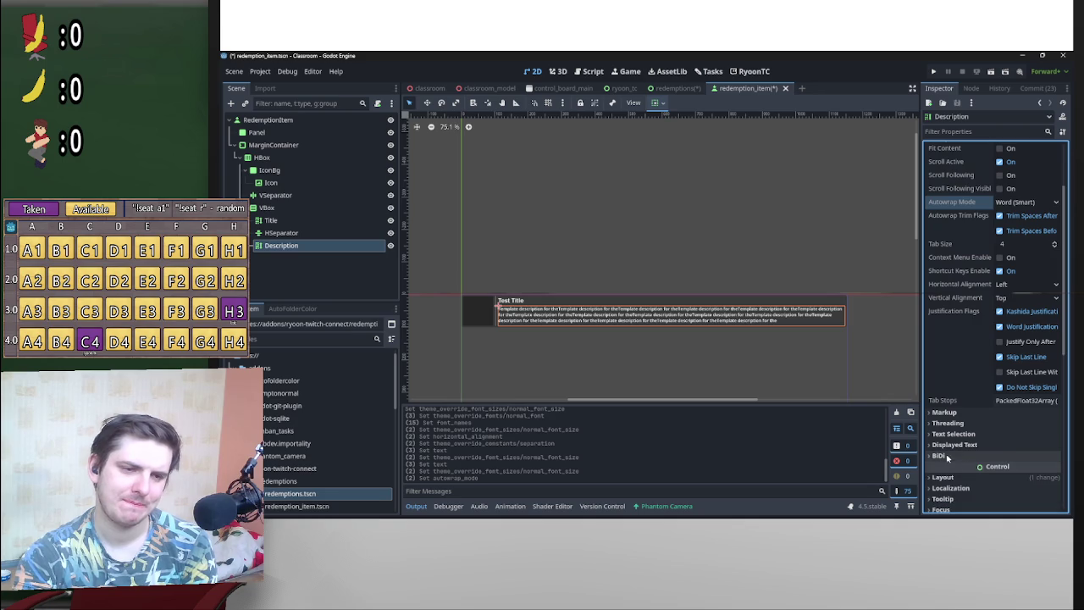
Scroll around the canvas to review the wrapped description in the item card
scroll(955, 437, up, 3)
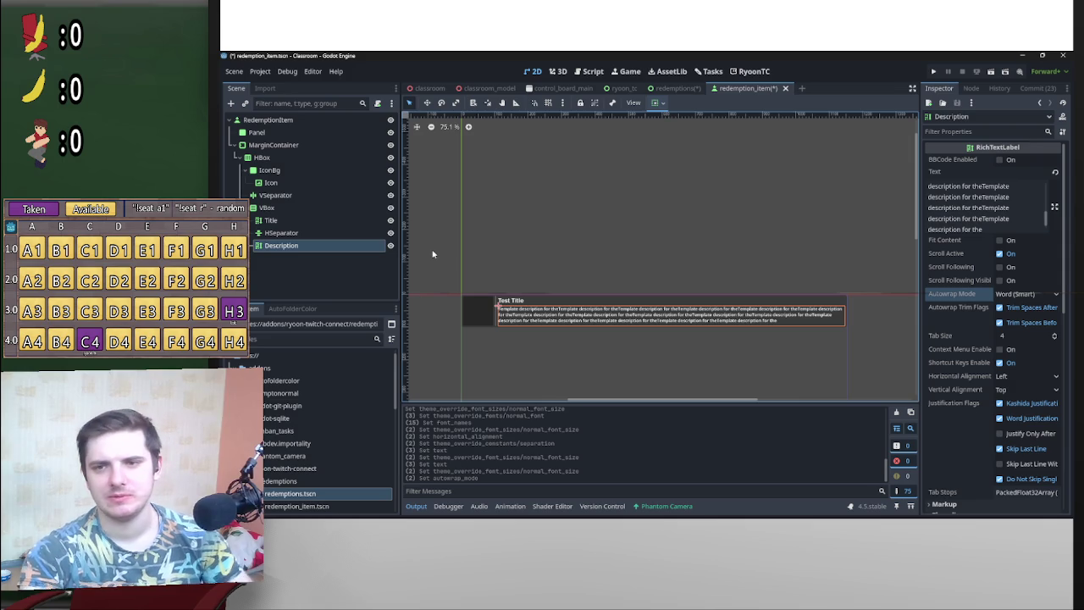
scroll(713, 234, left, 5)
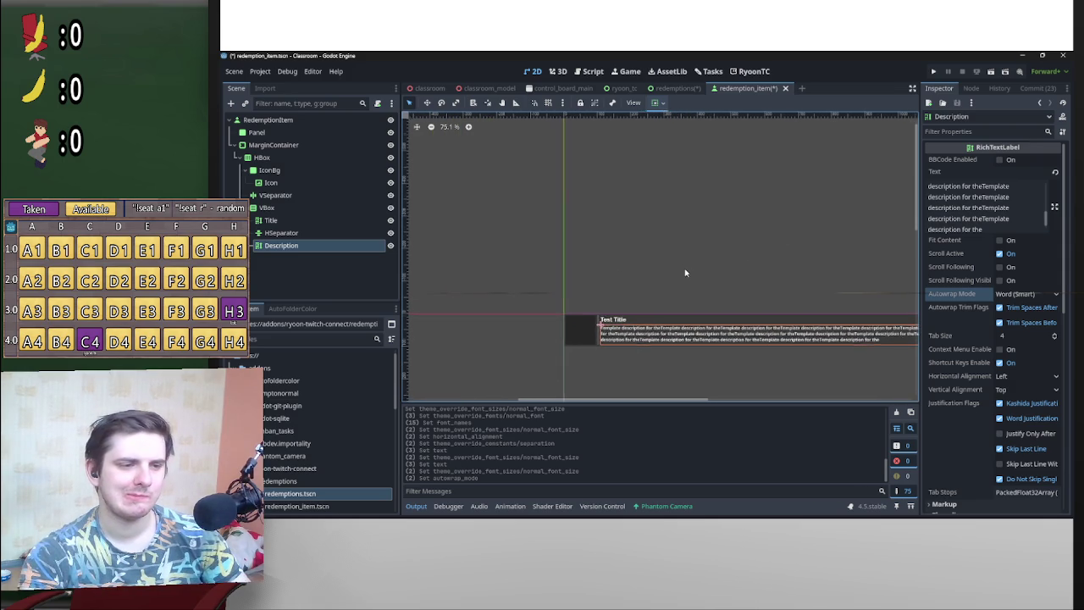
scroll(687, 271, right, 2)
scroll(669, 283, up, 1)
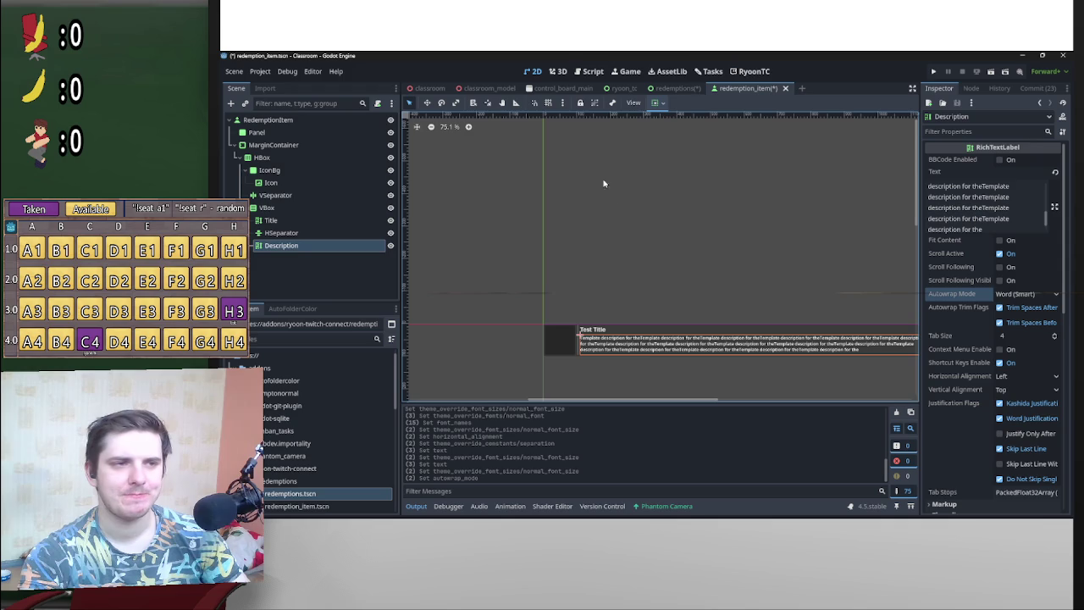
scroll(581, 227, right, 3)
scroll(581, 227, up, 2)
right_click(535, 266)
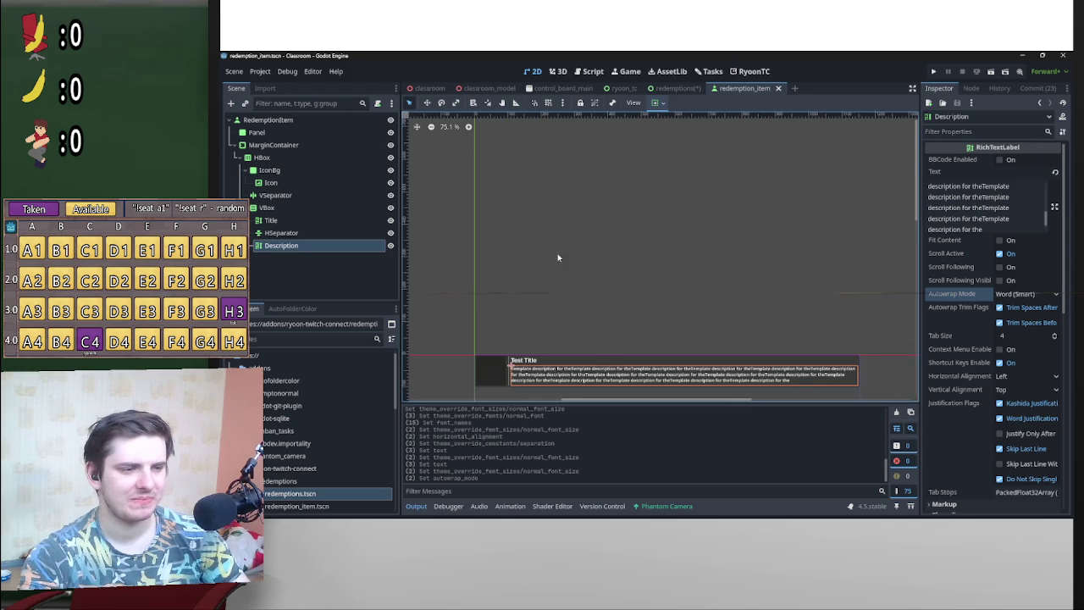
scroll(565, 349, left, 2)
scroll(566, 348, down, 2)
Assign icon.svg from the FileSystem as the Icon node's texture
click(567, 348)
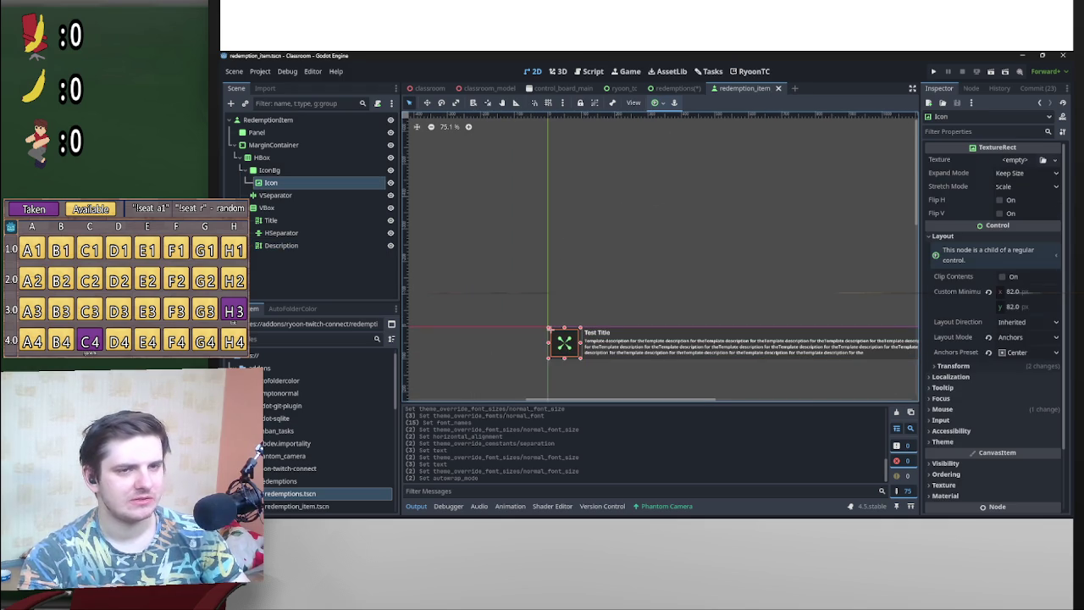
scroll(336, 414, down, 5)
scroll(336, 414, down, 5)
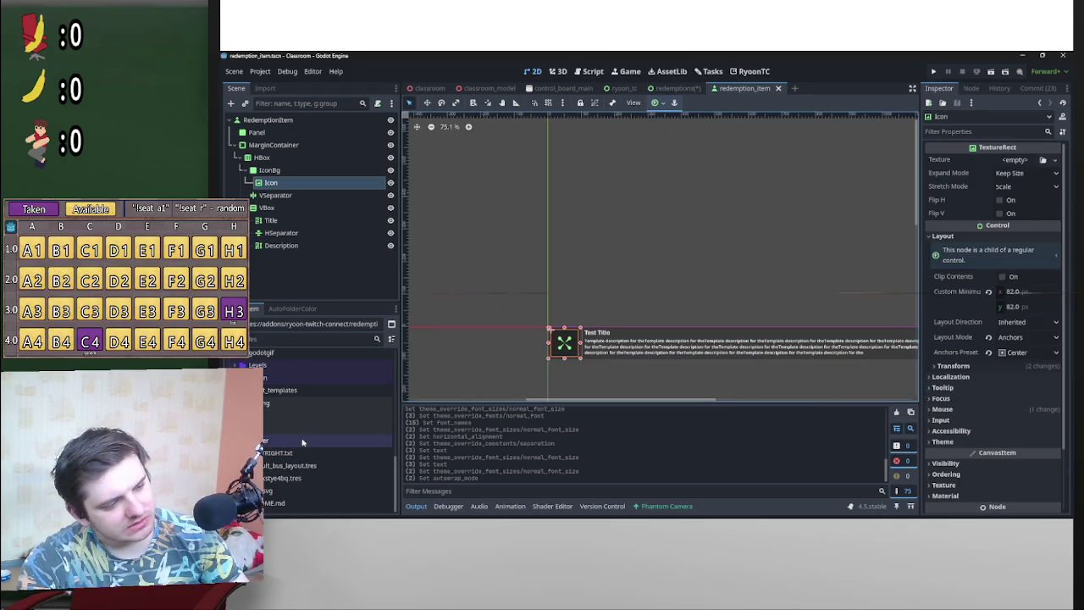
mouse_move(275, 491)
mouse_down()
mouse_move(899, 256)
mouse_move(1019, 153)
mouse_move(1016, 163)
mouse_up()
scroll(624, 306, up, 5)
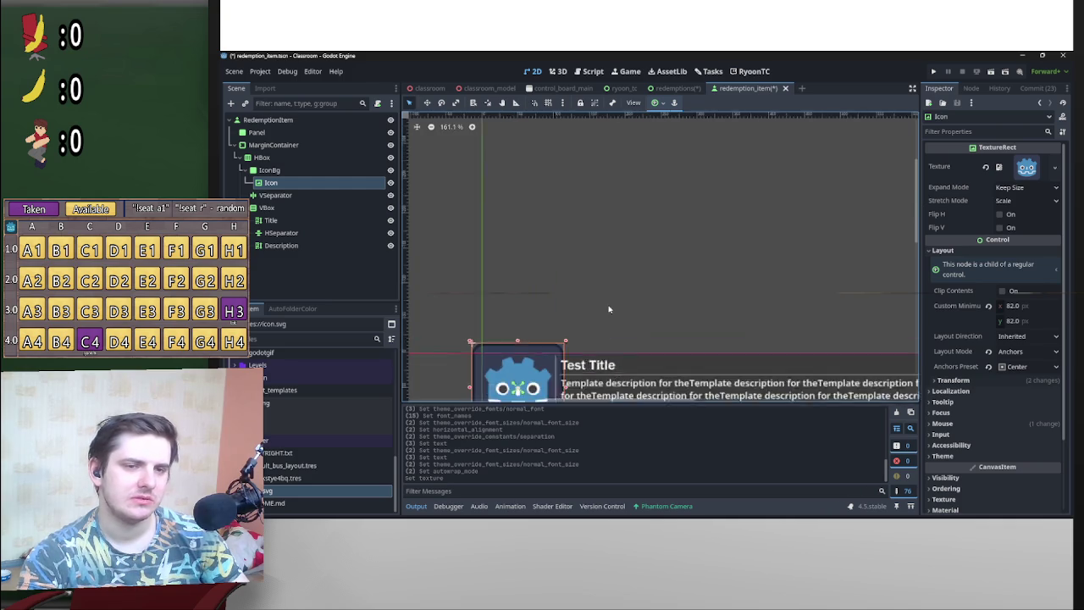
Set the Icon's Expand Mode to Ignore Size and save the item scene
click(1027, 188)
click(1016, 213)
click(768, 237)
key(ctrl+s)
scroll(664, 228, down, 3)
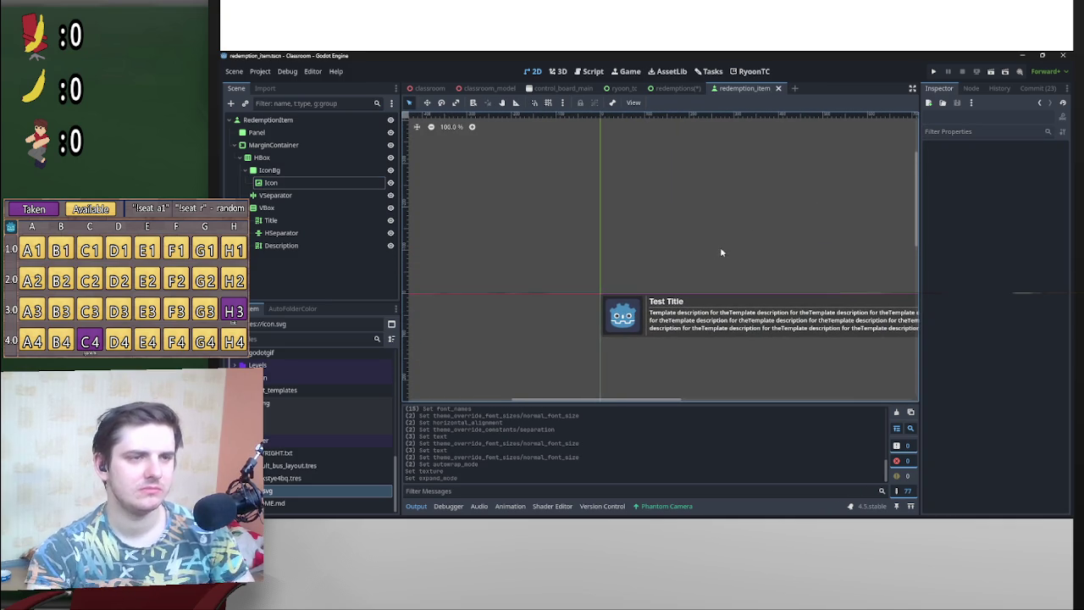
click(672, 88)
Back in redemption_item, set the Description's Normal Font Size override to 12
scroll(667, 231, up, 3)
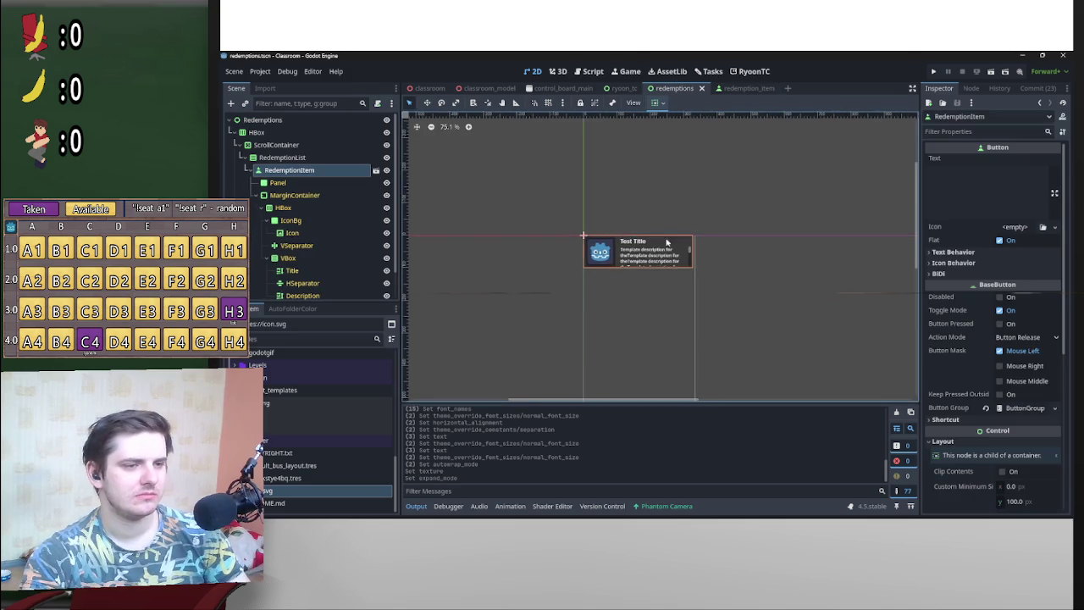
scroll(699, 263, up, 6)
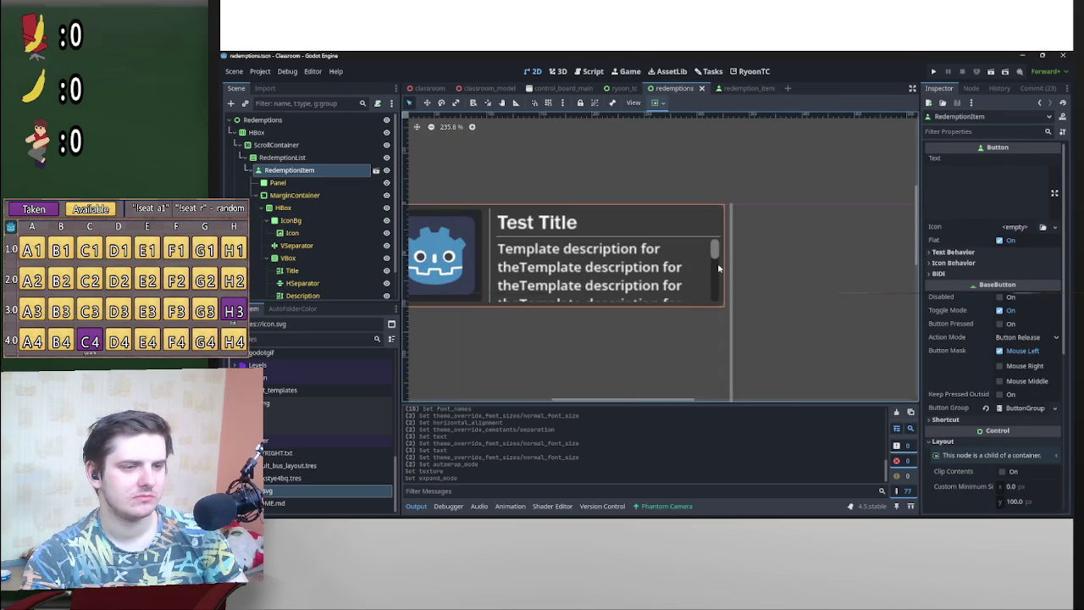
click(722, 250)
scroll(720, 251, down, 2)
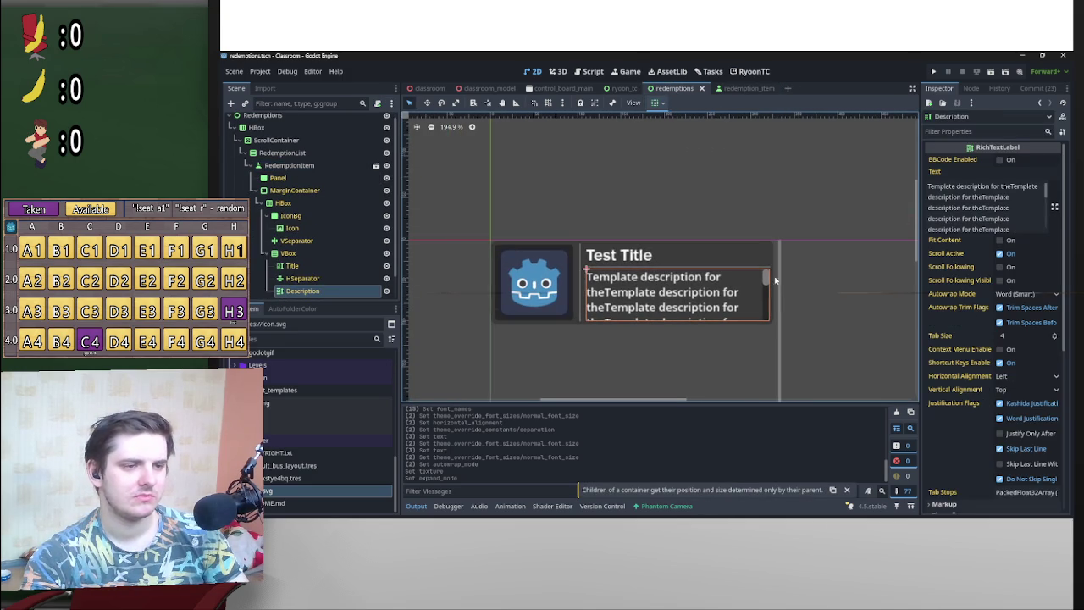
click(741, 88)
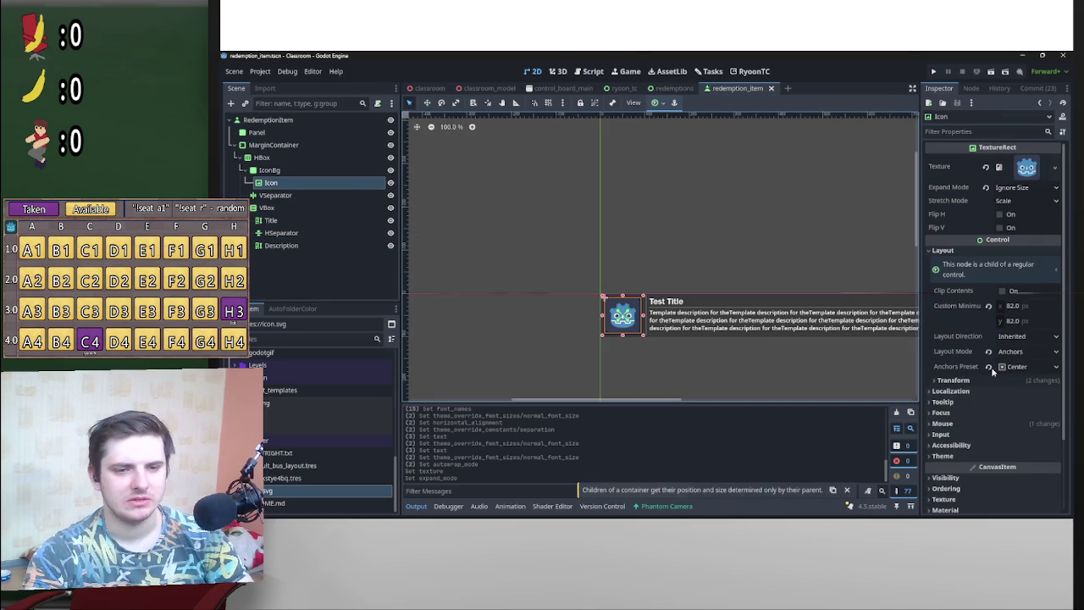
click(281, 244)
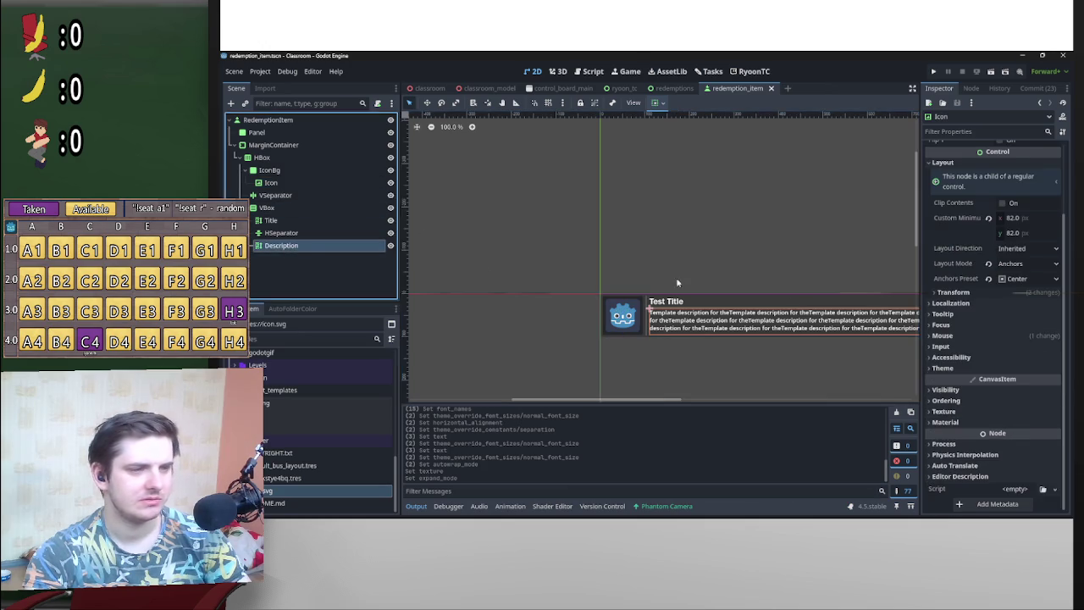
scroll(1009, 398, down, 5)
click(1054, 306)
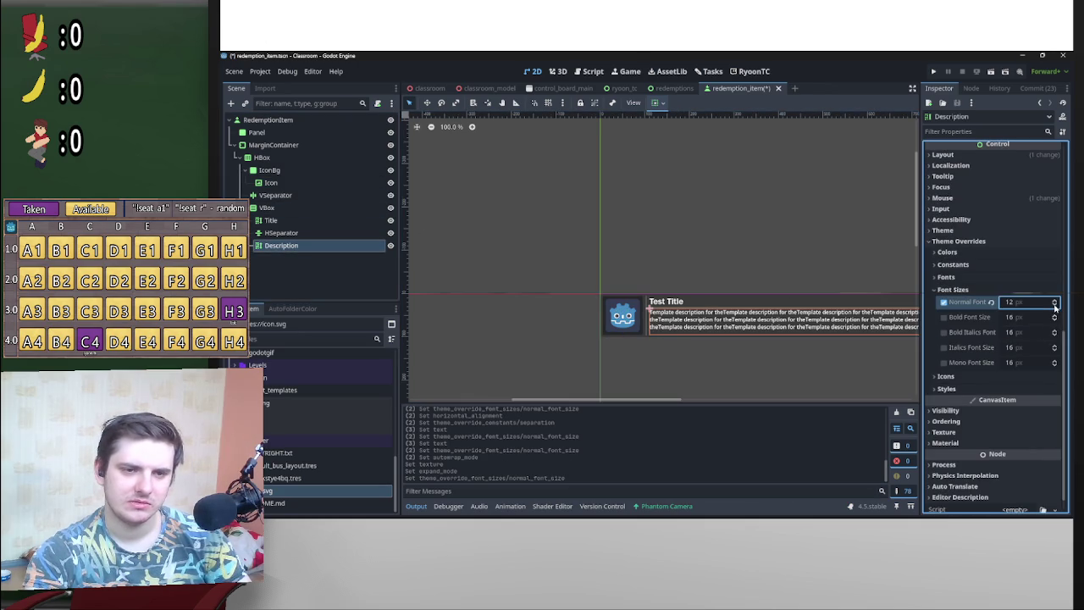
Delete the last two lines of the Description text, leaving three repetitions, and save
key(ctrl+s)
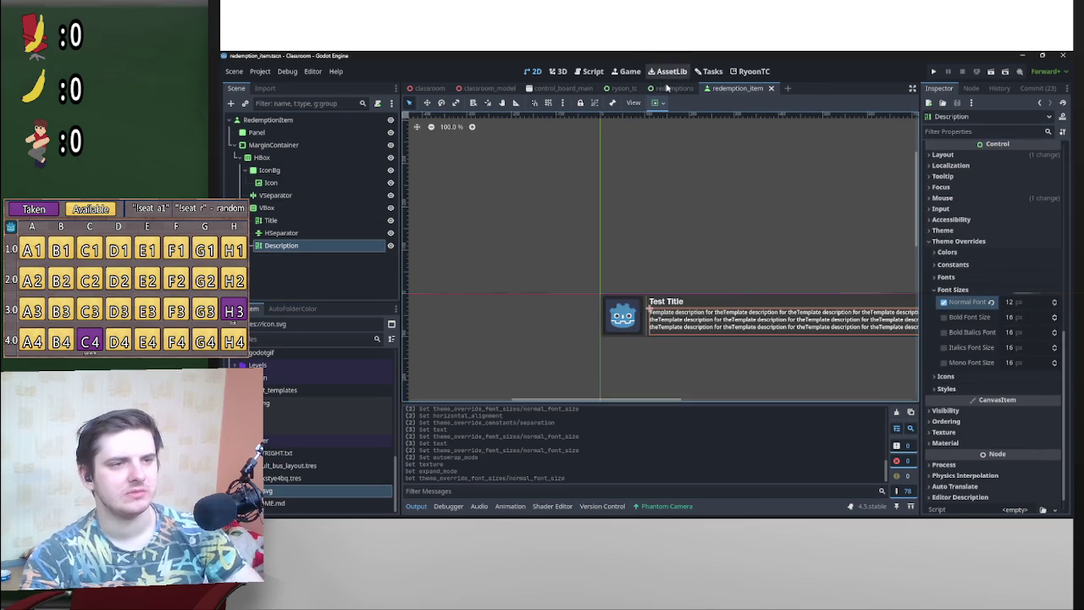
key(ctrl+shift+Tab)
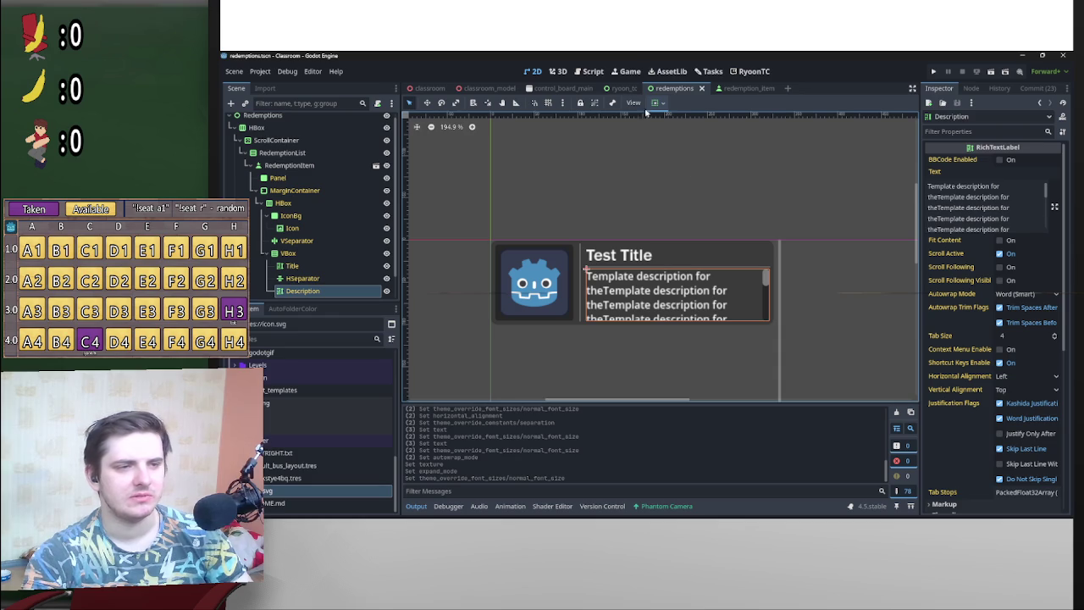
click(735, 88)
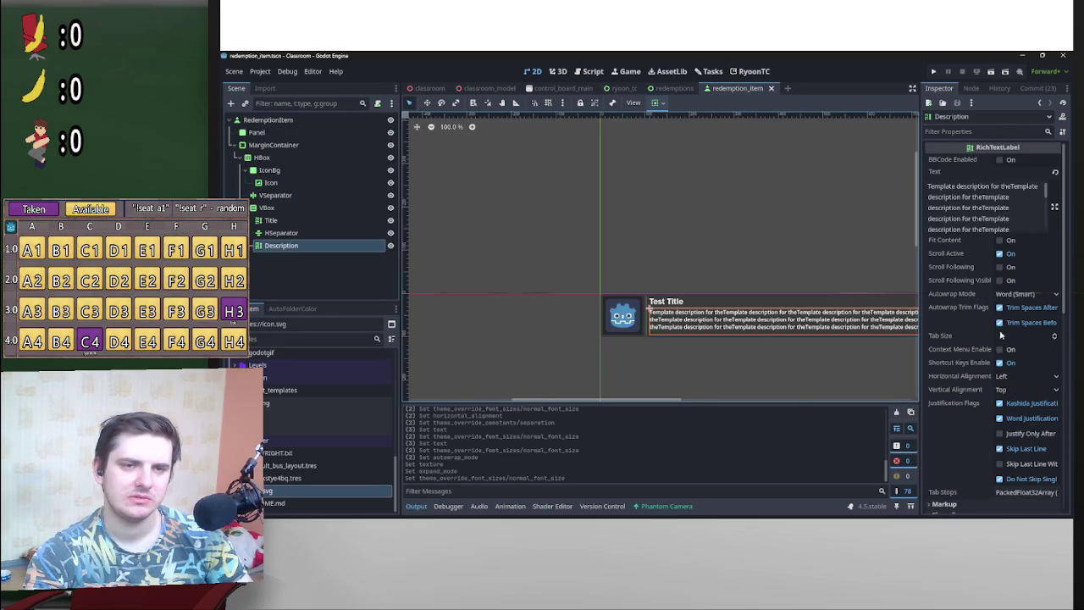
drag(1024, 231, 931, 222)
click(1032, 237)
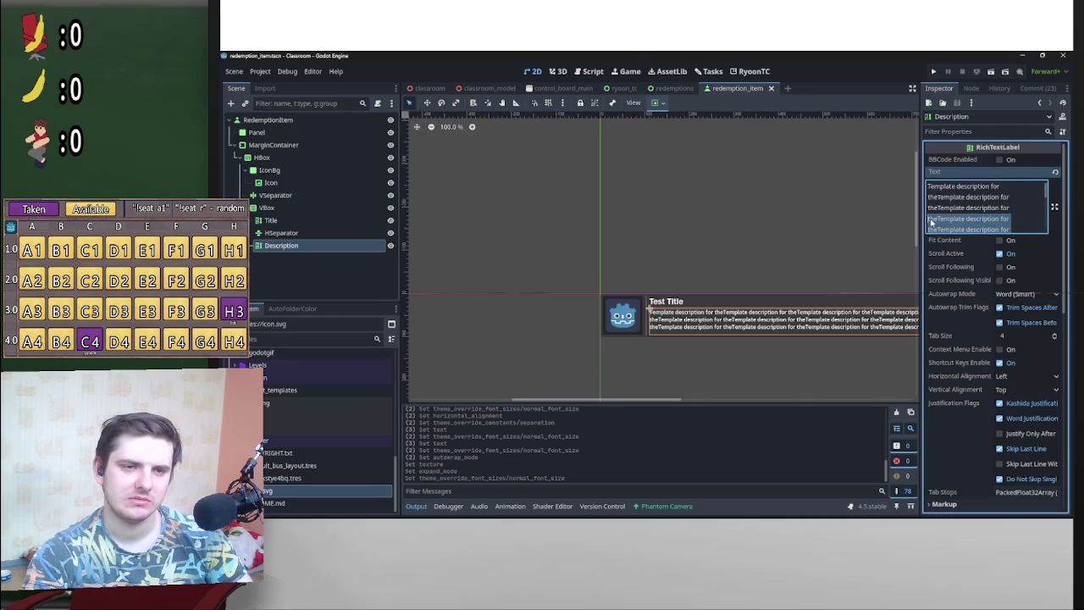
key(BackSpace)
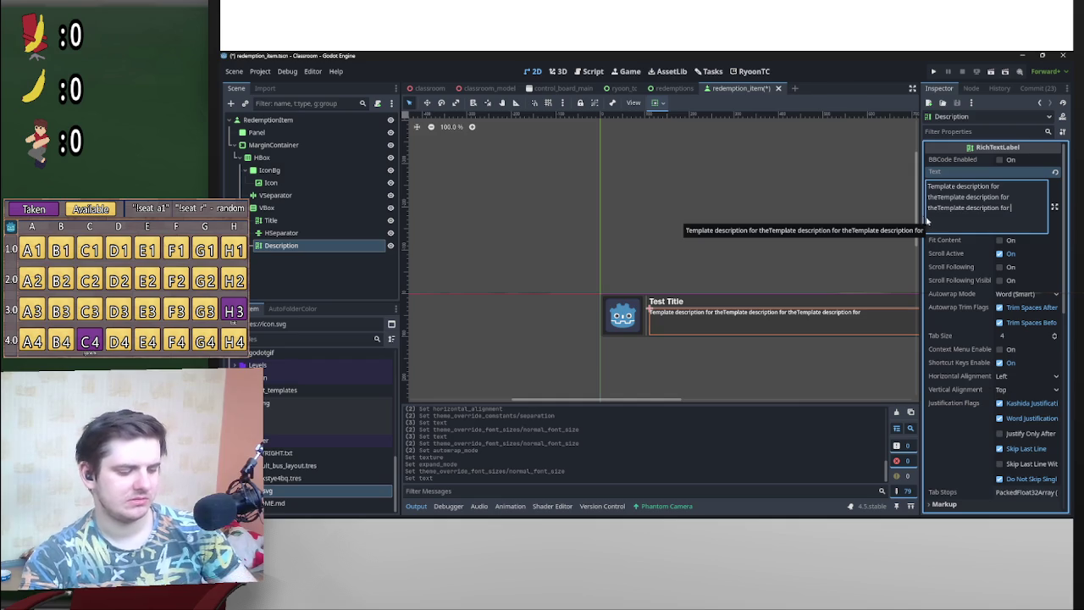
key(ctrl+s)
Check the trimmed three-line description in the redemptions scene
click(673, 88)
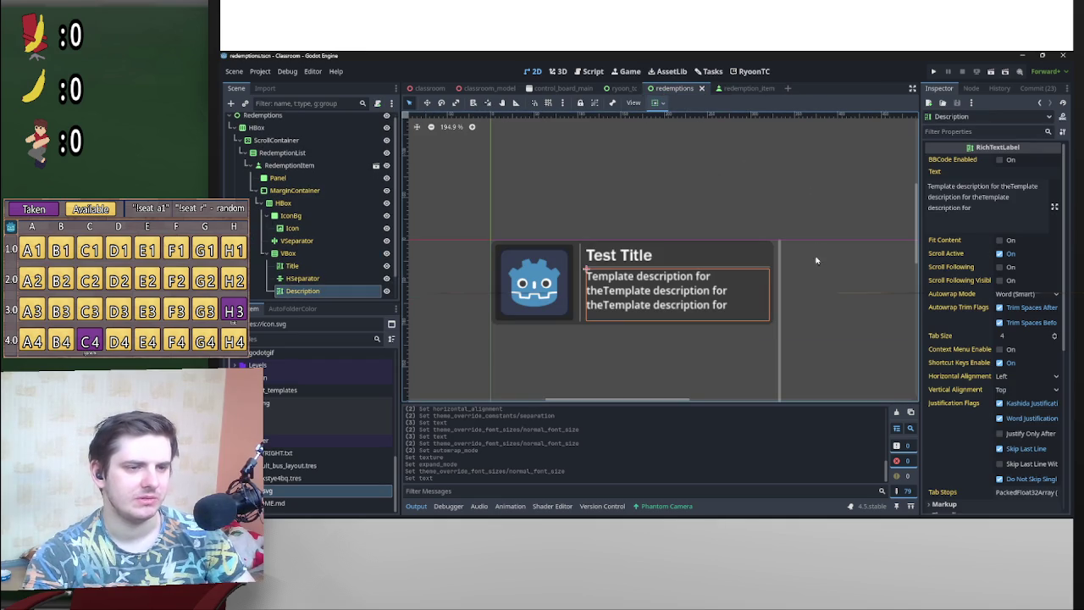
click(785, 194)
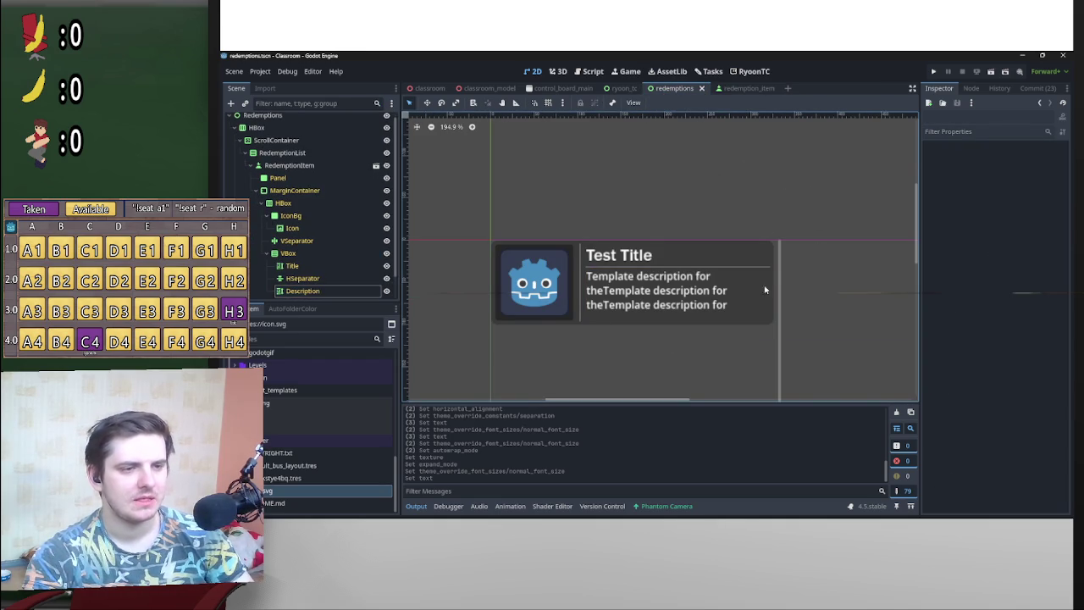
scroll(740, 319, down, 5)
scroll(754, 241, down, 3)
scroll(819, 355, up, 2)
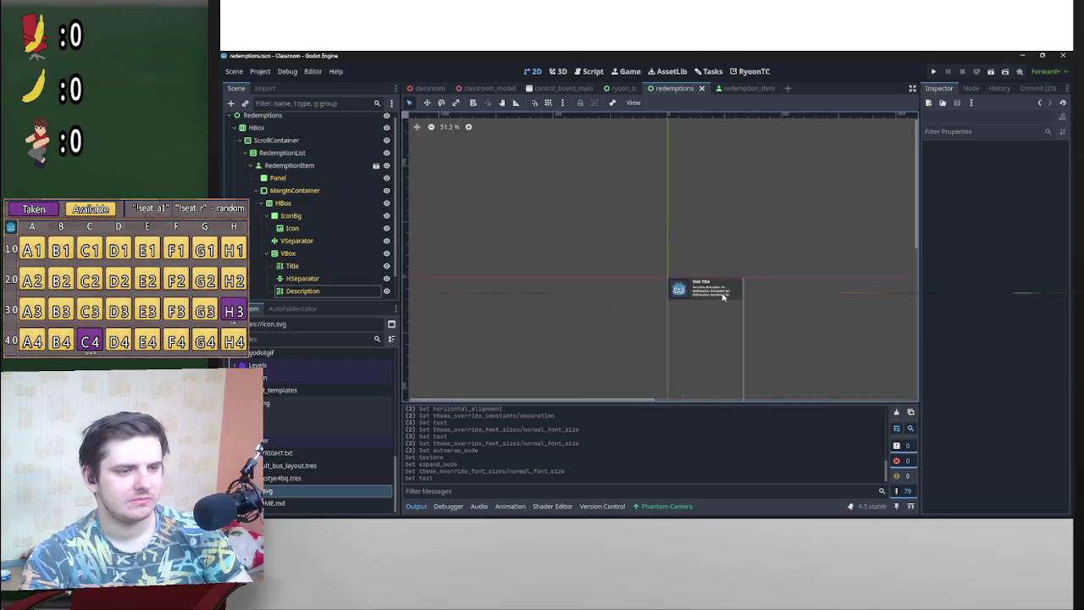
click(741, 91)
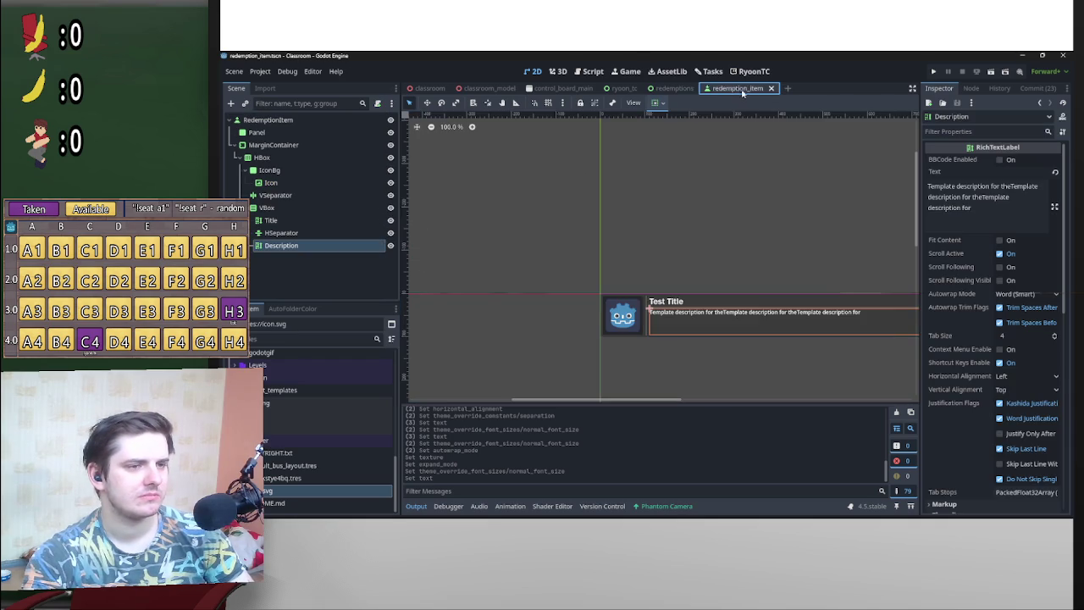
click(674, 90)
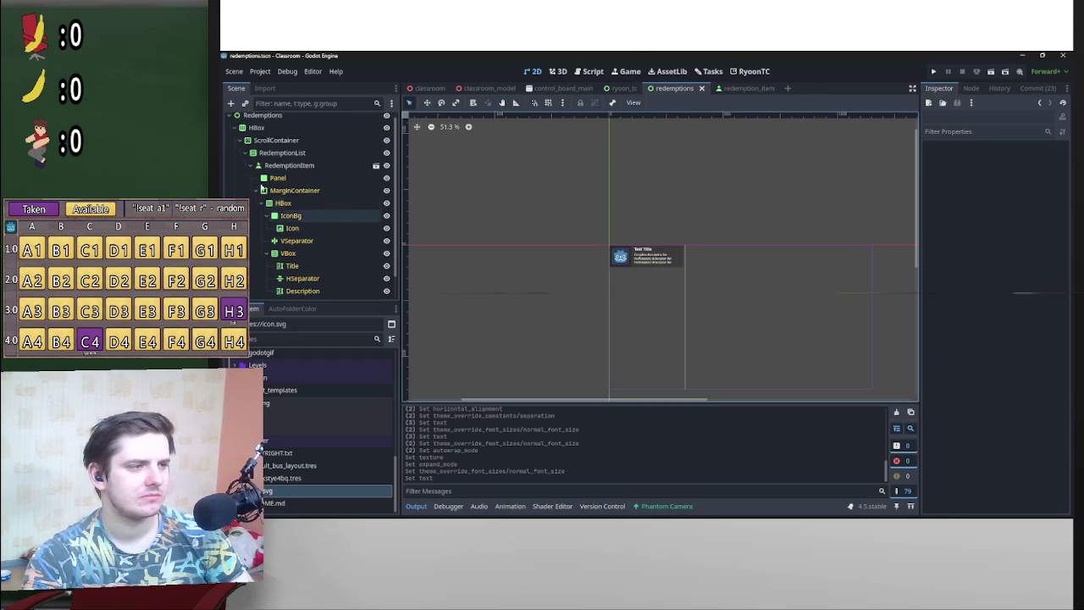
Turn off Editable Children on the RedemptionItem instance and confirm the revert
right_click(264, 165)
click(314, 416)
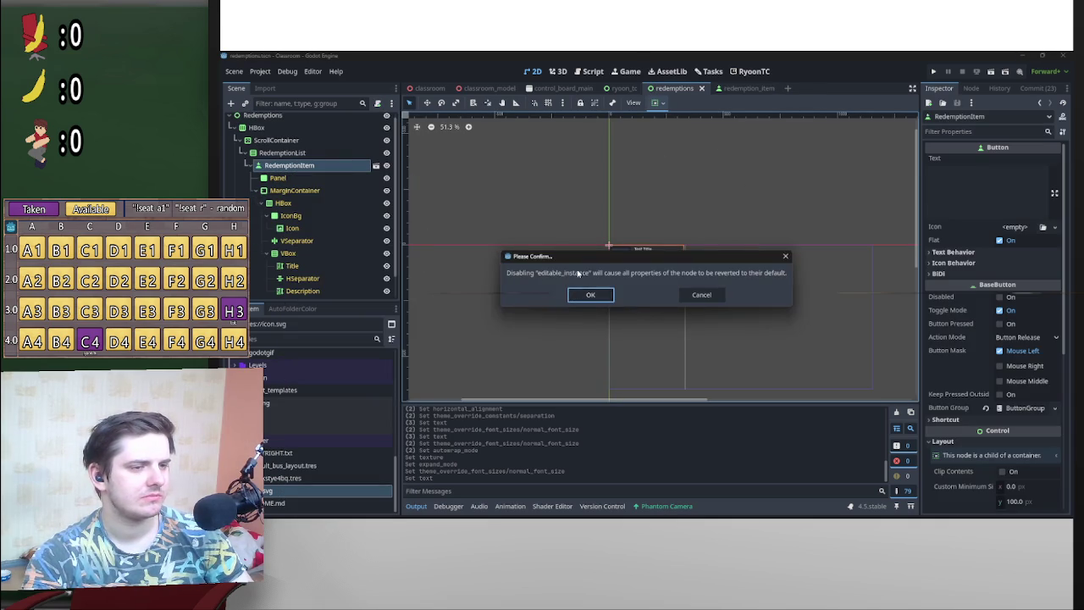
click(590, 295)
Duplicate the RedemptionItem a few times, then undo so one item remains
key(ctrl+d)
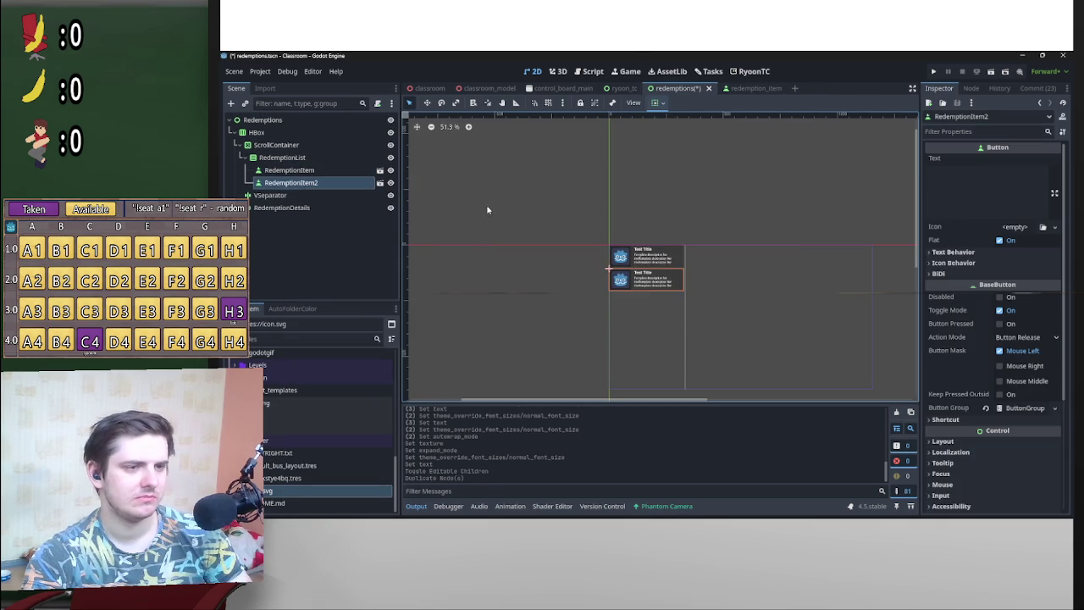
key(ctrl+d)
key(ctrl+d)
key(ctrl+d)
scroll(709, 317, down, 3)
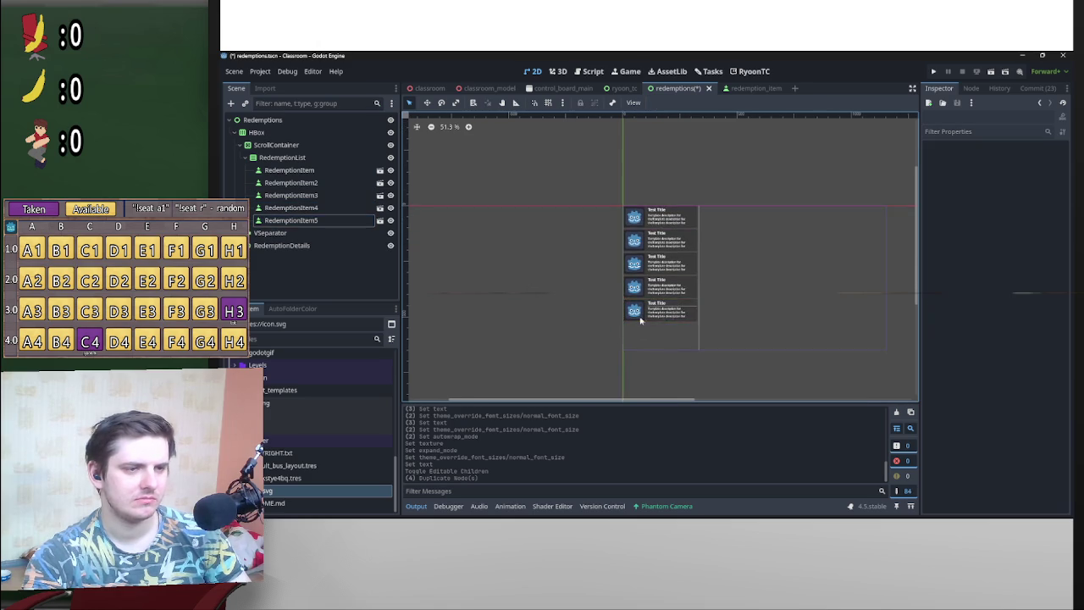
scroll(631, 315, up, 7)
key(ctrl+z)
key(ctrl+z)
key(ctrl+z)
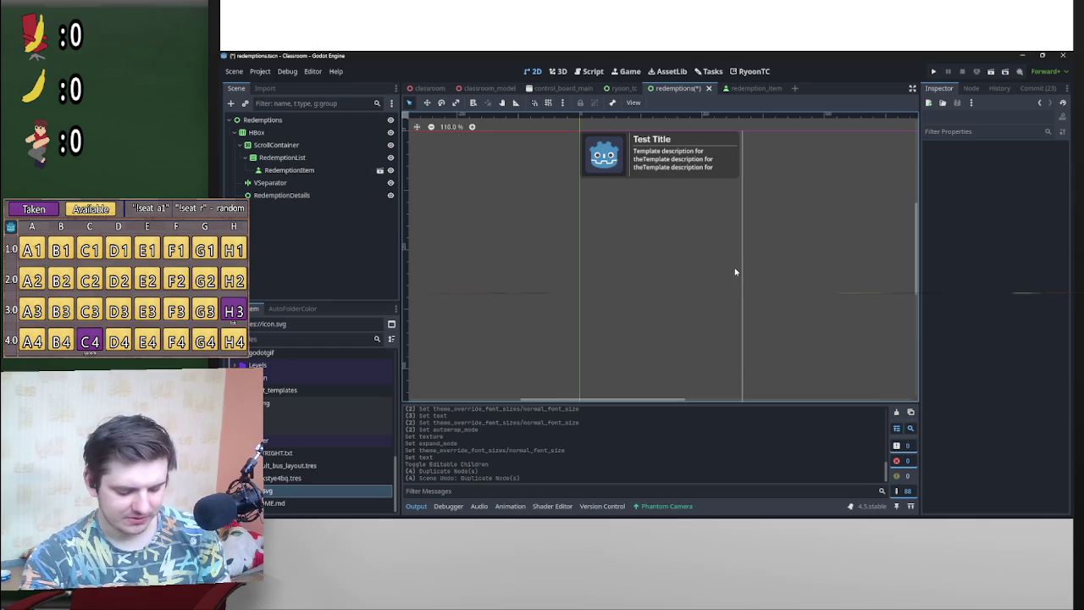
scroll(767, 263, up, 3)
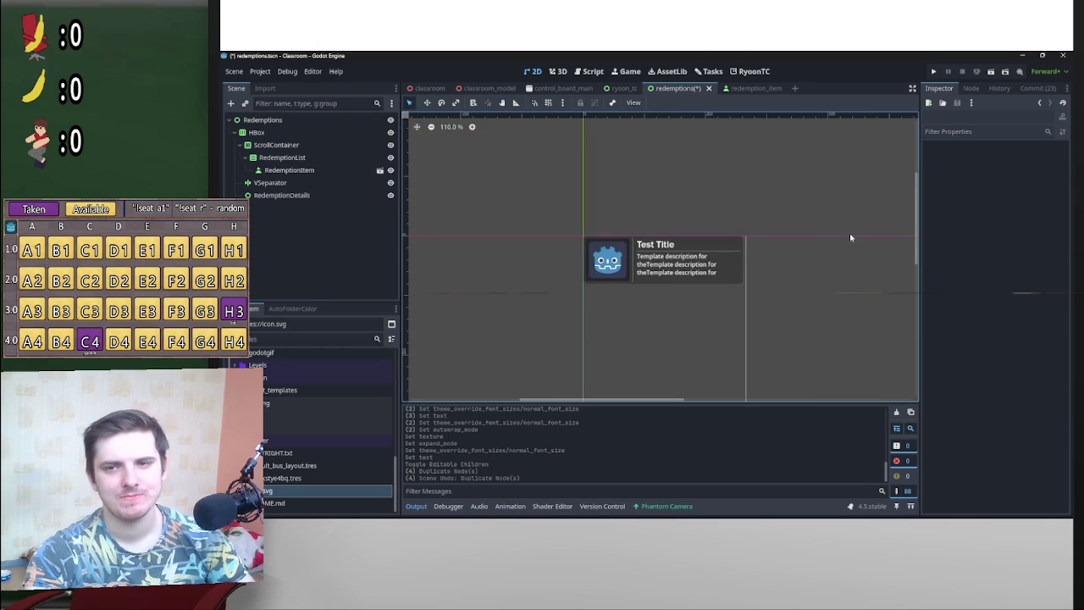
click(670, 277)
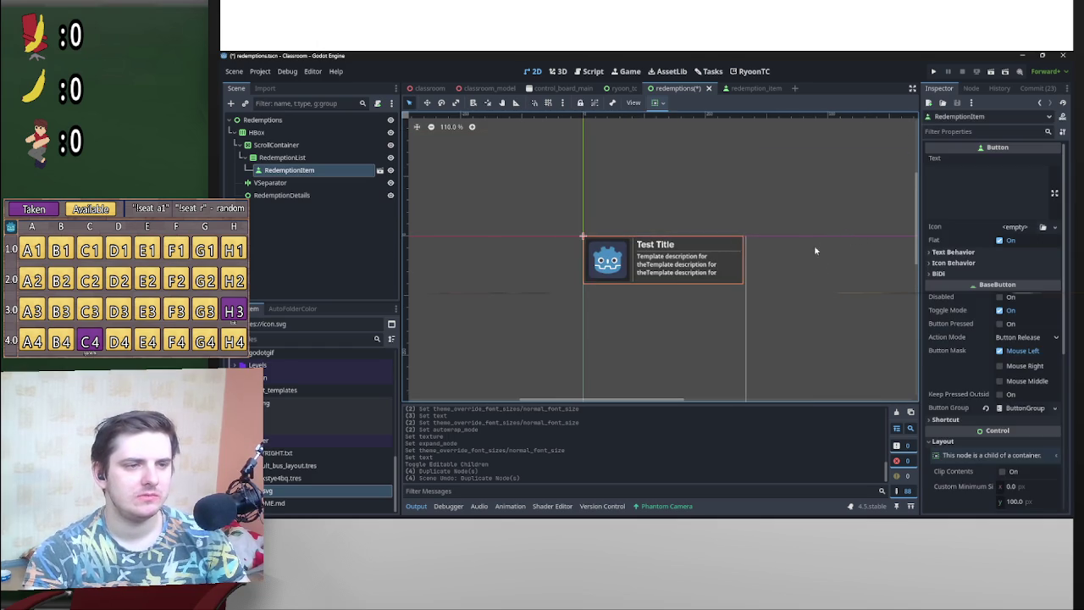
In redemption_item, give the IconBg panel style override a flat StyleBox
drag(623, 242, 598, 255)
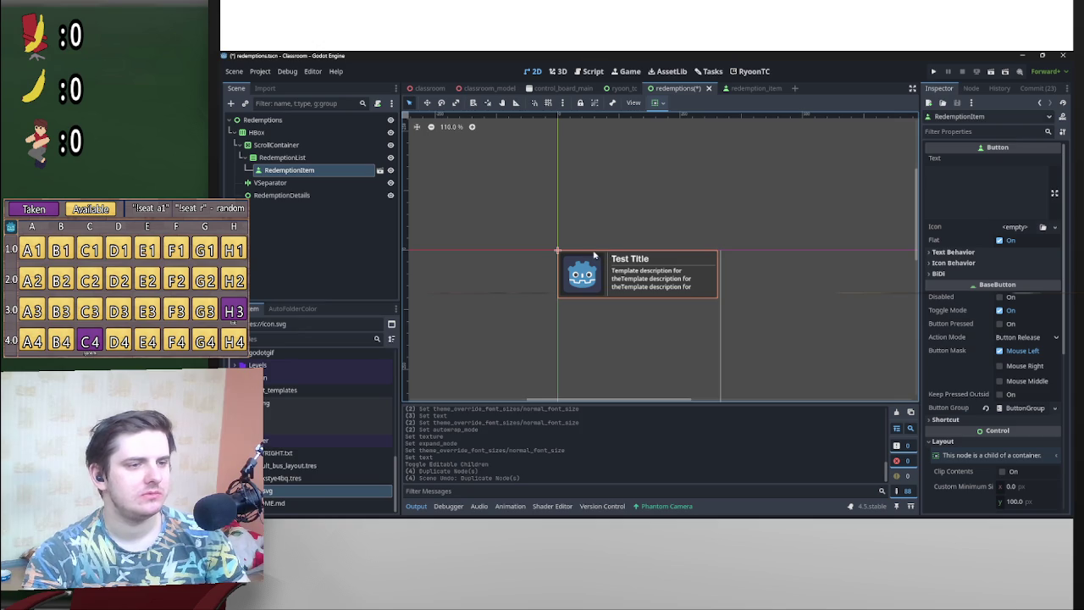
click(749, 88)
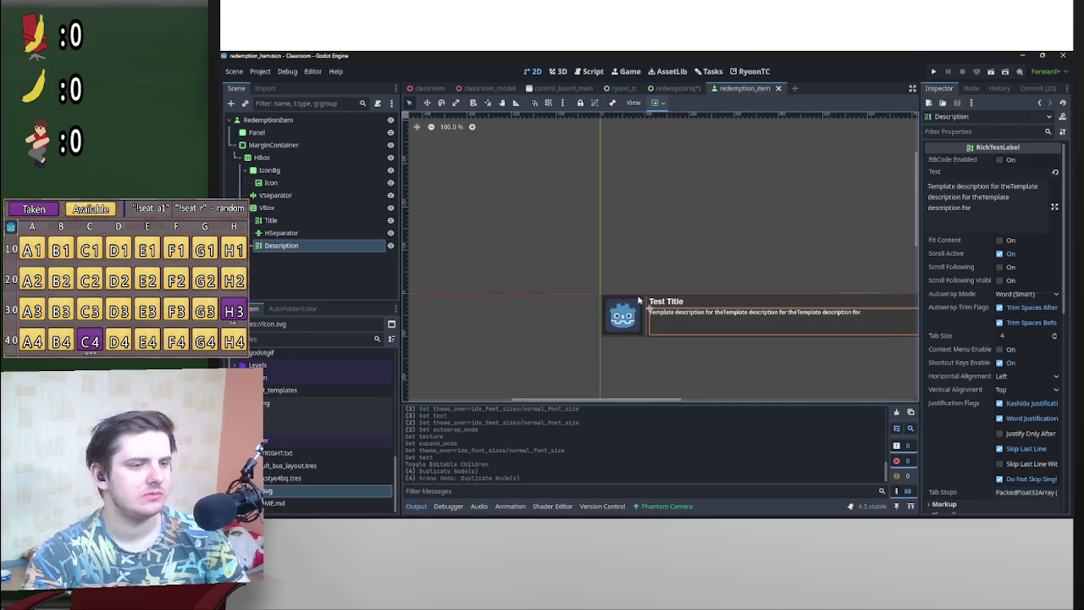
scroll(644, 339, up, 4)
click(635, 330)
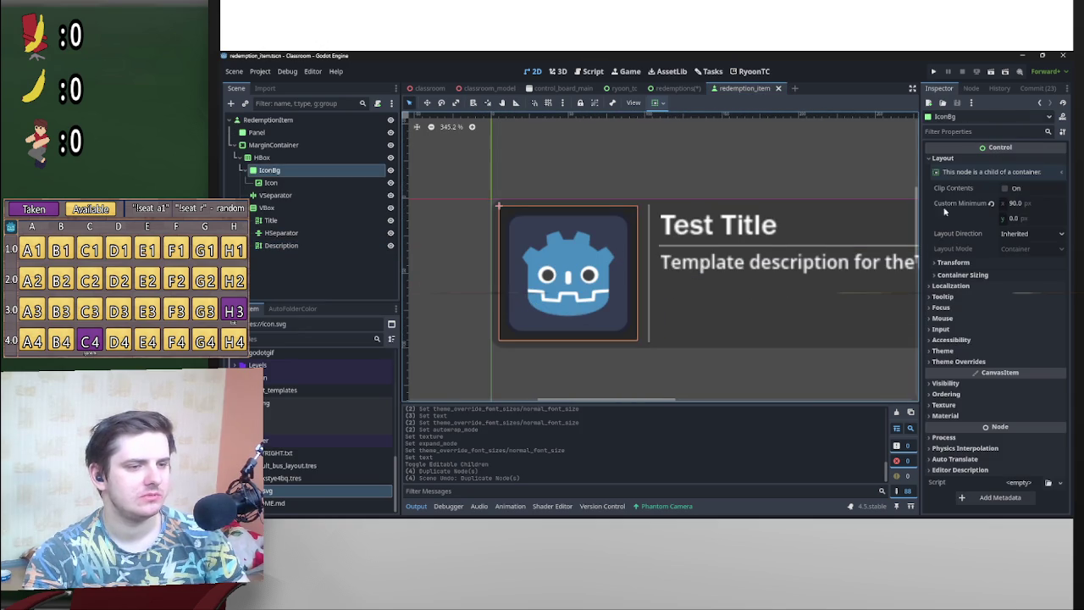
click(994, 361)
click(994, 372)
click(1038, 388)
click(1039, 392)
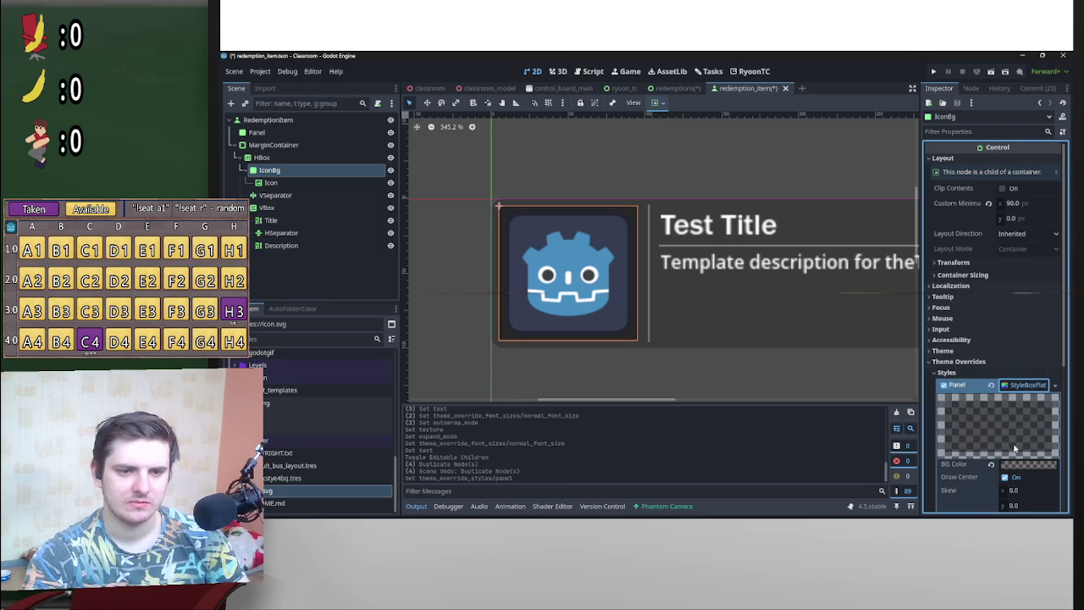
Darken the IconBg background colour and make it slightly more transparent
scroll(1041, 321, down, 5)
click(1029, 281)
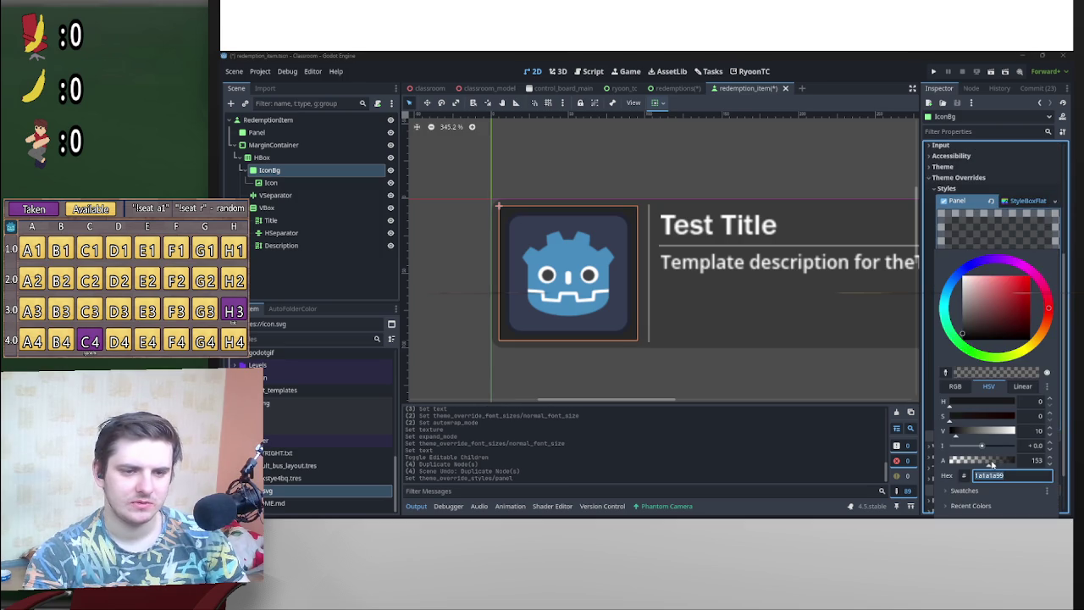
drag(989, 464, 975, 462)
click(787, 219)
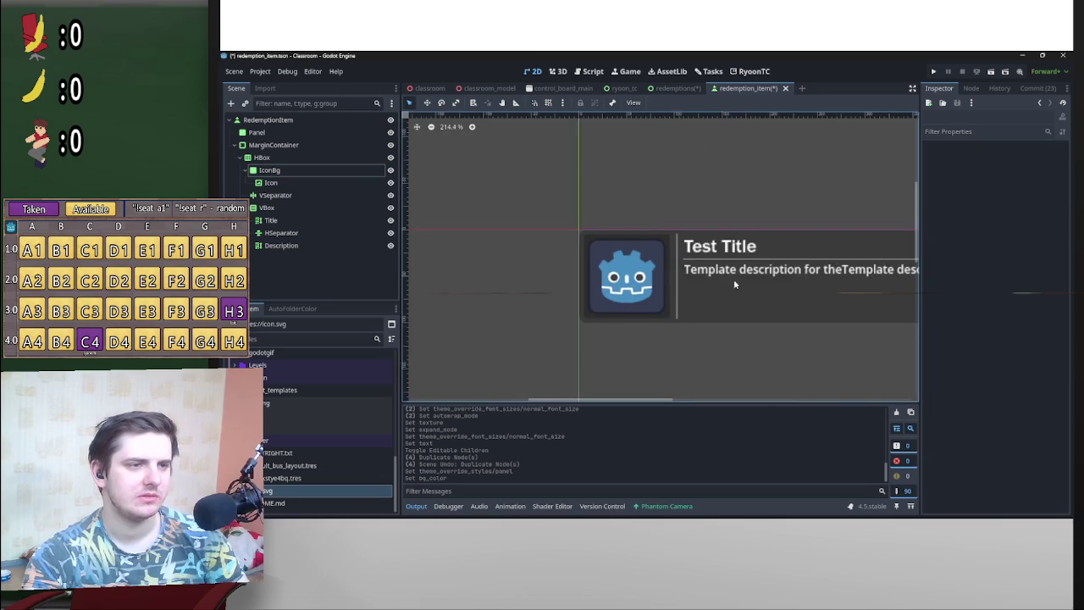
Review the MarginContainer's 5 px margin constants via the Description and container nodes
scroll(733, 280, down, 4)
click(750, 319)
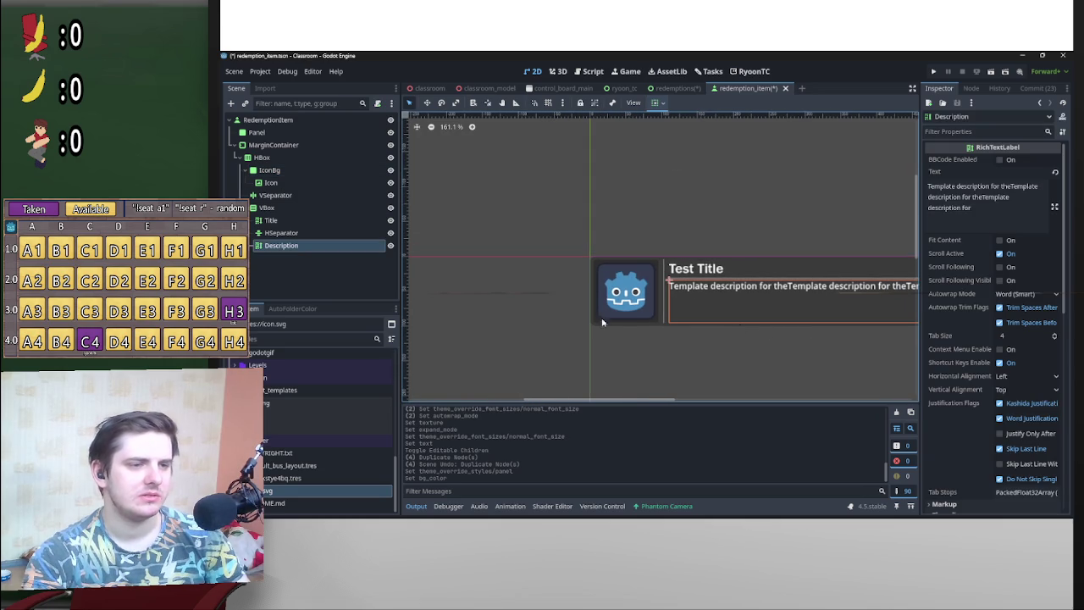
click(660, 265)
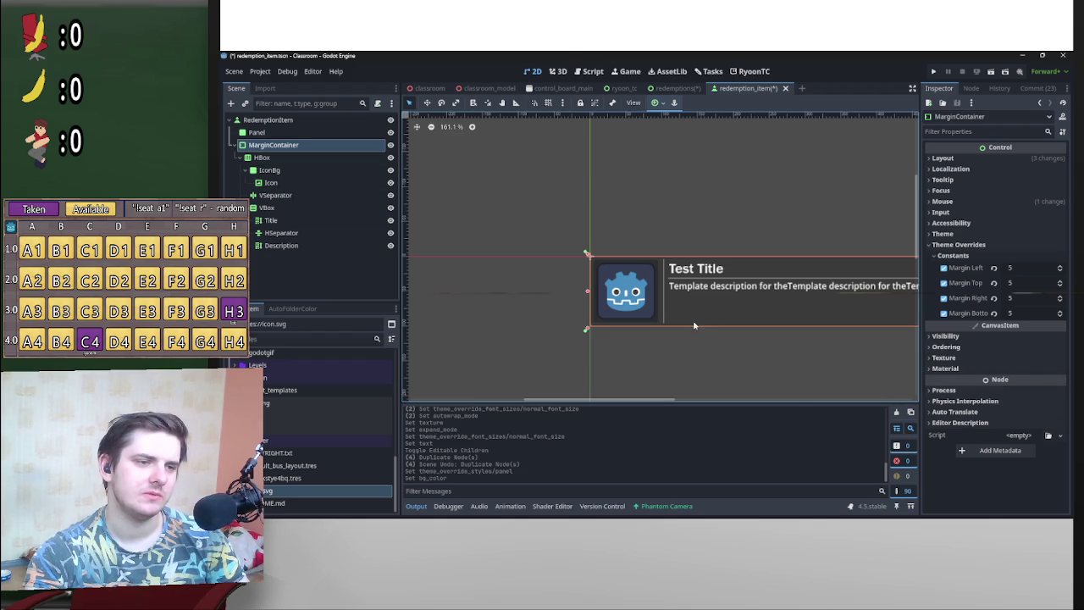
click(282, 131)
Rename the Panel node to BGPanel and save redemption_item
double_click(287, 137)
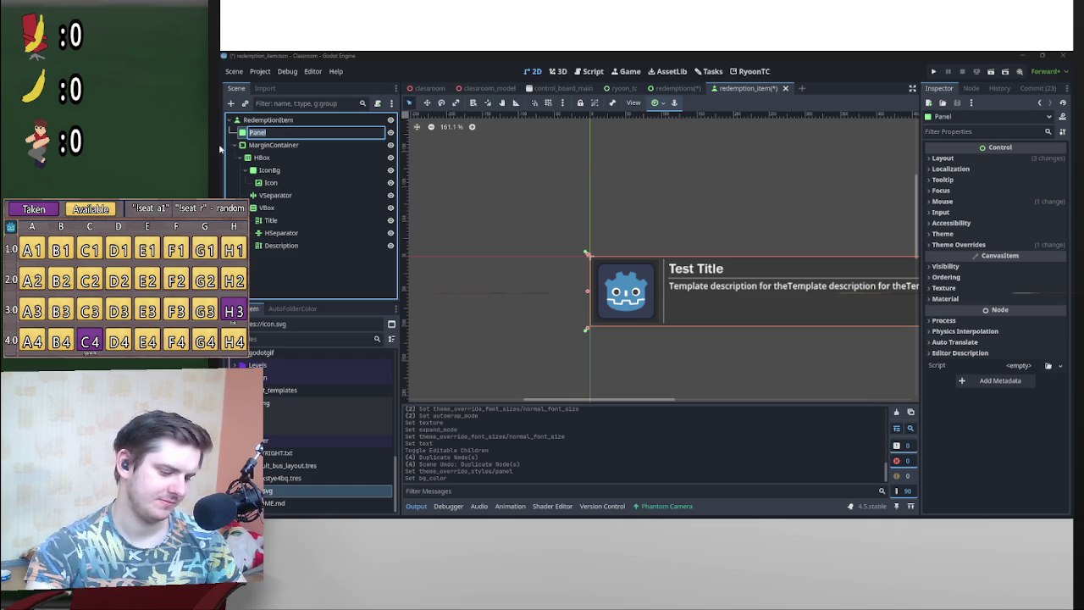
text(BG)
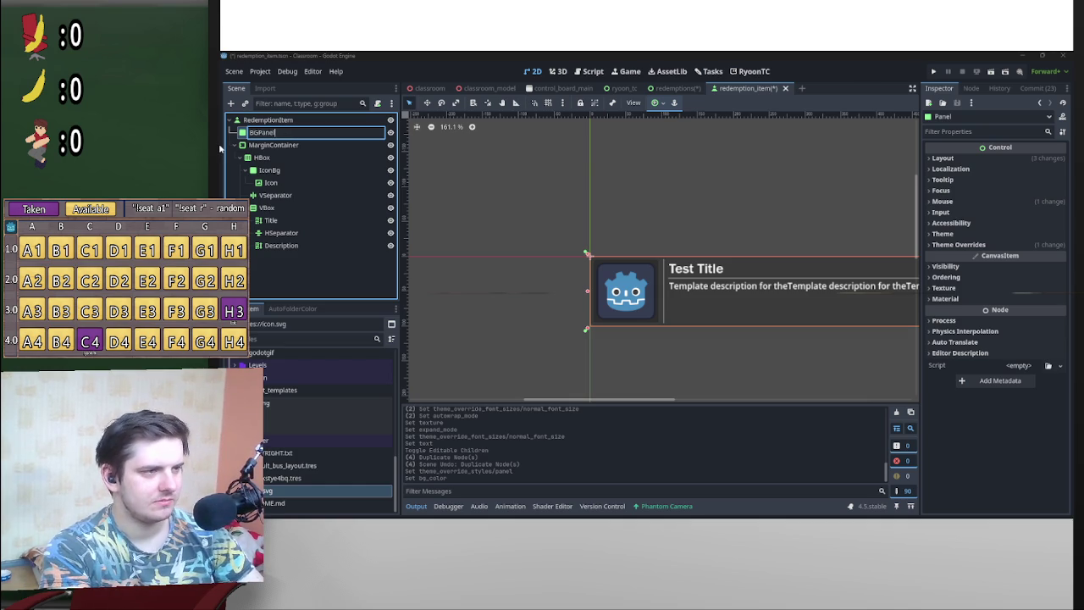
key(Return)
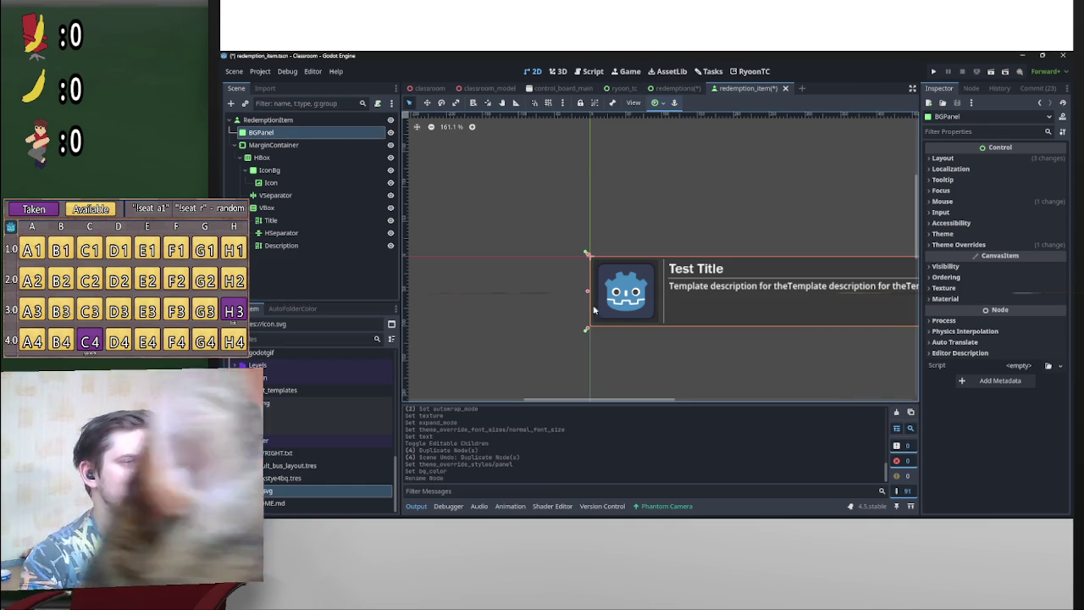
scroll(593, 254, right, 5)
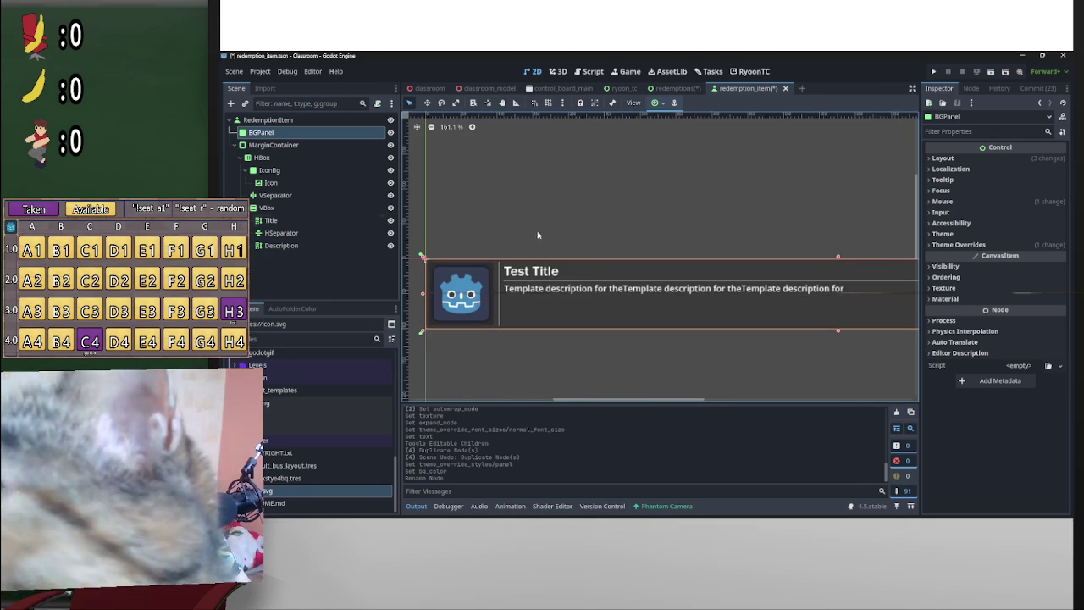
scroll(649, 241, left, 3)
scroll(663, 260, right, 1)
scroll(636, 257, down, 2)
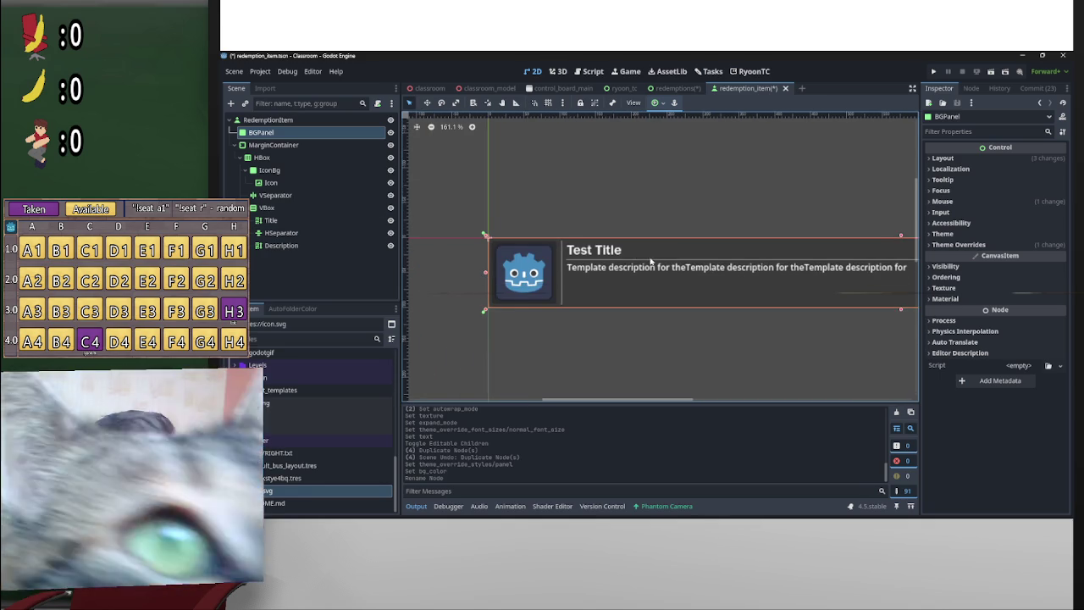
scroll(660, 259, down, 1)
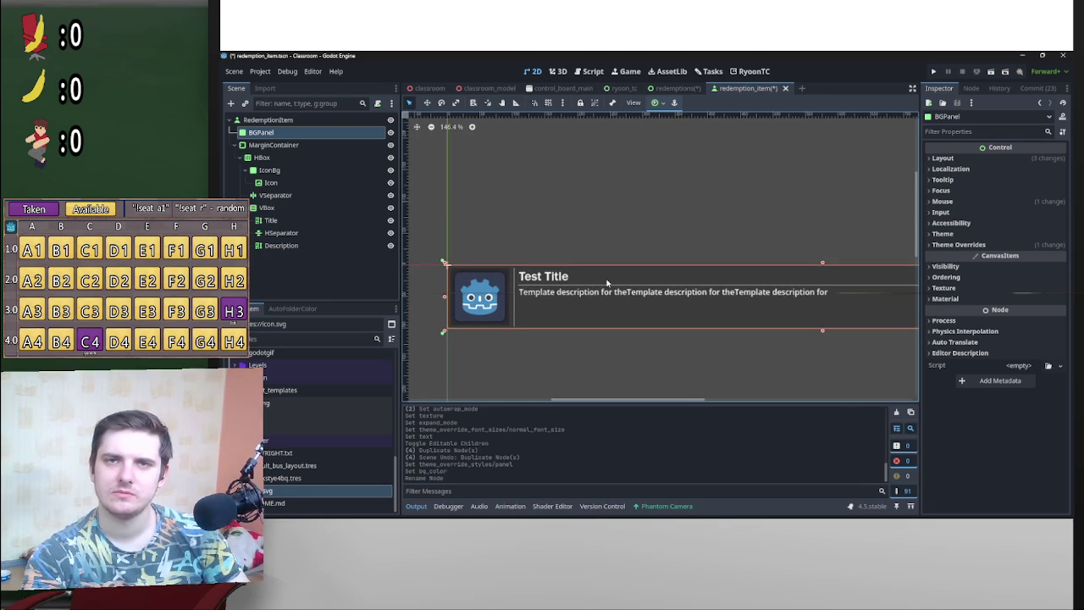
scroll(607, 348, down, 8)
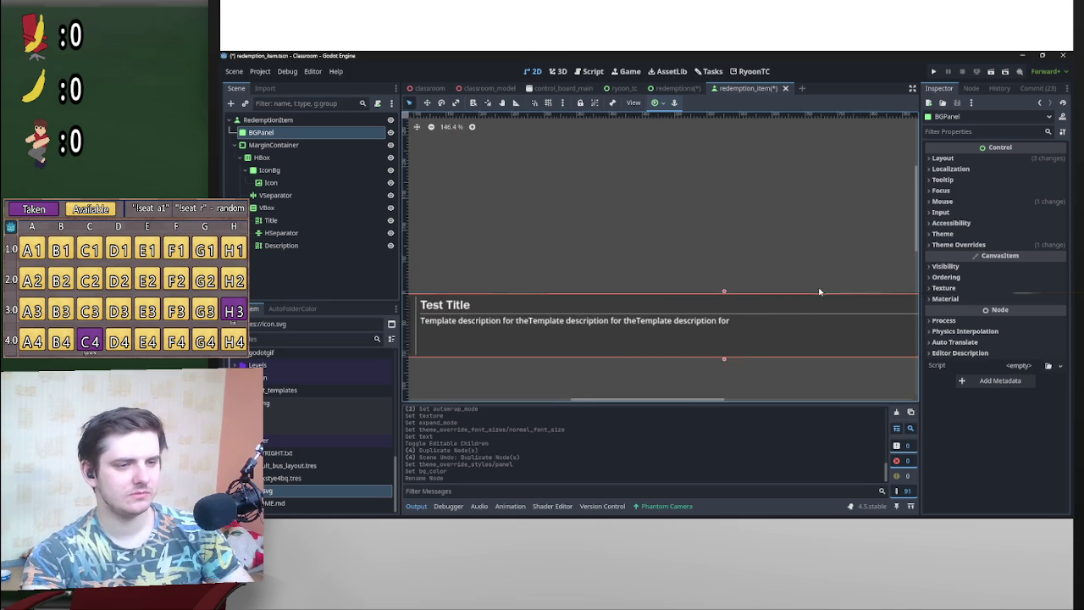
key(ctrl+s)
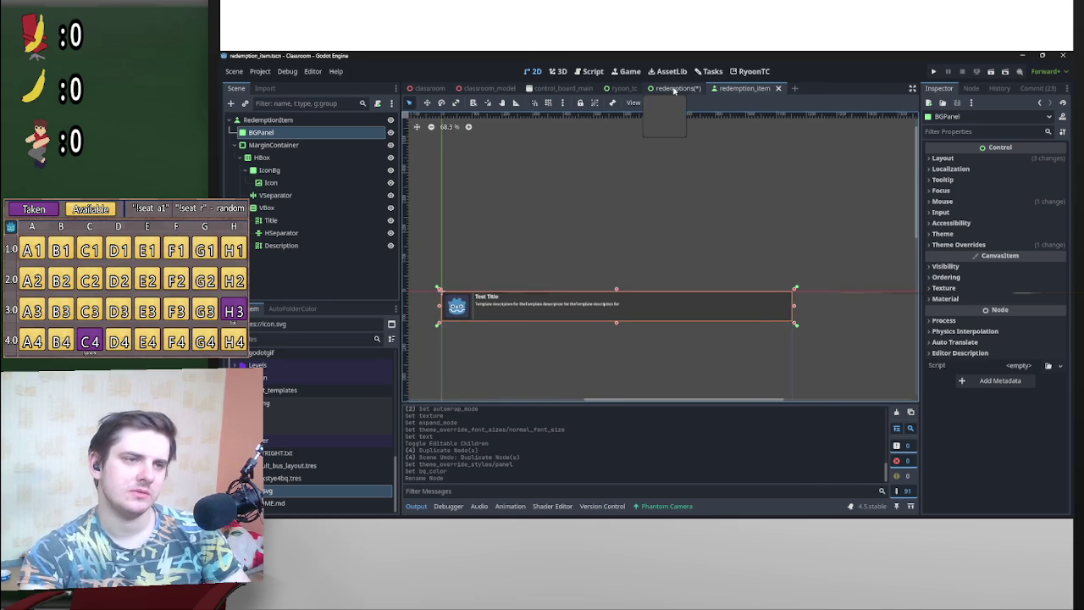
click(675, 89)
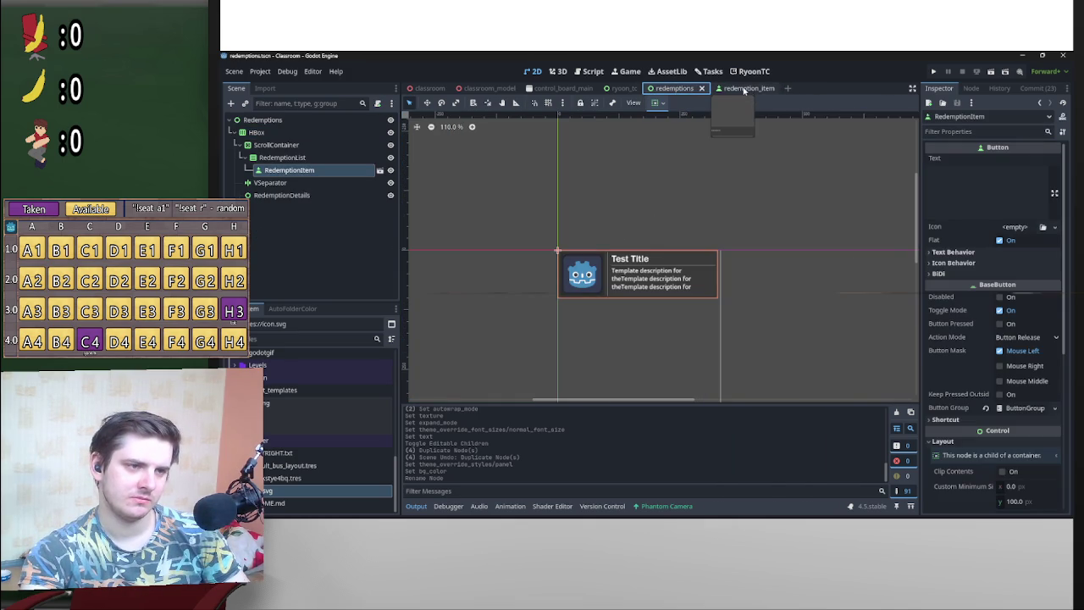
Close the redemption_item scene tab and switch to the ryoon_tc scene
middle_click(744, 91)
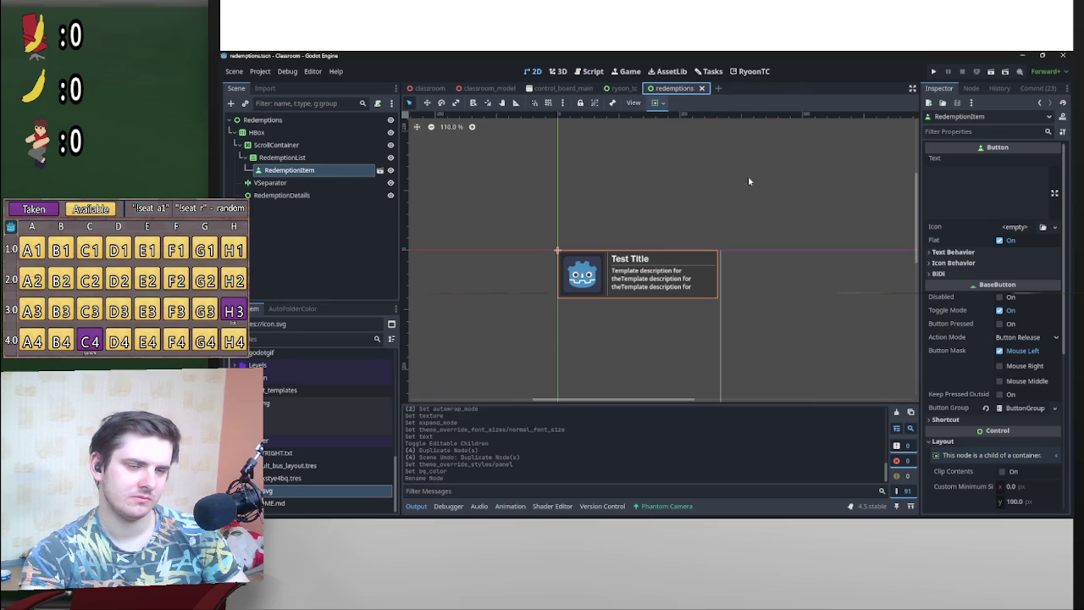
scroll(799, 229, left, 2)
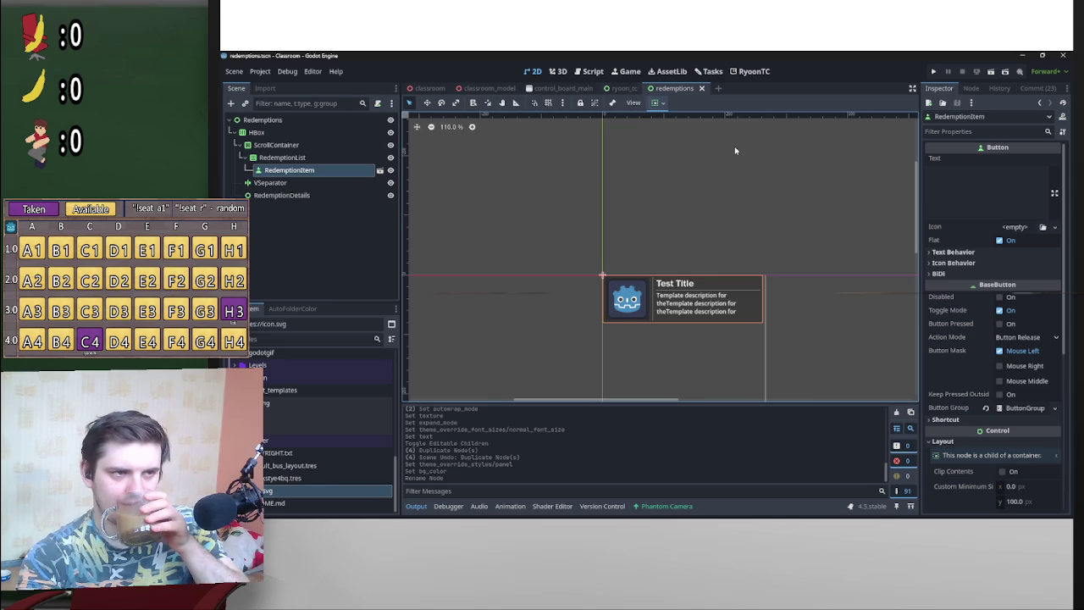
click(620, 89)
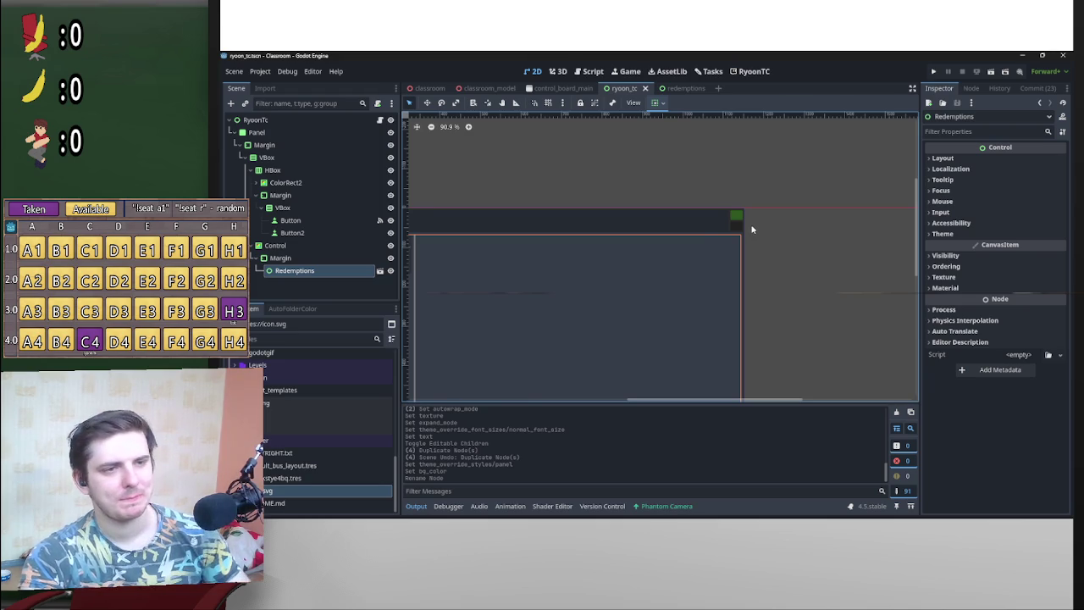
Delete Button2 from the ryoon_tc scene
click(340, 234)
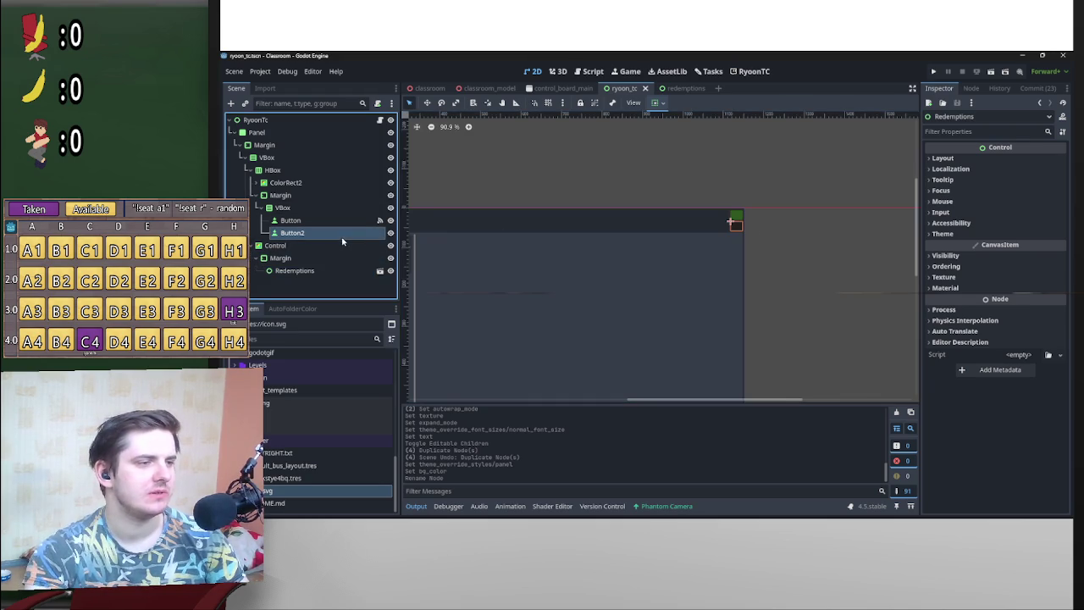
key(Delete)
key(Return)
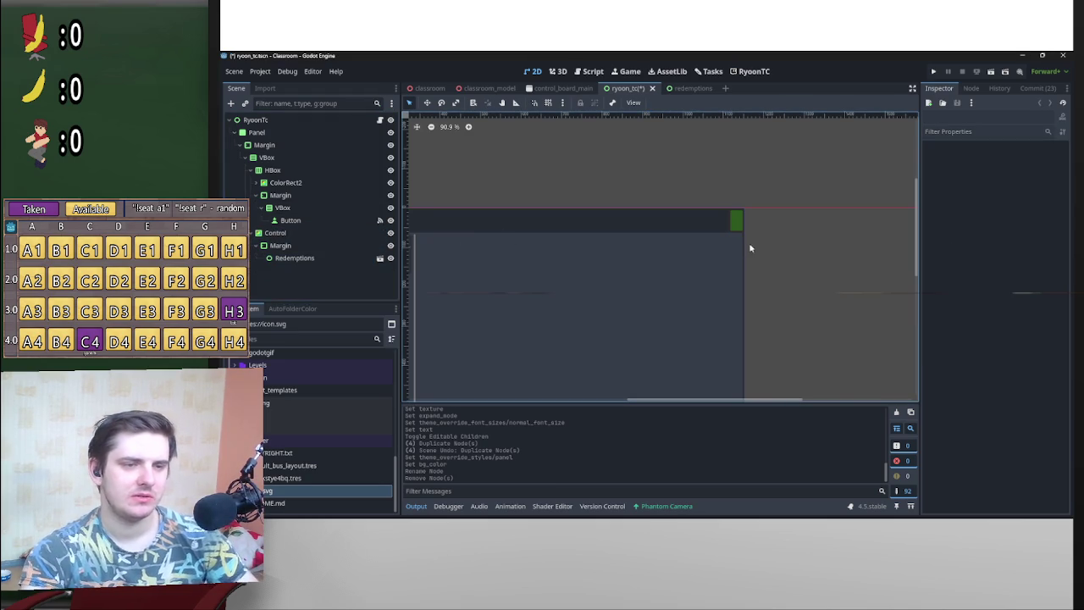
Review the remaining Button's style properties, then open the ryoon_tc.gd script
click(301, 221)
scroll(1016, 339, down, 10)
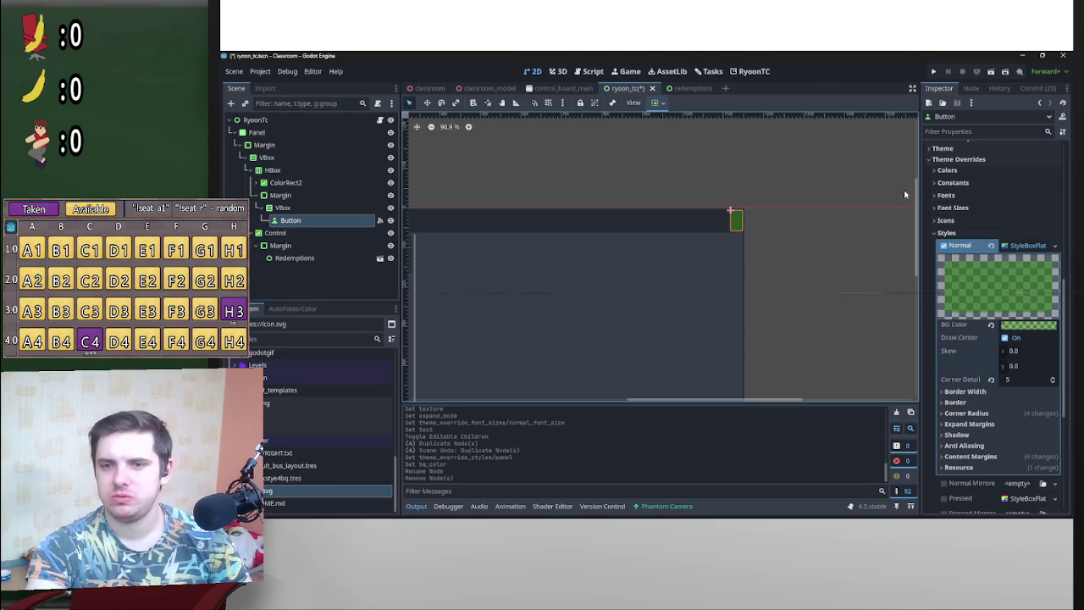
scroll(804, 207, down, 2)
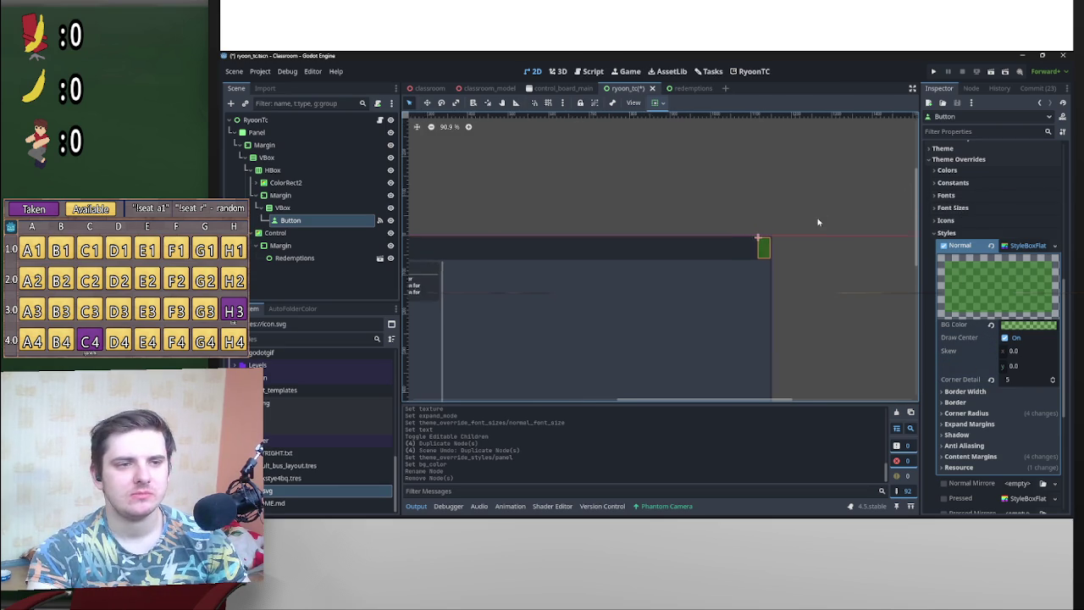
click(849, 237)
scroll(832, 237, down, 2)
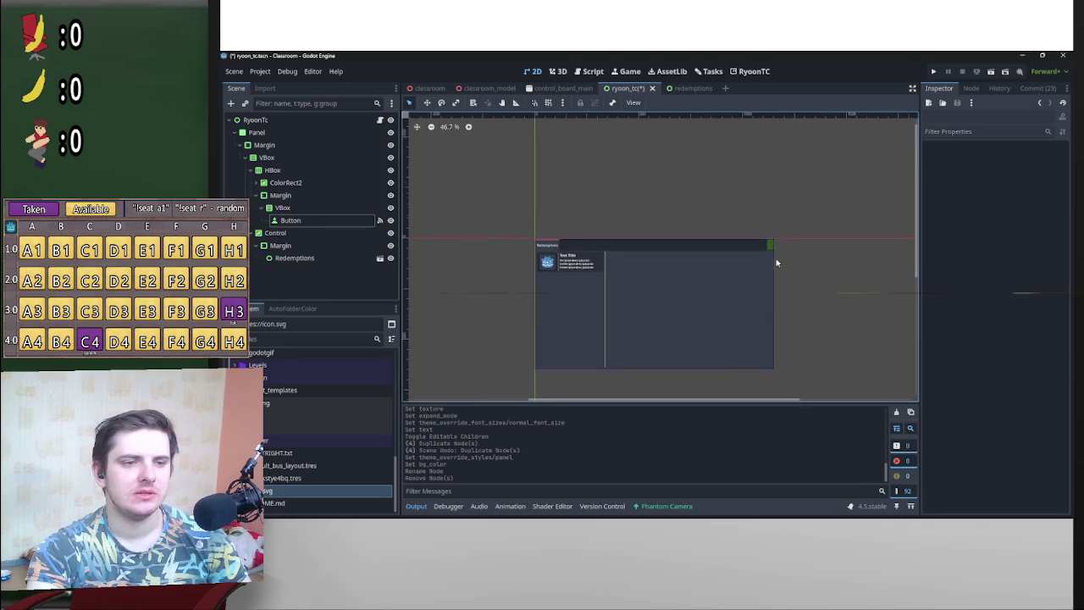
scroll(774, 262, up, 6)
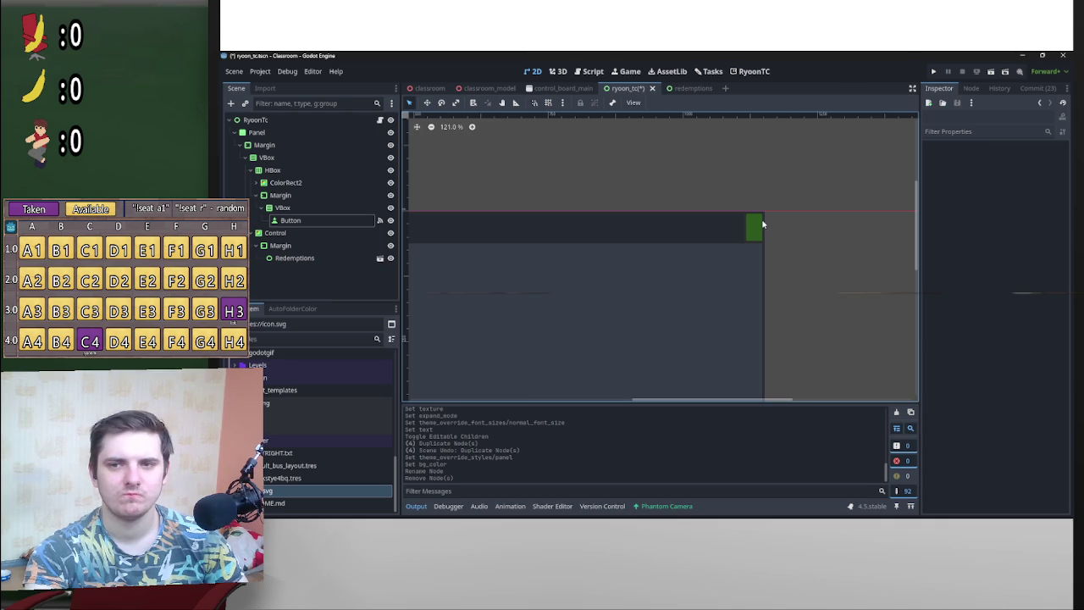
click(379, 119)
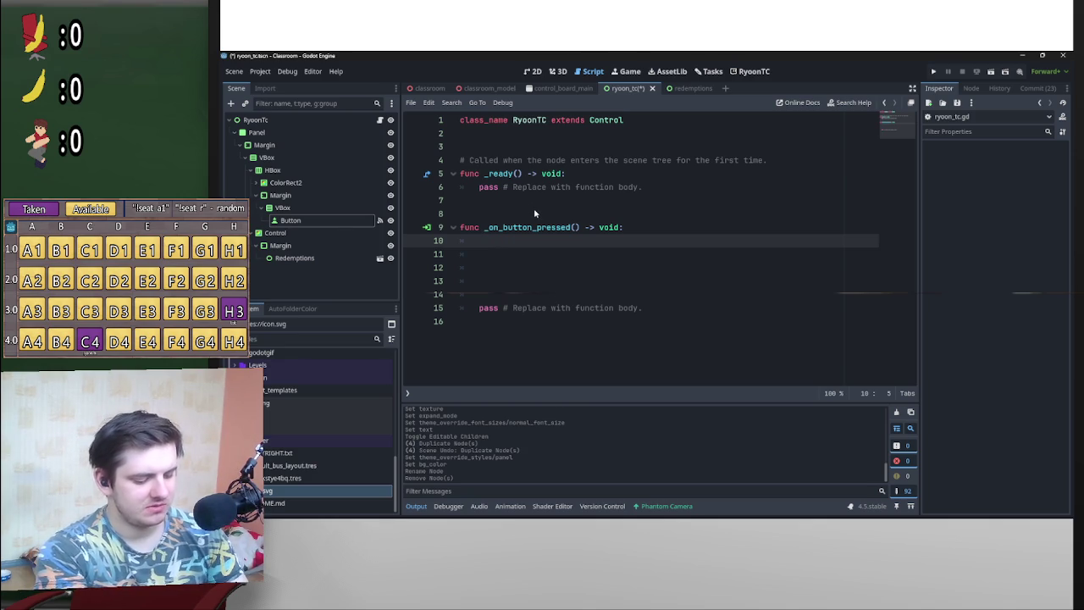
click(562, 146)
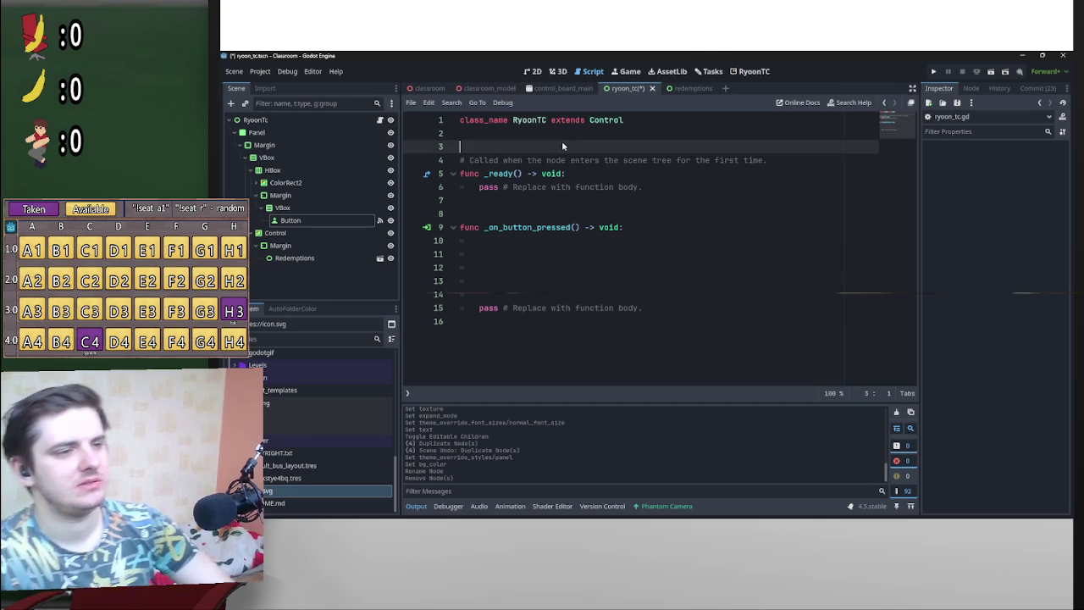
key(Down)
key(Down)
key(Down)
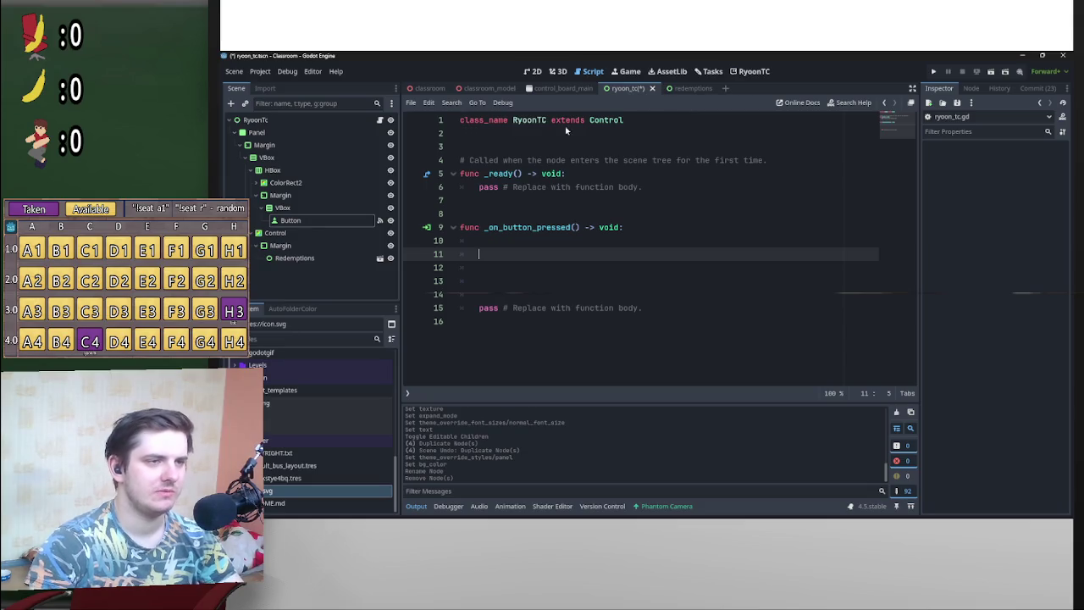
click(462, 120)
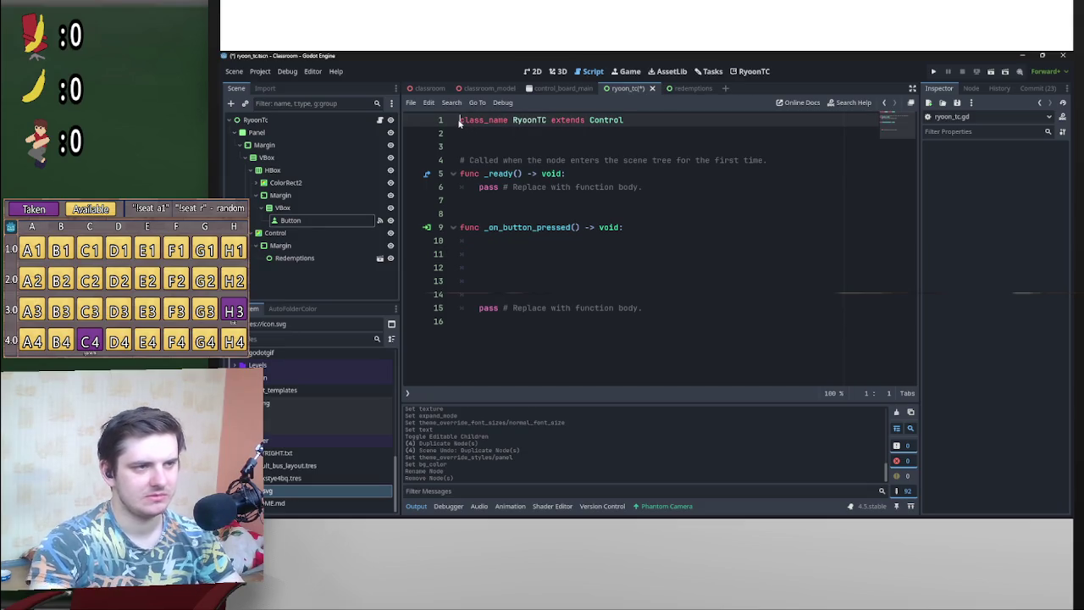
key(Return)
key(Up)
text(@tool)
click(657, 281)
key(ctrl+s)
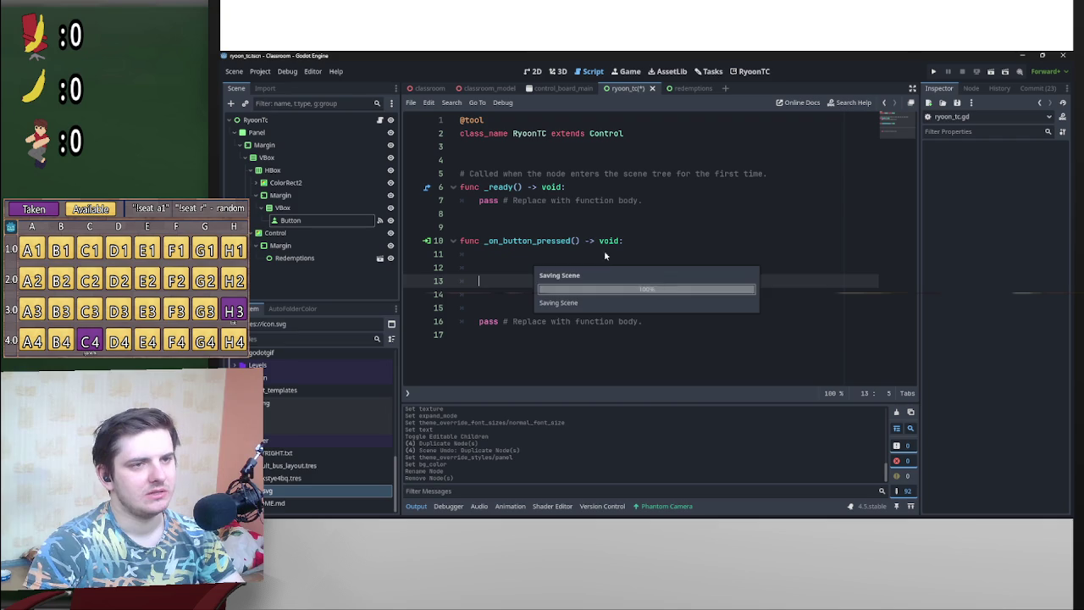
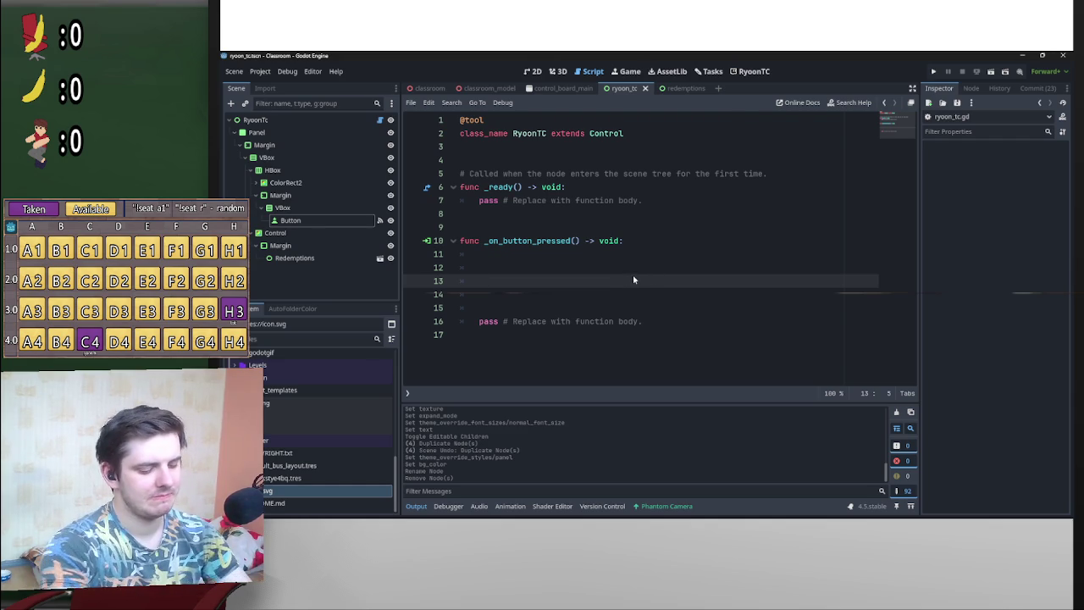
Enter TwitchAPI on line 13 of _on_button_pressed using autocomplete
text(Twitch)
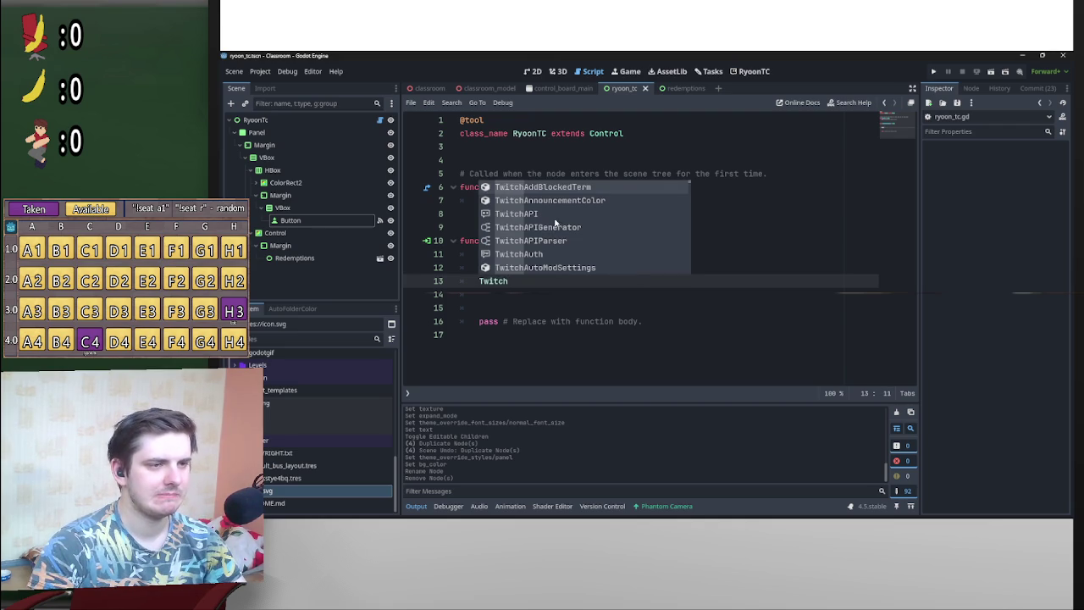
key(ctrl+BackSpace)
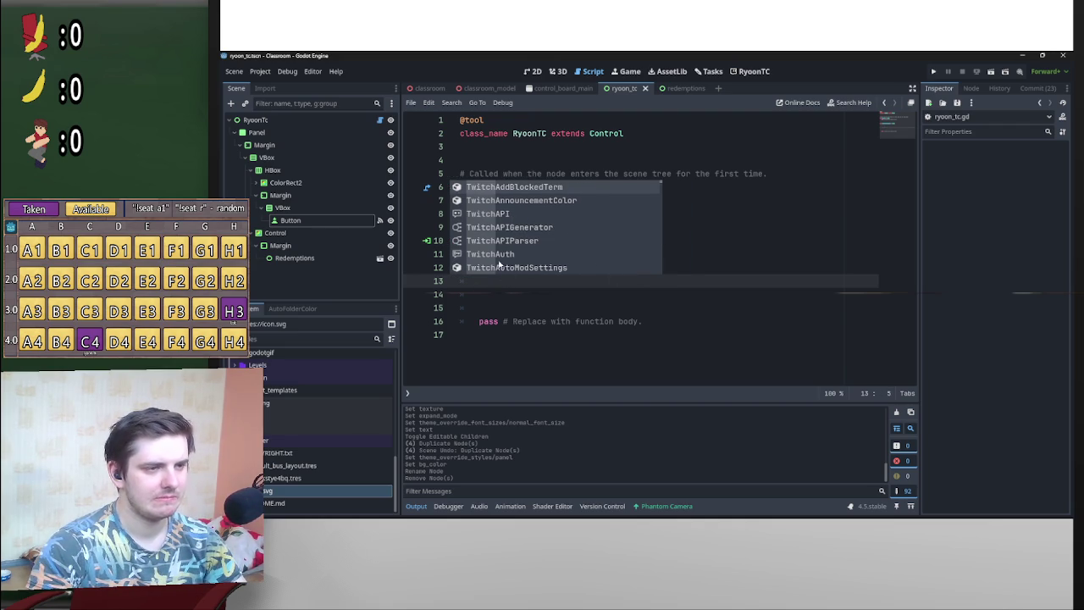
click(491, 213)
key(ctrl+z)
text(tw)
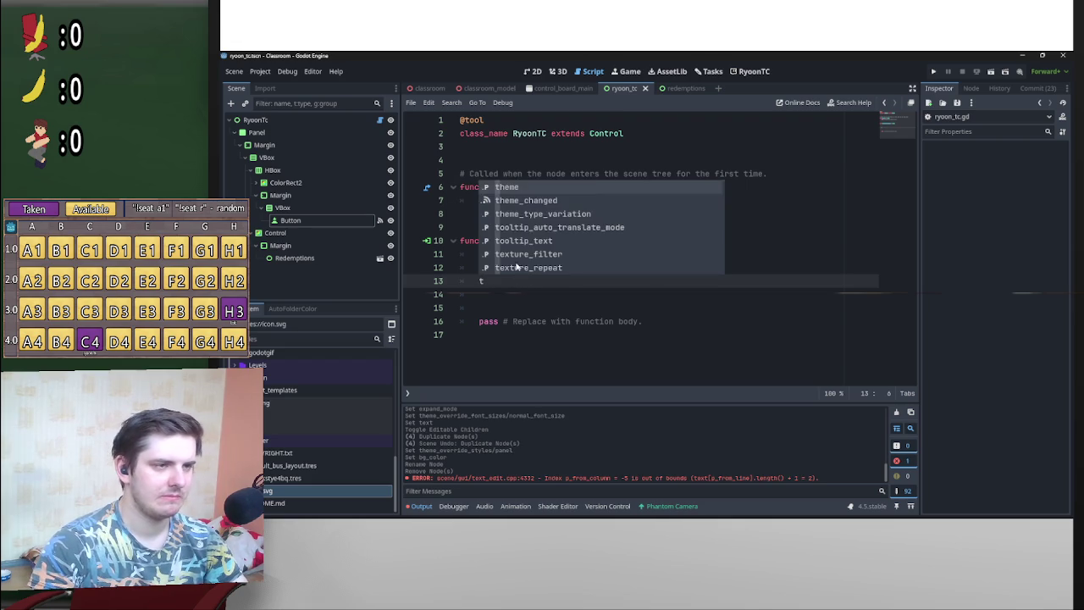
click(524, 217)
Jump to the TwitchAPI class definition in twitch_api.gd
click(500, 281)
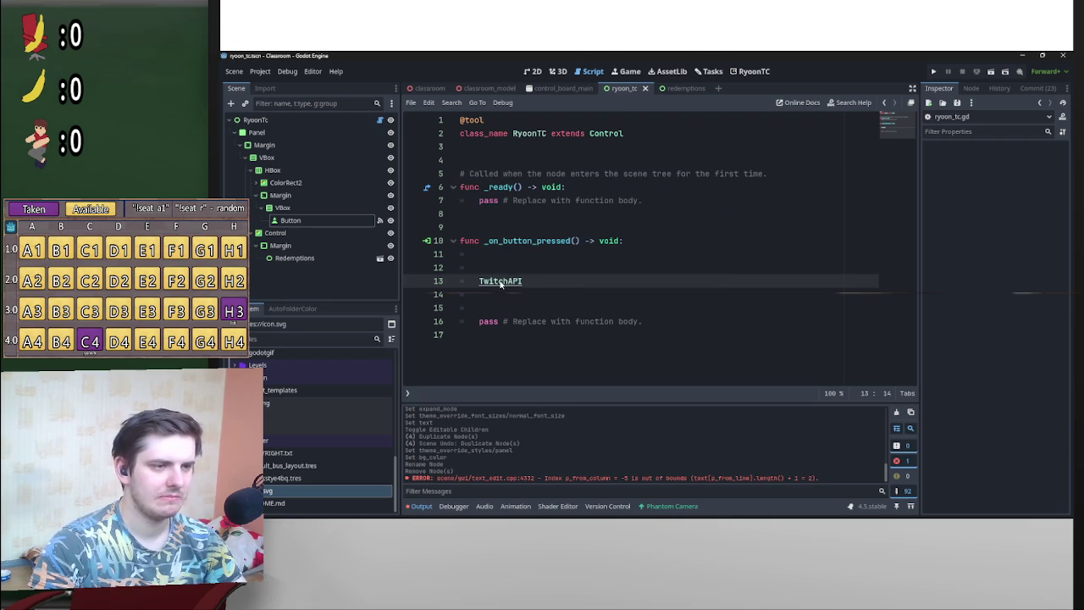
key(F12)
scroll(915, 339, down, 5)
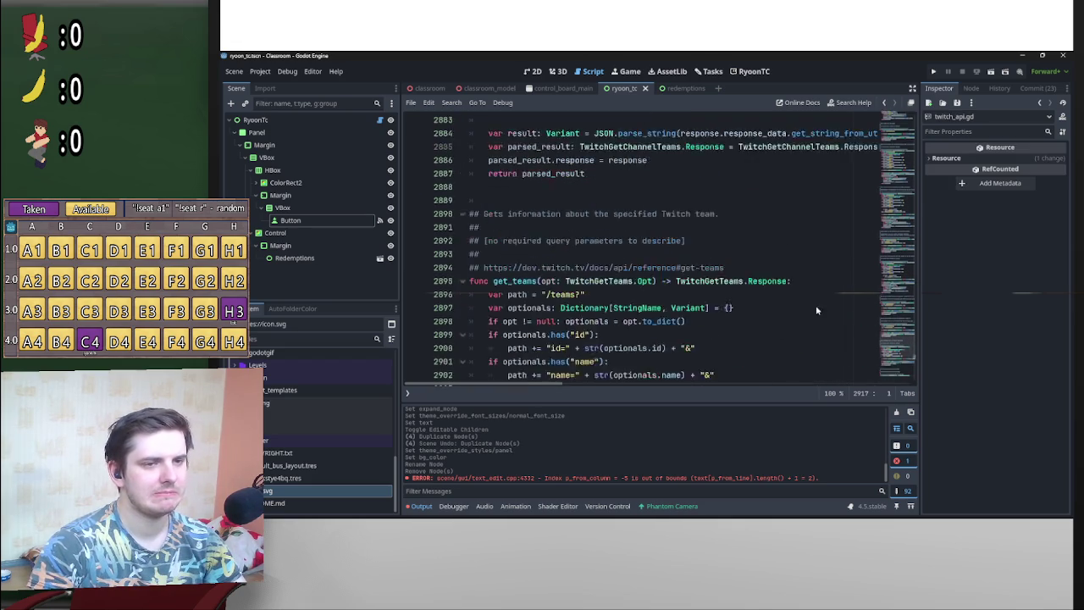
Browse twitch_api.gd's signals, exports and _ready, then go back to the ryoon_tc script
drag(915, 339, 914, 114)
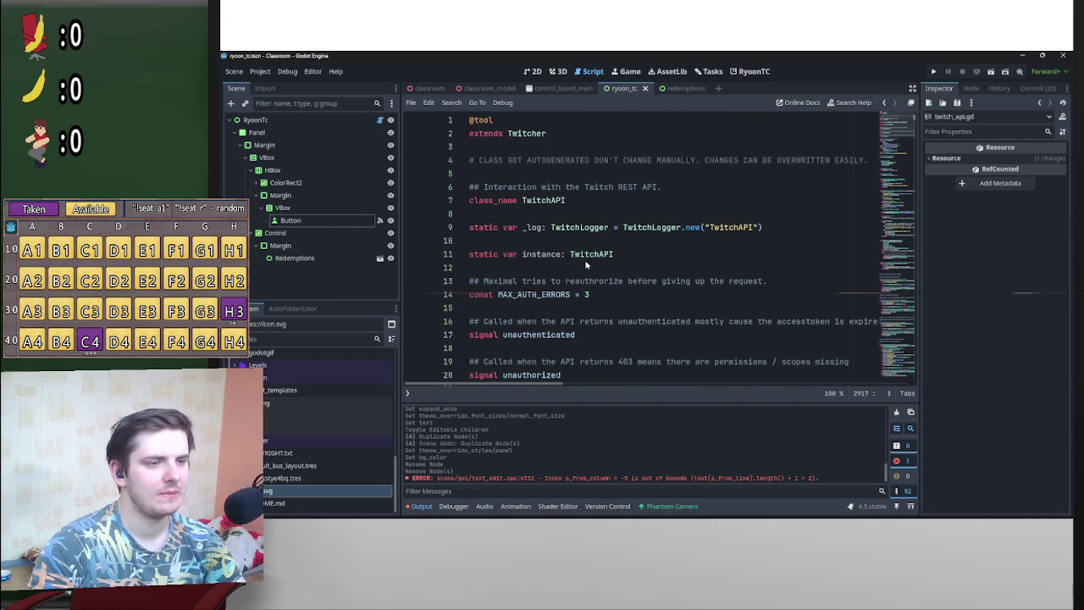
scroll(584, 261, down, 4)
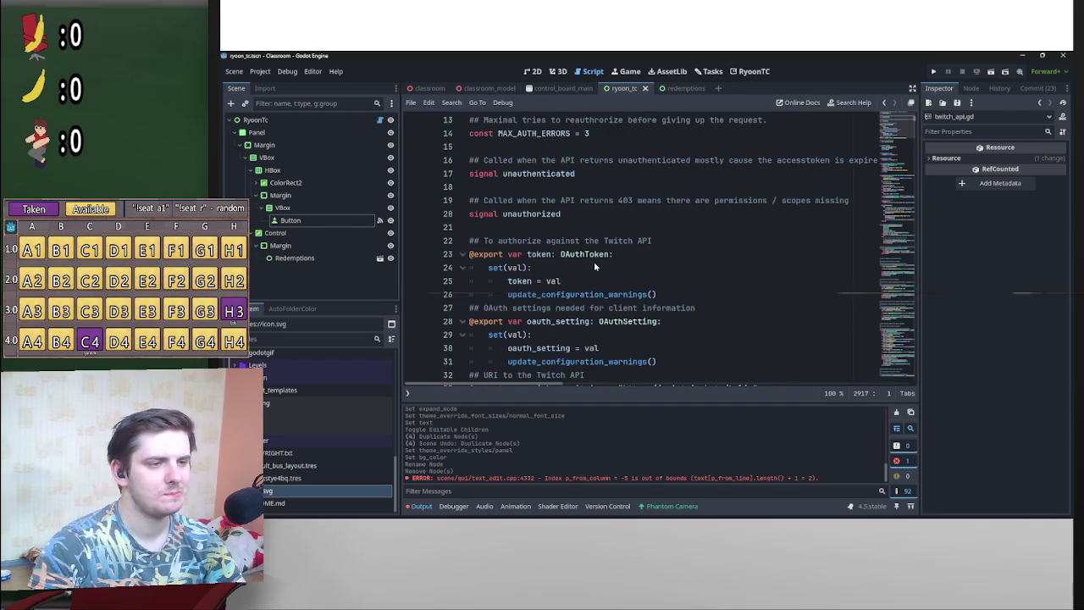
scroll(595, 267, down, 6)
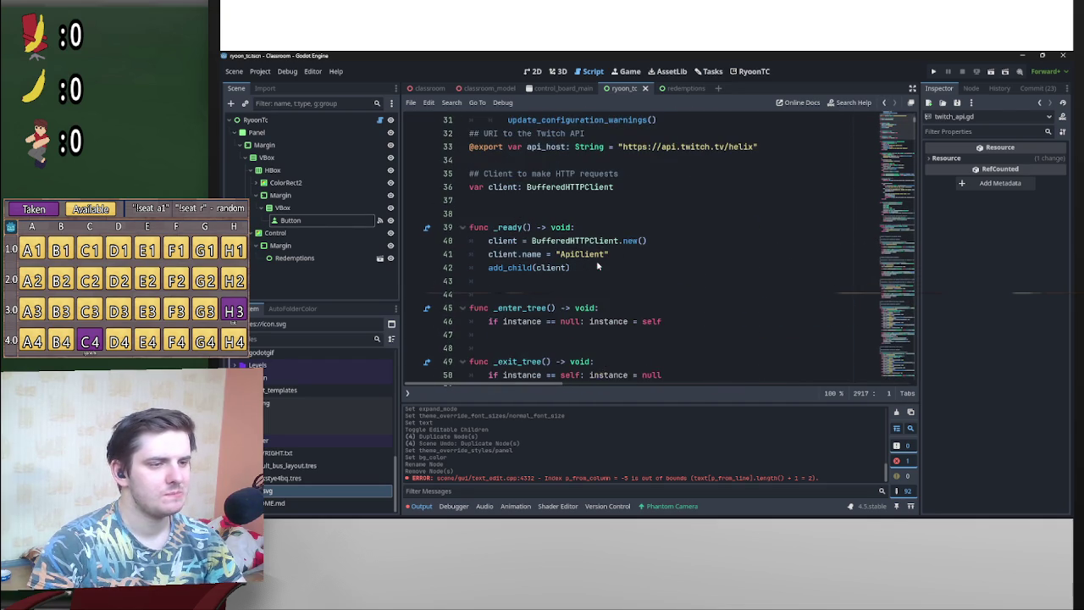
scroll(653, 285, down, 4)
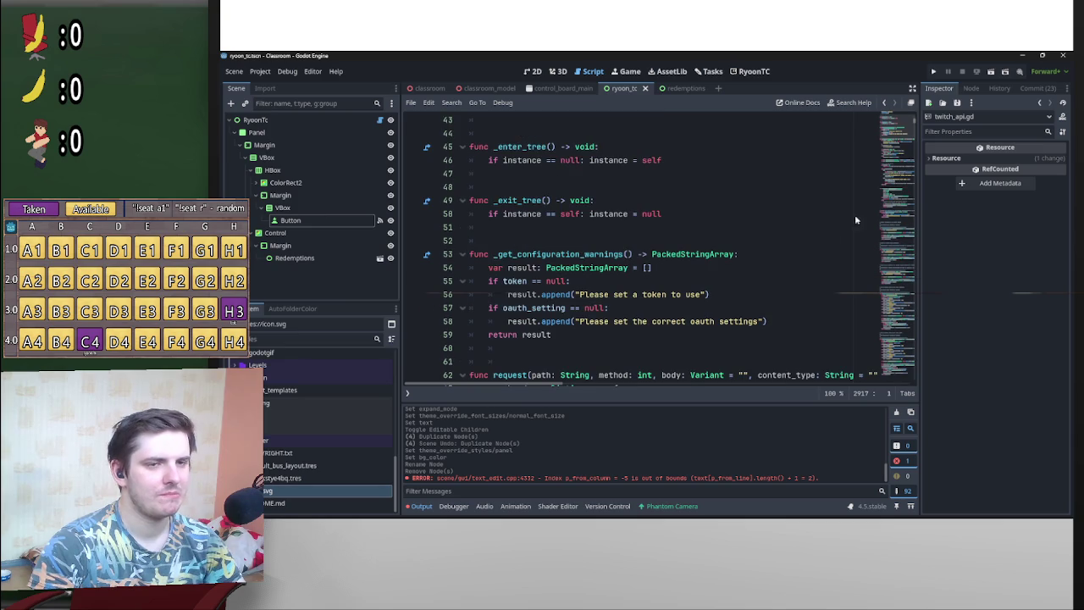
click(913, 123)
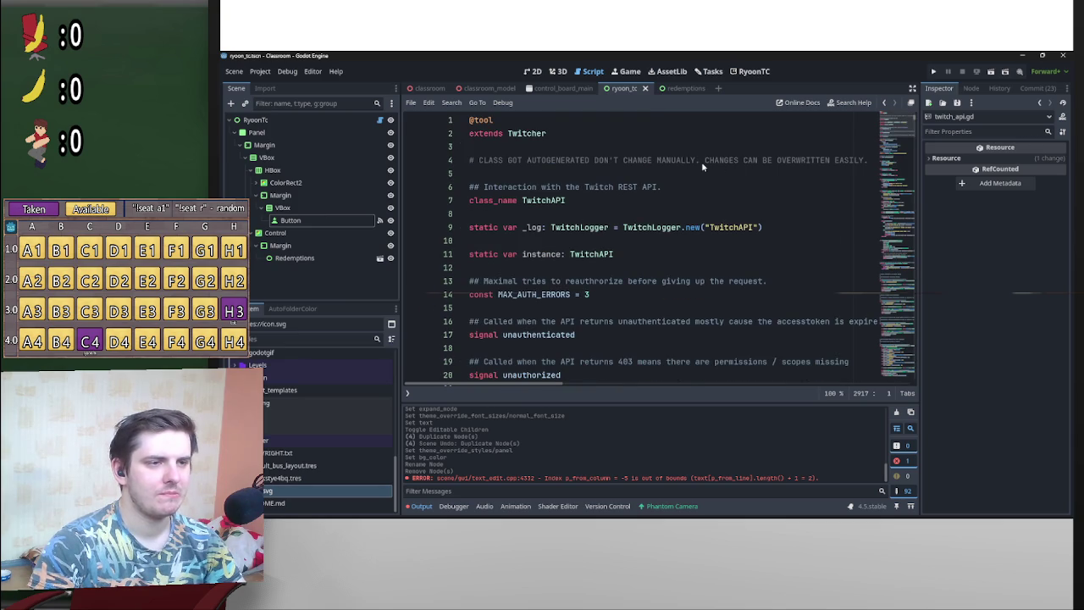
key(alt+Left)
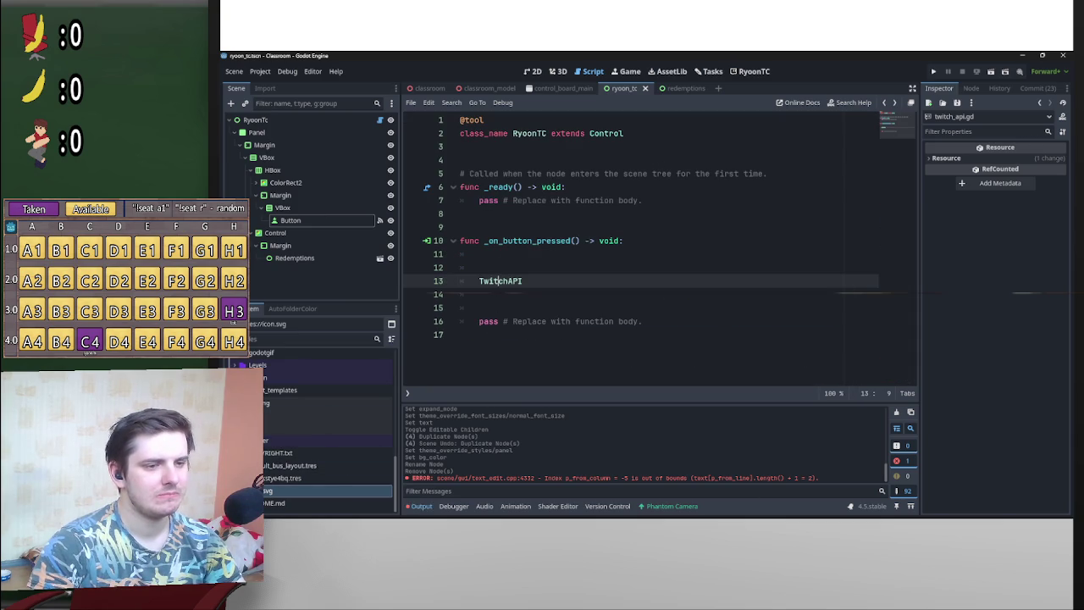
Add a new empty scene tab, then close it to return to redemptions.tscn
mouse_move(726, 514)
key(super)
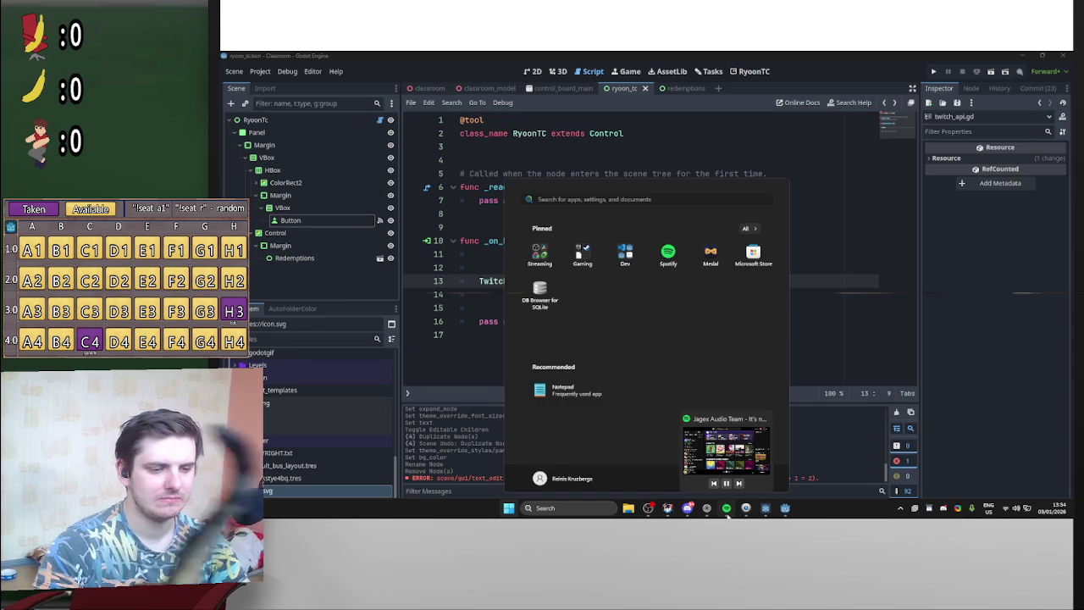
key(Escape)
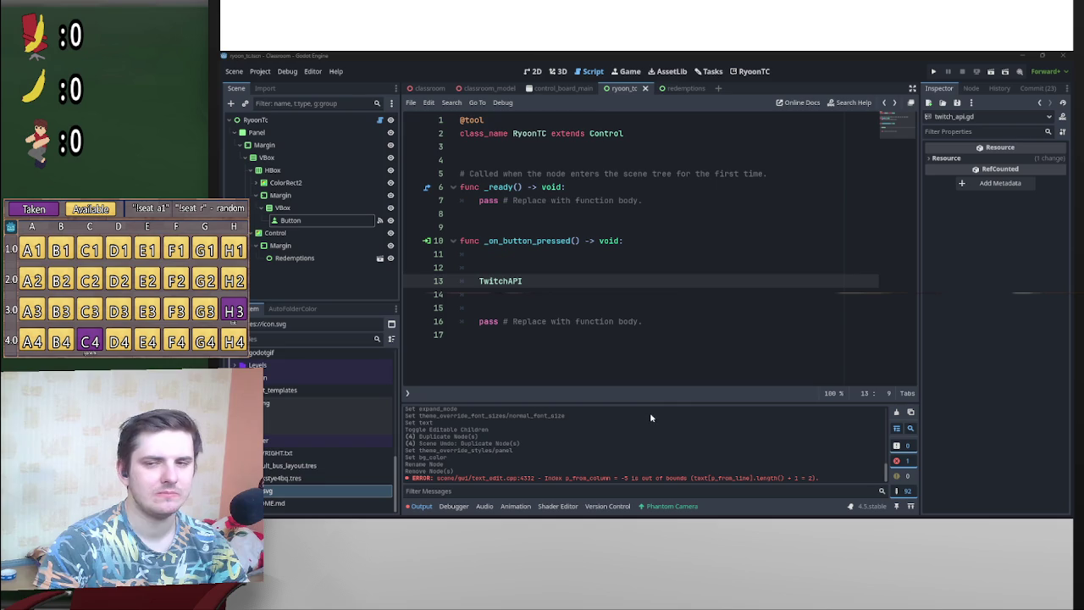
scroll(349, 440, up, 3)
scroll(360, 458, down, 2)
scroll(360, 457, up, 2)
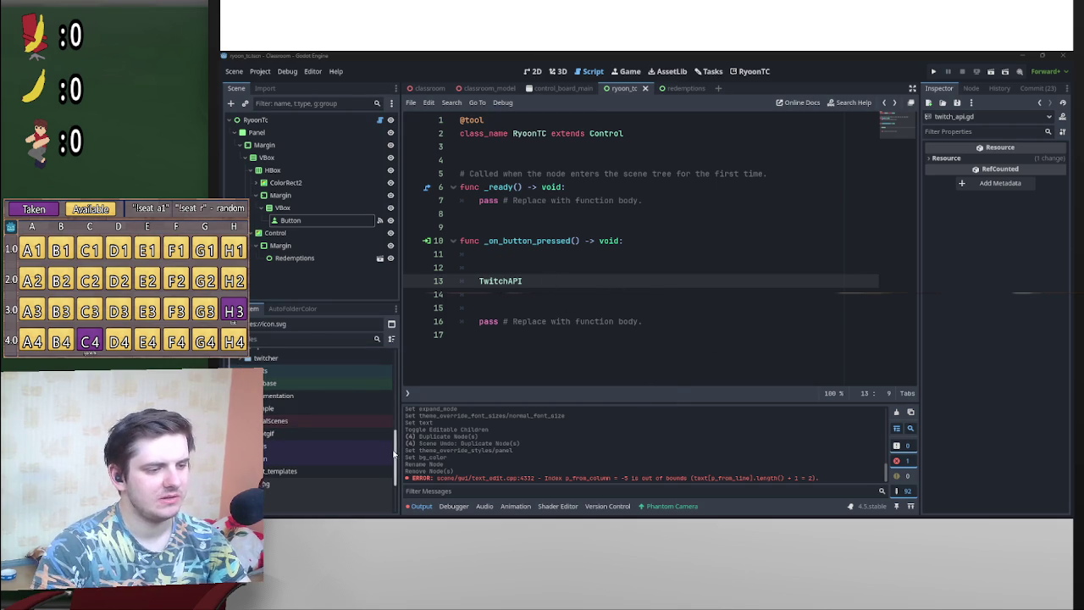
scroll(356, 457, down, 3)
click(718, 88)
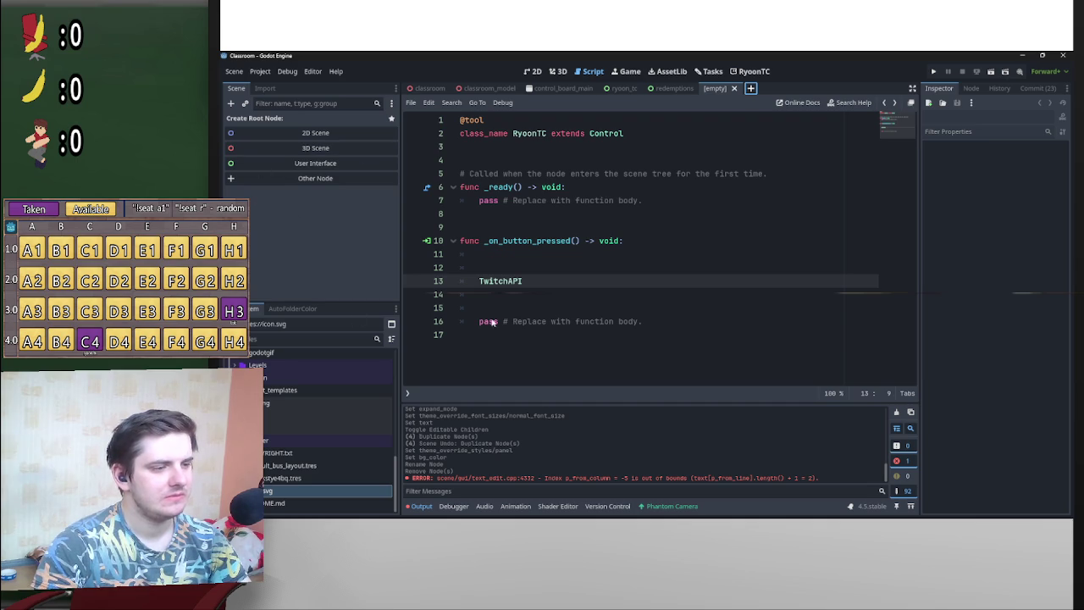
click(734, 88)
Scroll the FileSystem dock and expand the scripts folder
scroll(285, 454, up, 5)
scroll(285, 455, up, 3)
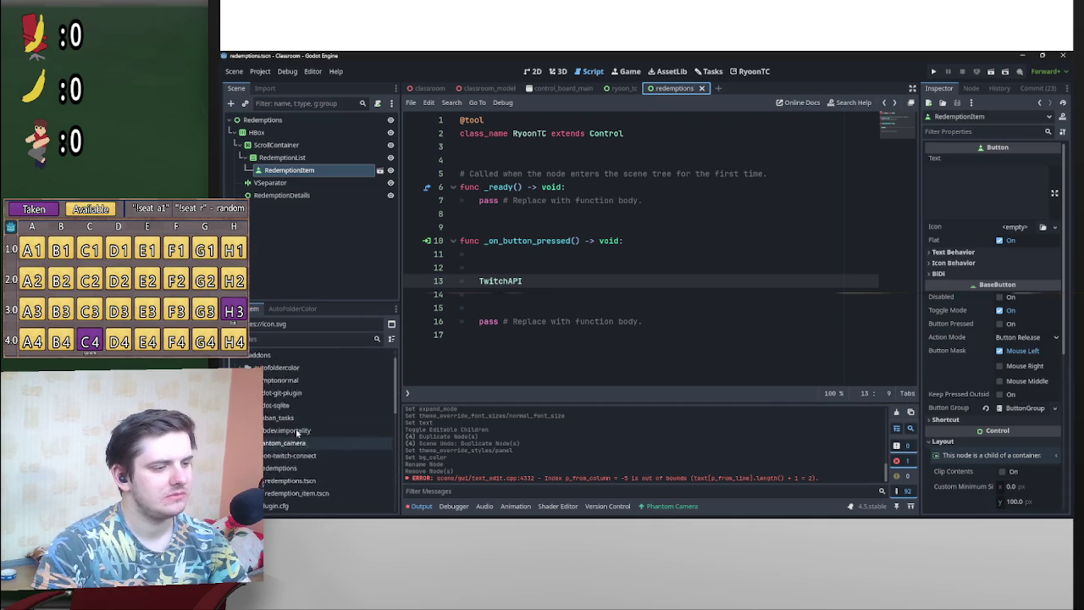
scroll(279, 419, down, 5)
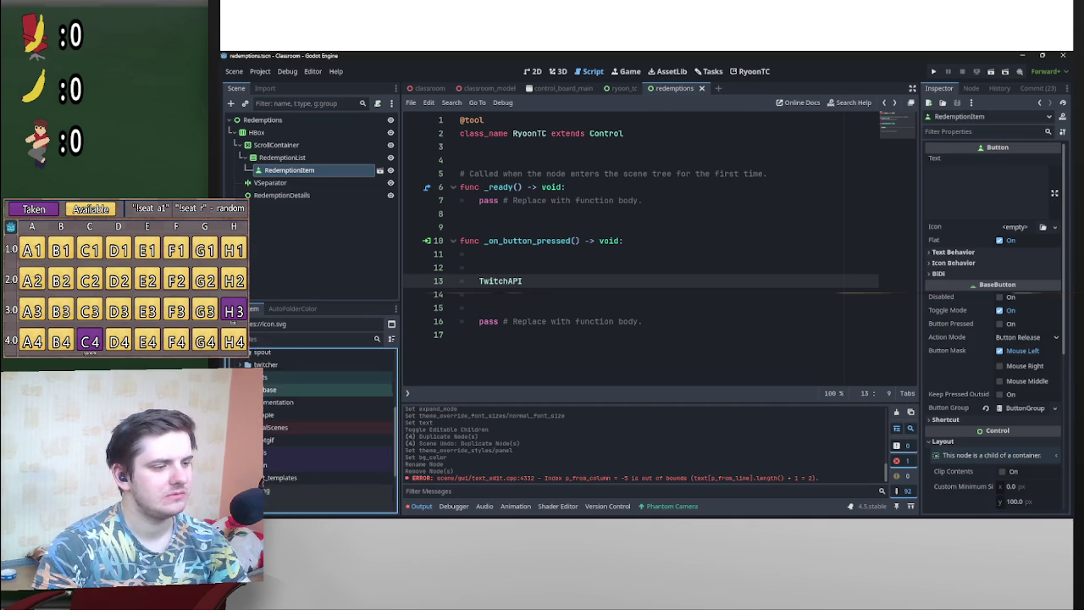
scroll(277, 412, down, 2)
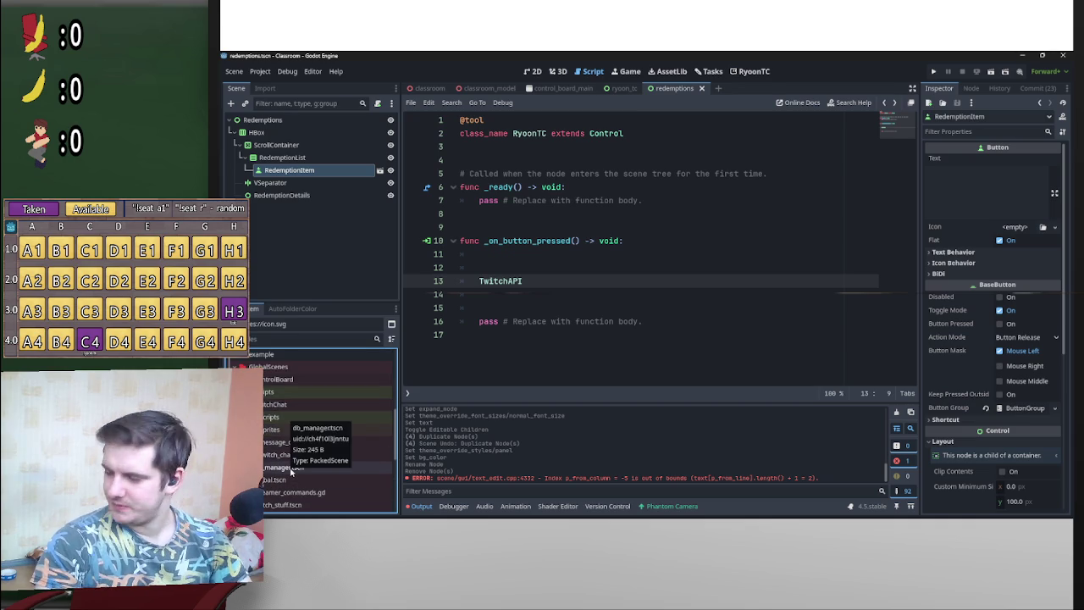
scroll(271, 480, down, 3)
scroll(284, 405, up, 3)
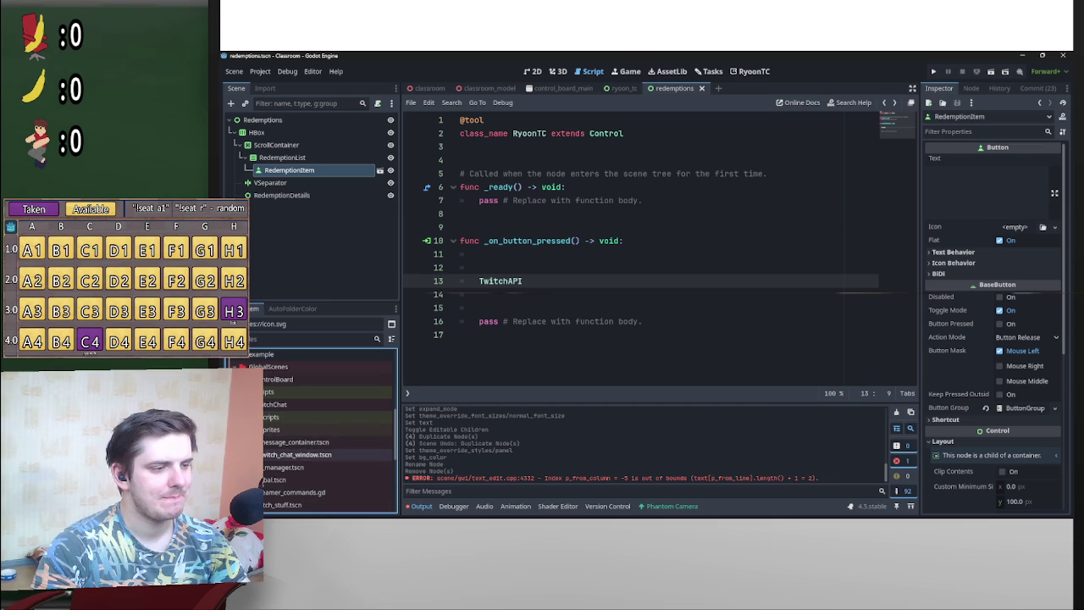
scroll(311, 431, down, 3)
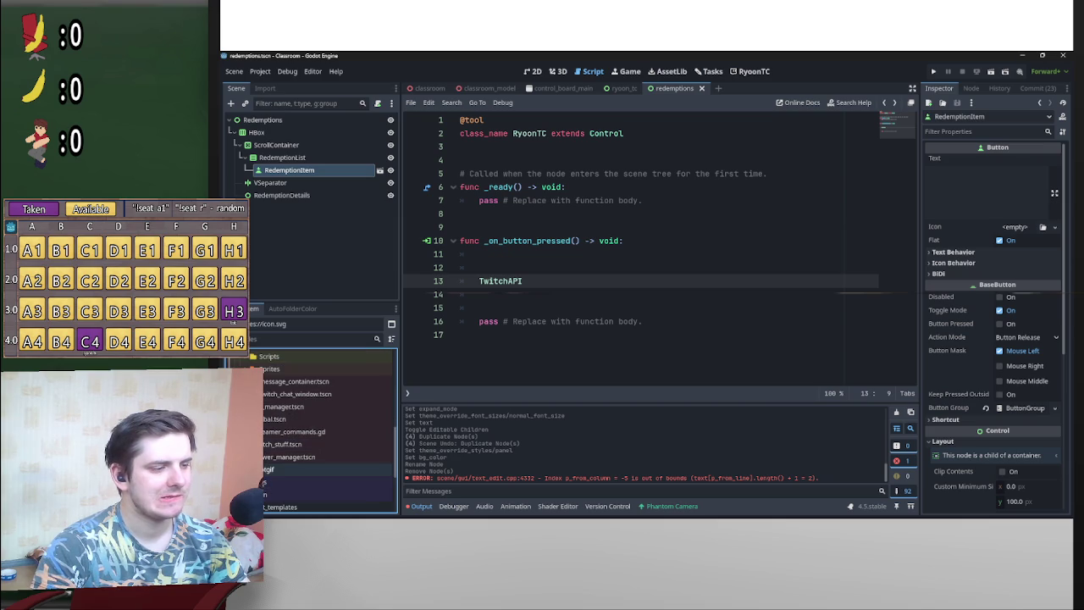
scroll(311, 432, down, 2)
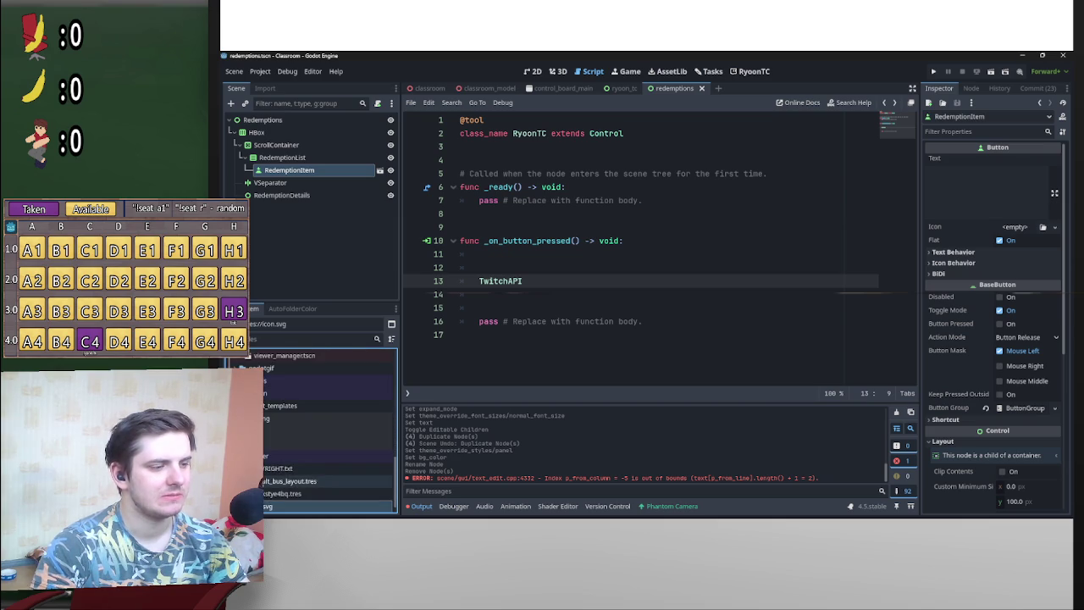
scroll(311, 432, up, 6)
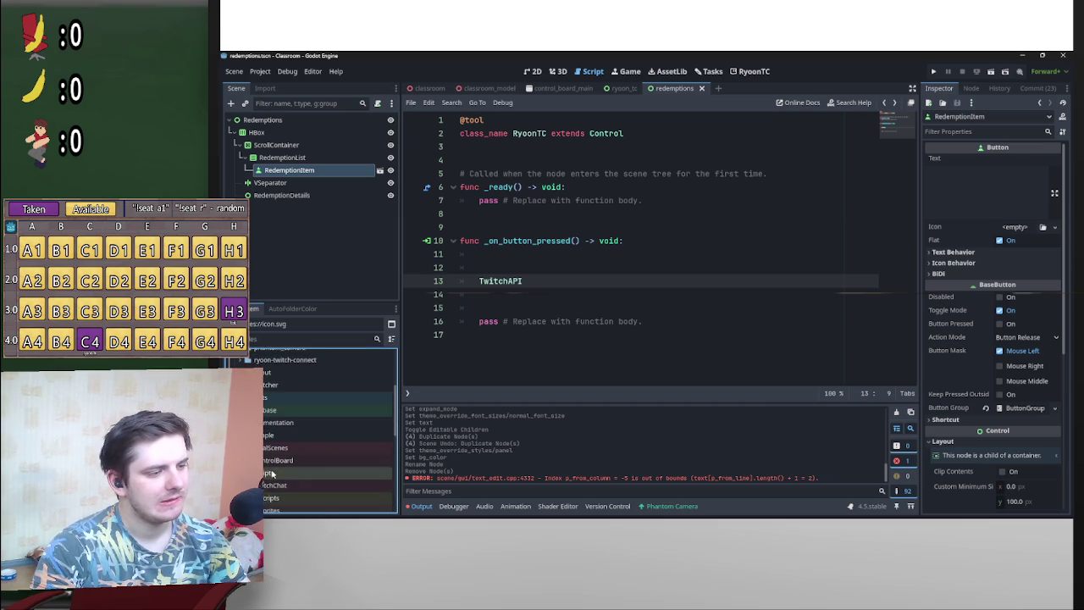
click(247, 436)
Select and collapse the addons folder in the FileSystem dock
scroll(312, 432, down, 2)
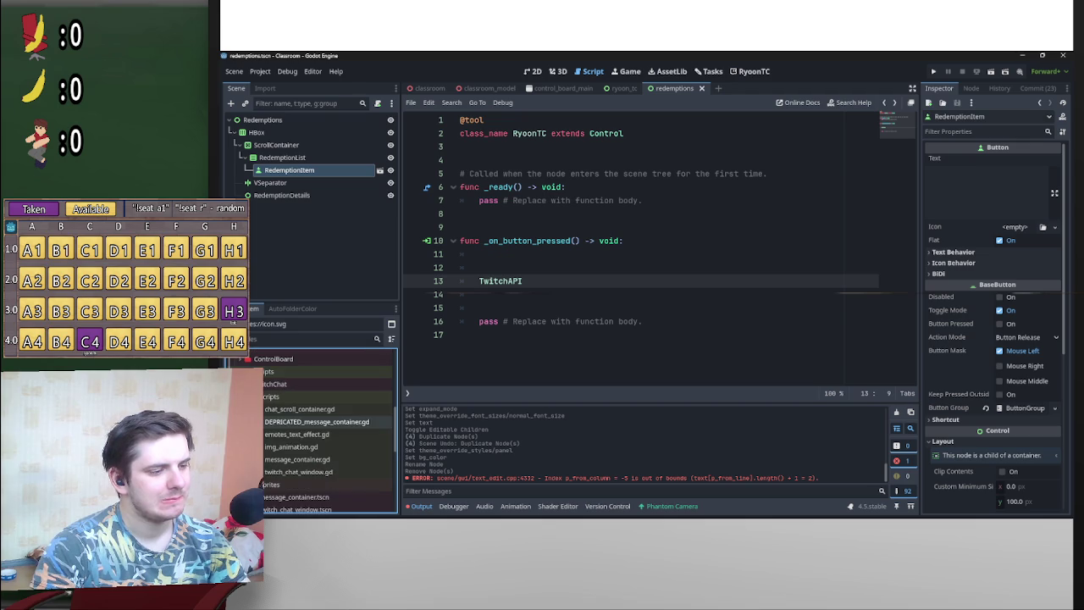
scroll(264, 460, down, 5)
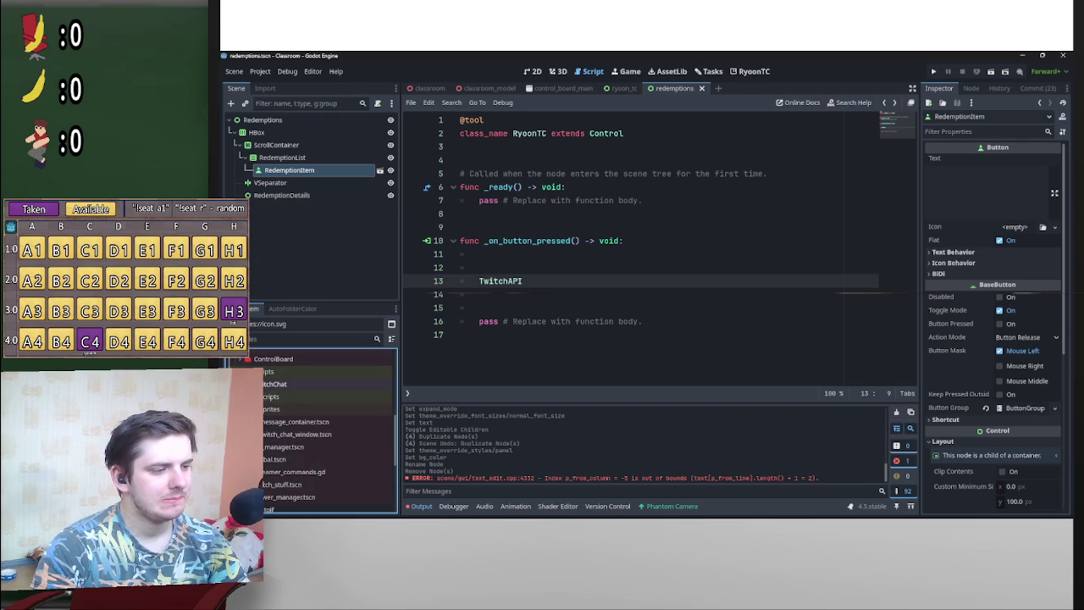
scroll(264, 460, up, 3)
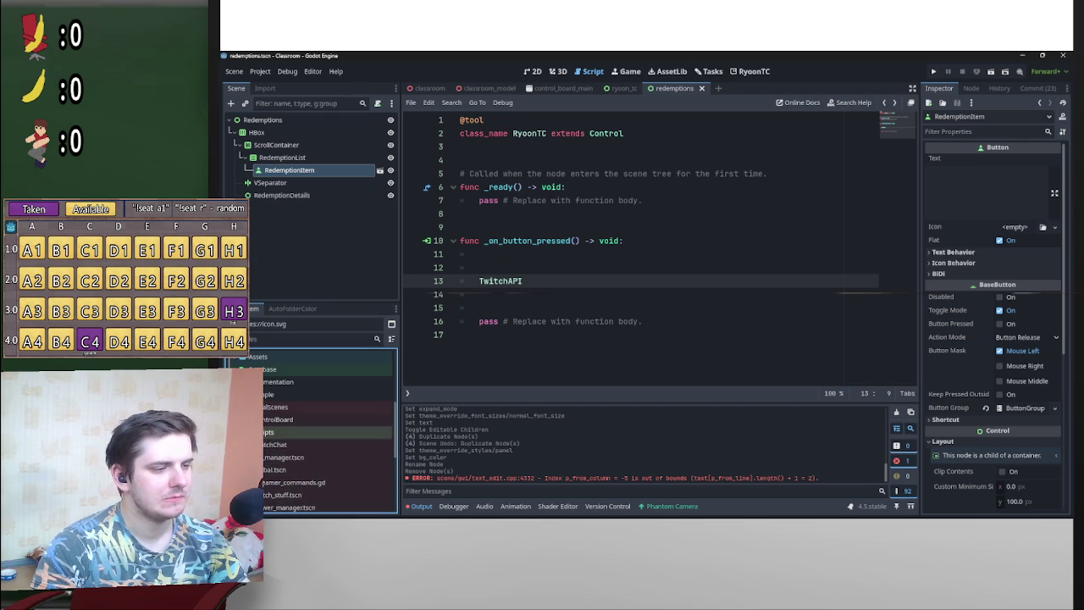
scroll(312, 432, up, 6)
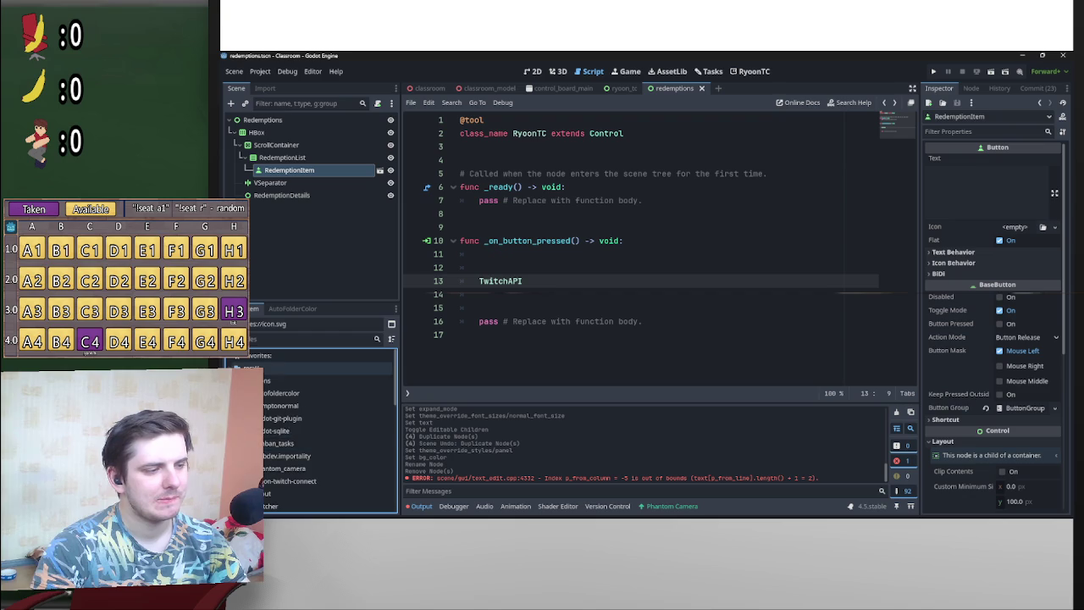
click(279, 380)
click(244, 381)
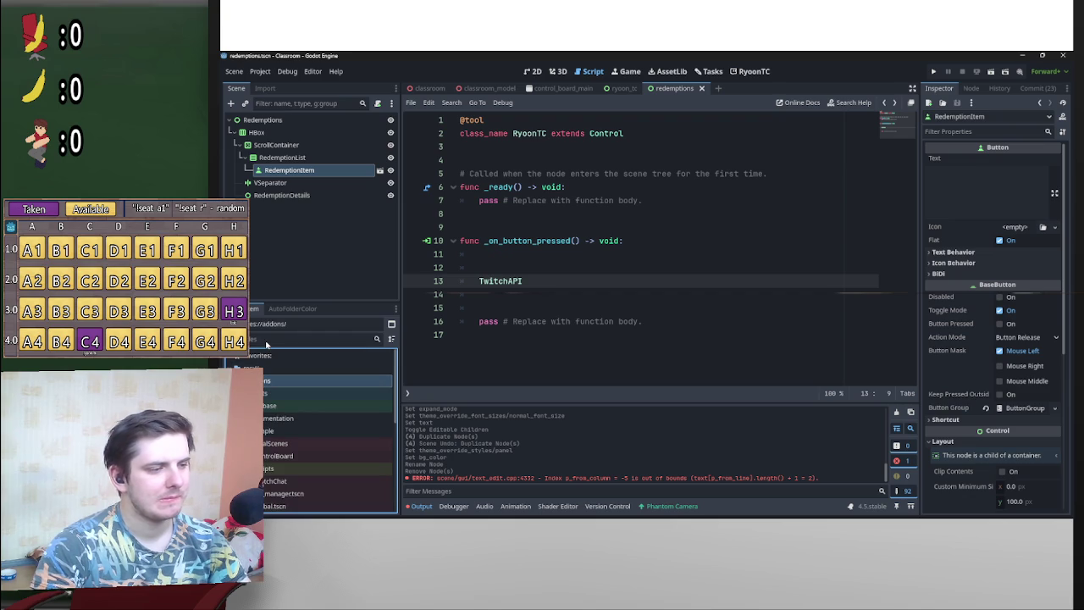
Filter the project files by 'bot', then clear the filter to show everything
click(266, 340)
text(bot)
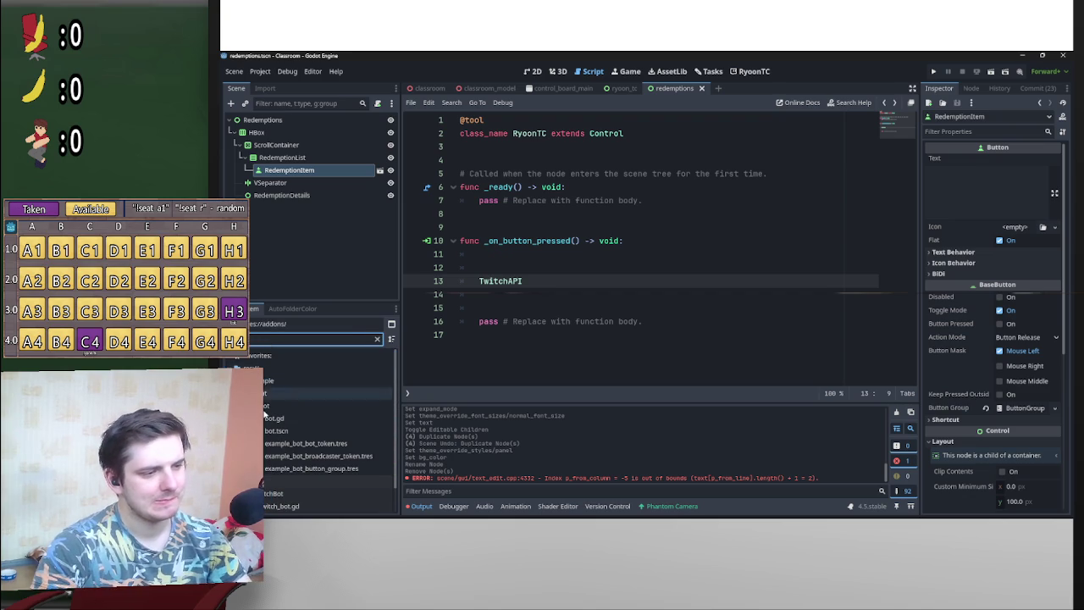
scroll(265, 440, down, 1)
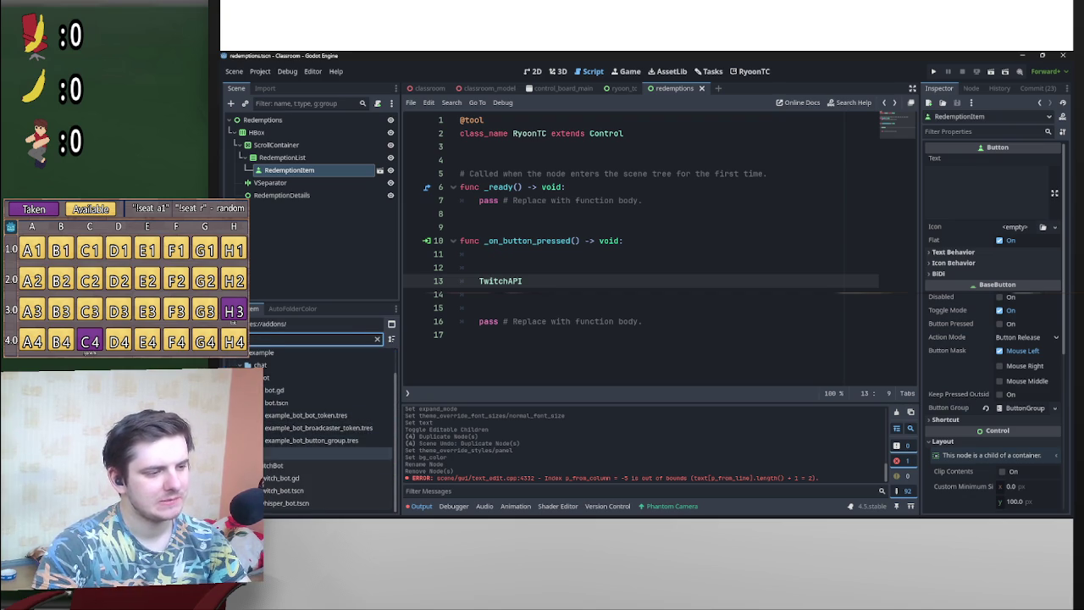
scroll(339, 424, up, 1)
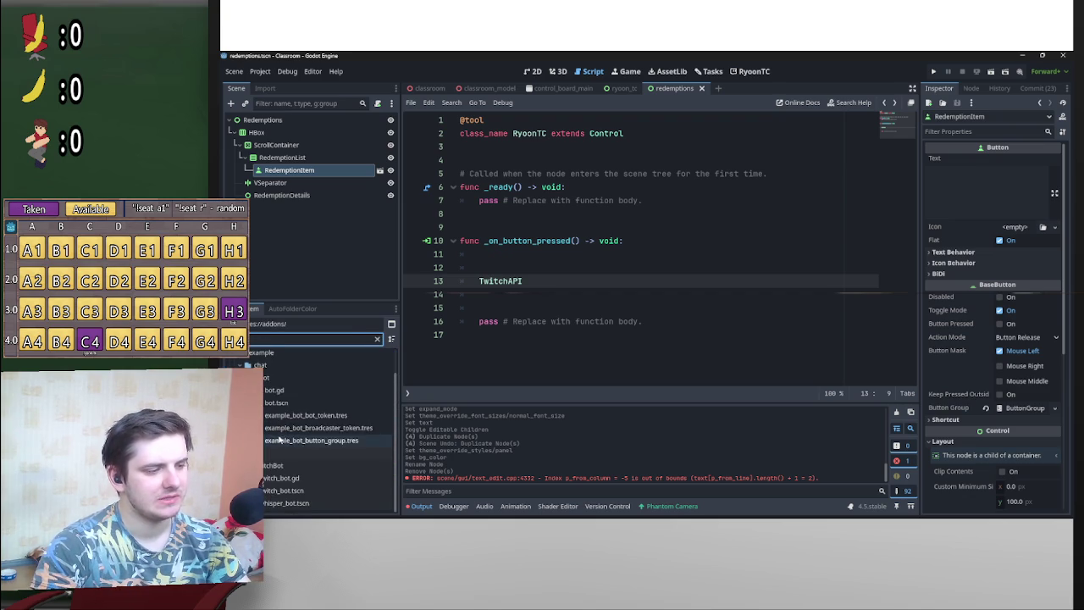
click(377, 338)
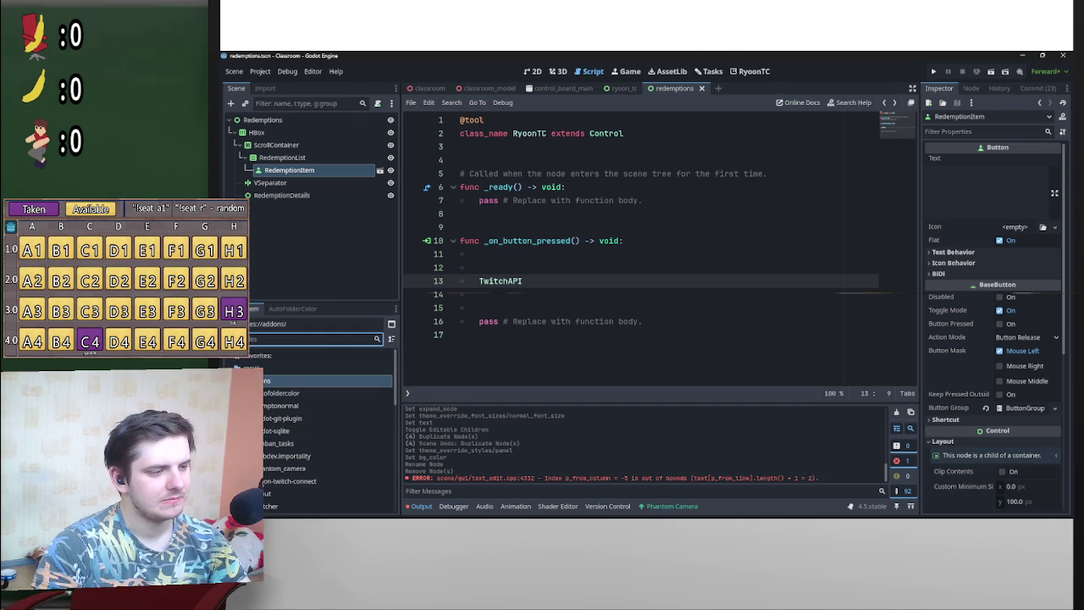
scroll(329, 424, down, 5)
scroll(308, 422, up, 2)
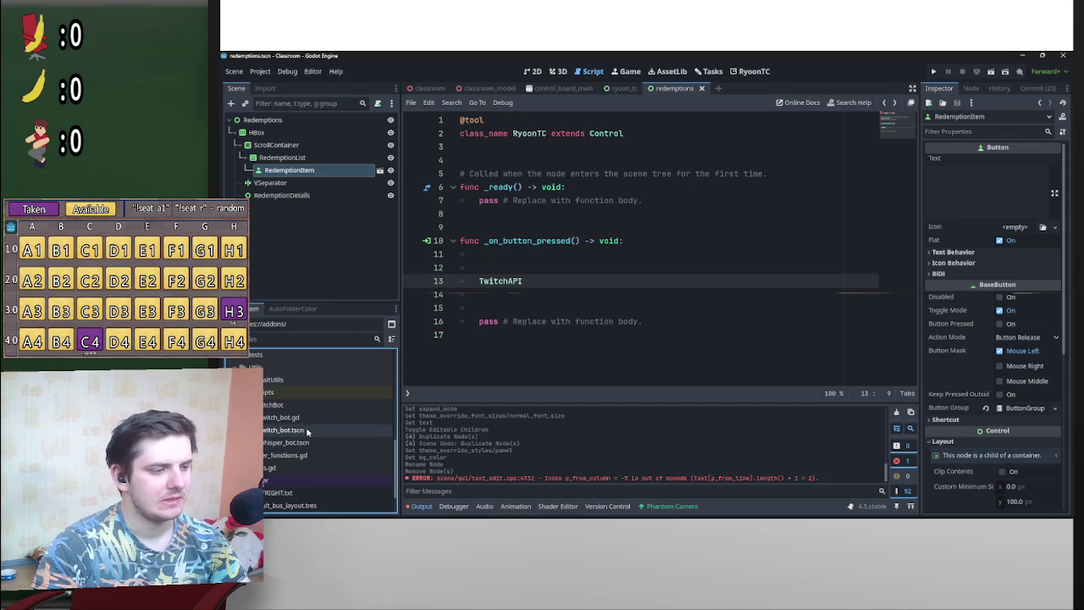
Open twitch_bot.tscn in the 2D view and inspect BotAuth with a wider Inspector
double_click(310, 430)
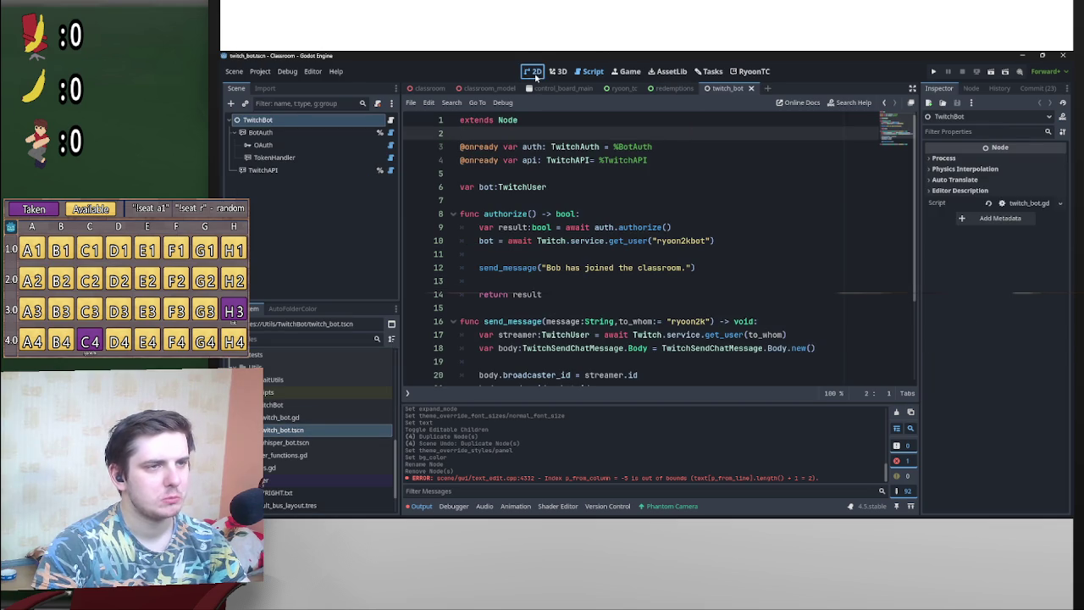
click(533, 72)
click(557, 72)
click(533, 71)
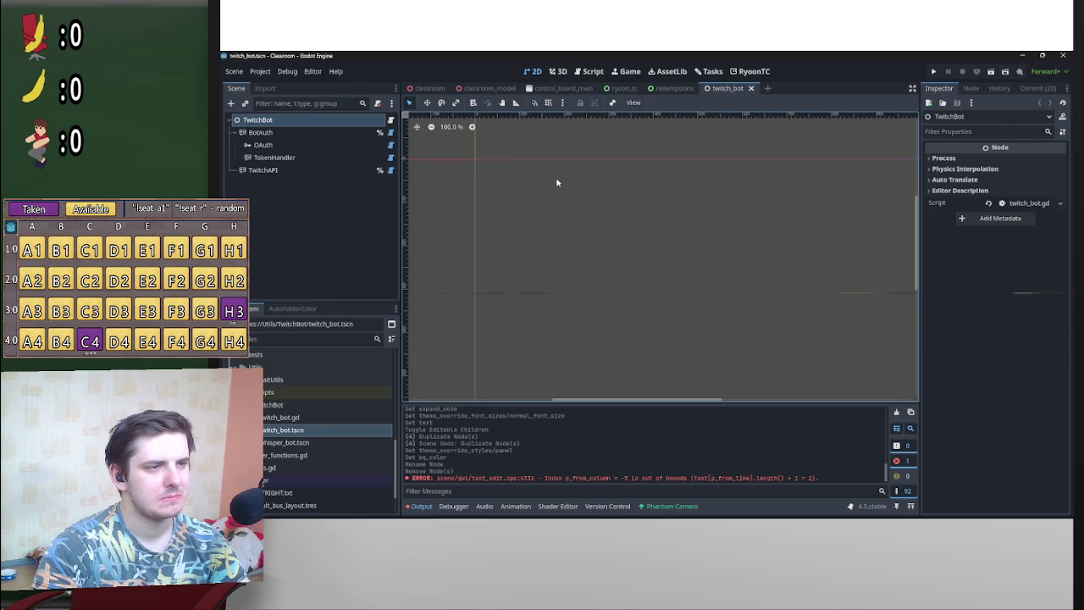
click(345, 133)
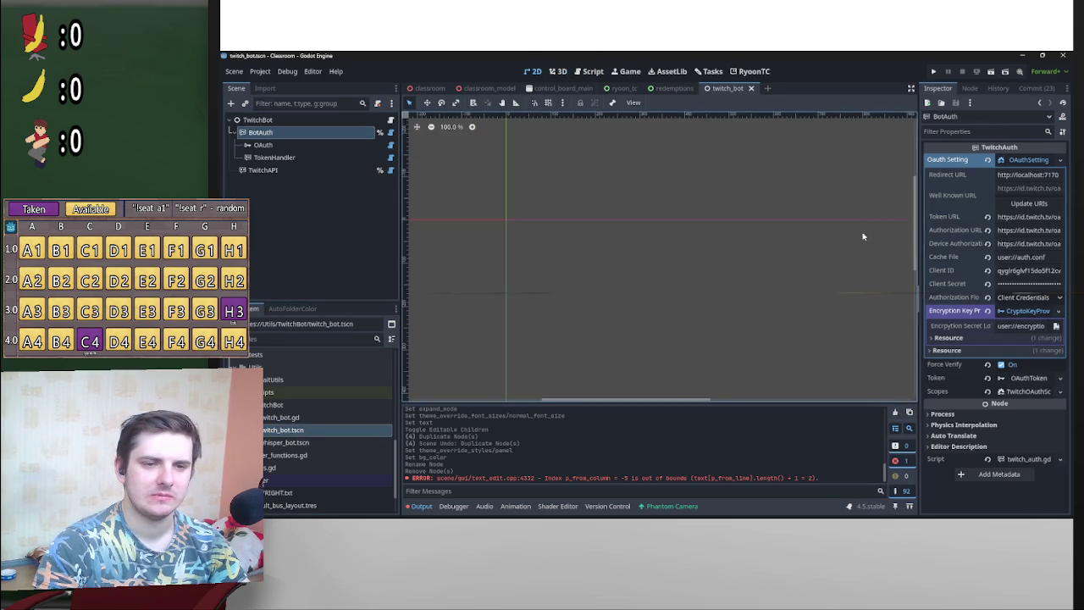
drag(920, 235, 771, 238)
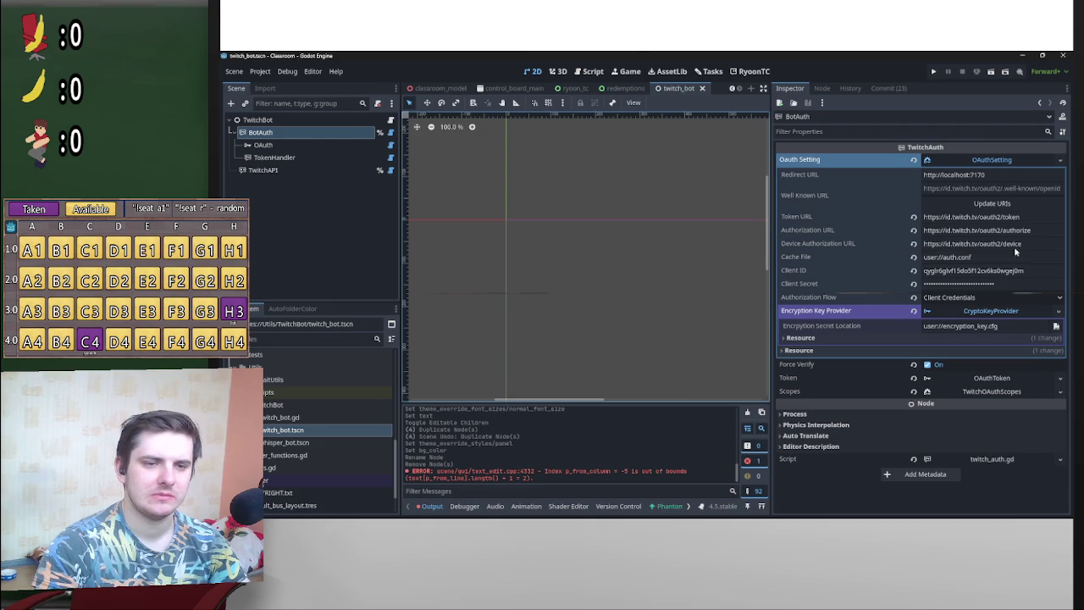
Review the OAuth scopes and the TokenHandler and TwitchAPI node properties
click(262, 144)
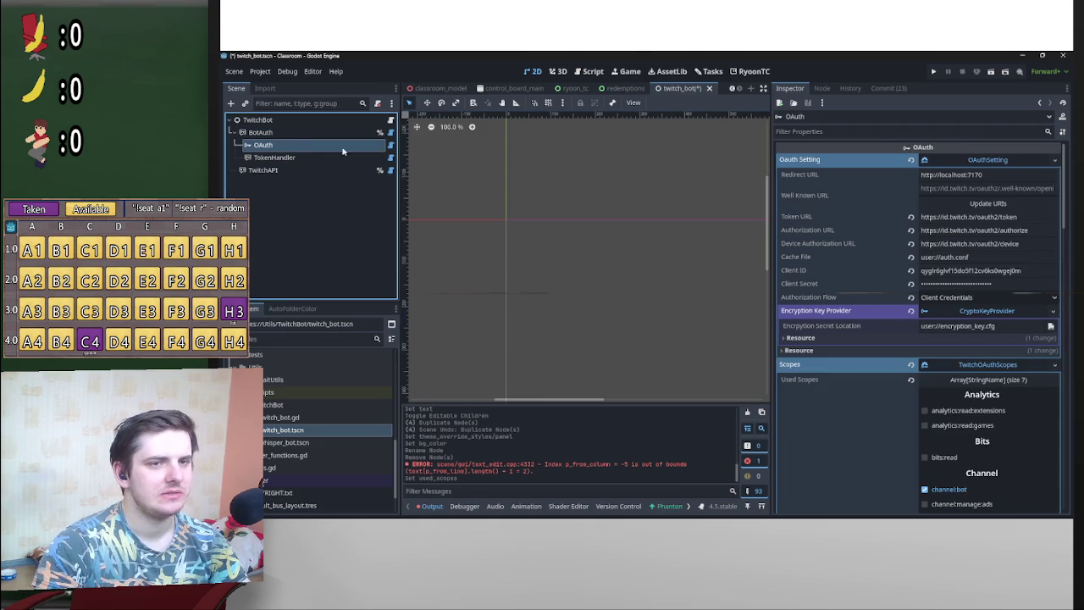
click(954, 309)
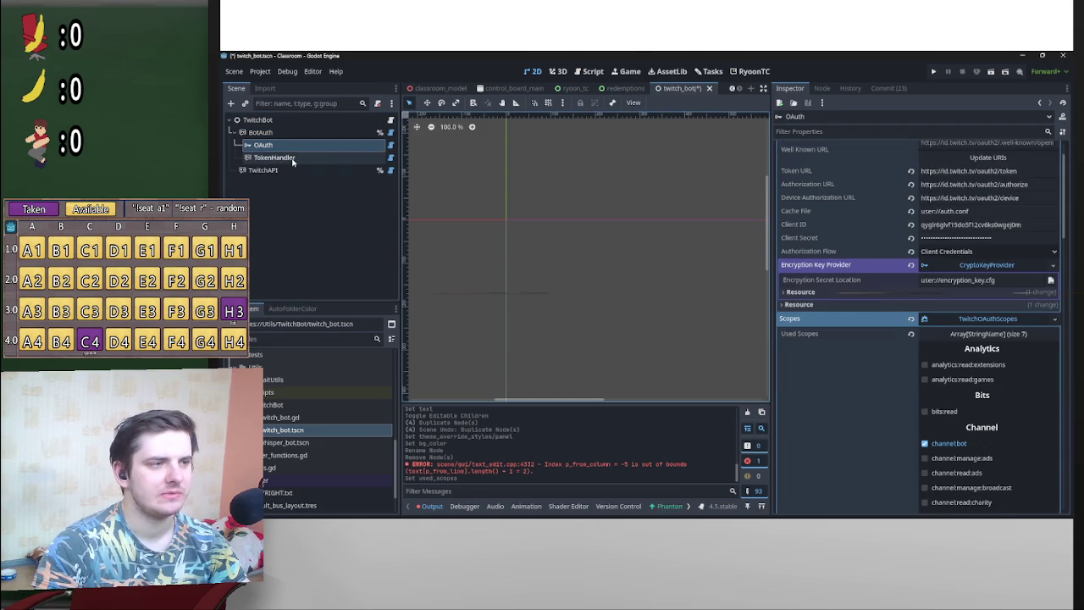
click(273, 158)
click(315, 171)
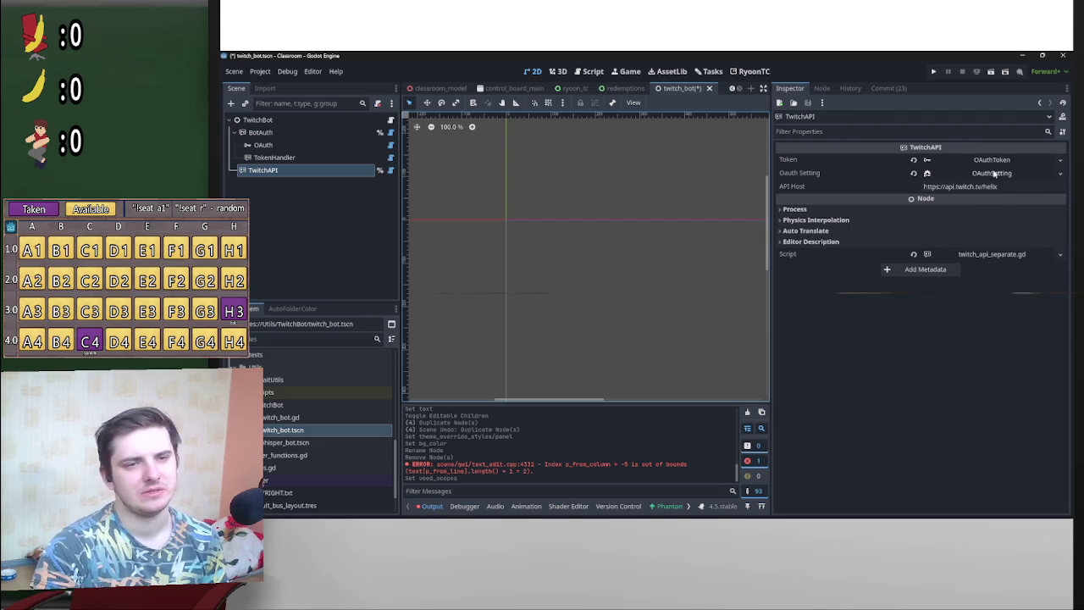
click(280, 120)
click(301, 133)
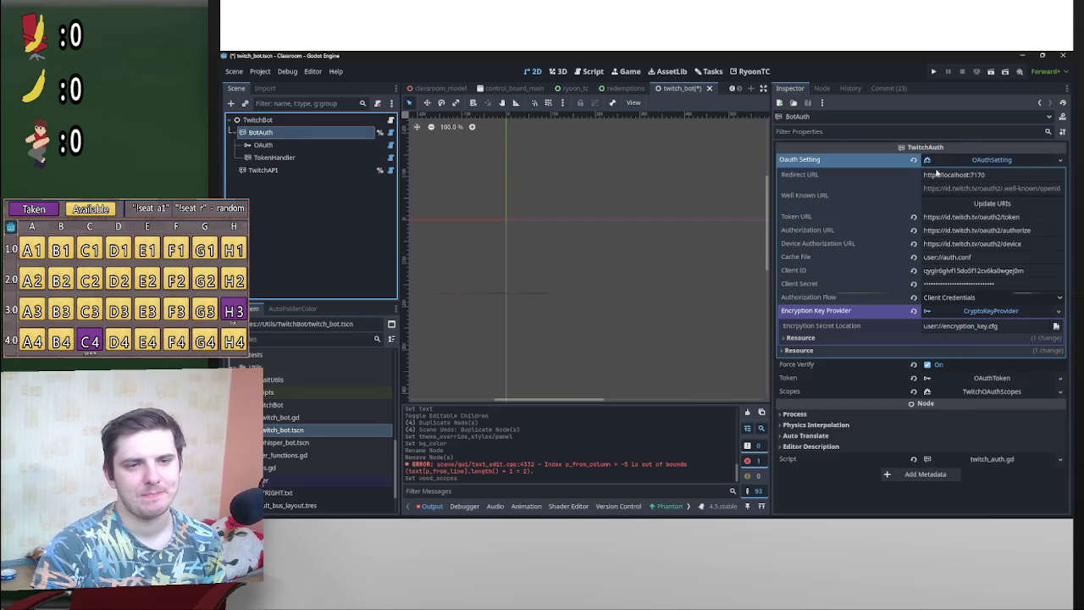
Refresh the OAuth endpoint URLs and review the OAuth scope list
click(1013, 203)
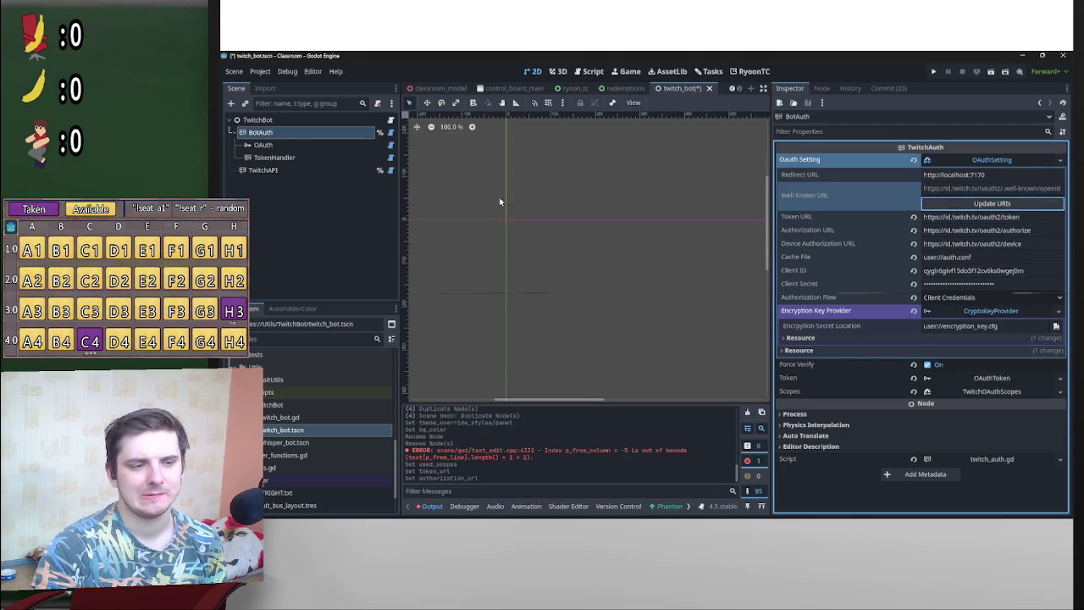
click(305, 145)
scroll(929, 299, down, 5)
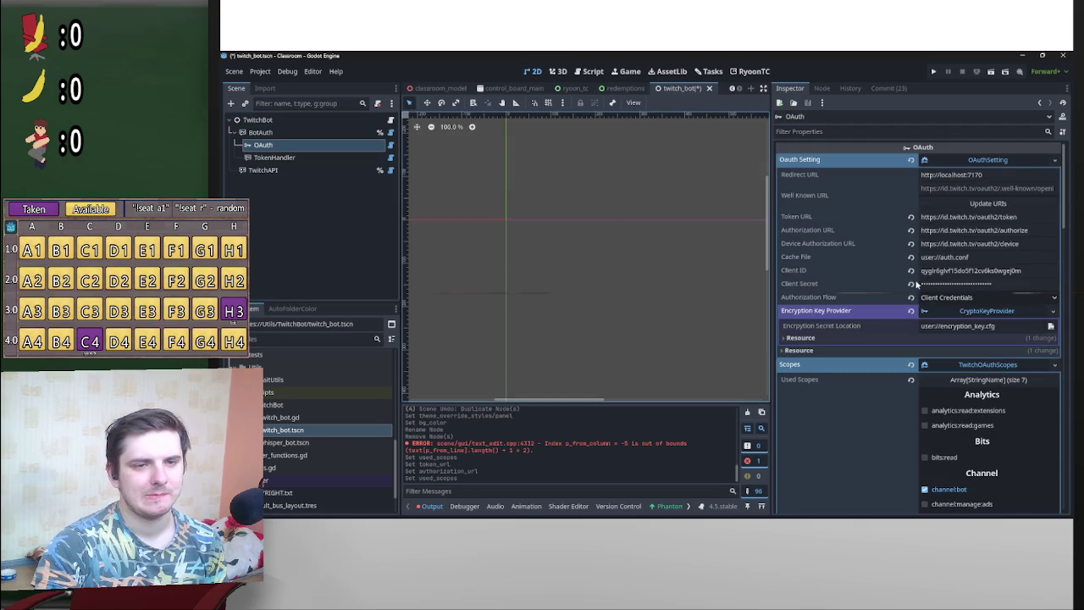
scroll(878, 302, down, 15)
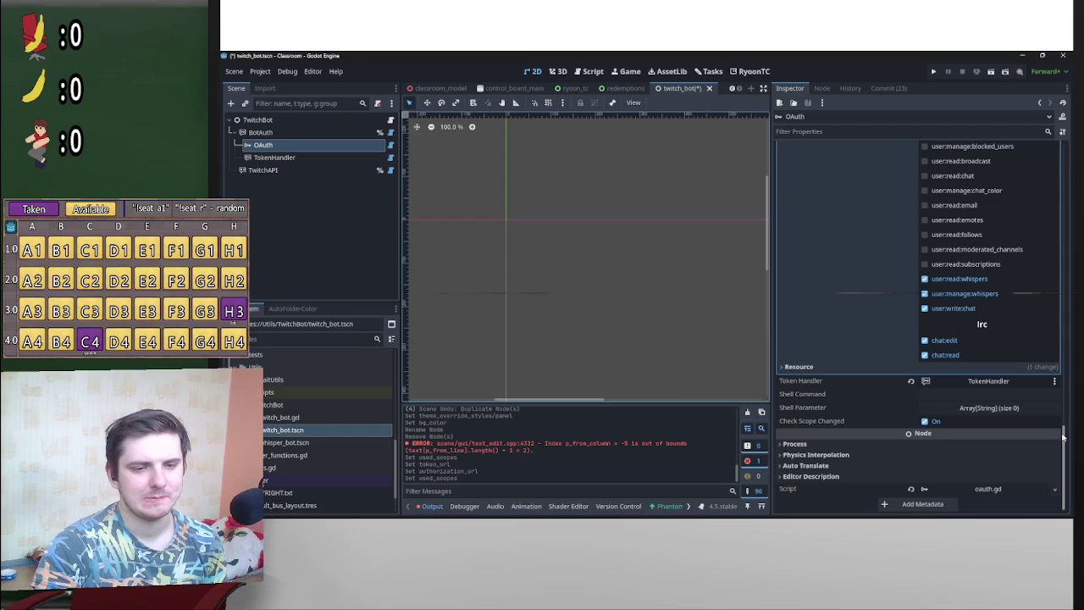
click(988, 381)
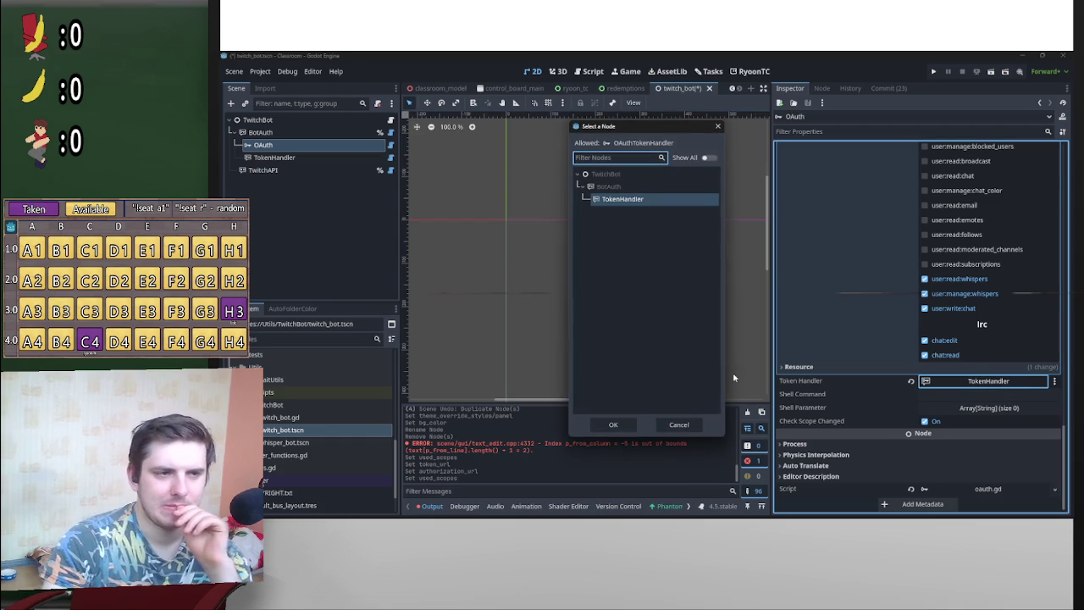
click(682, 425)
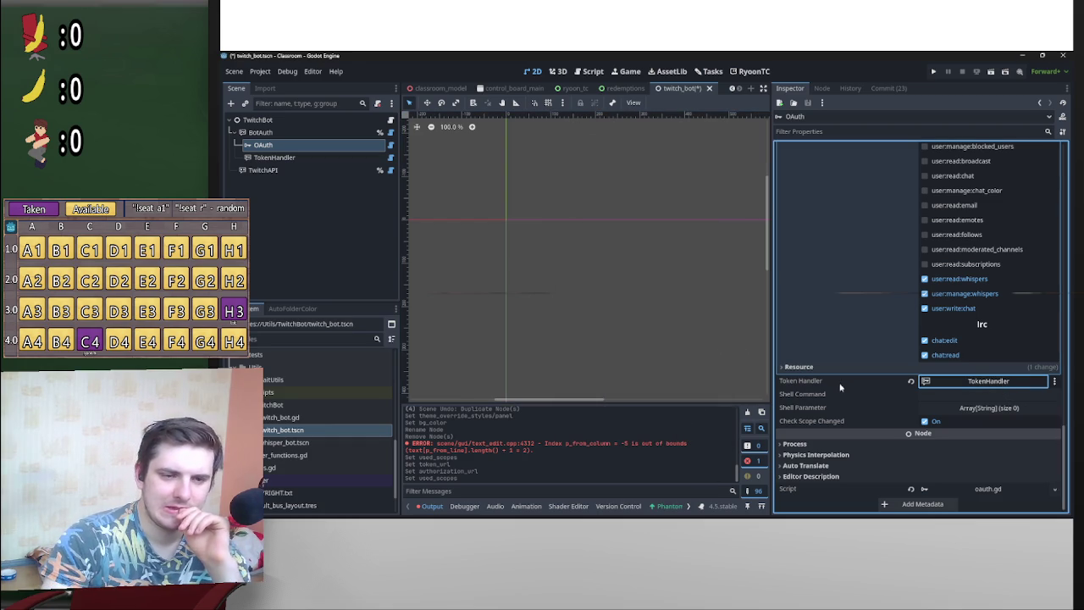
Reload the TokenHandler's Auth-8647 token info so it shows valid
click(280, 157)
click(1004, 160)
click(1003, 160)
click(1001, 173)
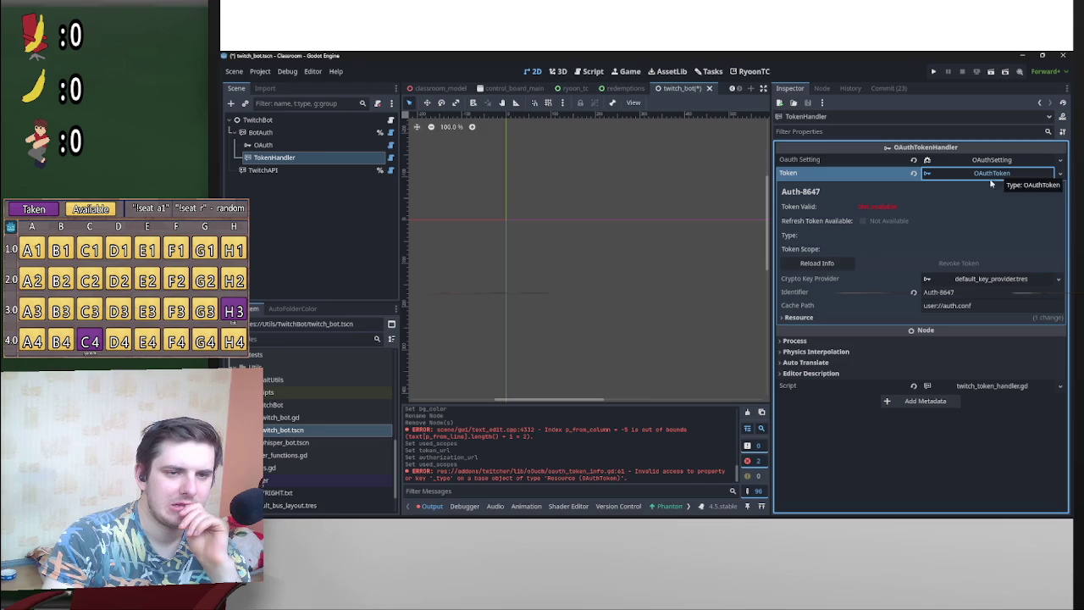
click(828, 265)
click(828, 264)
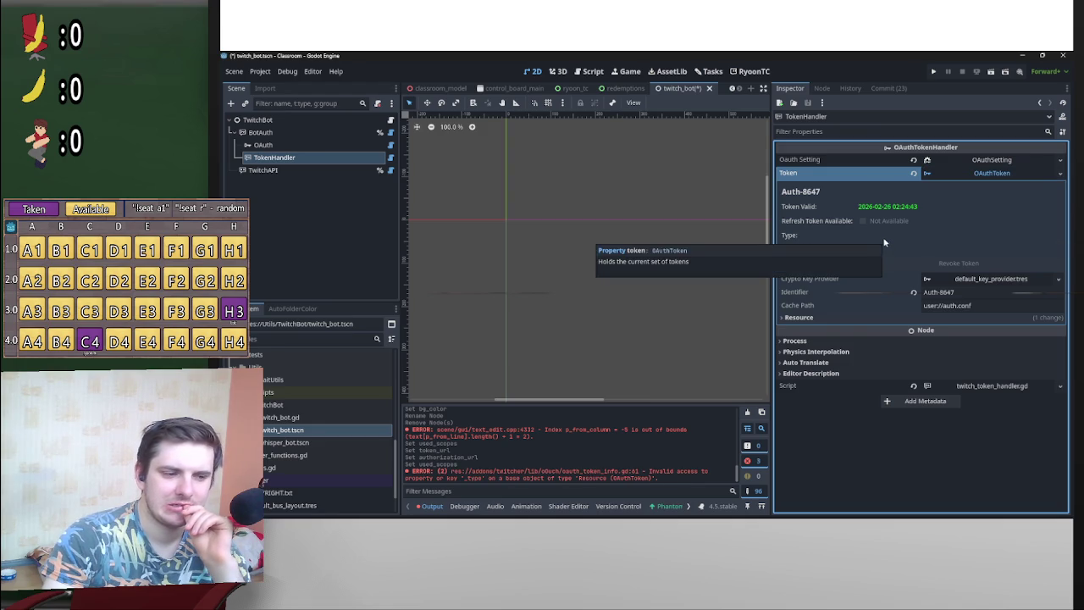
right_click(982, 174)
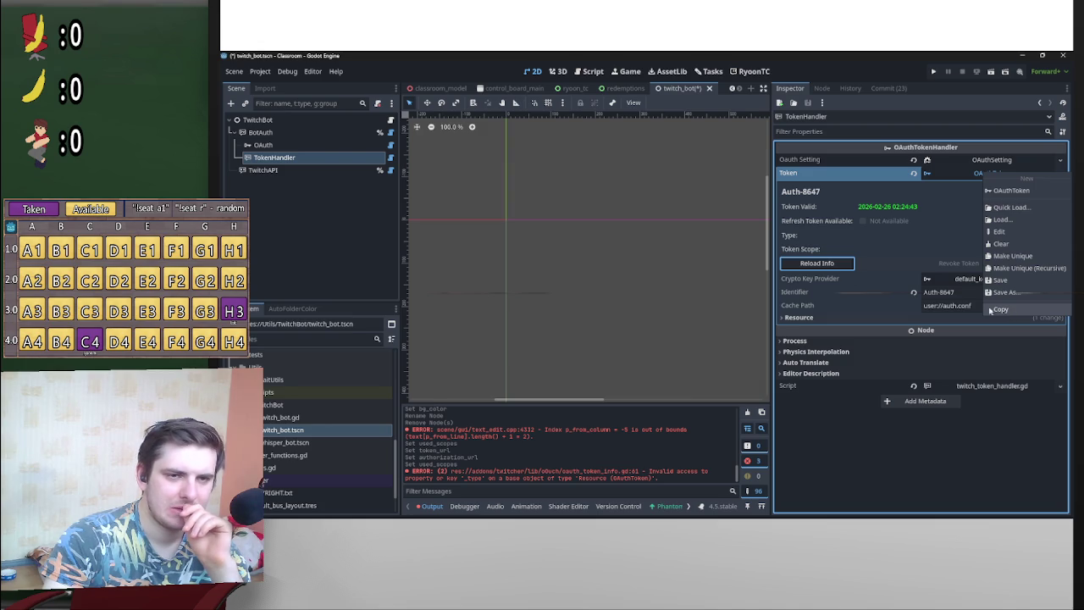
click(966, 412)
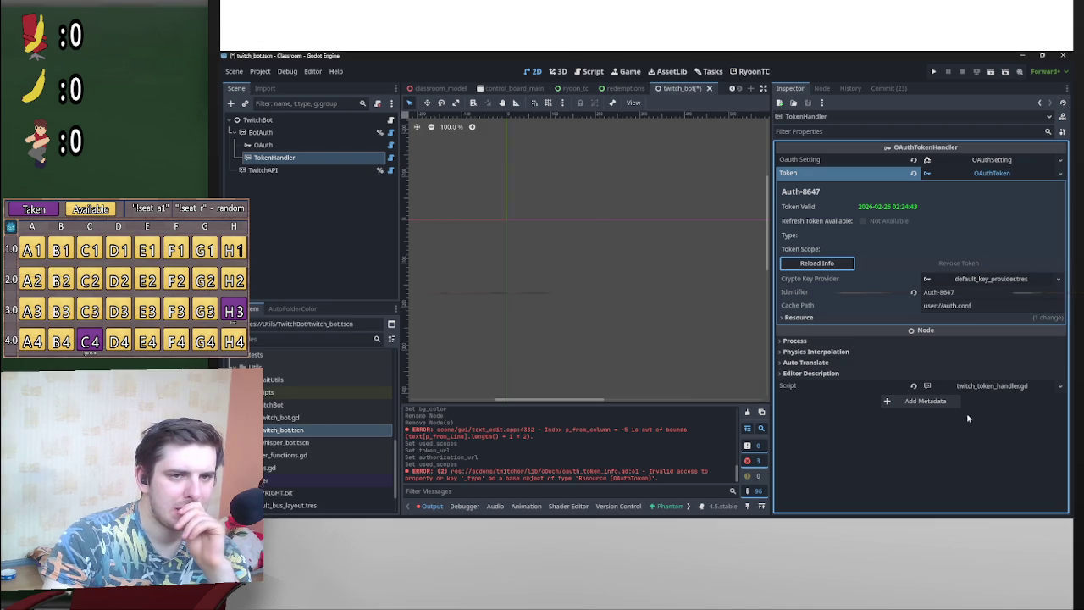
Open the OAuth node's script for reading
right_click(287, 145)
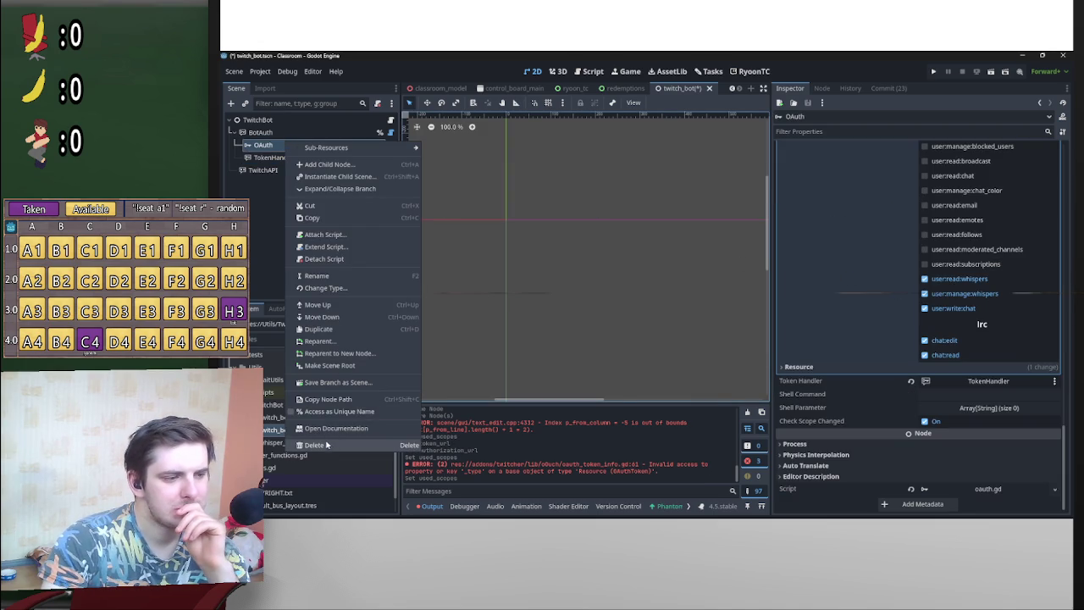
click(283, 222)
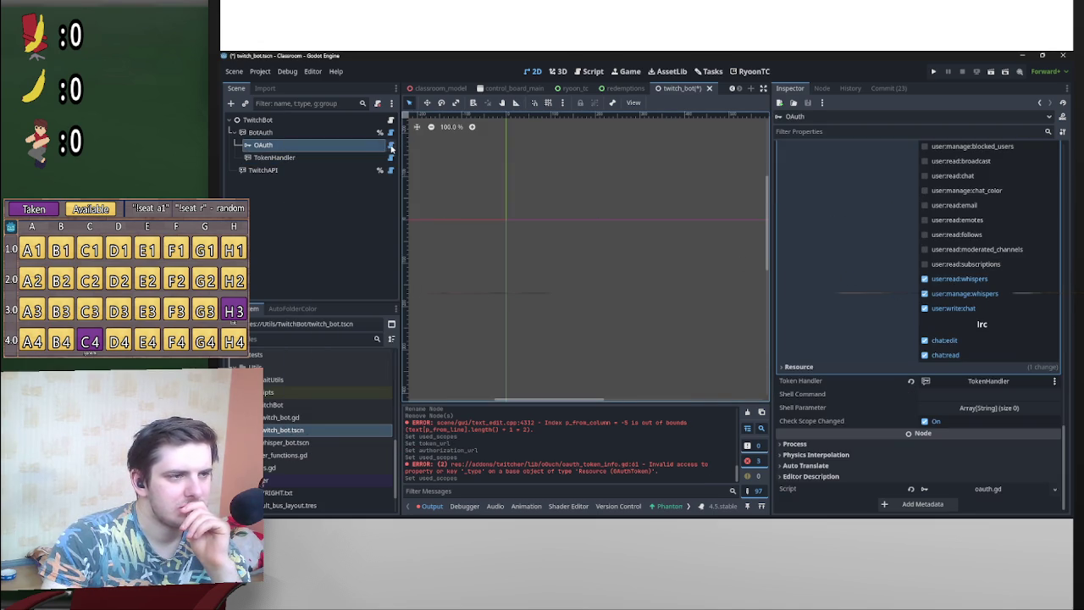
click(390, 145)
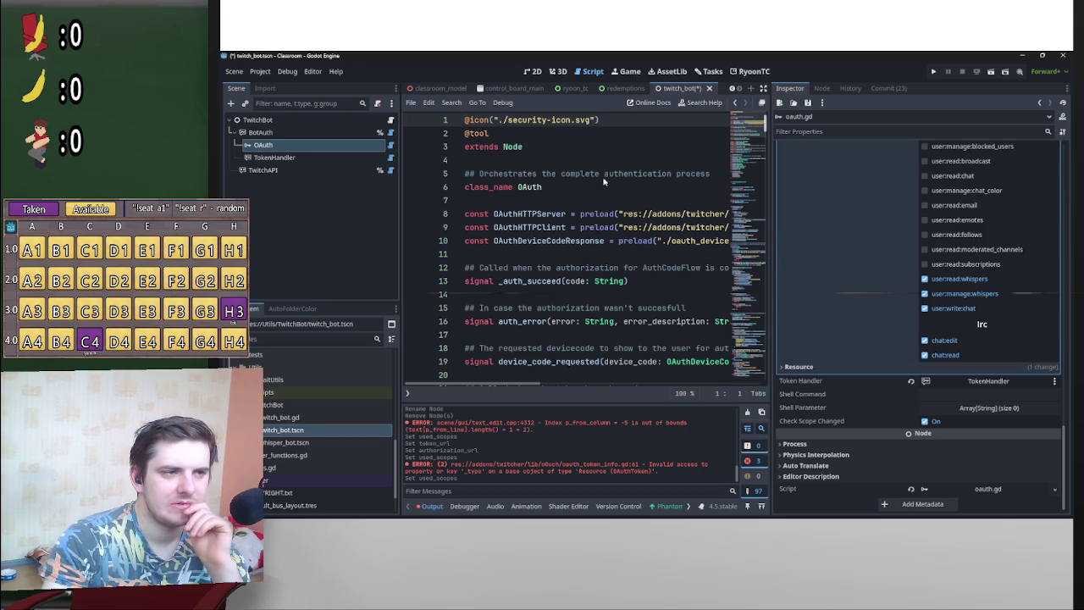
drag(772, 268, 927, 264)
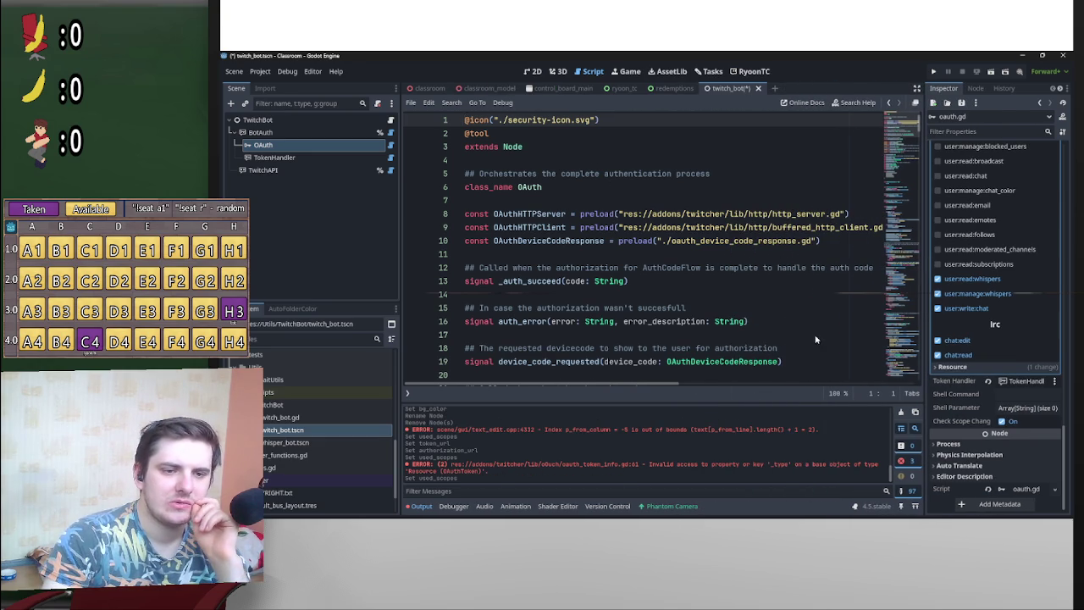
scroll(815, 339, down, 3)
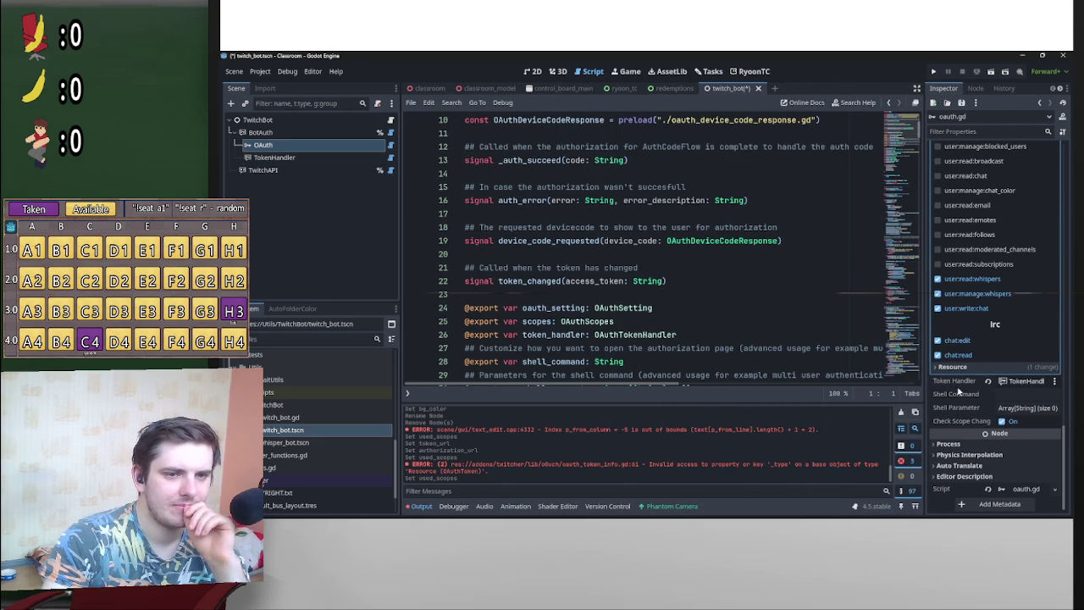
scroll(1007, 430, up, 15)
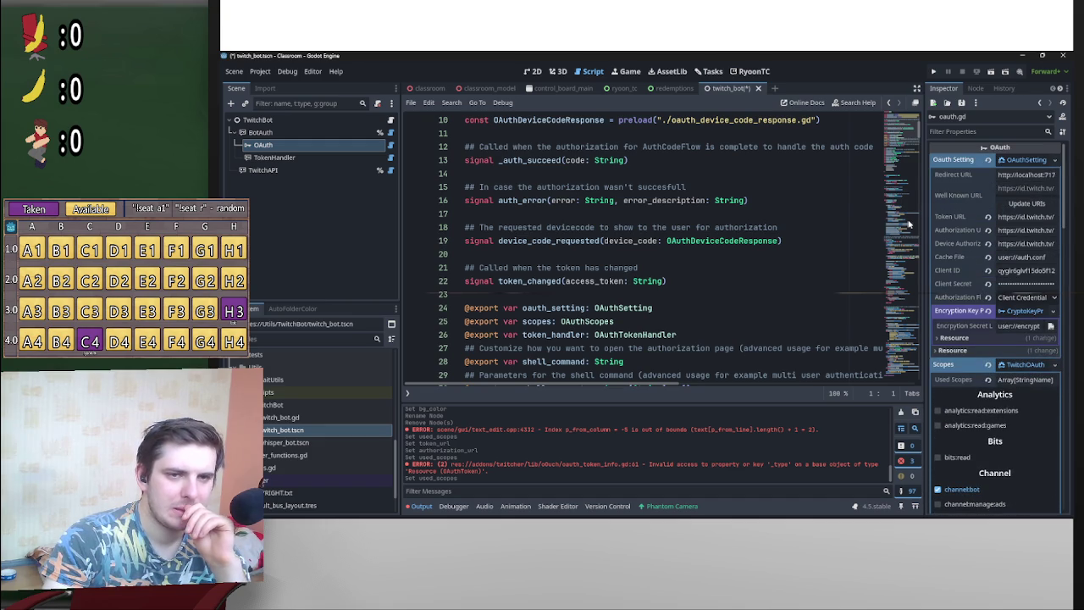
click(1013, 162)
click(1021, 174)
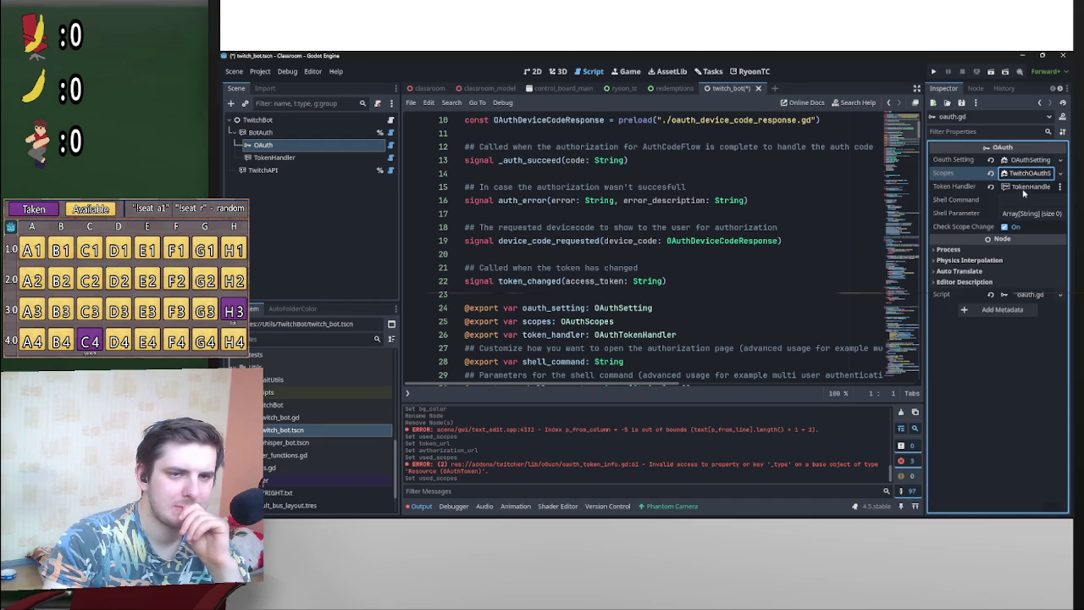
click(1026, 187)
click(681, 425)
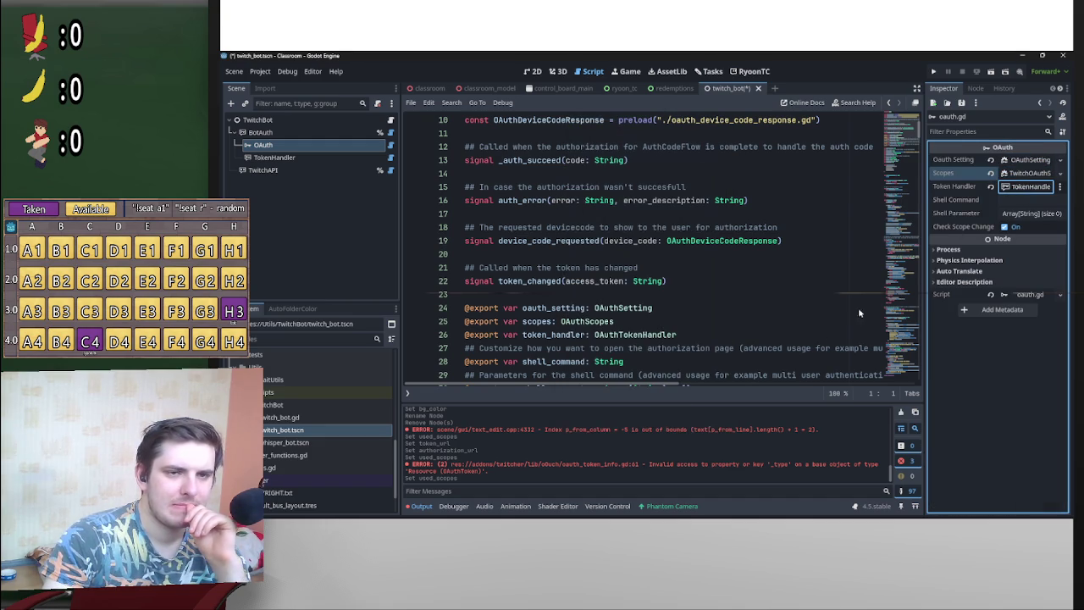
scroll(762, 284, down, 13)
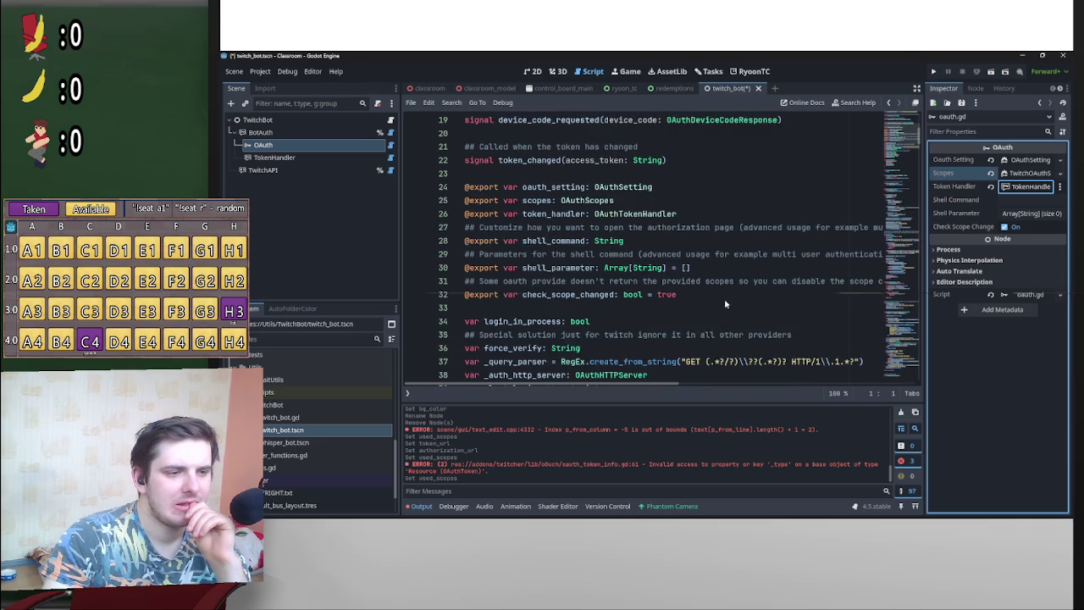
scroll(923, 166, down, 4)
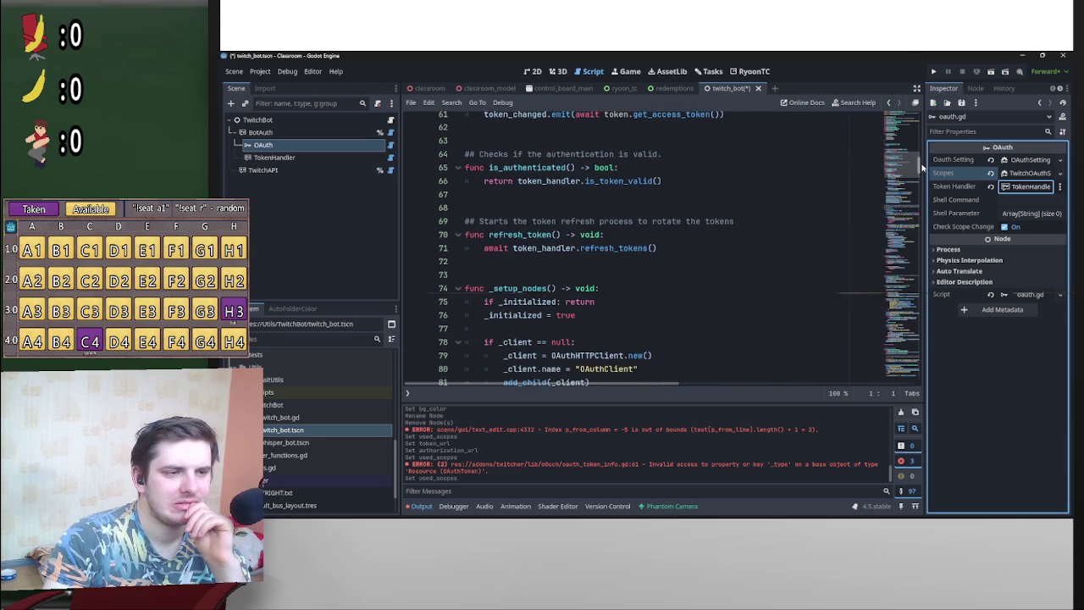
mouse_move(922, 166)
mouse_down()
mouse_move(888, 281)
mouse_move(878, 252)
mouse_move(852, 267)
mouse_up()
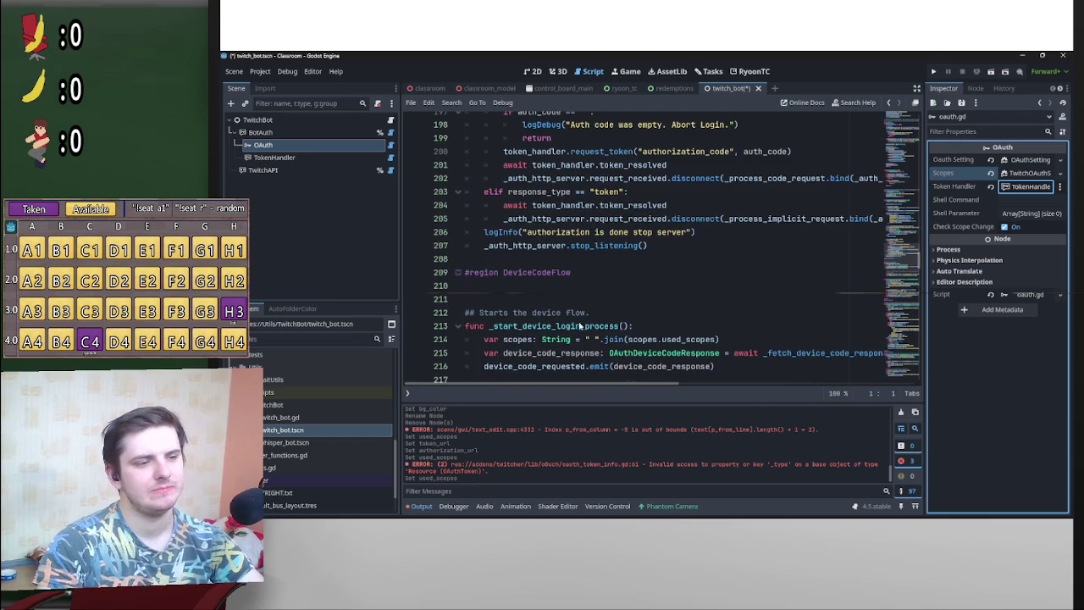
scroll(561, 319, down, 1)
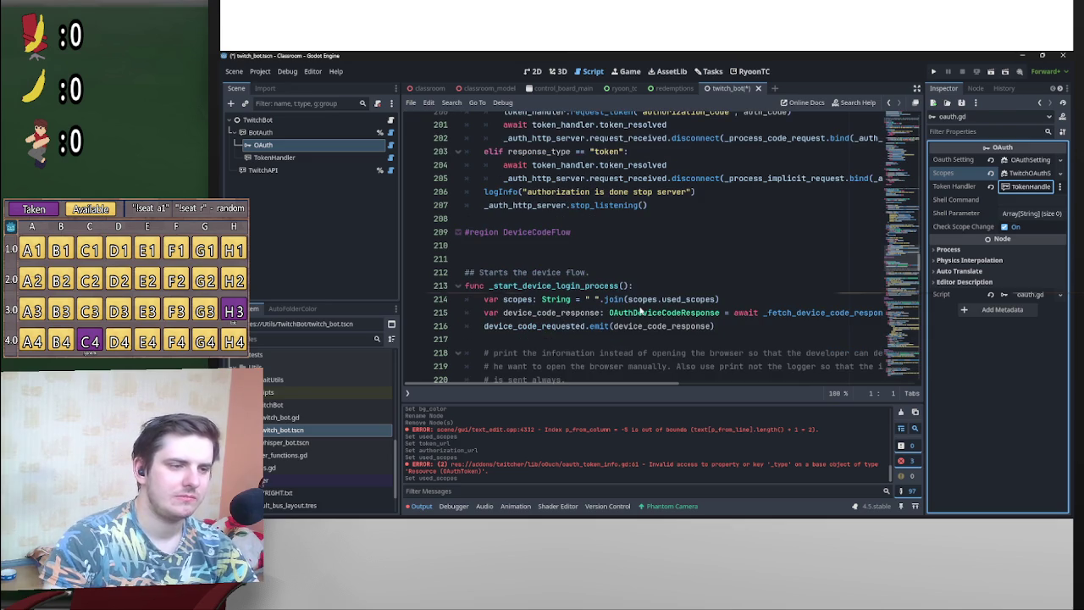
scroll(643, 306, down, 2)
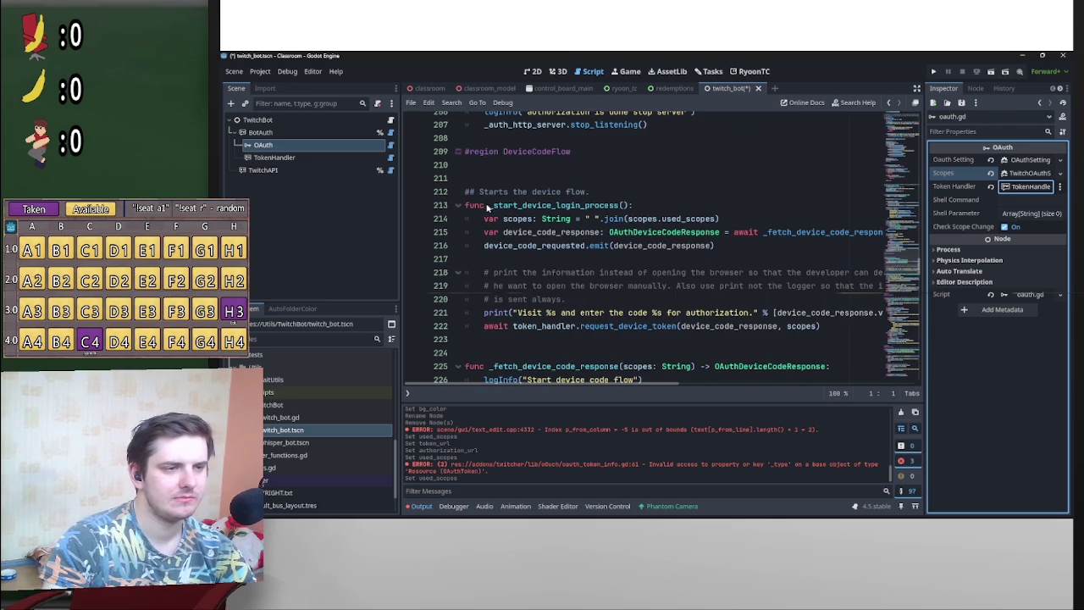
drag(488, 206, 621, 206)
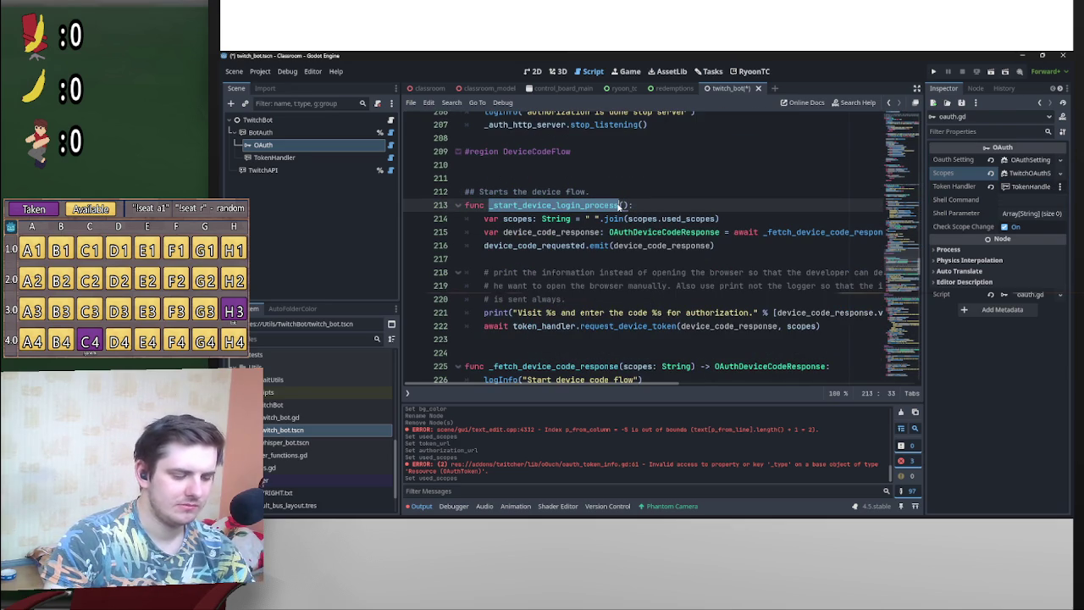
key(ctrl+f)
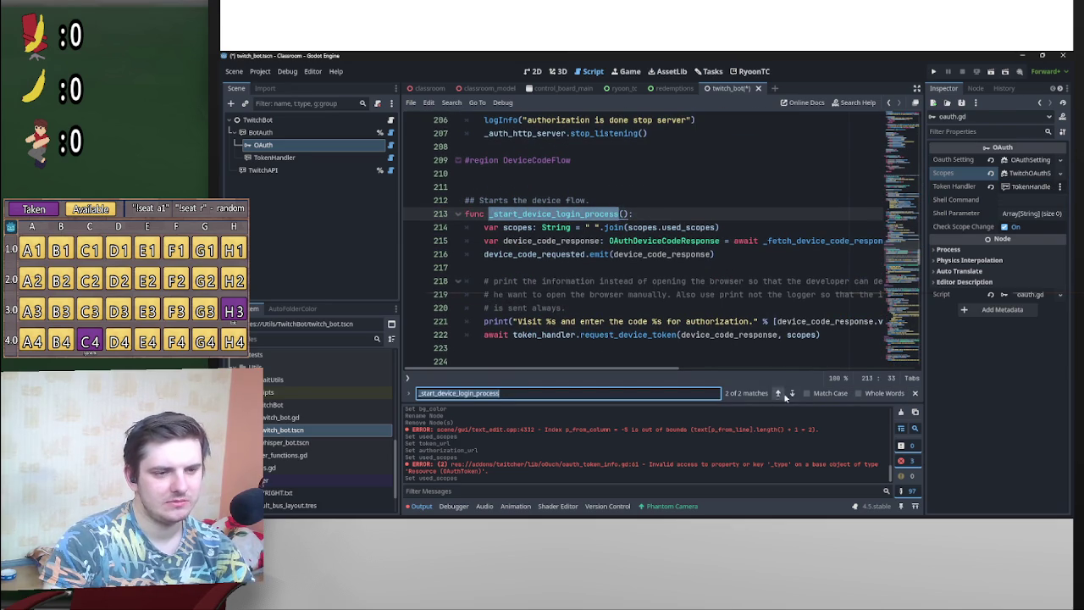
Find the _start_device_login_process call in login() at line 134, then return to the script top
click(777, 392)
scroll(780, 325, up, 1)
scroll(781, 325, up, 6)
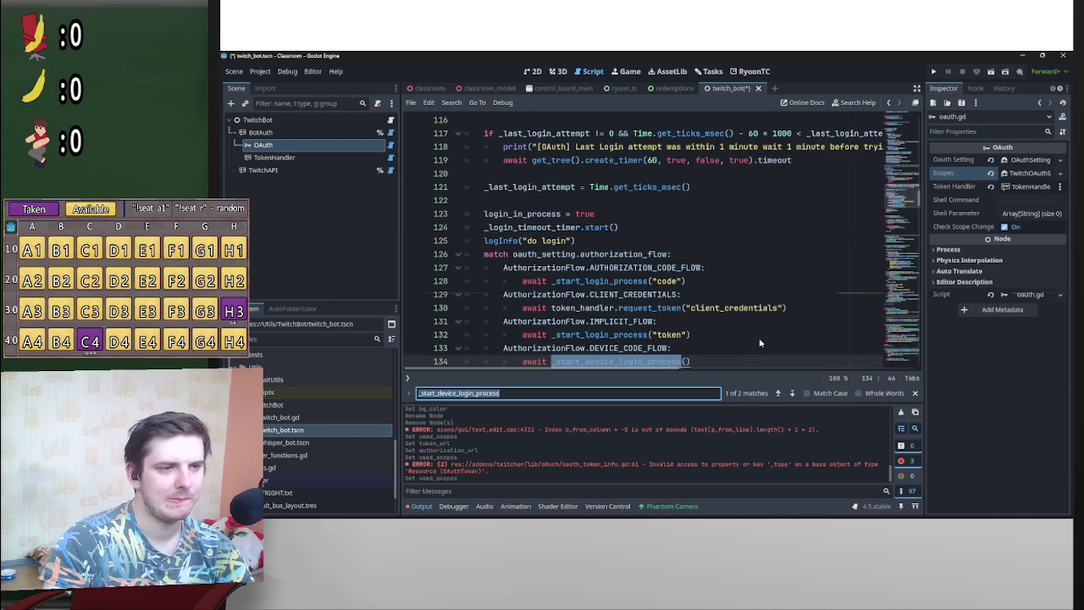
scroll(554, 322, up, 2)
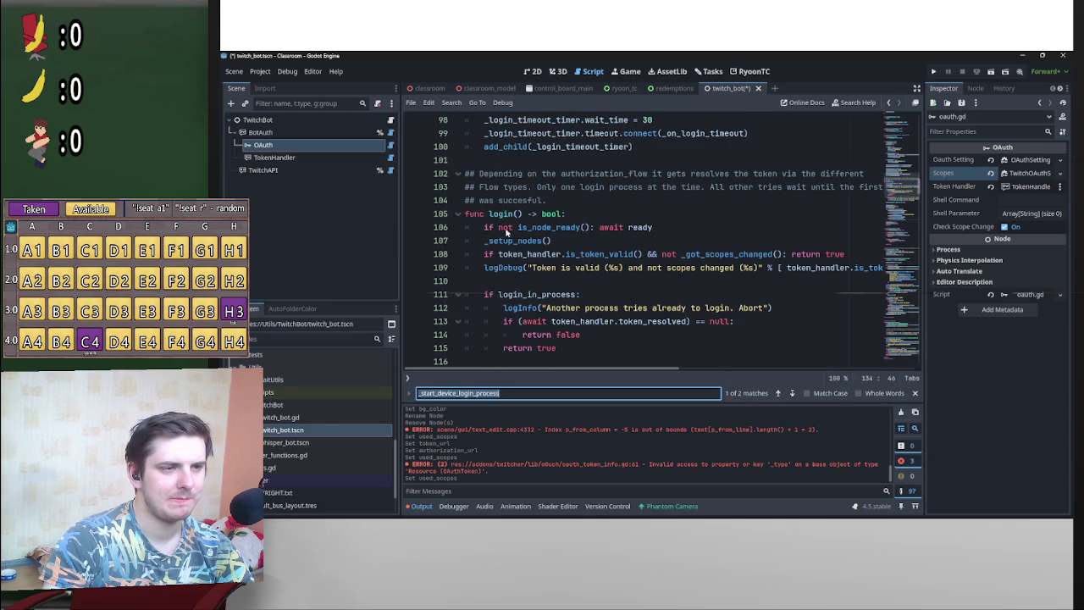
click(682, 277)
scroll(668, 264, up, 3)
scroll(668, 288, down, 3)
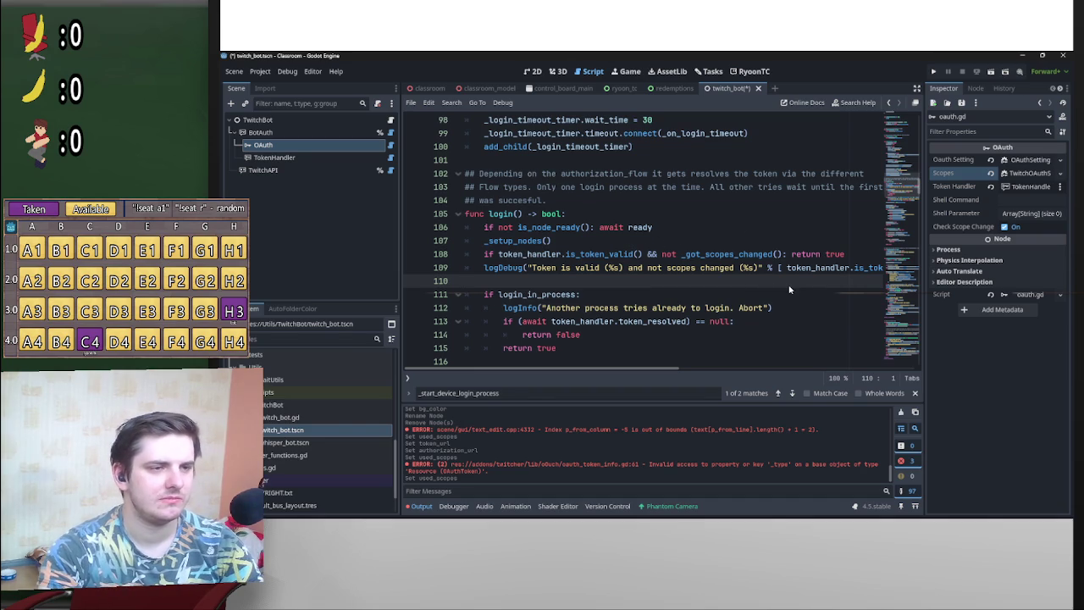
mouse_move(675, 372)
mouse_down()
mouse_move(705, 374)
mouse_move(500, 362)
mouse_up()
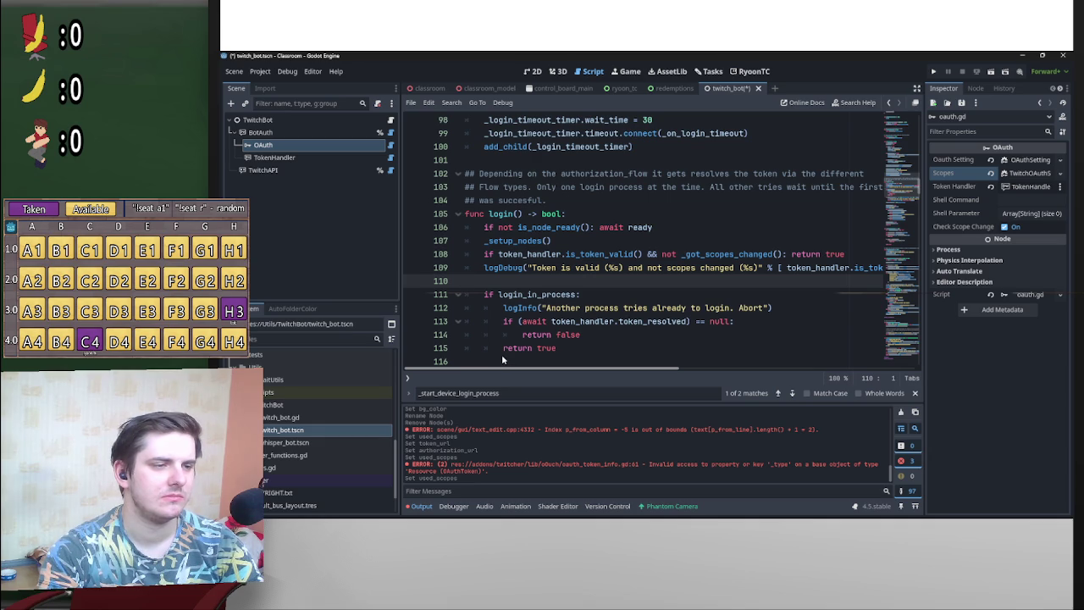
scroll(604, 250, up, 10)
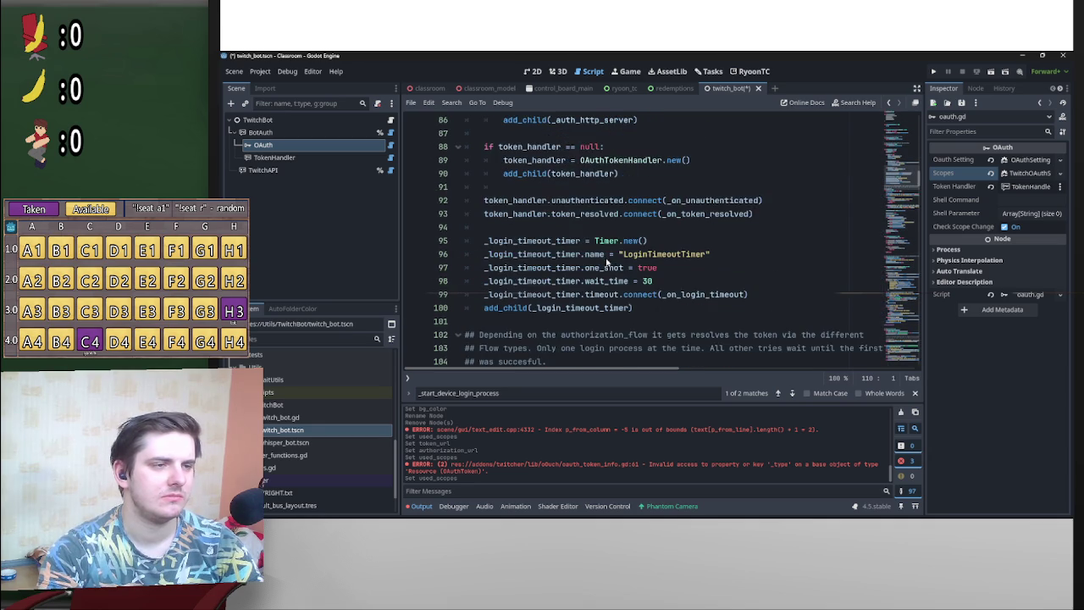
scroll(855, 232, down, 11)
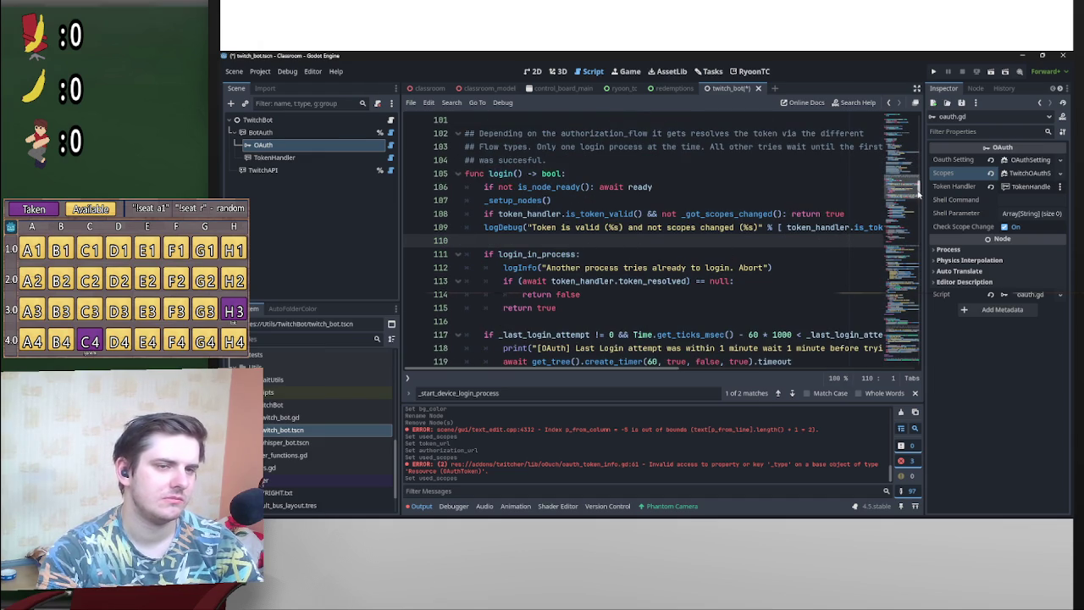
drag(919, 193, 933, 125)
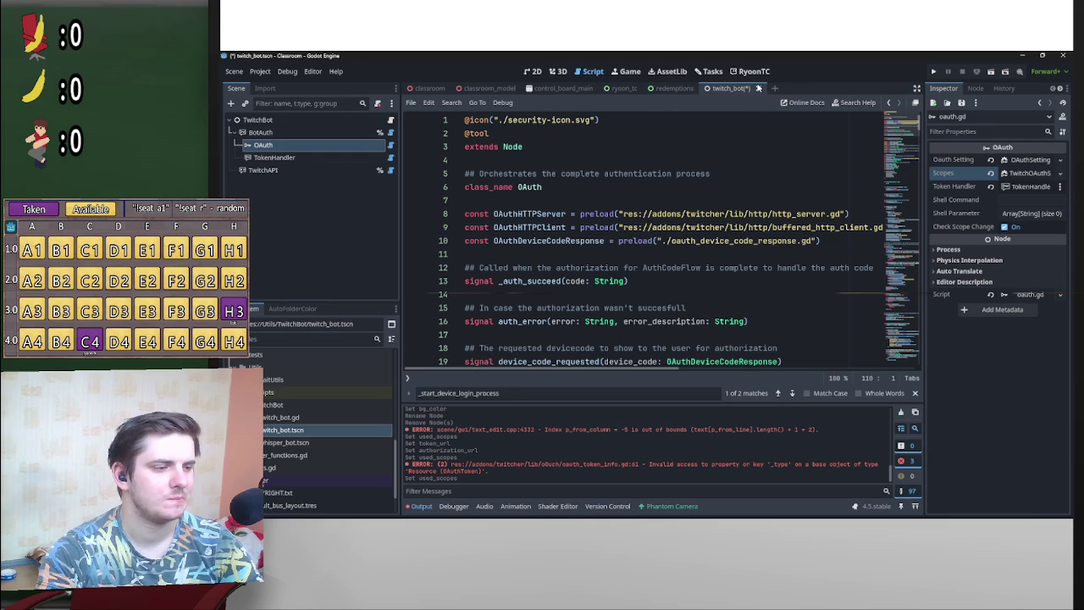
Close twitch_bot.tscn with Don't Save and reopen it from the FileSystem dock
click(757, 88)
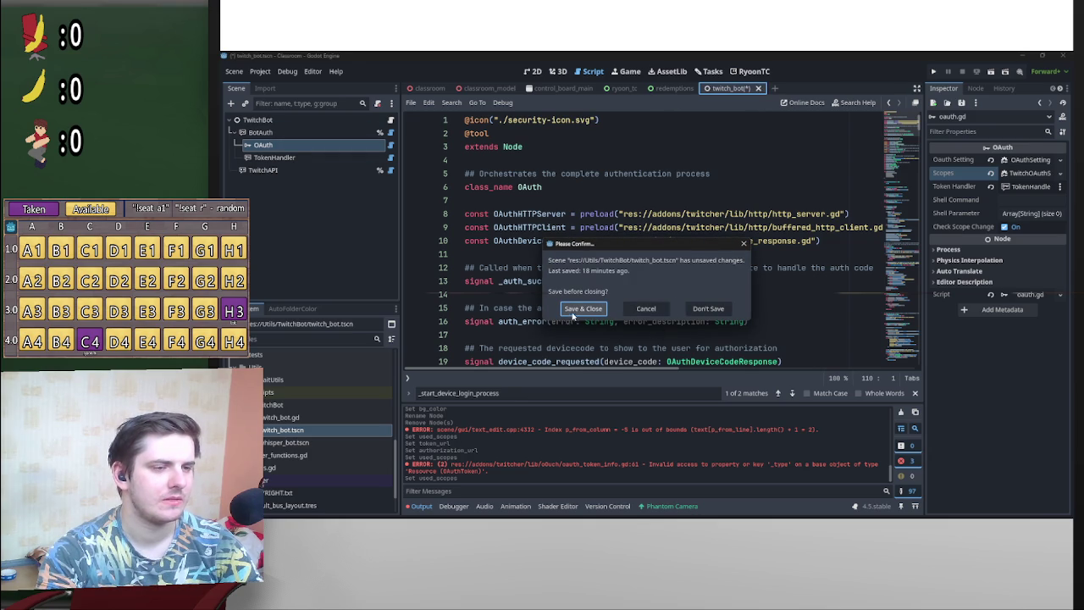
click(708, 308)
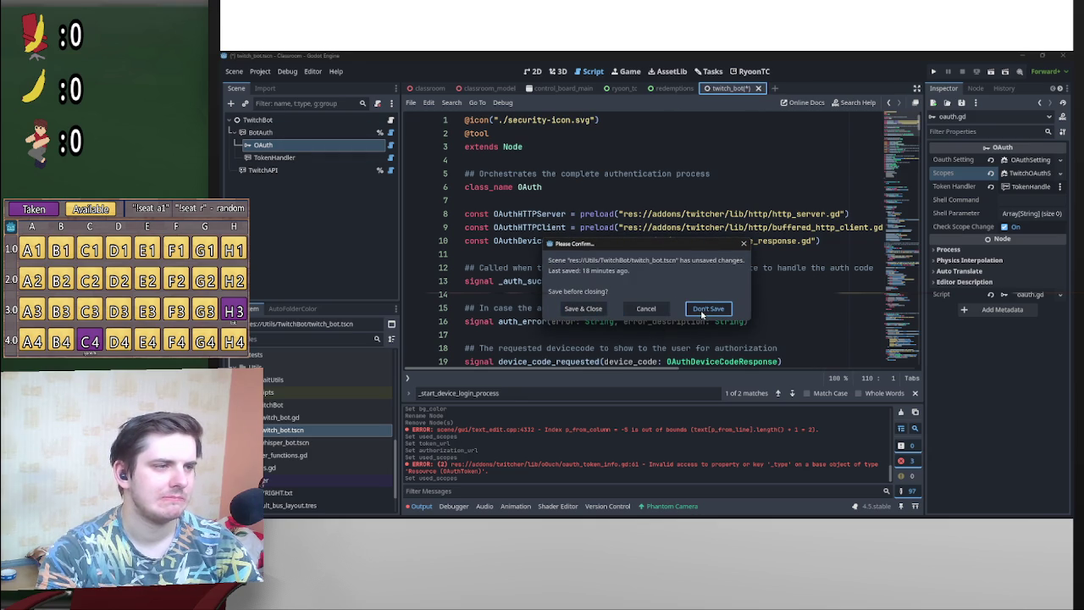
click(701, 311)
double_click(292, 429)
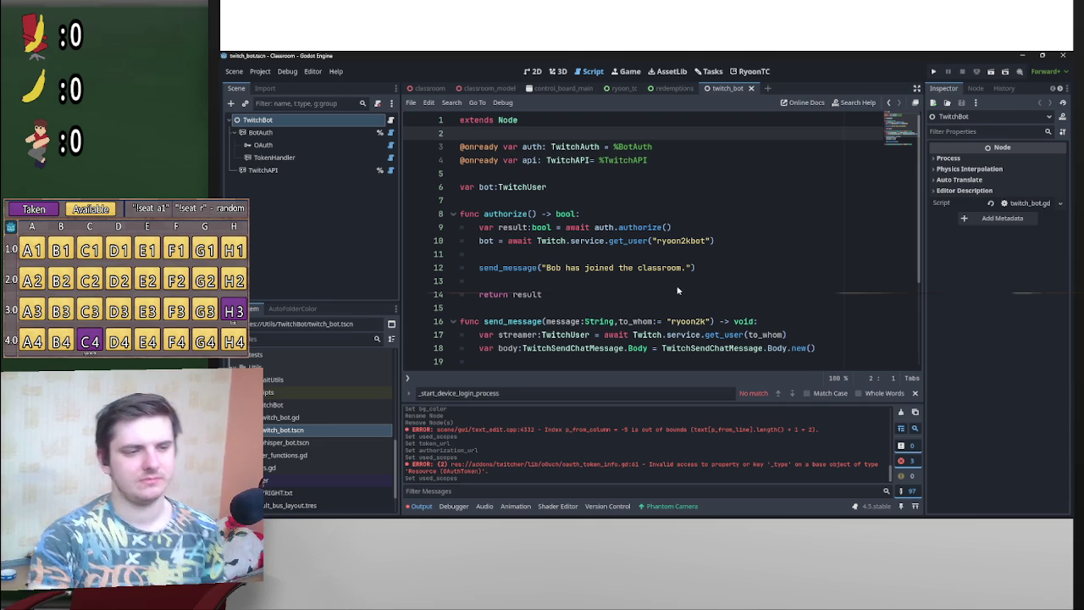
scroll(656, 270, down, 4)
scroll(651, 259, up, 4)
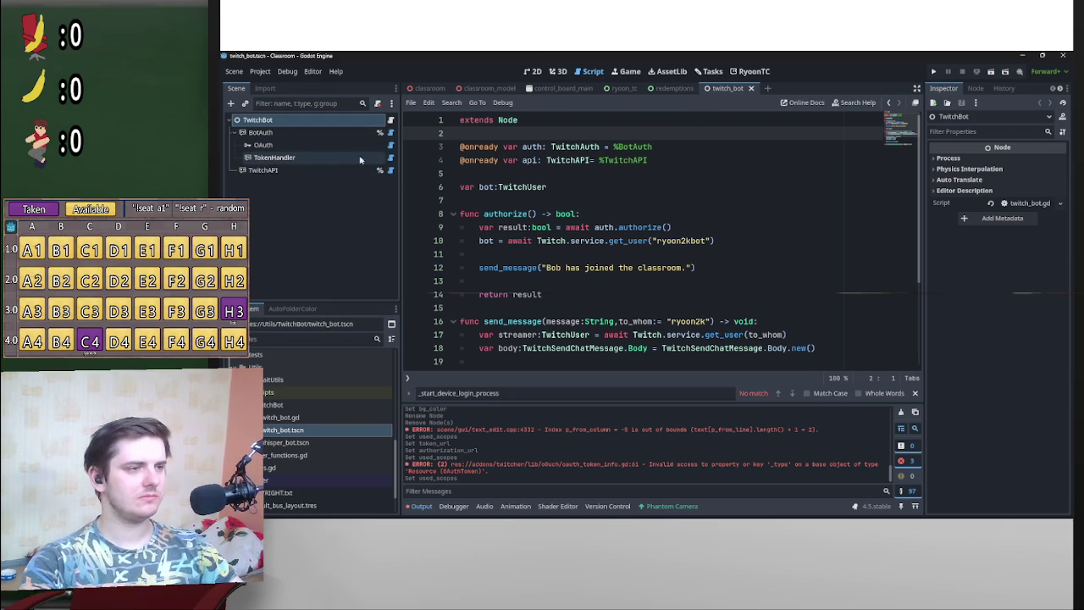
Add a plain Node child under RyoonTC in the ryoon_tc scene
click(674, 88)
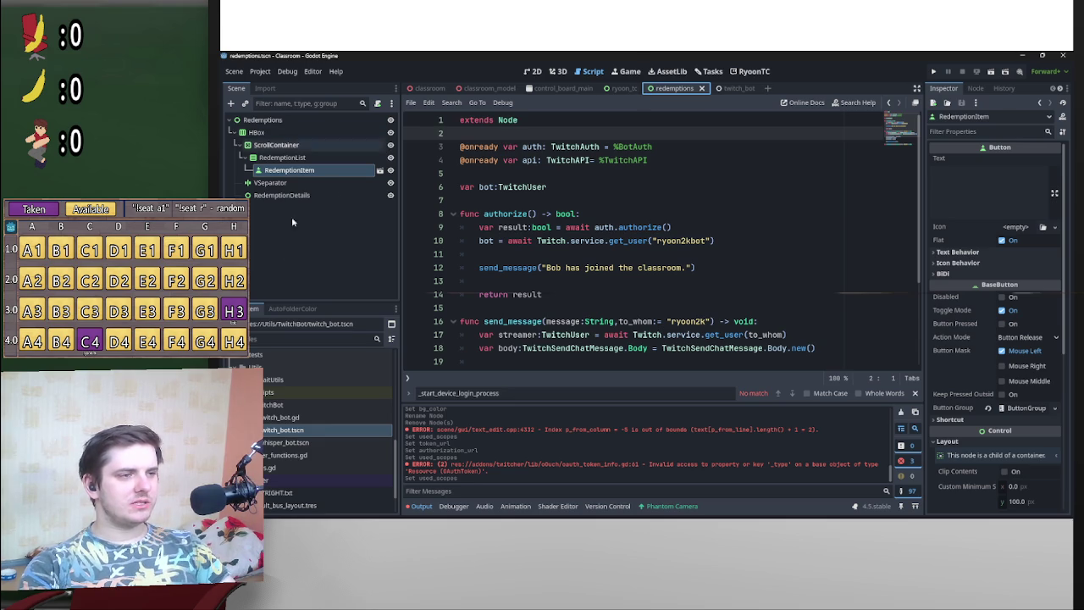
click(623, 88)
click(235, 133)
right_click(245, 119)
click(283, 145)
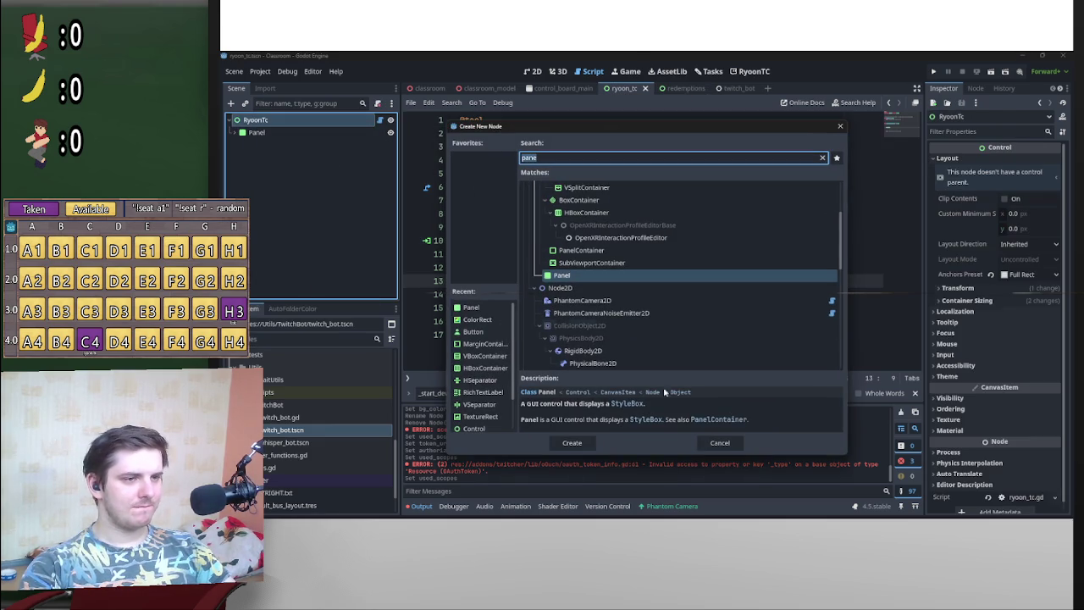
scroll(677, 322, up, 5)
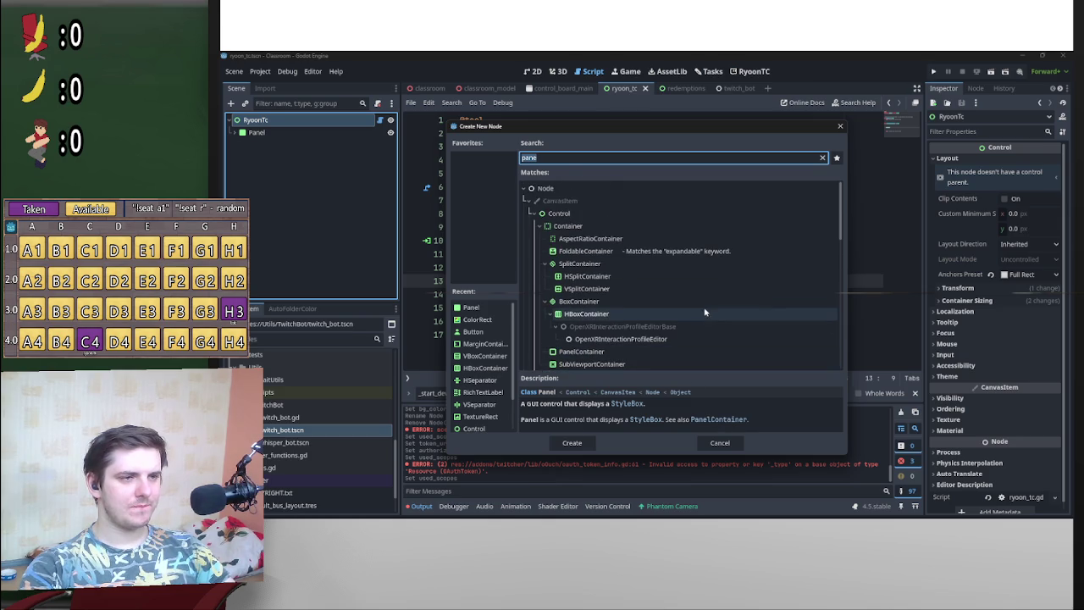
click(559, 187)
double_click(559, 187)
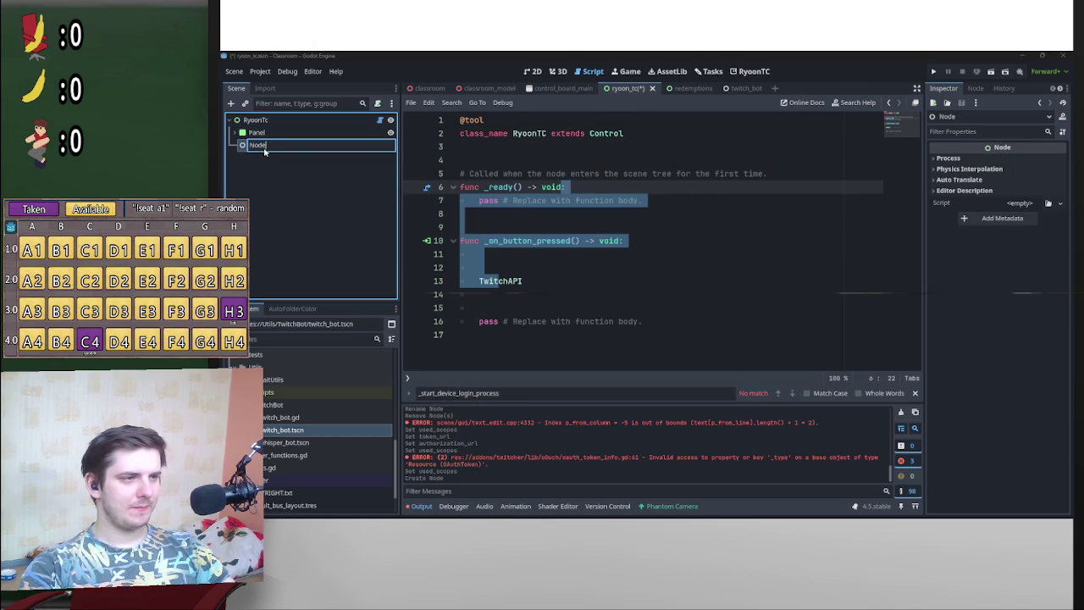
Rename the new node TwitchAuth and reopen twitch_bot.tscn
key(BackSpace)
text(TwitchAuth)
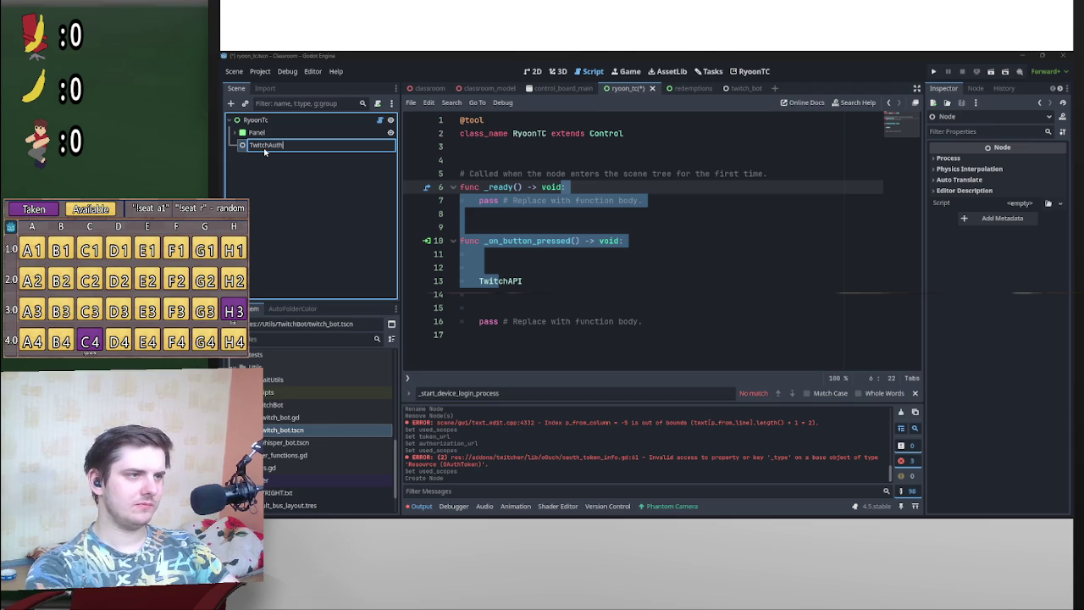
key(Return)
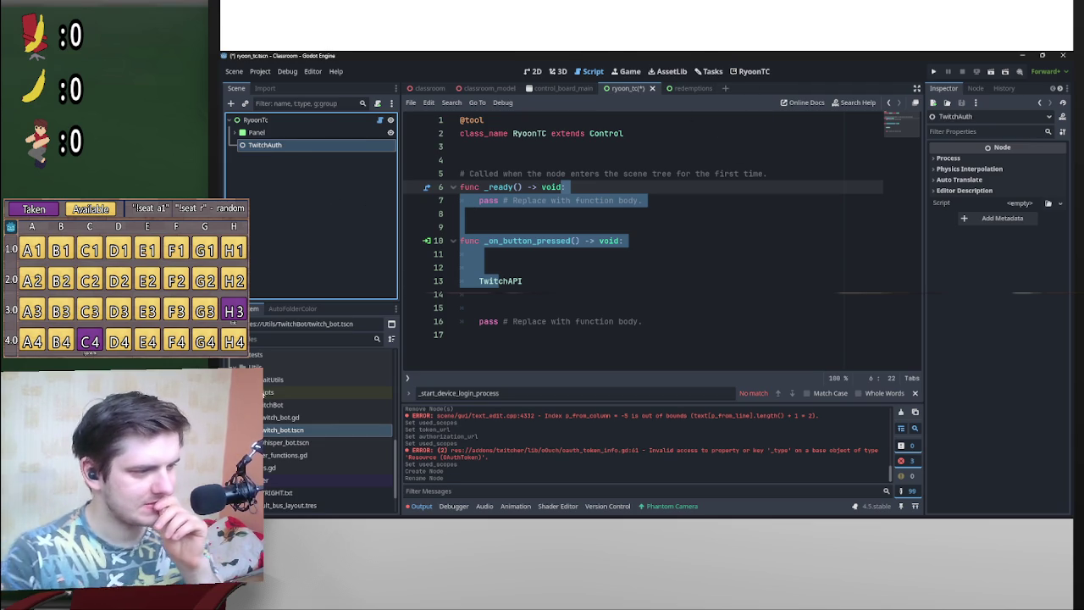
double_click(279, 429)
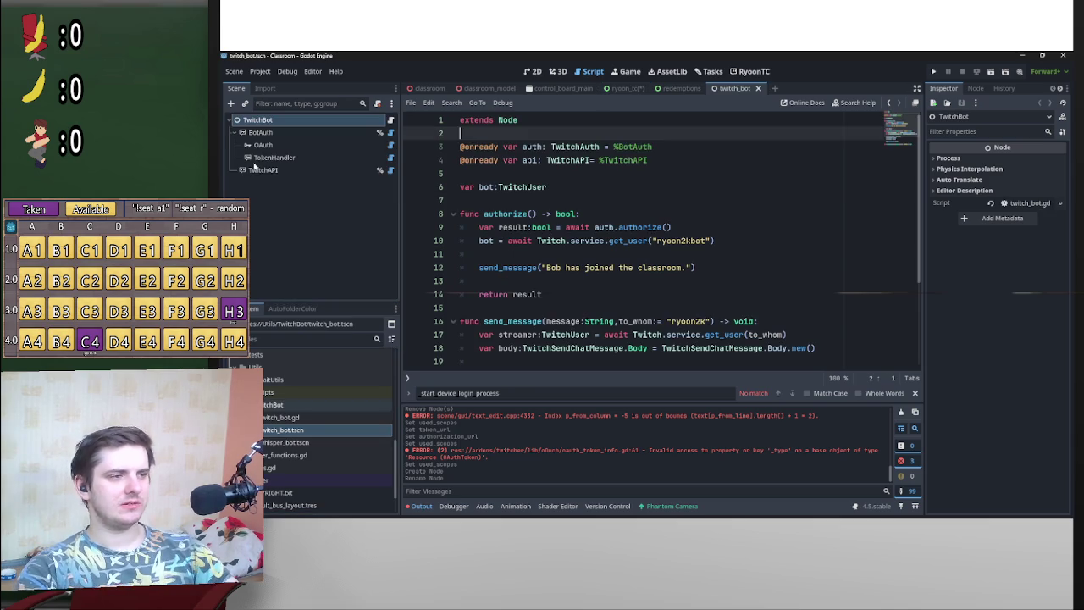
Paste the BotAuth, OAuth, TokenHandler and TwitchAPI nodes under TwitchAuth in ryoon_tc
click(262, 132)
shift+click(286, 170)
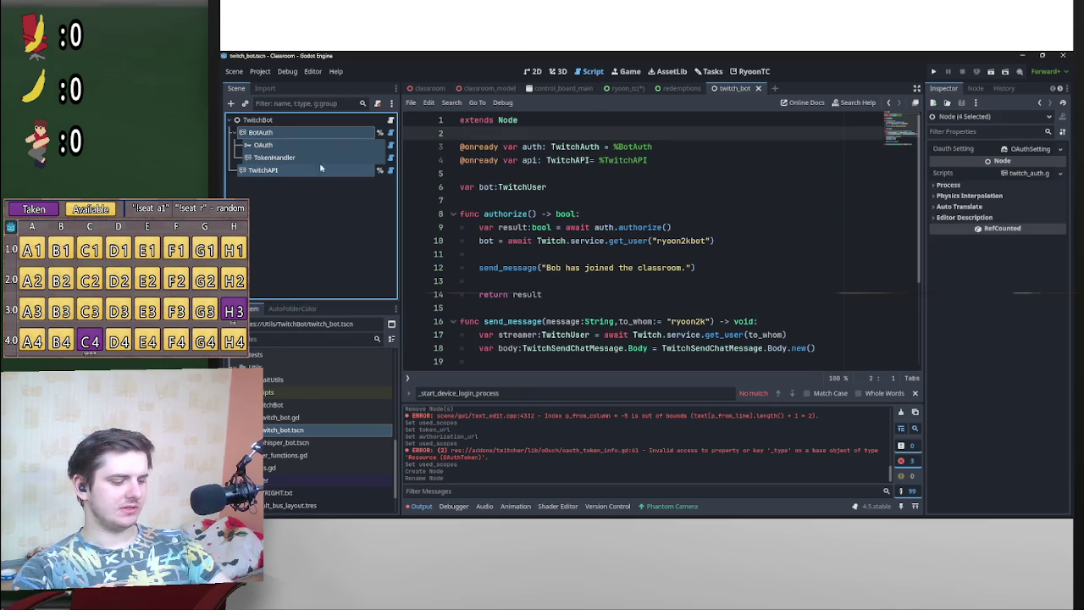
click(627, 88)
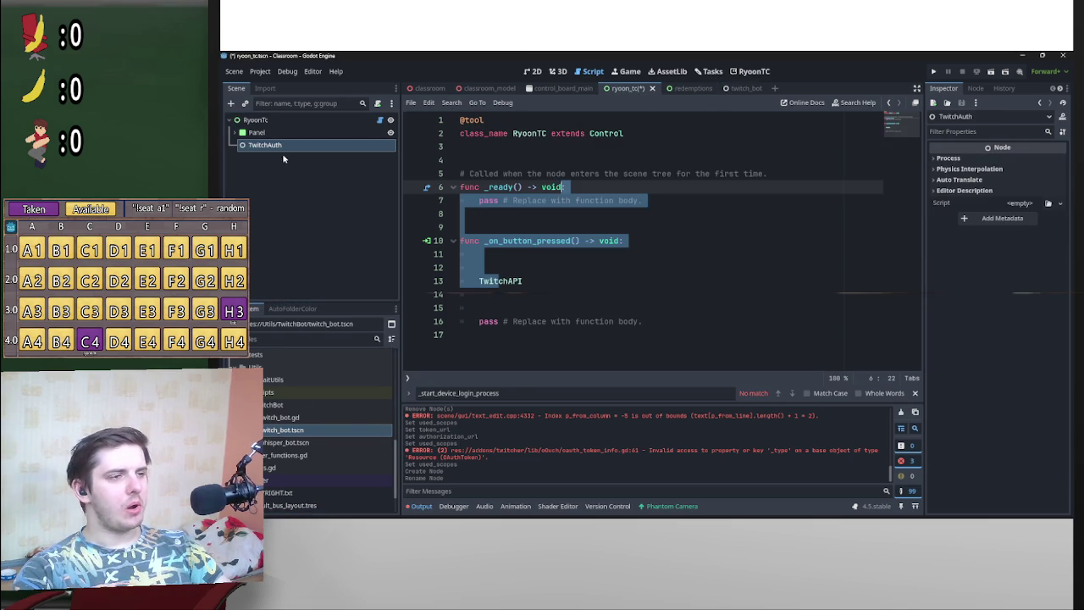
text(Template description for the)
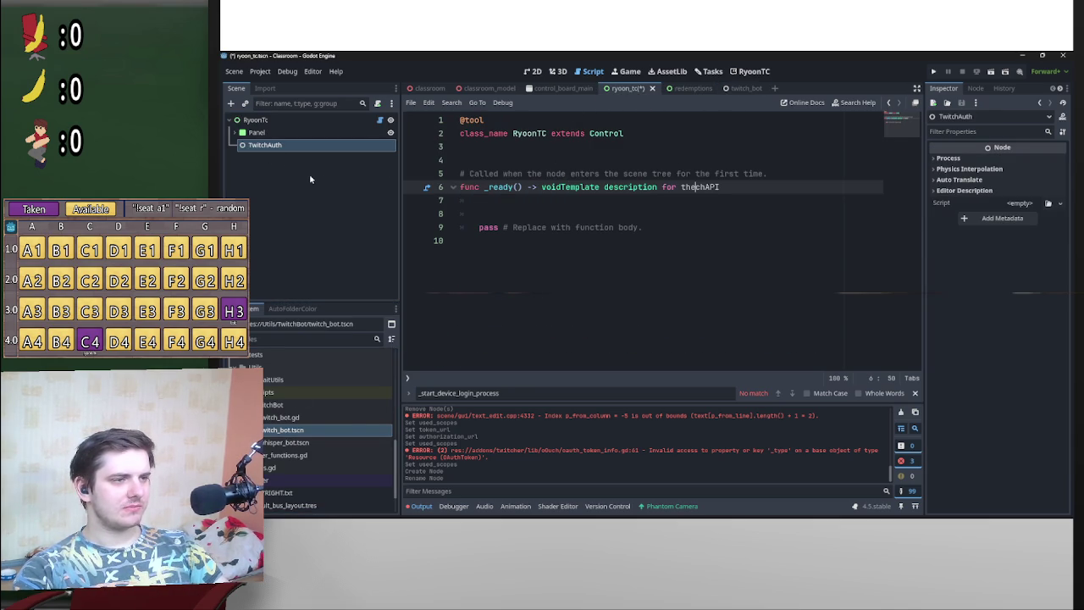
key(ctrl+z)
right_click(281, 144)
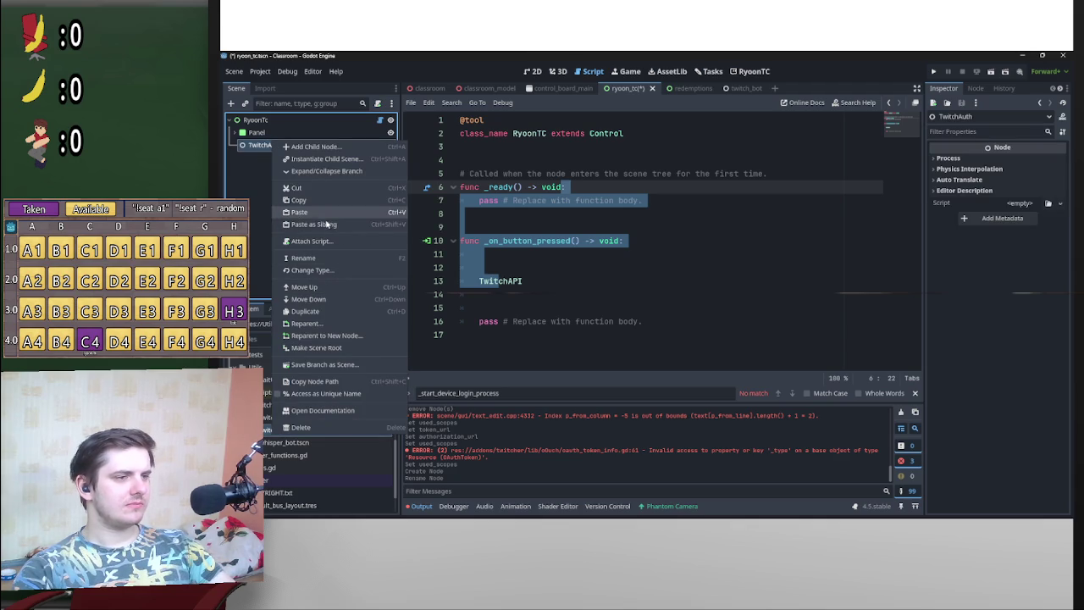
click(319, 213)
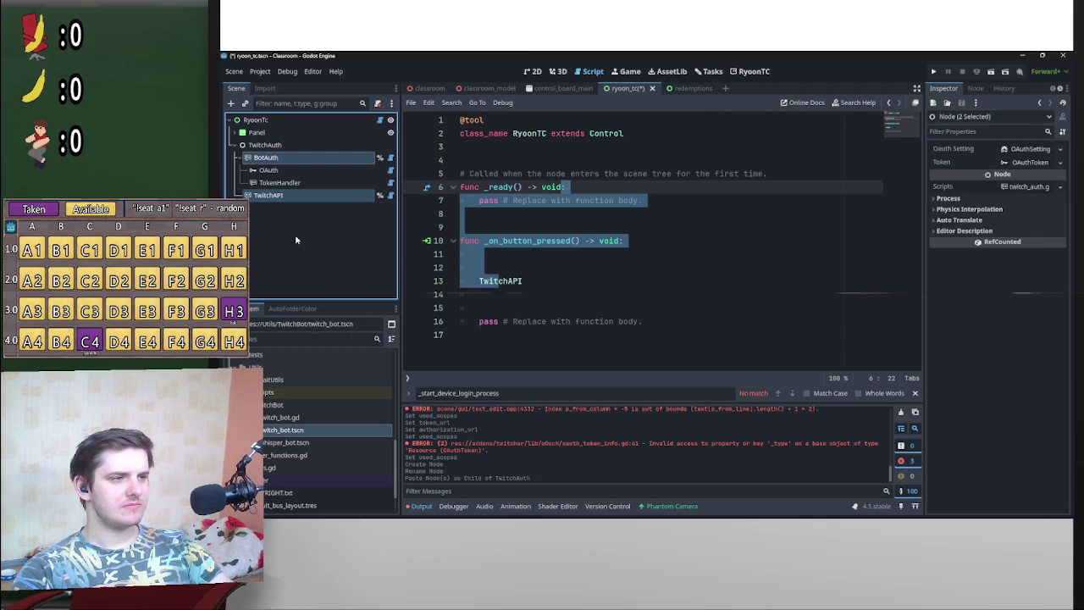
Open the TwitchAPI node's script and select 'TwitchAPI' on line 2
click(302, 197)
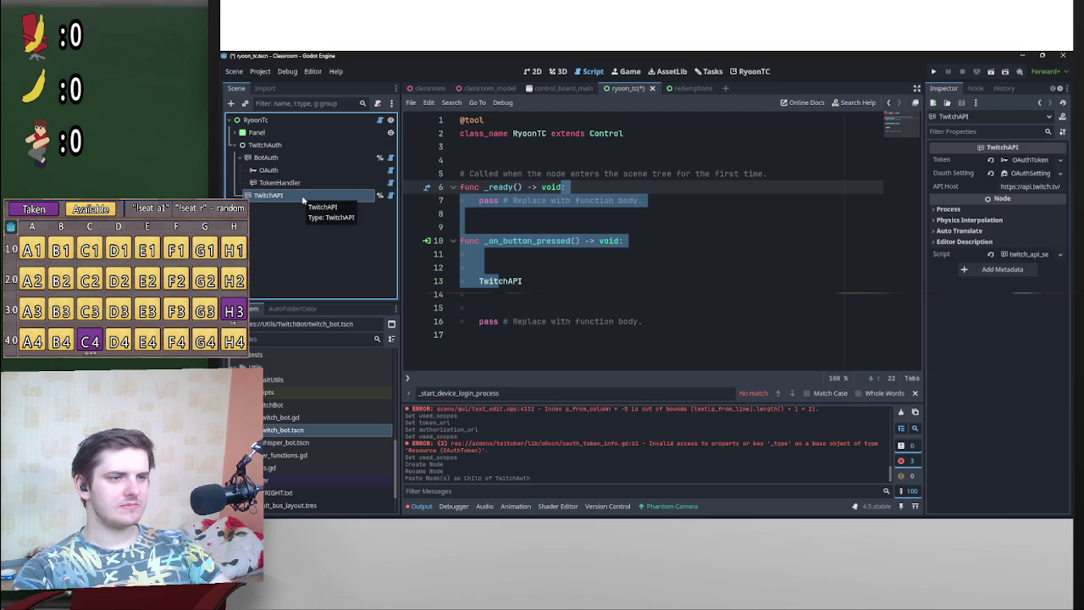
click(379, 194)
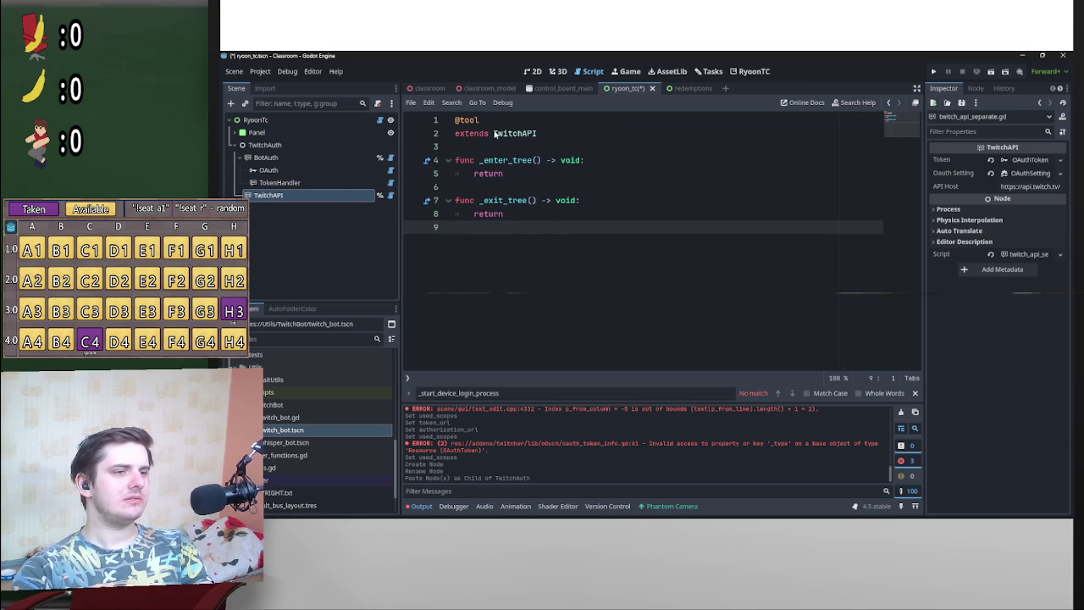
drag(494, 133, 575, 141)
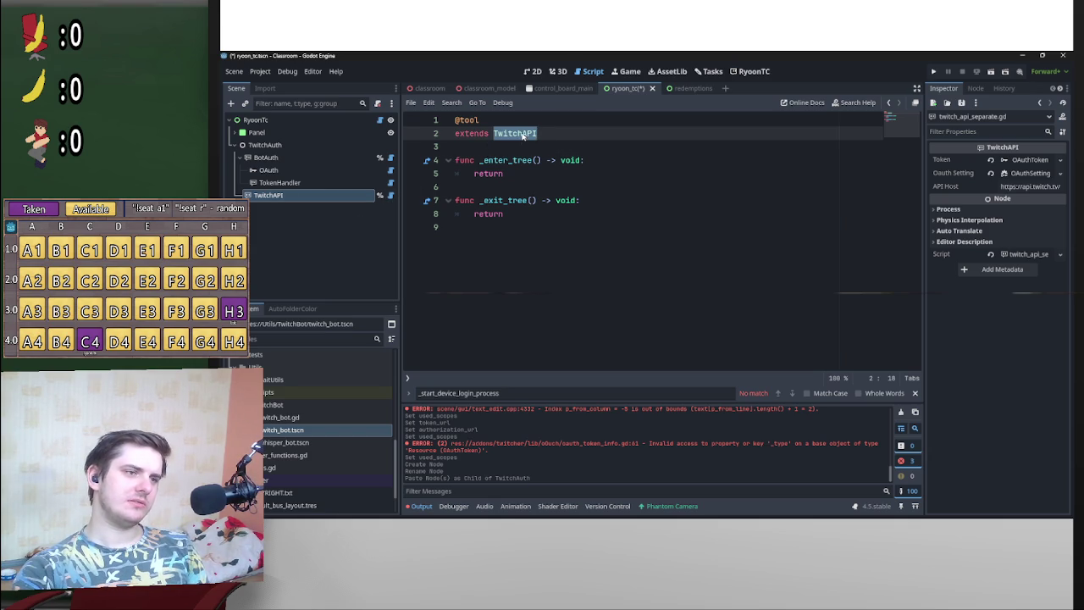
Select twitch_api_separate.gd in the FileSystem dock, then open twitch_bot.gd from TwitchBot
scroll(373, 398, down, 1)
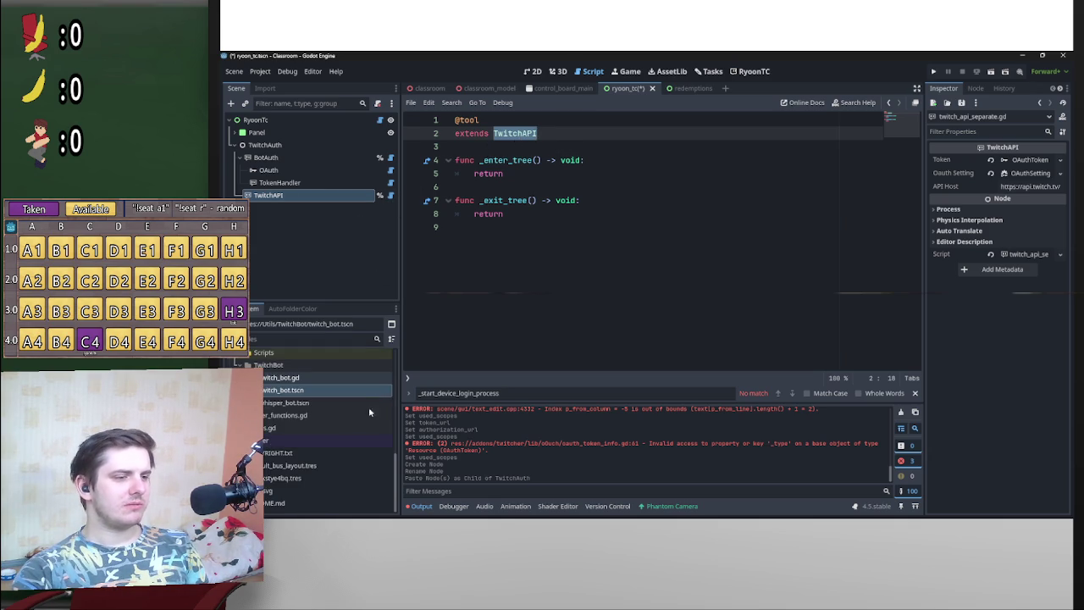
scroll(306, 432, up, 2)
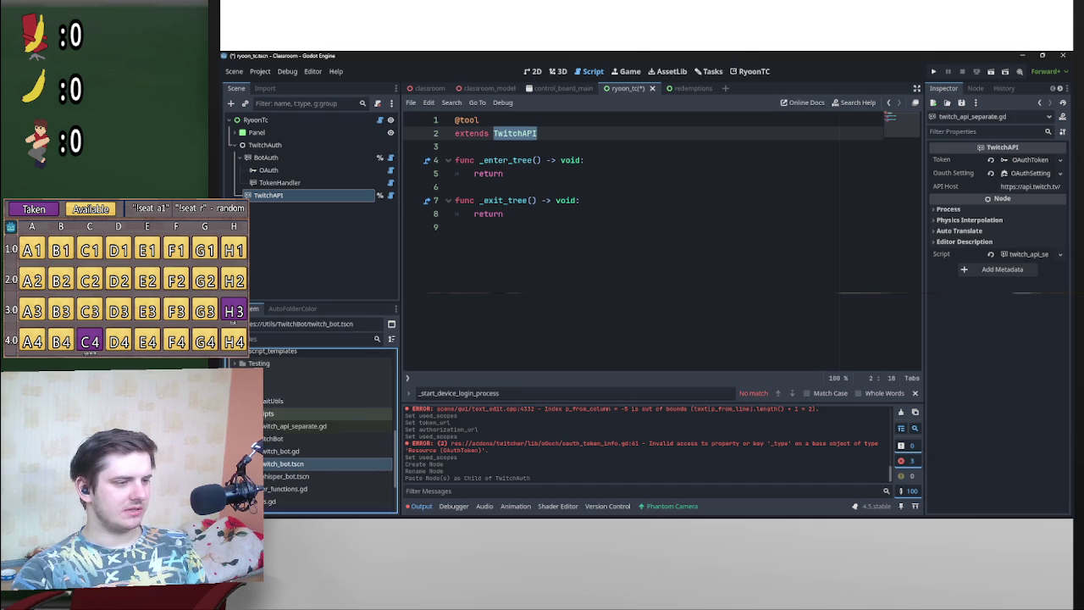
click(311, 428)
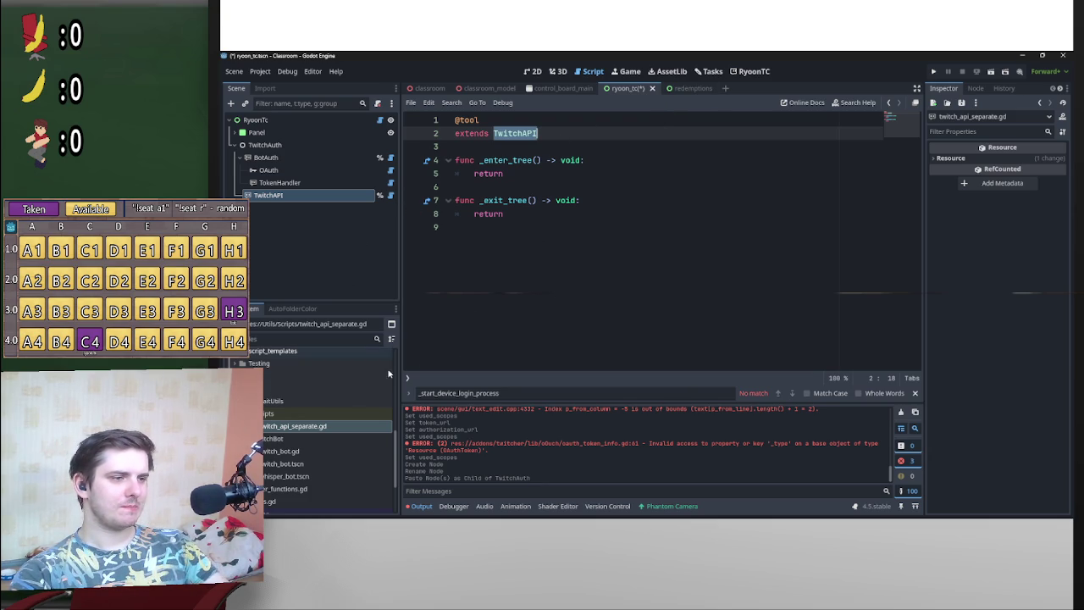
mouse_move(393, 468)
mouse_down()
mouse_move(389, 500)
mouse_move(372, 419)
mouse_move(381, 295)
mouse_up()
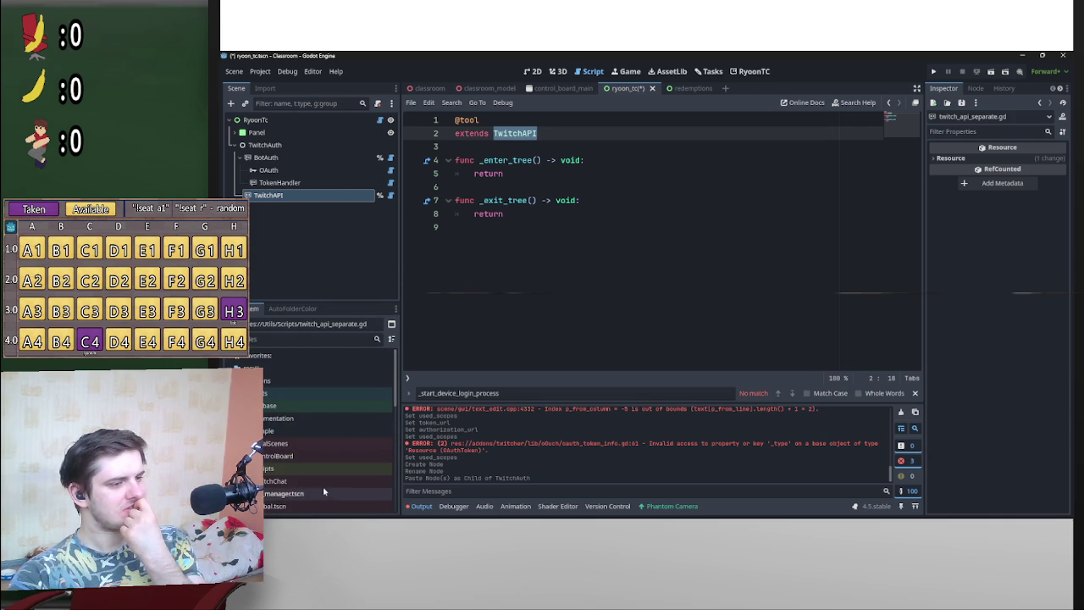
scroll(323, 484, down, 2)
scroll(322, 483, down, 5)
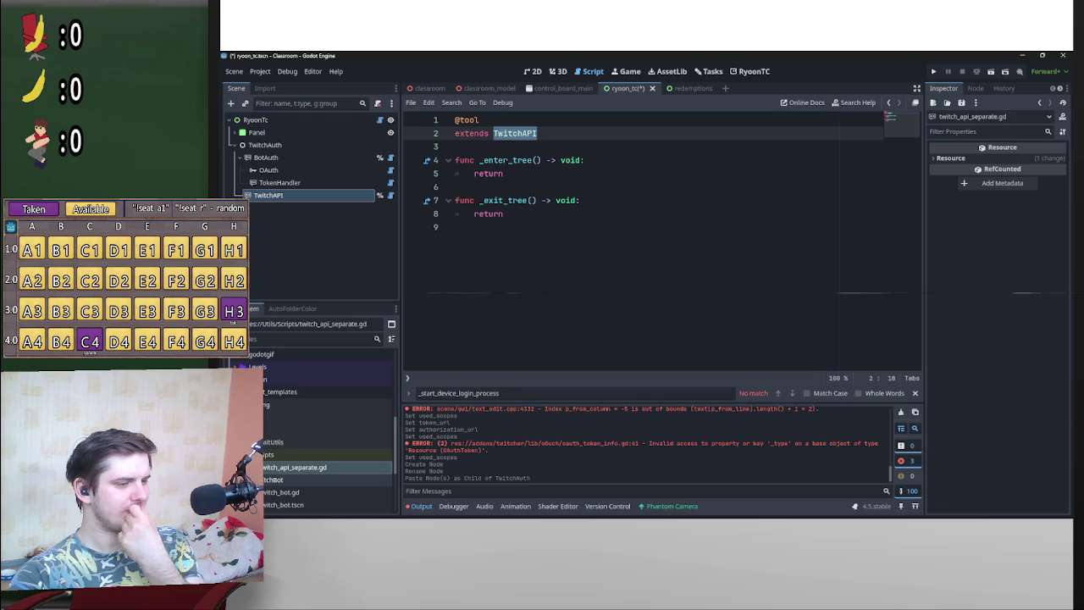
double_click(311, 432)
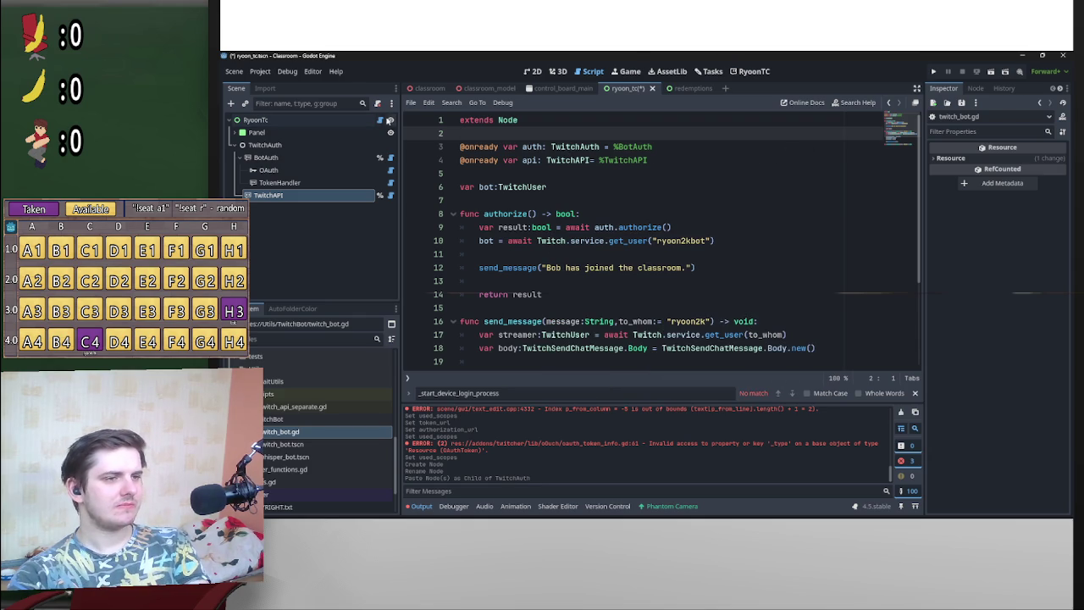
Copy the authorize() function (lines 8–14) from twitch_bot.gd and return to ryoon_tc.gd
scroll(574, 242, down, 4)
scroll(585, 267, up, 4)
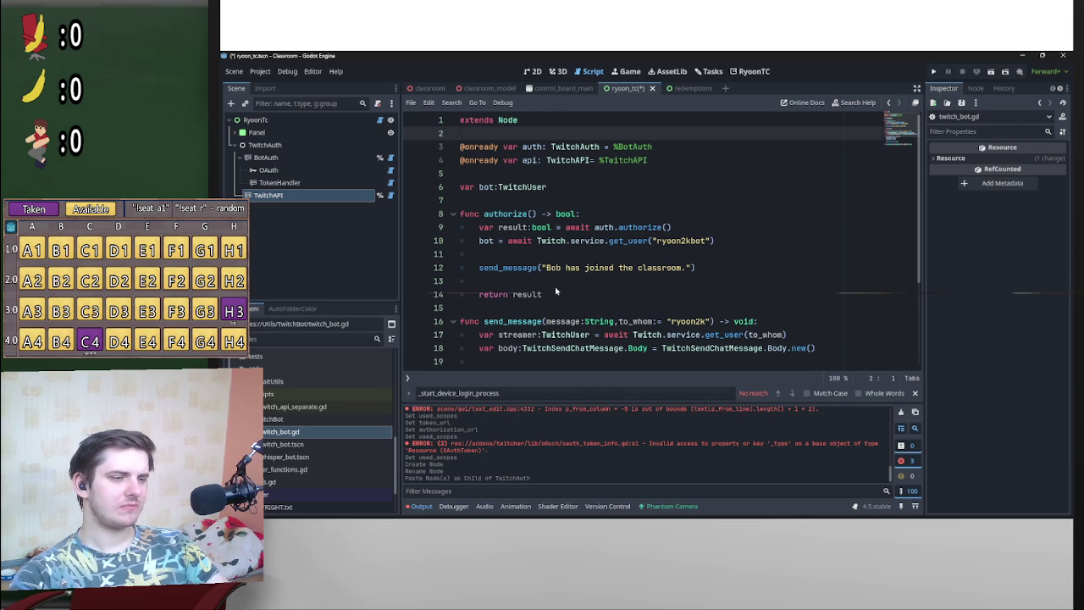
scroll(557, 291, down, 2)
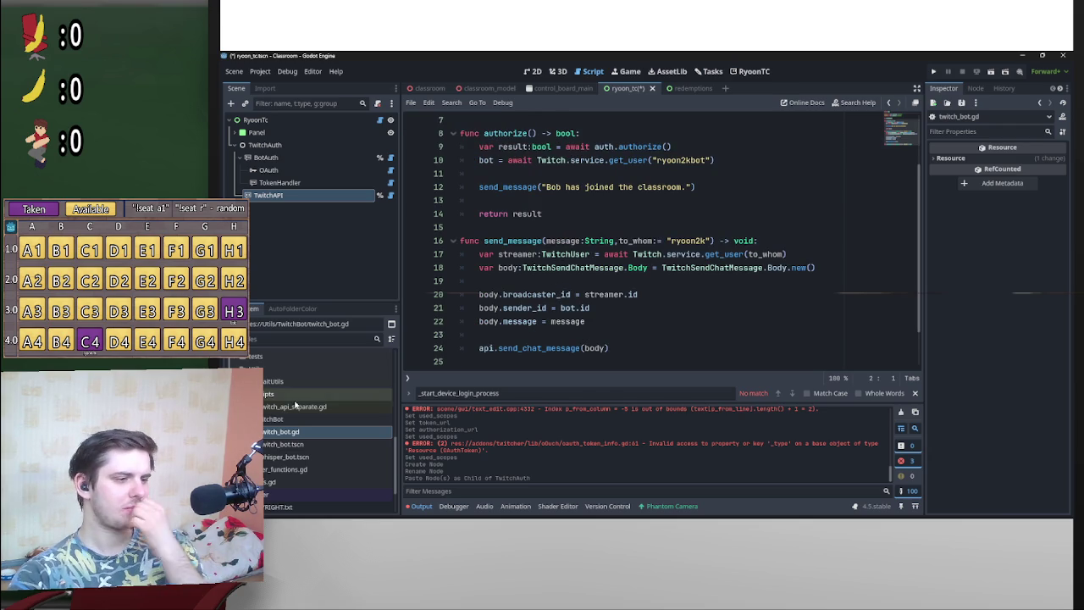
scroll(537, 250, up, 2)
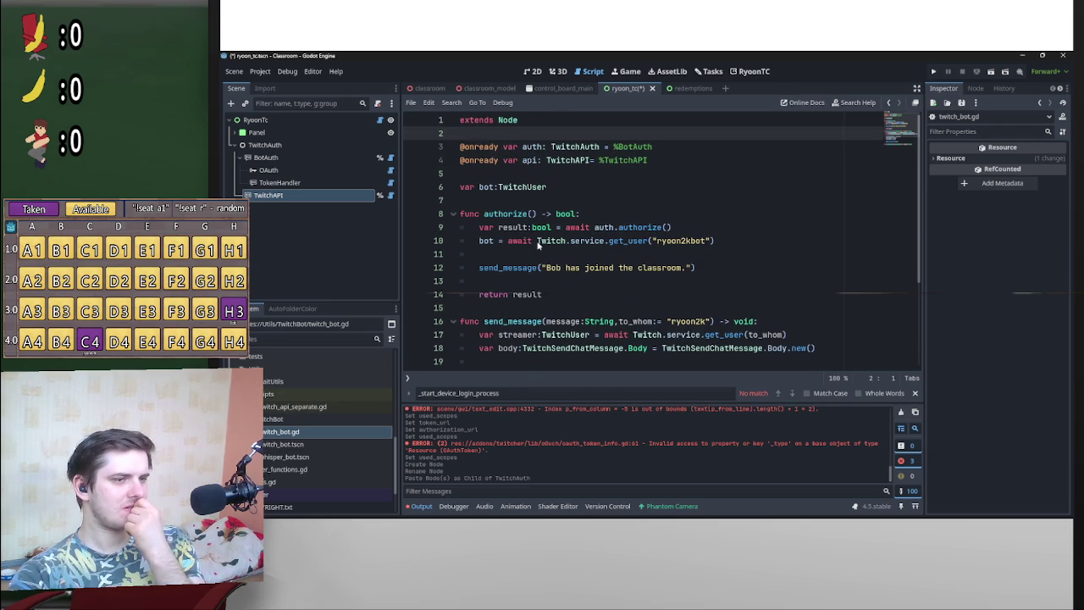
scroll(555, 292, down, 3)
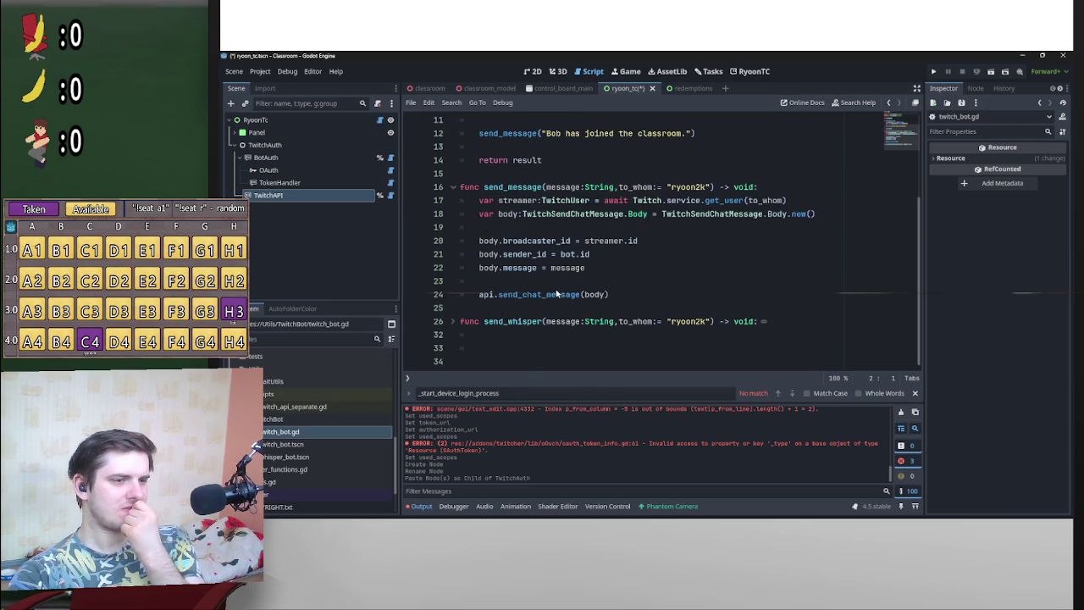
scroll(592, 323, up, 3)
mouse_move(569, 284)
mouse_down()
mouse_move(457, 187)
mouse_move(453, 200)
mouse_up()
key(ctrl+c)
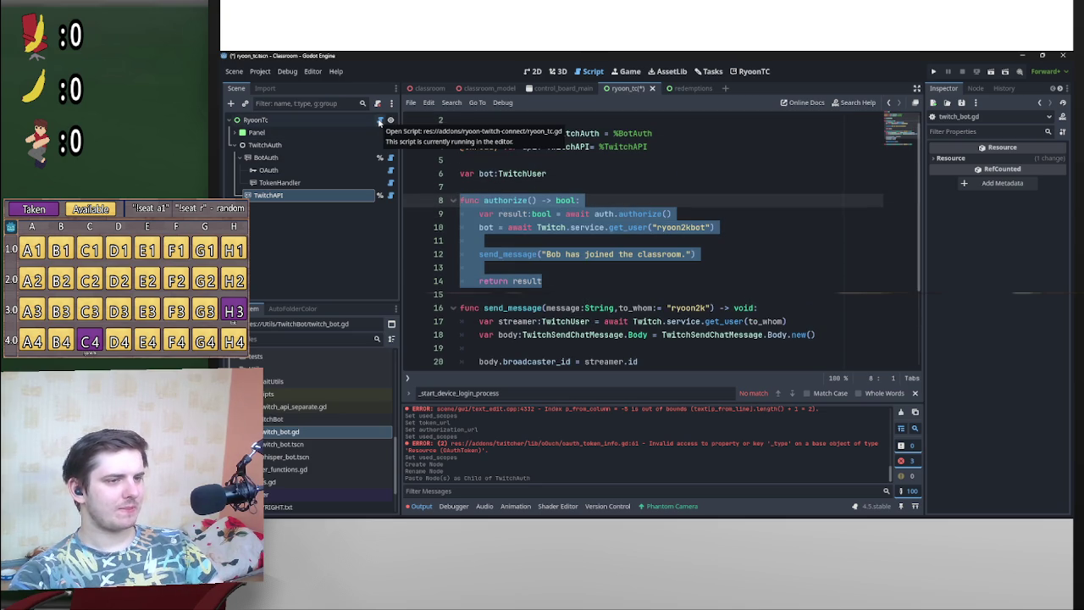
click(379, 121)
click(547, 282)
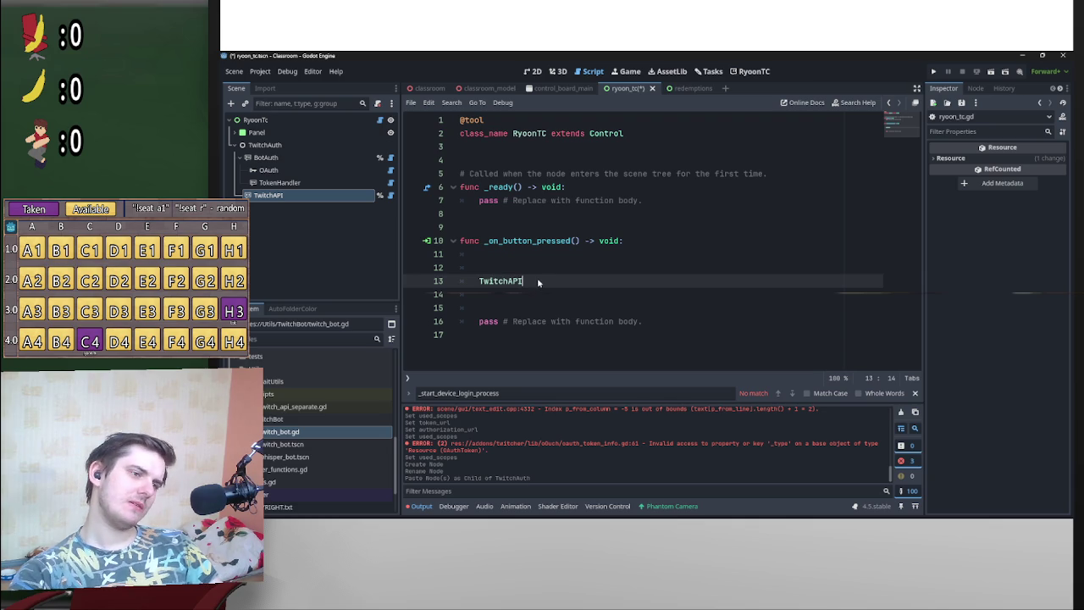
click(684, 308)
click(664, 325)
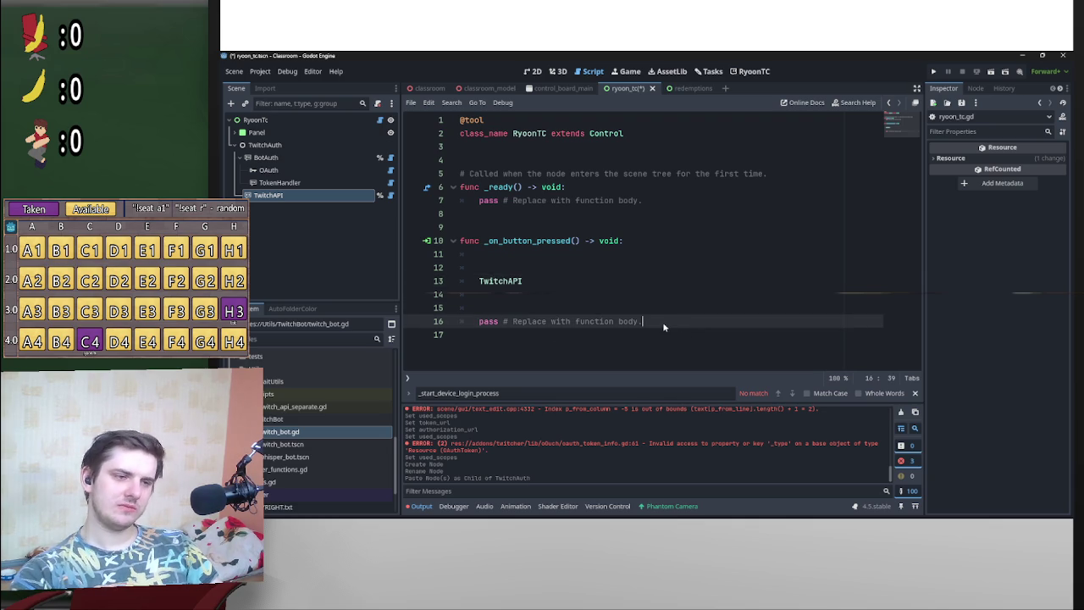
key(Return)
key(BackSpace)
key(Return)
key(Return)
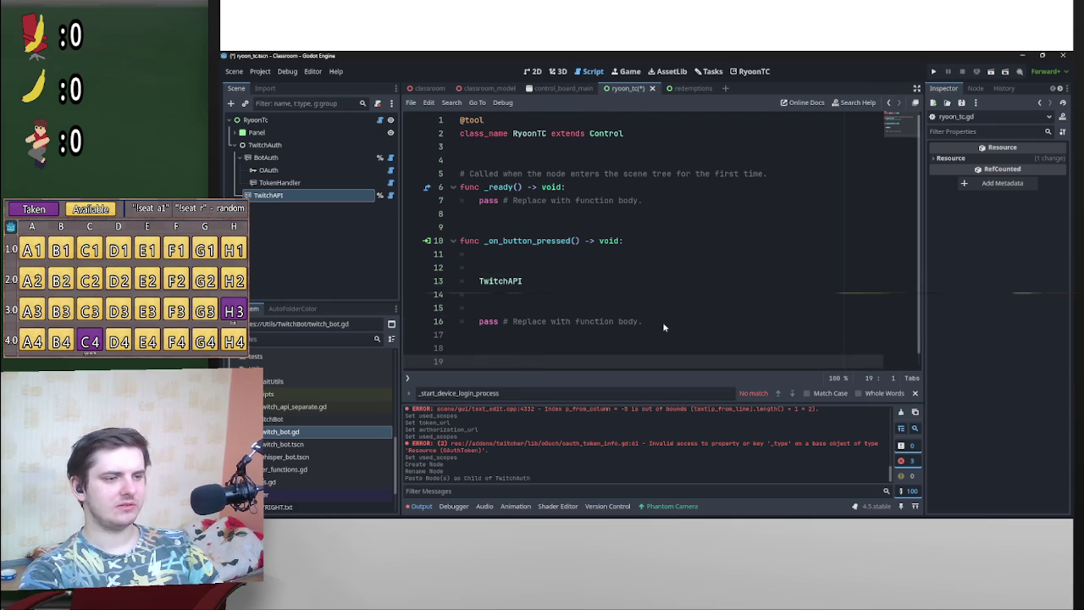
key(ctrl+v)
scroll(660, 322, up, 2)
click(544, 162)
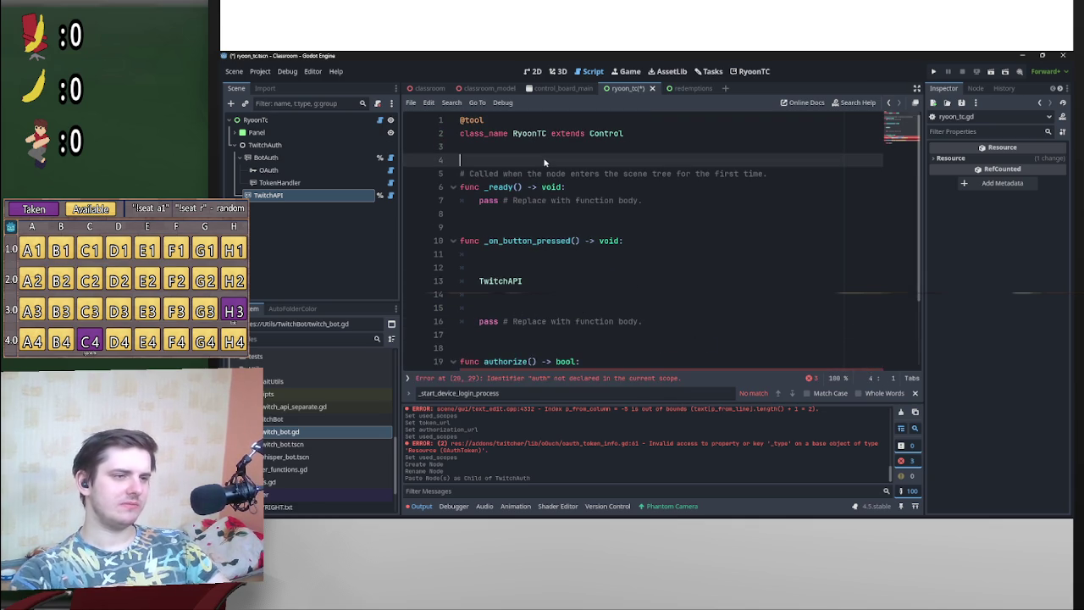
key(Return)
key(Return)
key(Up)
scroll(600, 278, down, 2)
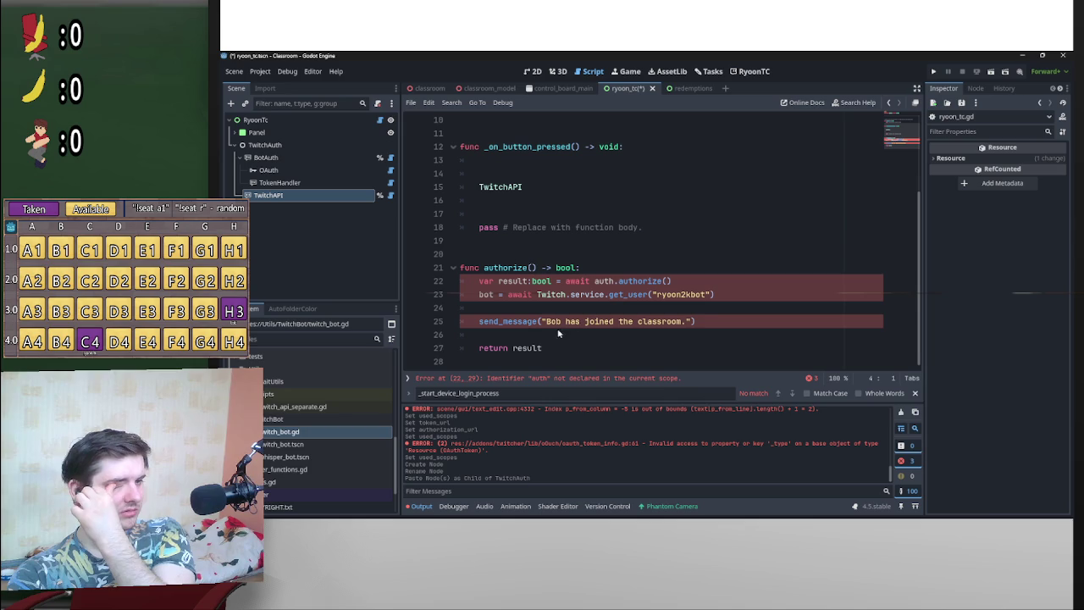
drag(710, 320, 465, 330)
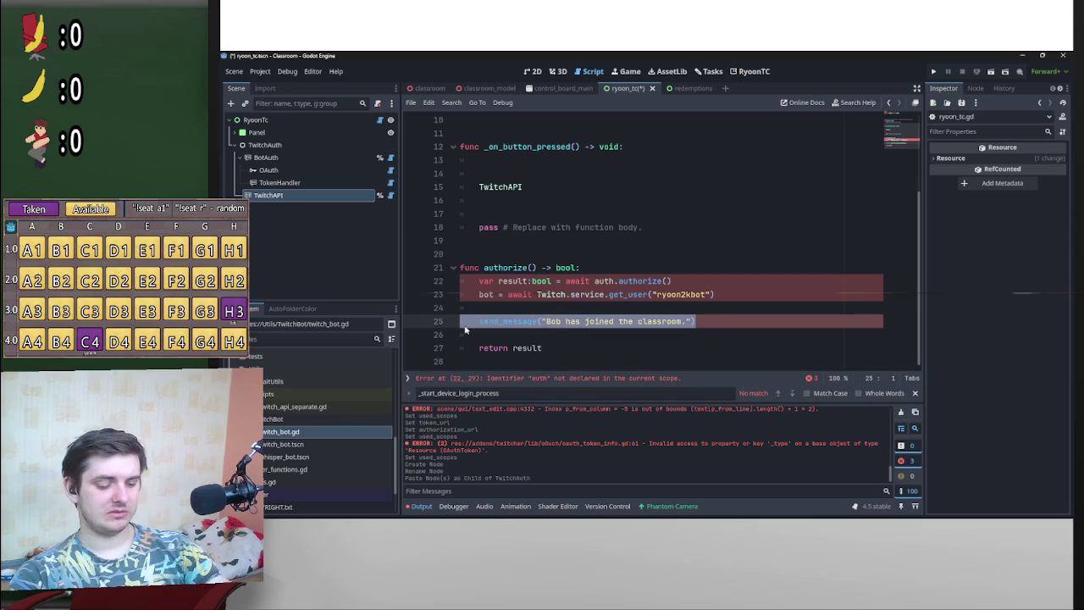
key(BackSpace)
key(BackSpace)
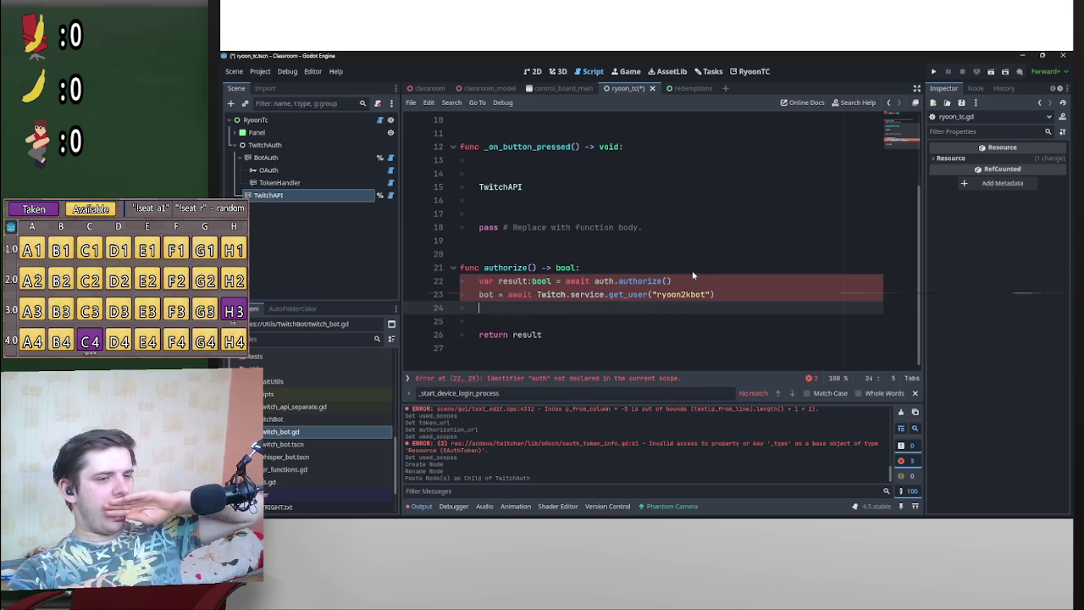
scroll(707, 273, up, 3)
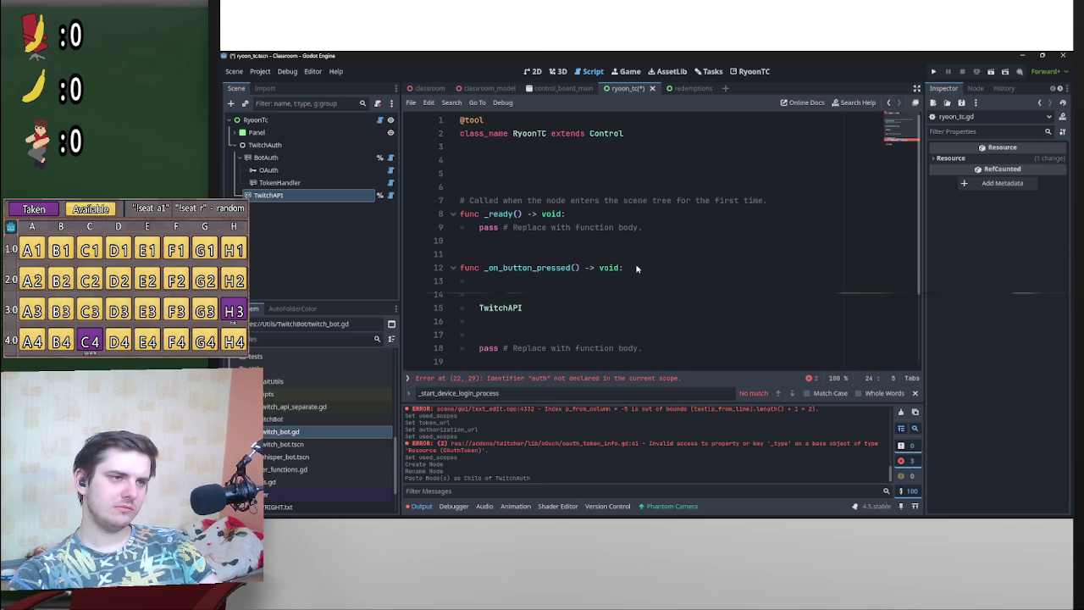
scroll(636, 268, down, 3)
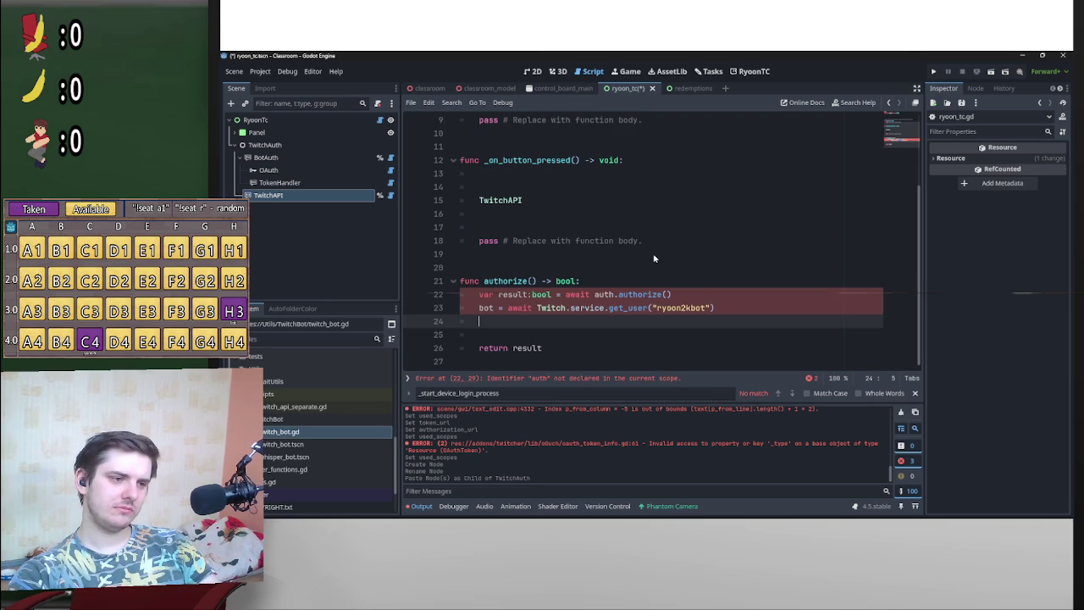
scroll(652, 252, up, 3)
scroll(652, 251, down, 3)
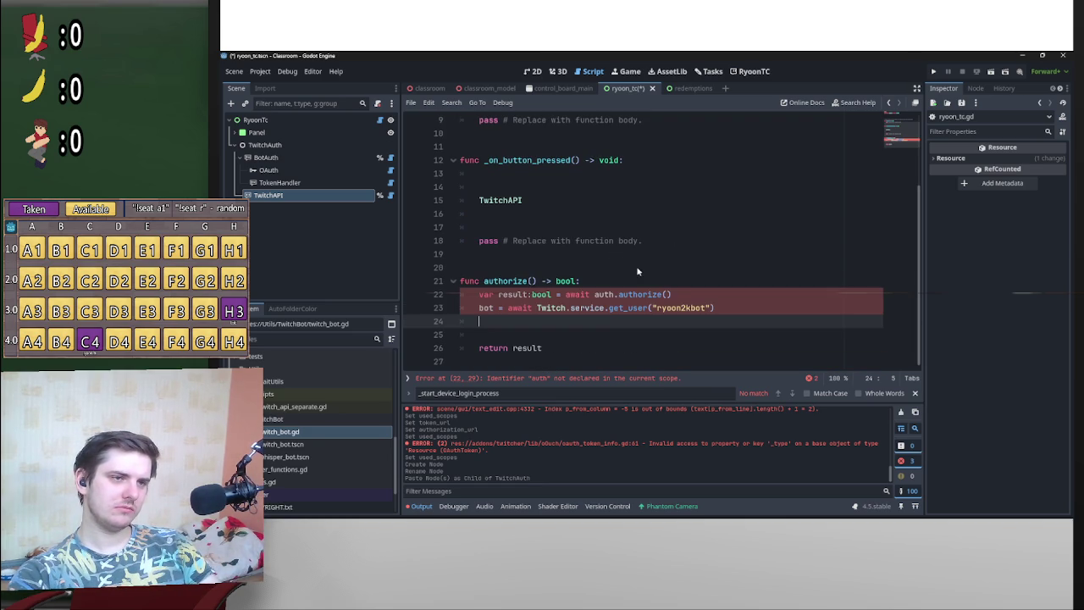
scroll(631, 252, up, 3)
scroll(627, 250, down, 3)
key(ctrl+z)
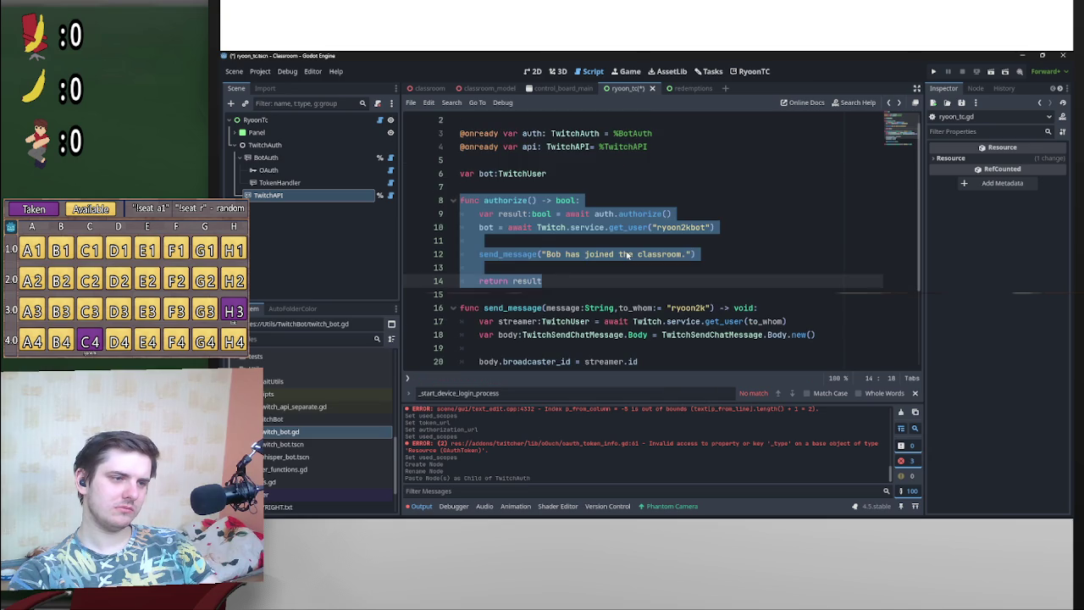
scroll(606, 247, up, 1)
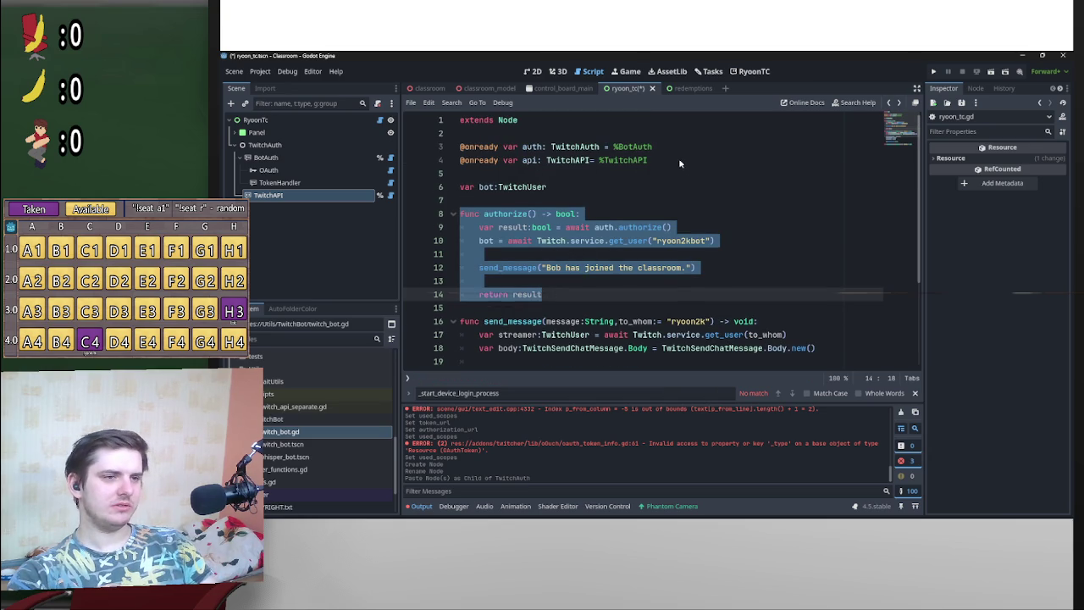
key(ctrl+c)
key(alt+Left)
key(ctrl+v)
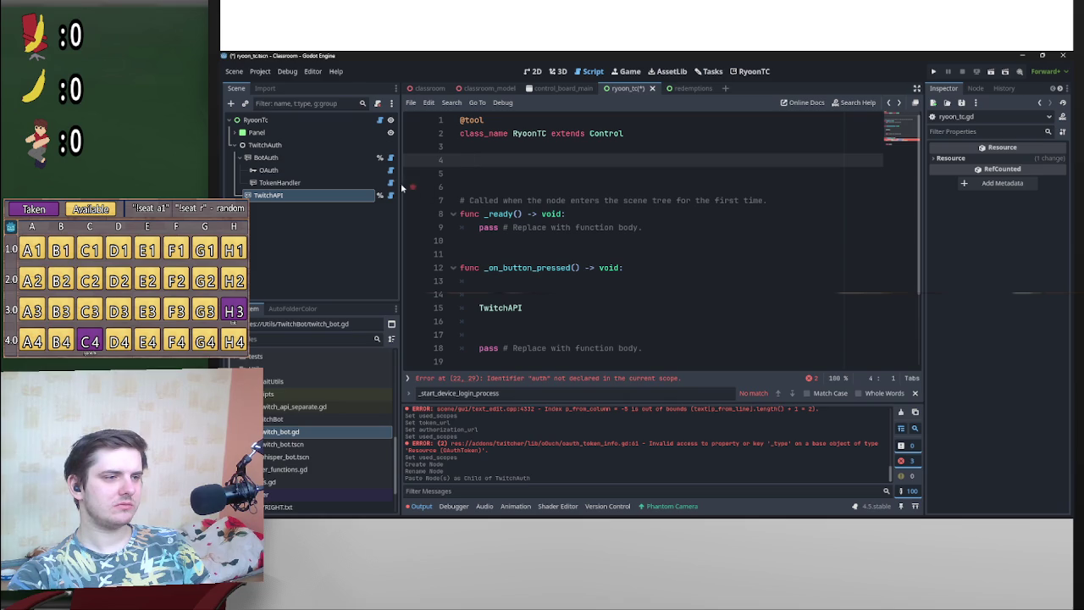
key(ctrl+z)
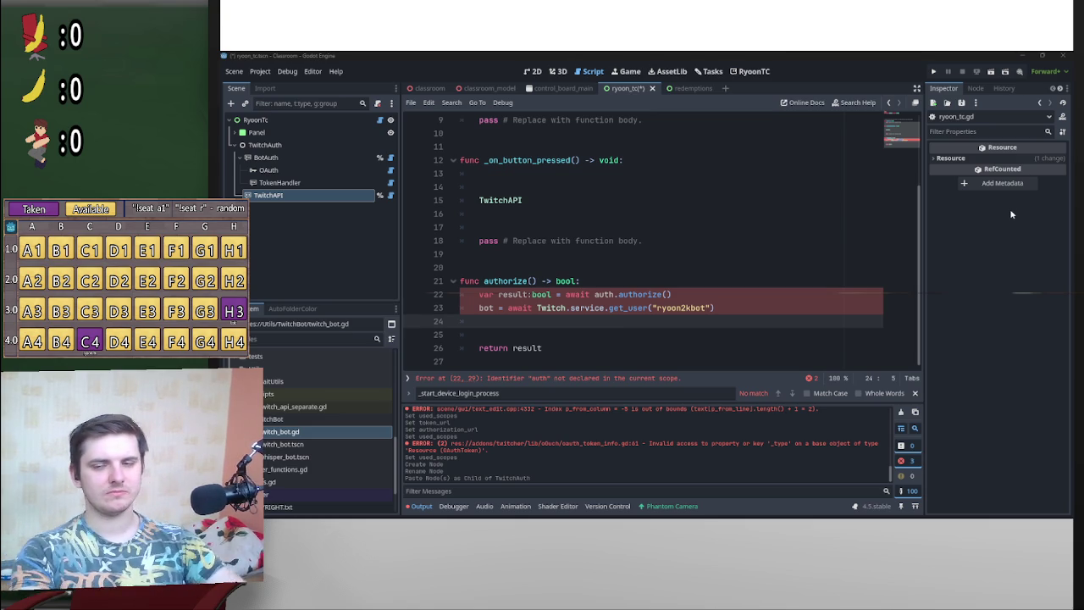
click(642, 243)
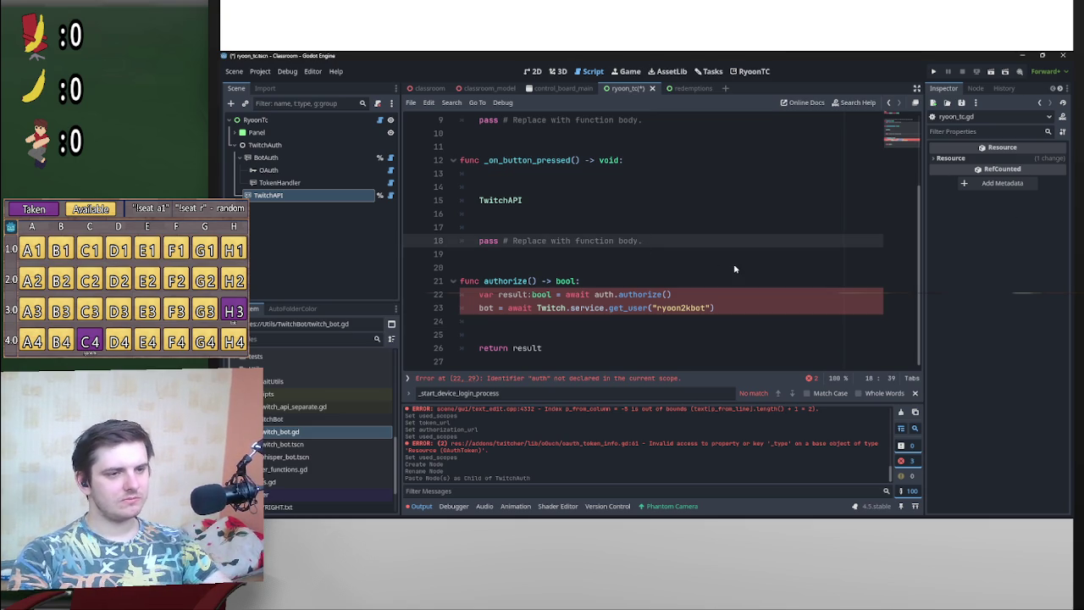
scroll(724, 269, up, 3)
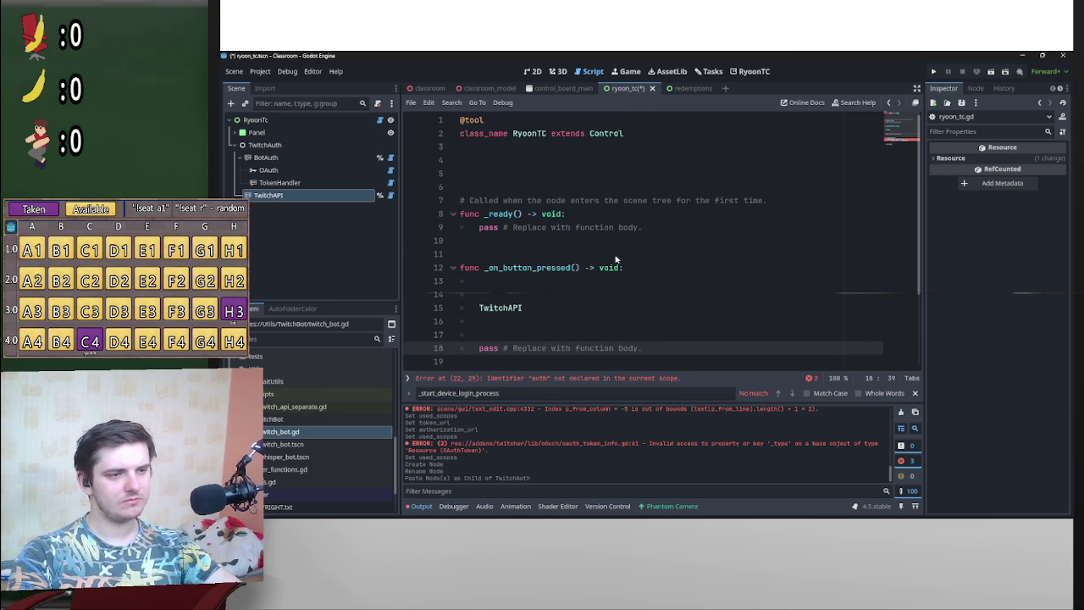
scroll(572, 267, down, 3)
scroll(565, 302, up, 3)
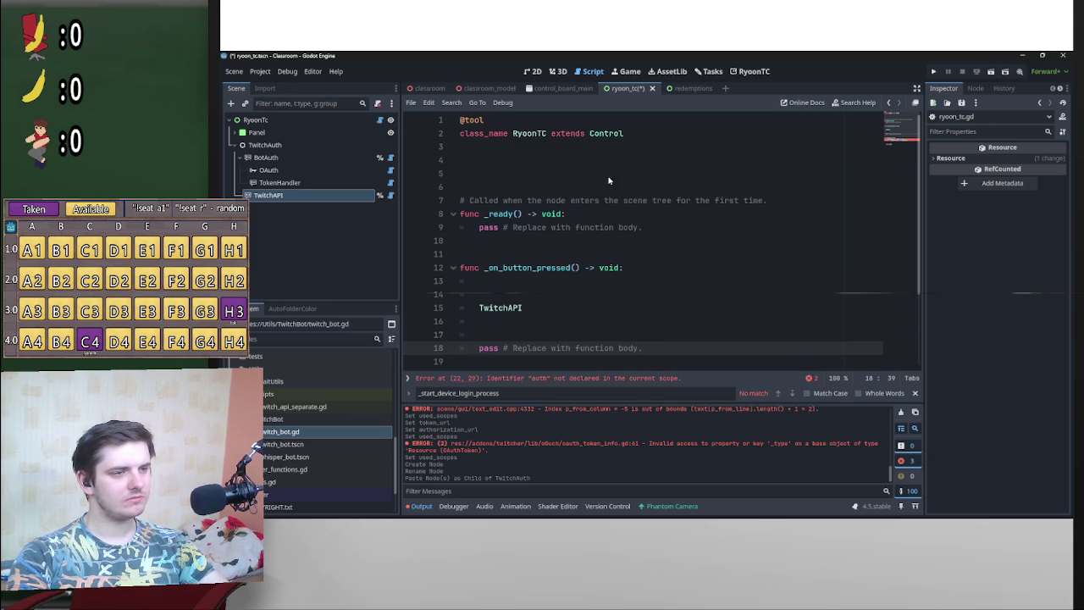
key(Down)
key(Down)
key(Down)
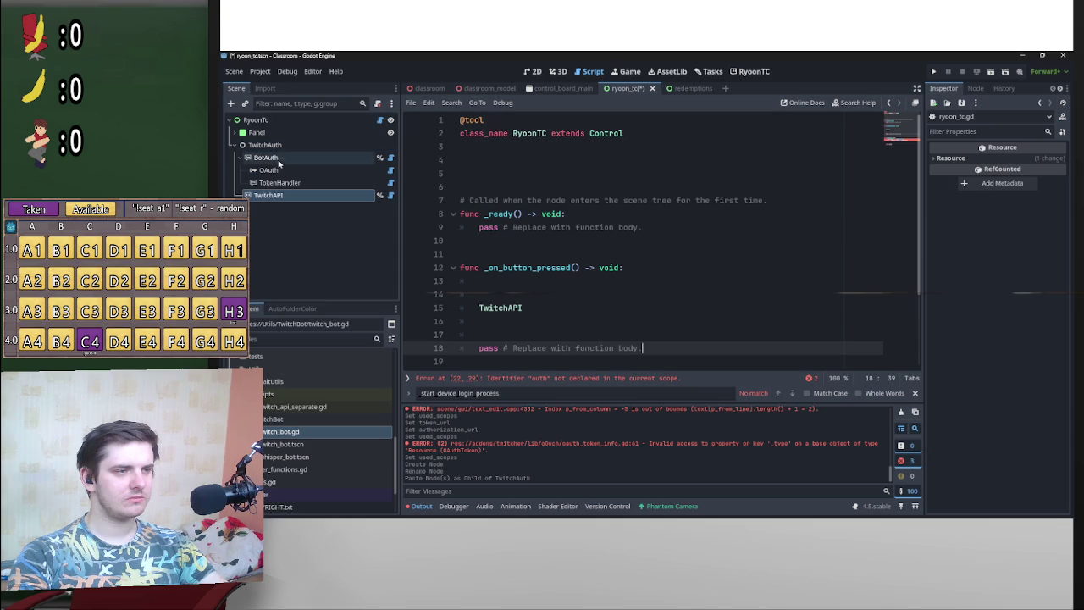
Rename the BotAuth node to Auth in the Scene dock
click(311, 161)
click(391, 157)
scroll(890, 193, up, 10)
scroll(890, 193, up, 13)
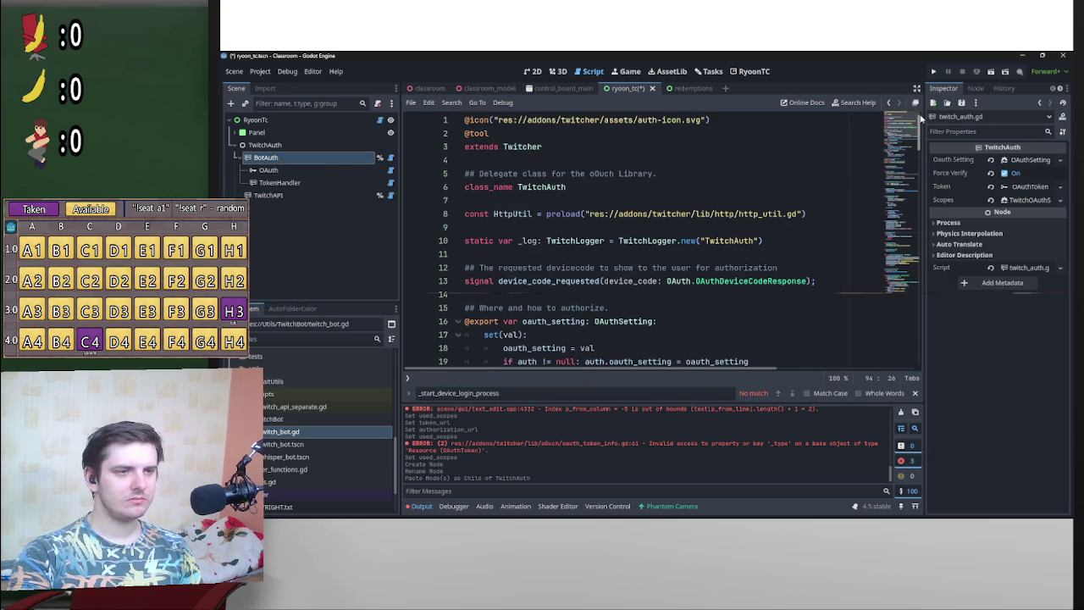
double_click(269, 159)
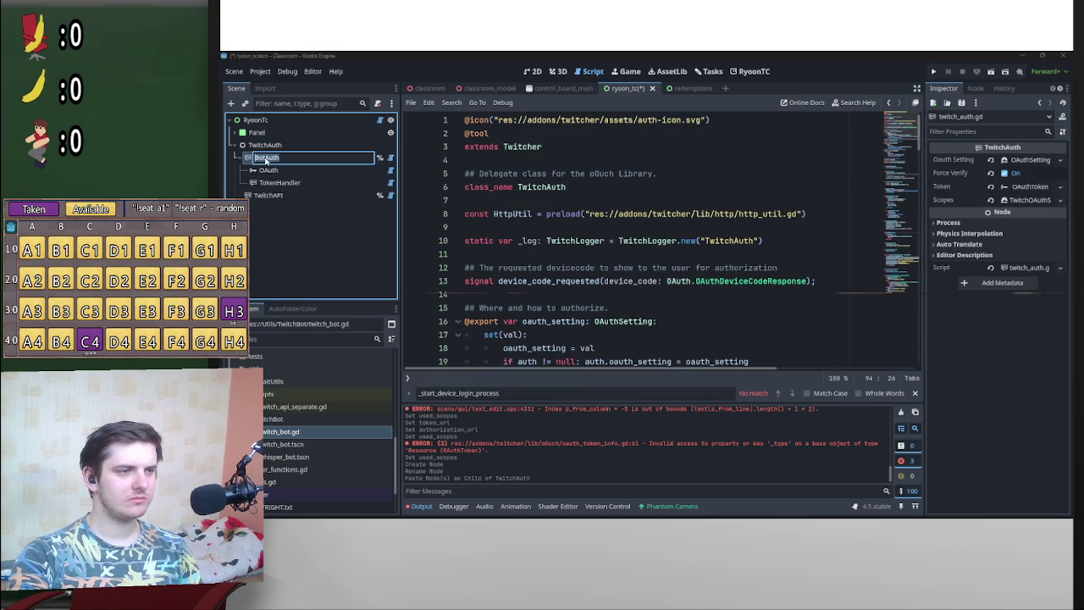
click(256, 159)
key(BackSpace)
key(BackSpace)
key(BackSpace)
key(Return)
click(560, 142)
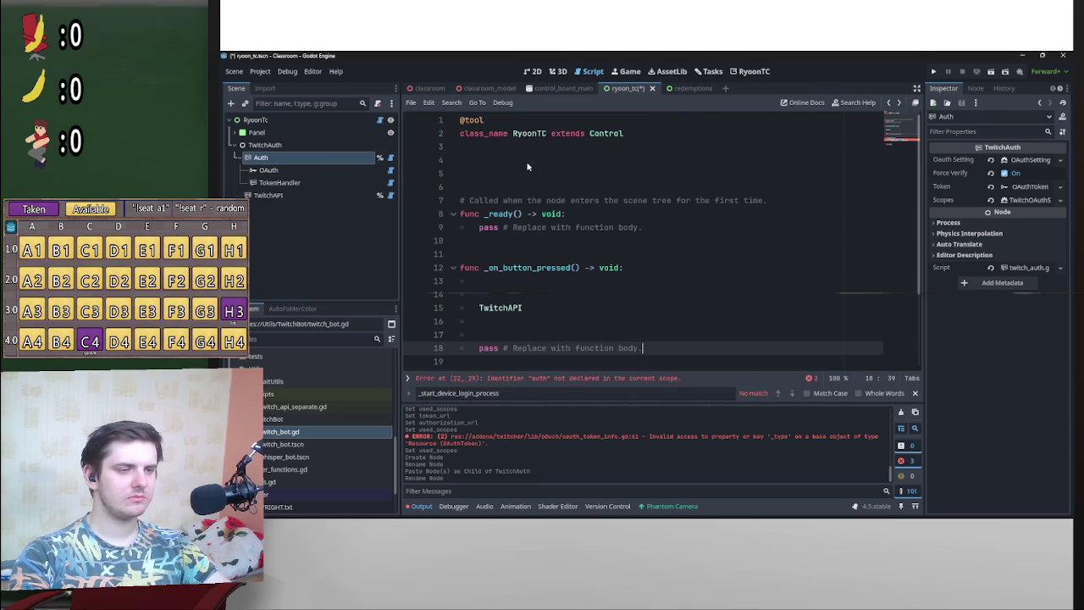
ctrl+click(270, 195)
drag(288, 161, 511, 161)
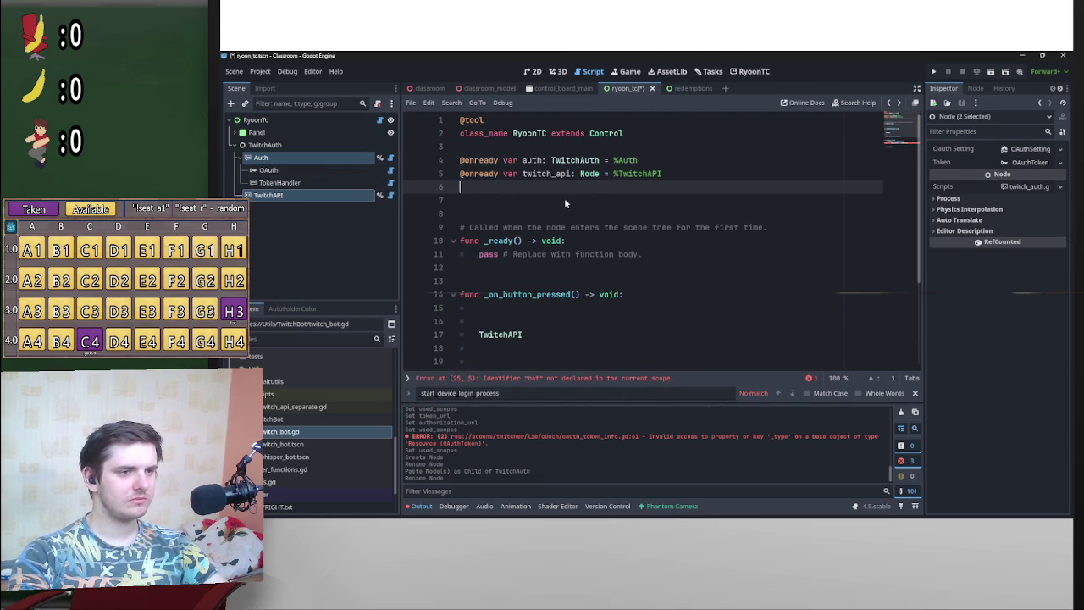
click(532, 203)
key(BackSpace)
key(BackSpace)
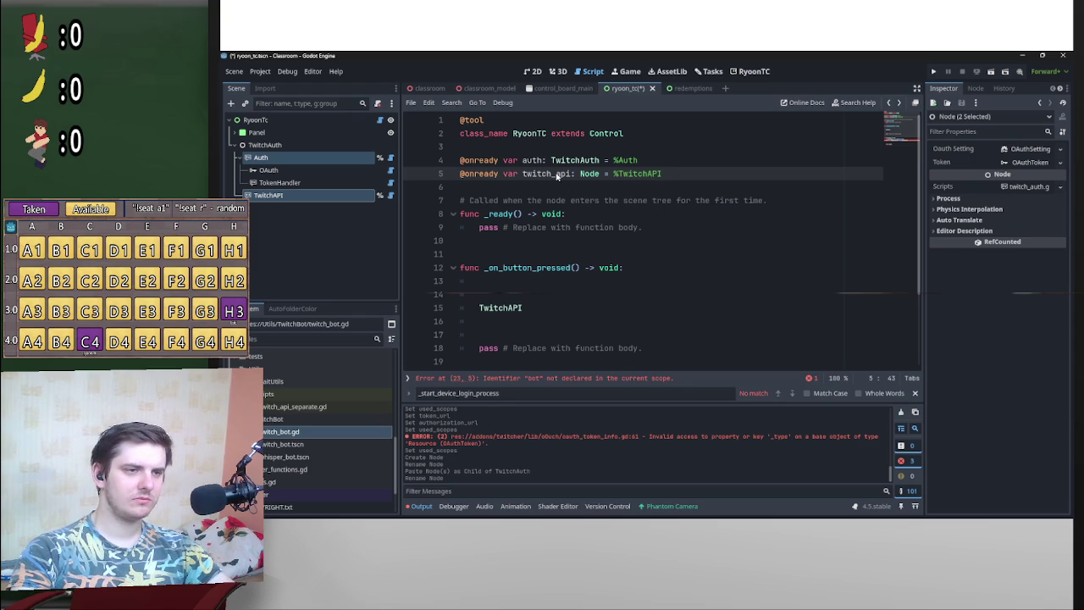
scroll(612, 238, down, 3)
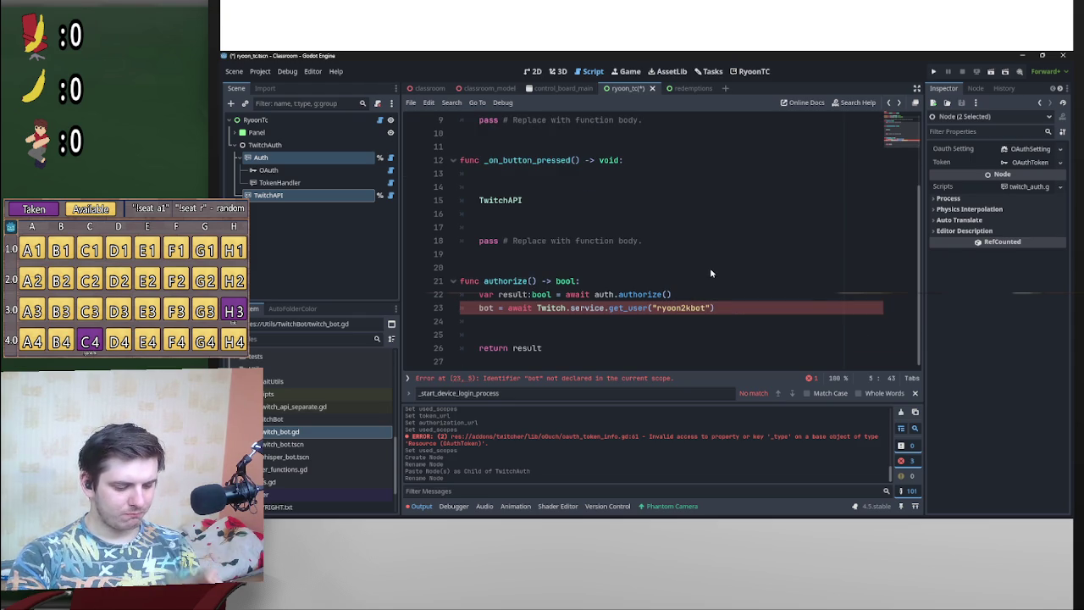
Undo the recent trial edits in the ryoon_tc script
drag(733, 313, 426, 315)
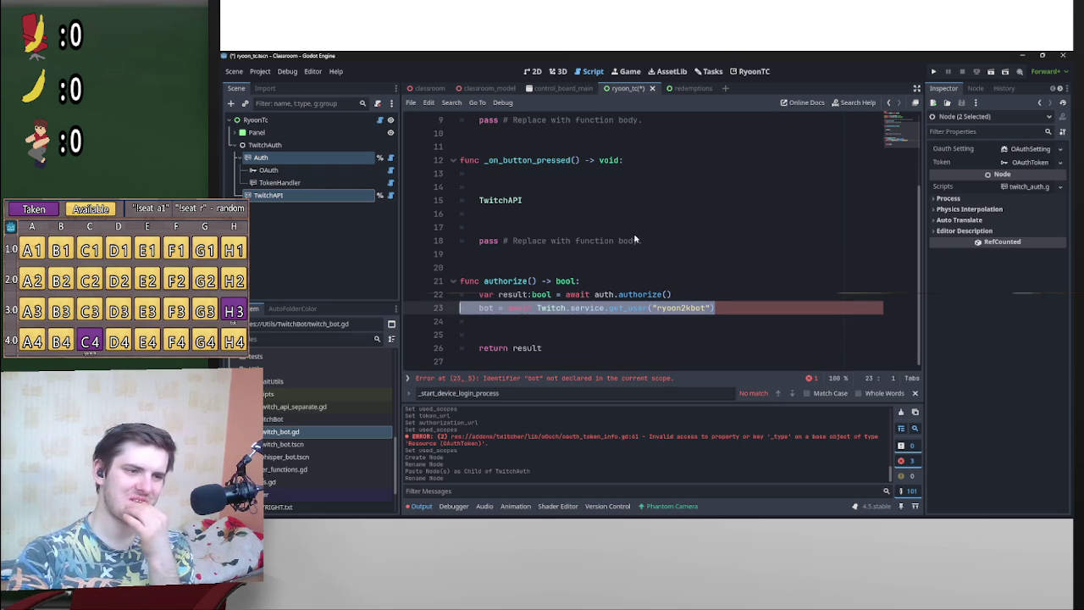
key(ctrl+z)
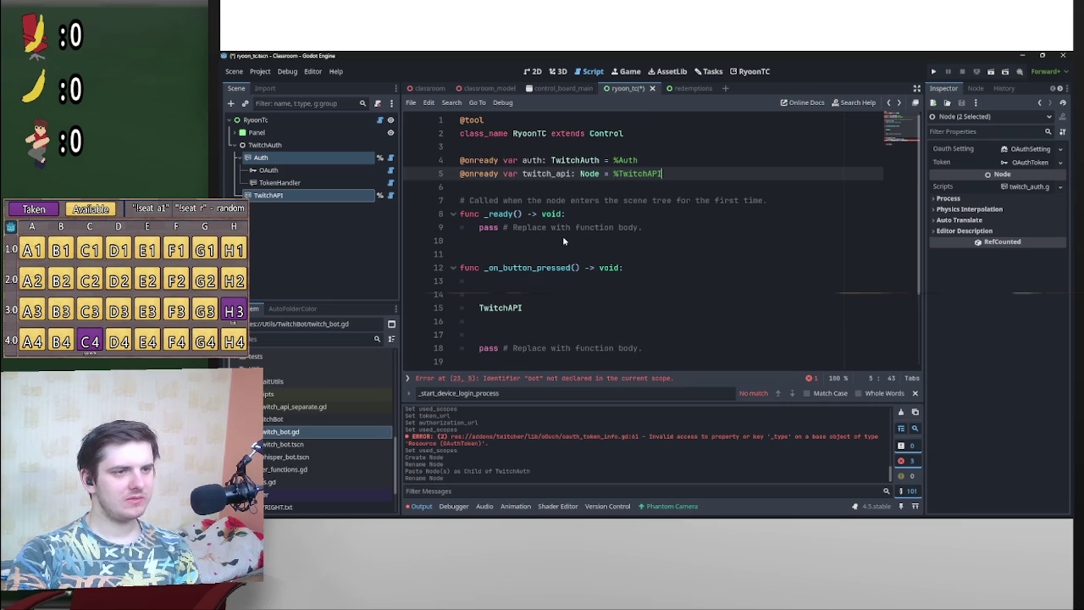
key(ctrl+shift+z)
key(ctrl+shift+z)
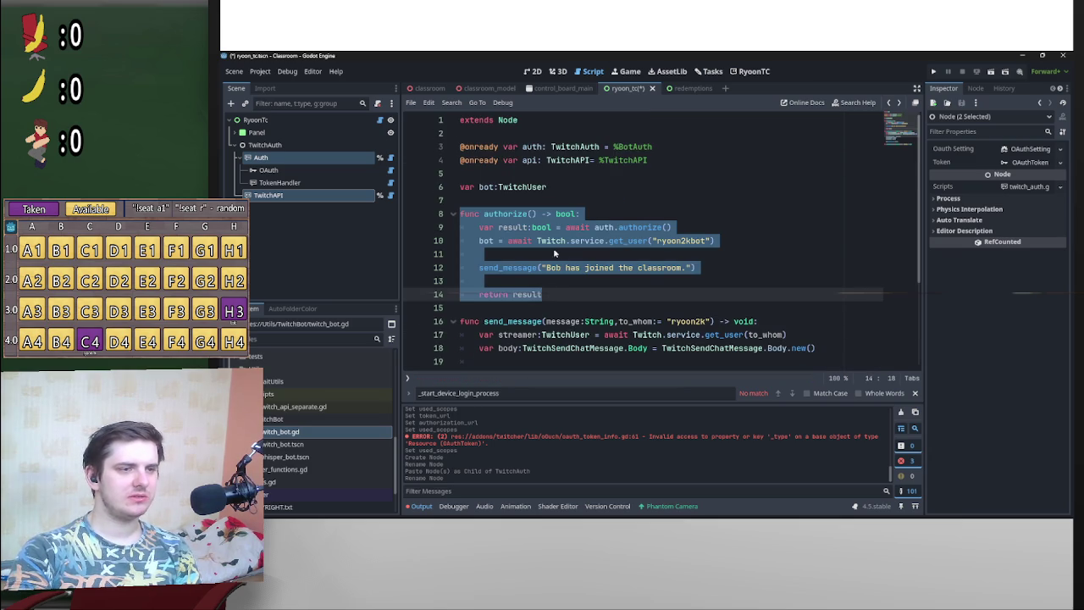
key(ctrl+z)
key(ctrl+z)
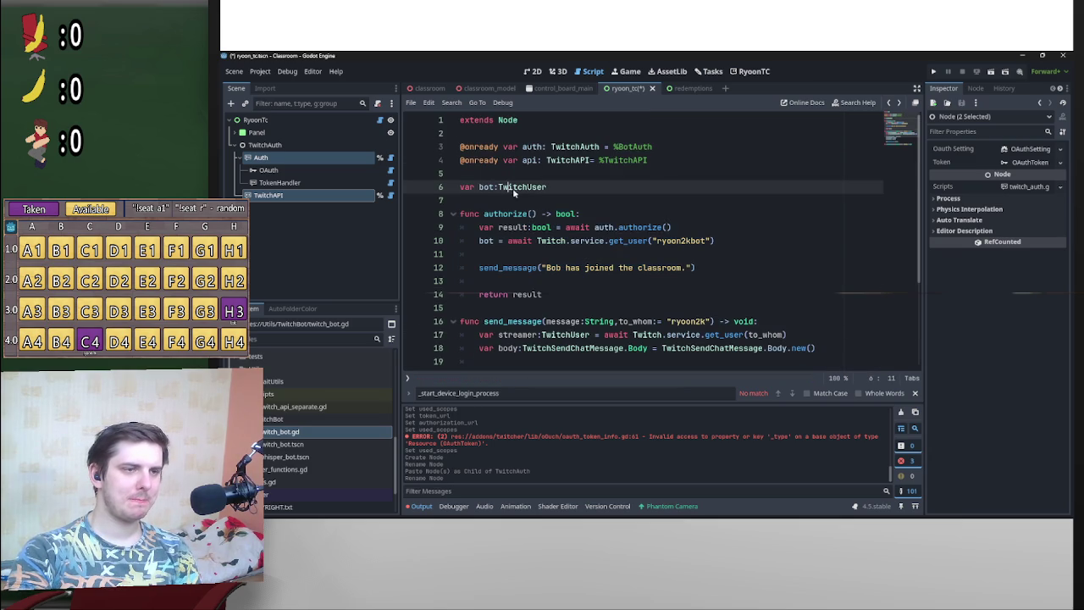
key(ctrl+z)
key(ctrl+z)
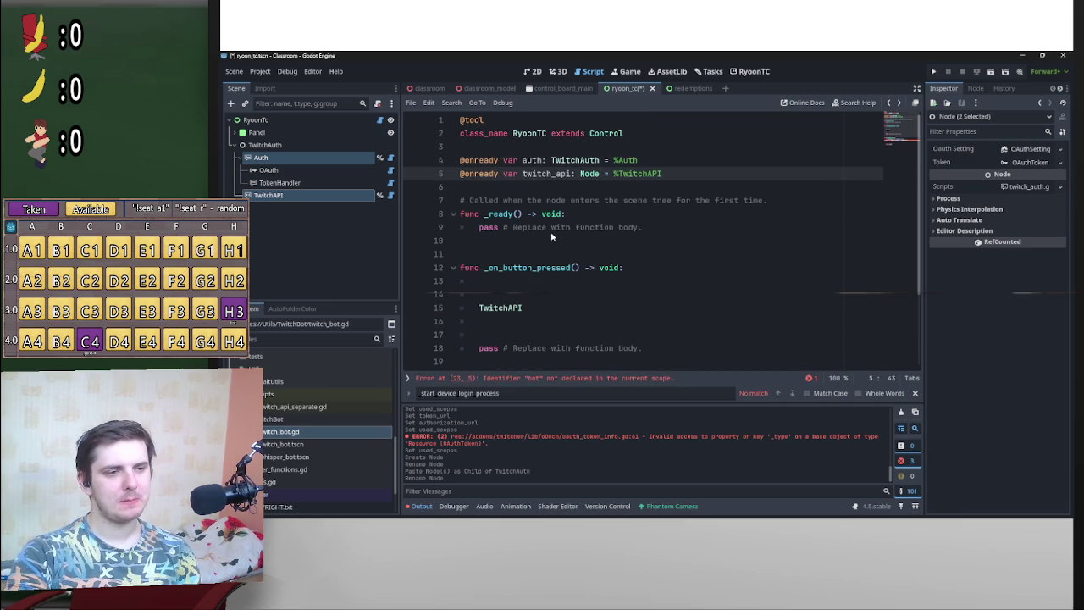
key(ctrl+z)
key(ctrl+z)
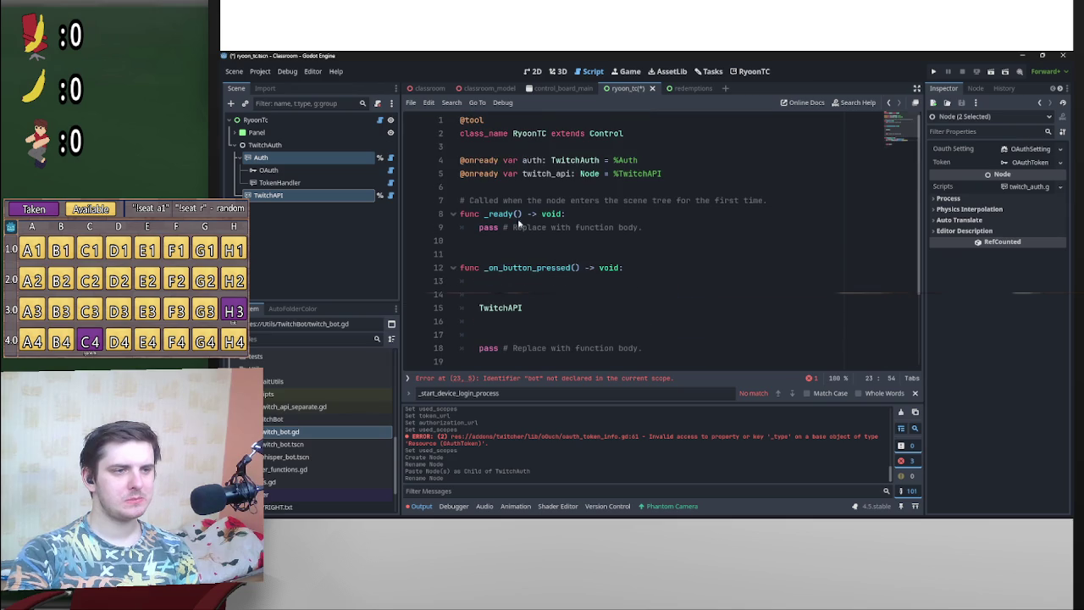
Declare 'static var main_user:TwitchUser' on a new line 6
click(510, 188)
key(Return)
key(Return)
key(Up)
key(Up)
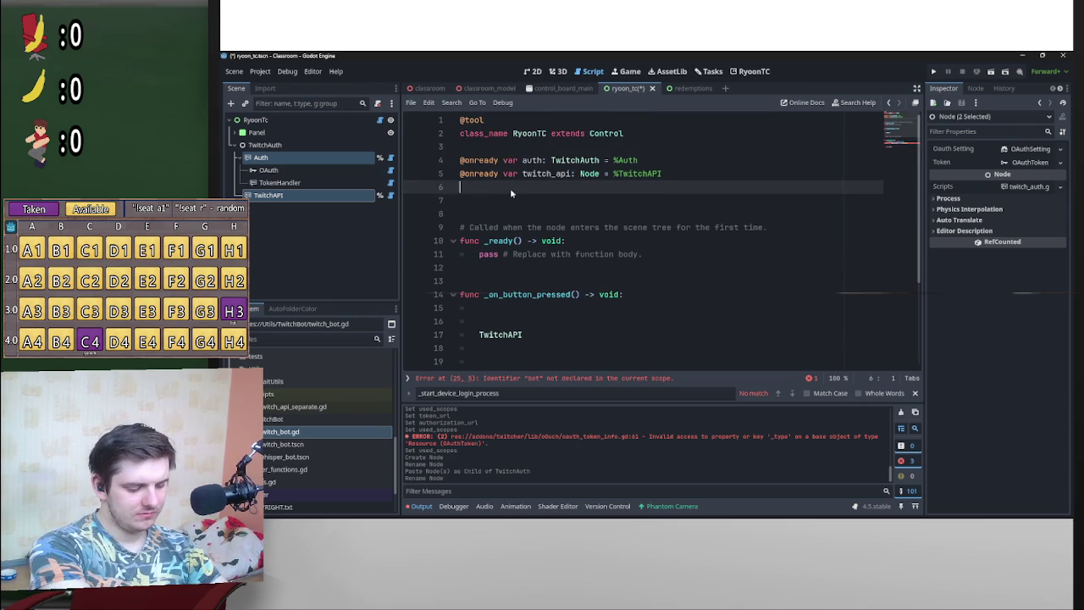
text(static va)
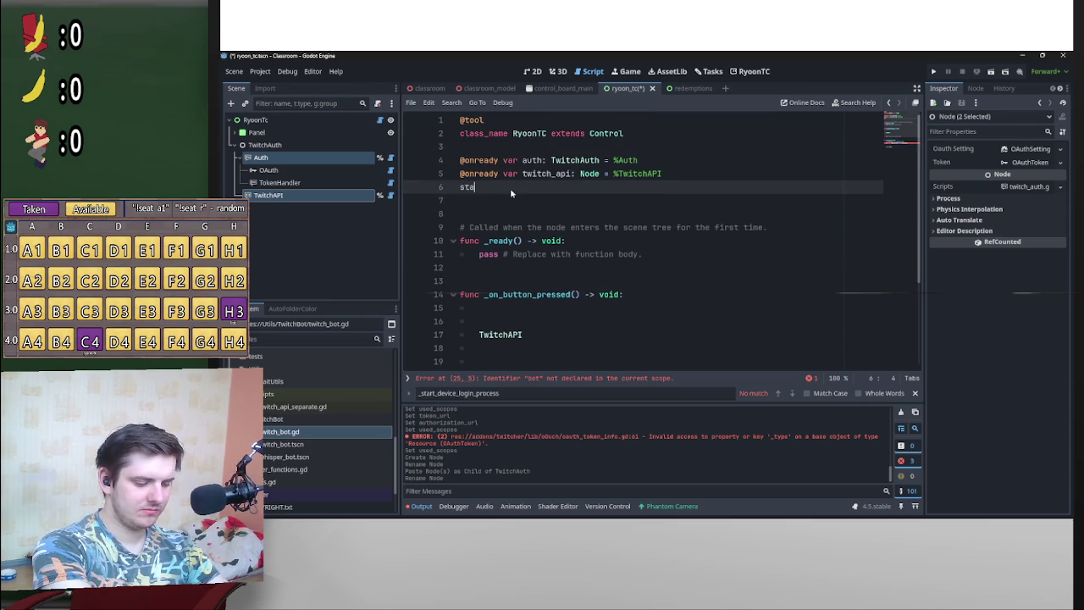
text(r Twit)
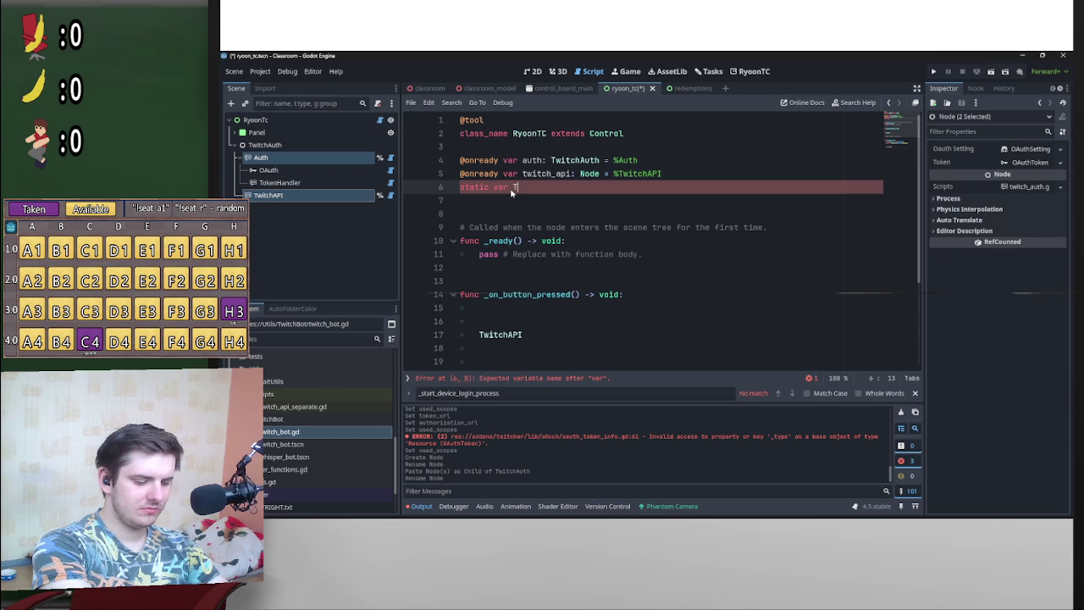
text(ch)
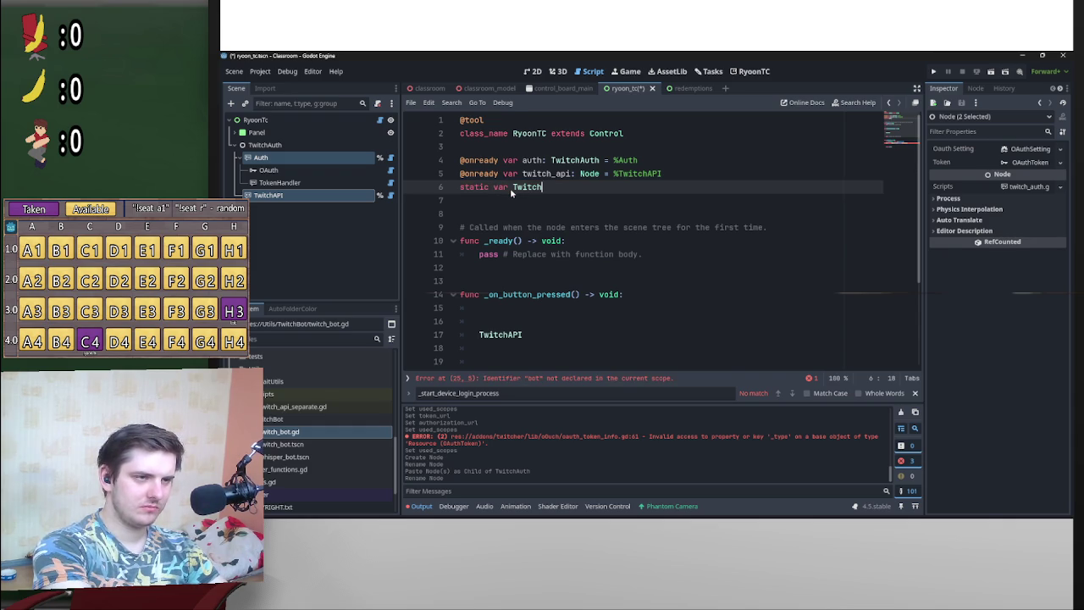
key(ctrl+backslash)
text(\)
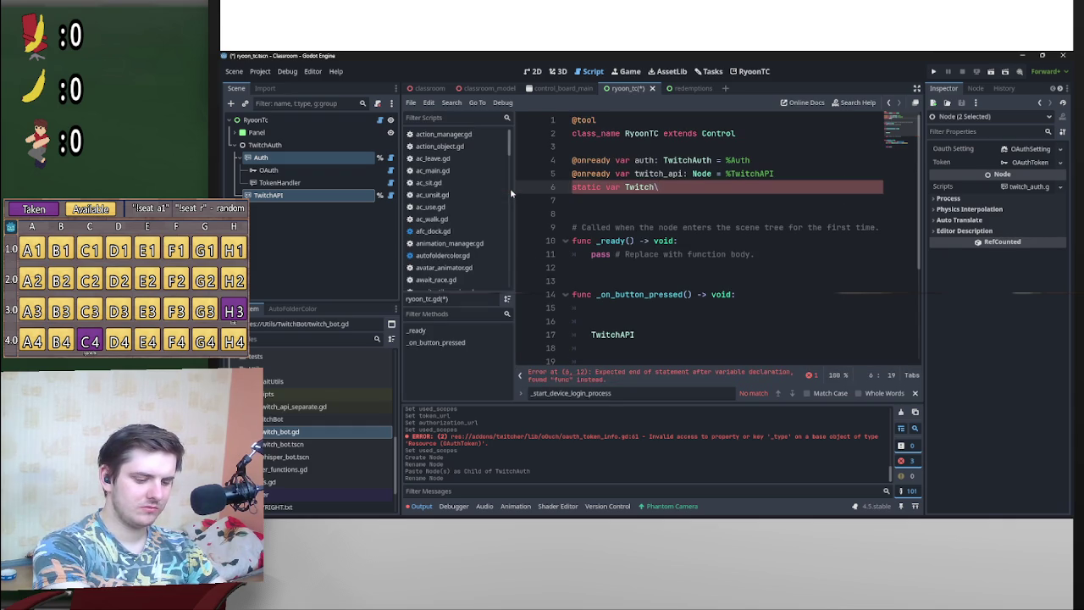
key(ctrl+backslash)
key(ctrl+BackSpace)
key(ctrl+BackSpace)
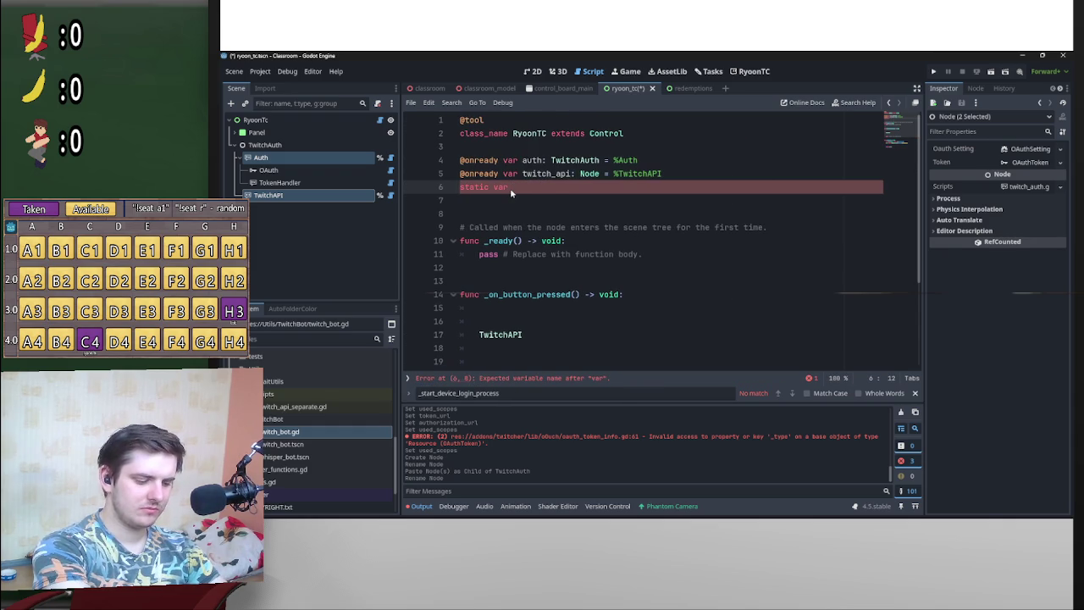
text(main_user)
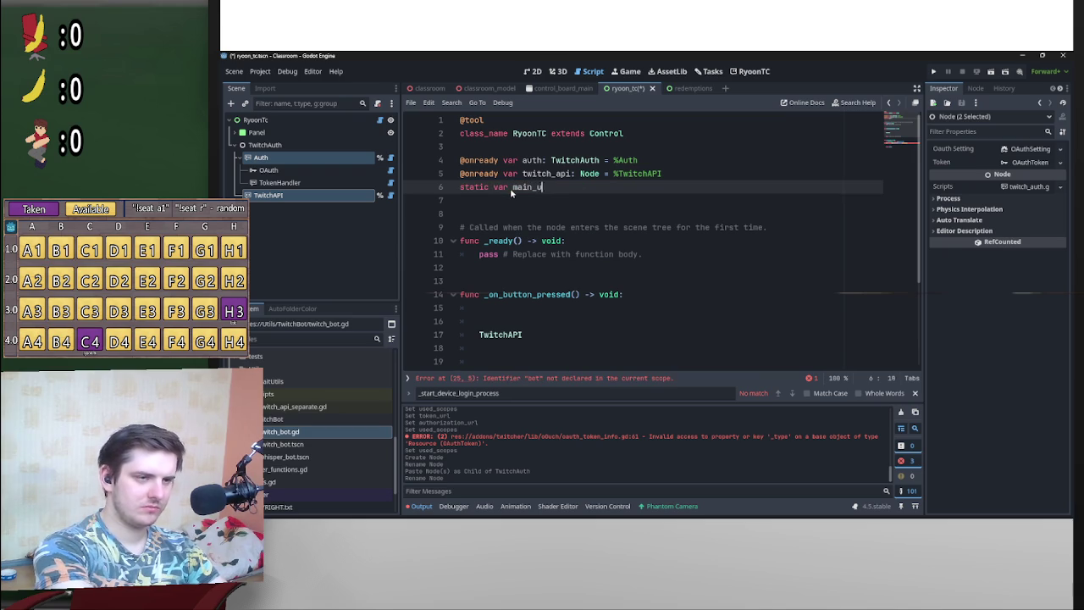
text(:TwitchUs)
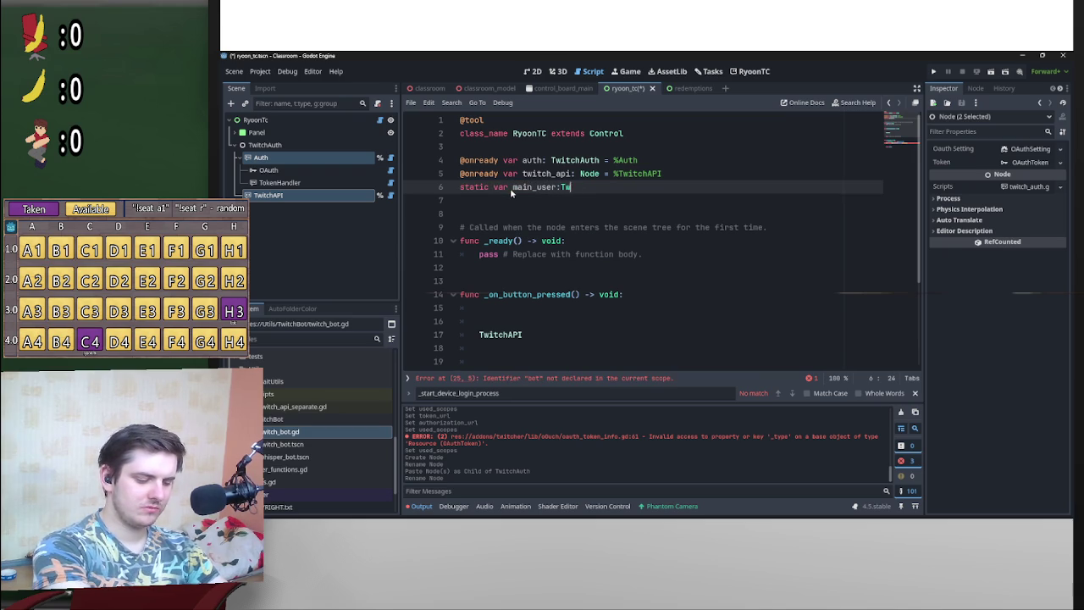
text(er)
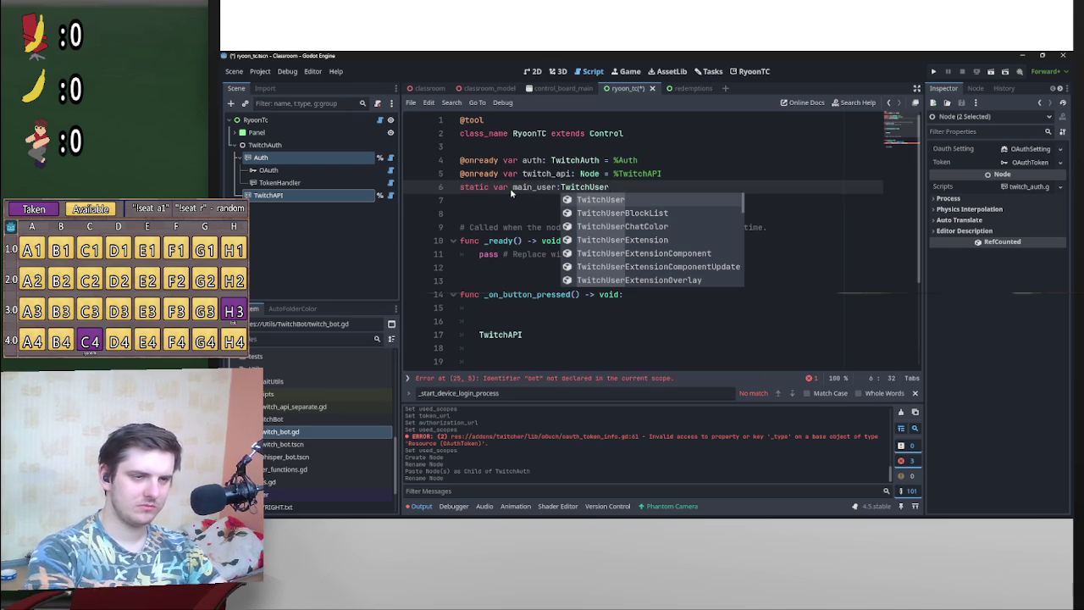
key(Escape)
Assign the fetched user to main_user, drop the 'bot' suffix from the username, and save
scroll(528, 269, down, 3)
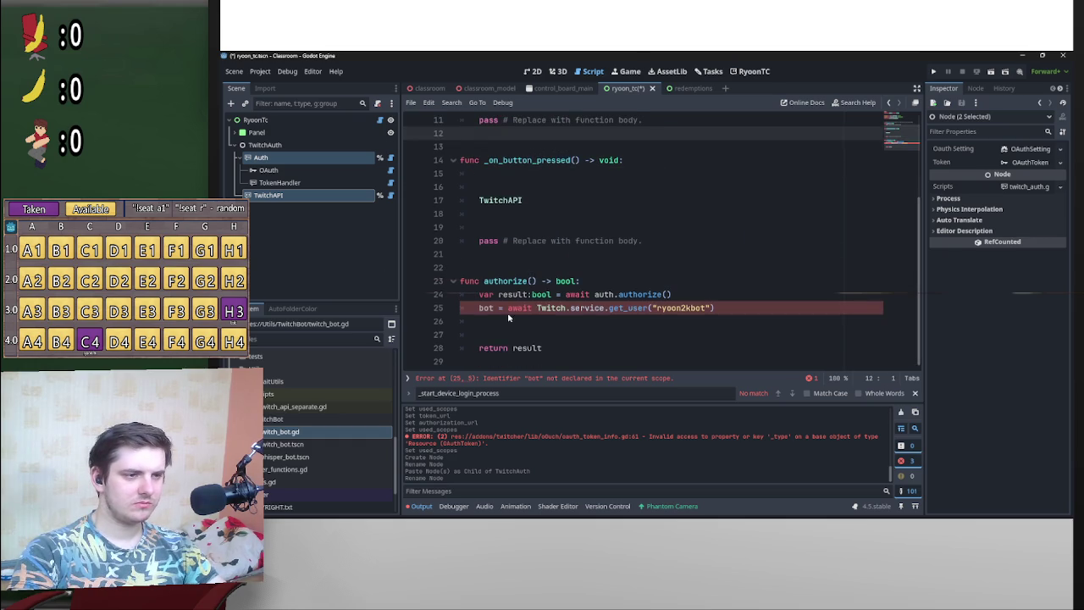
double_click(485, 307)
text(main)
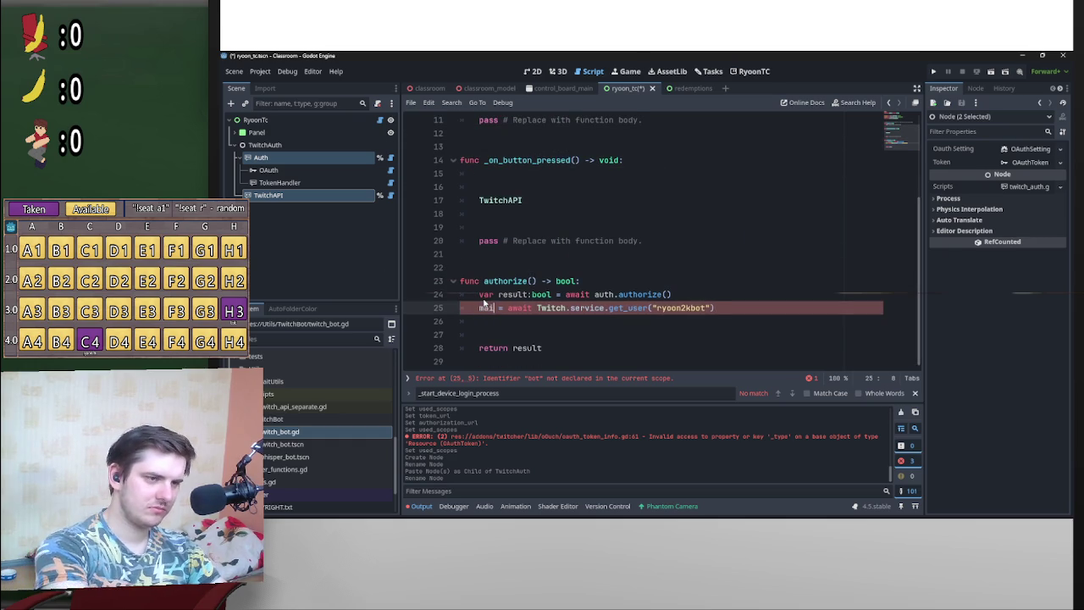
key(Return)
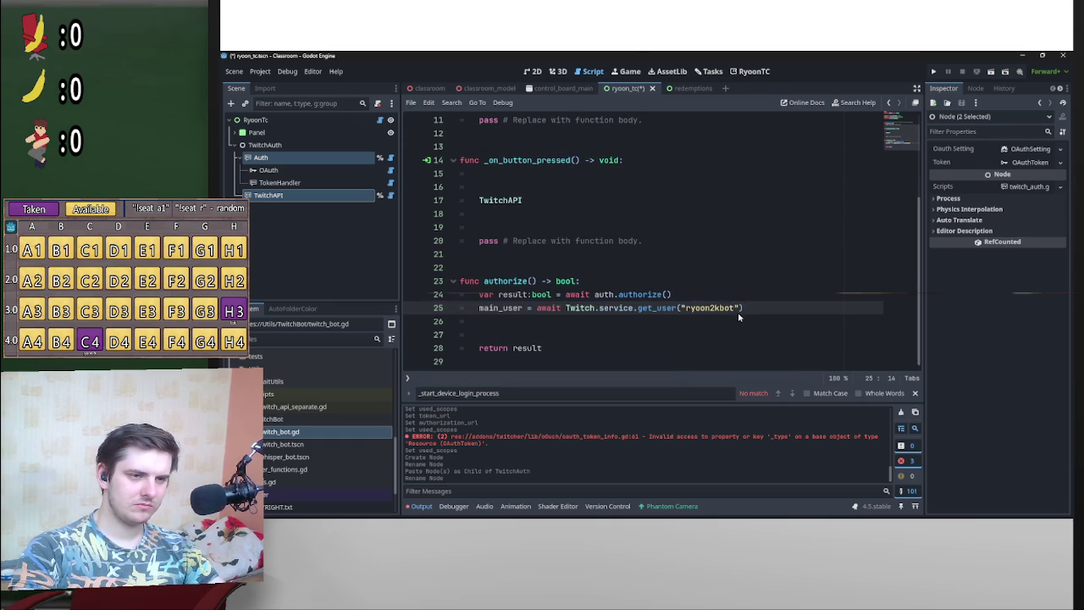
drag(733, 313, 721, 310)
key(BackSpace)
click(736, 278)
key(ctrl+s)
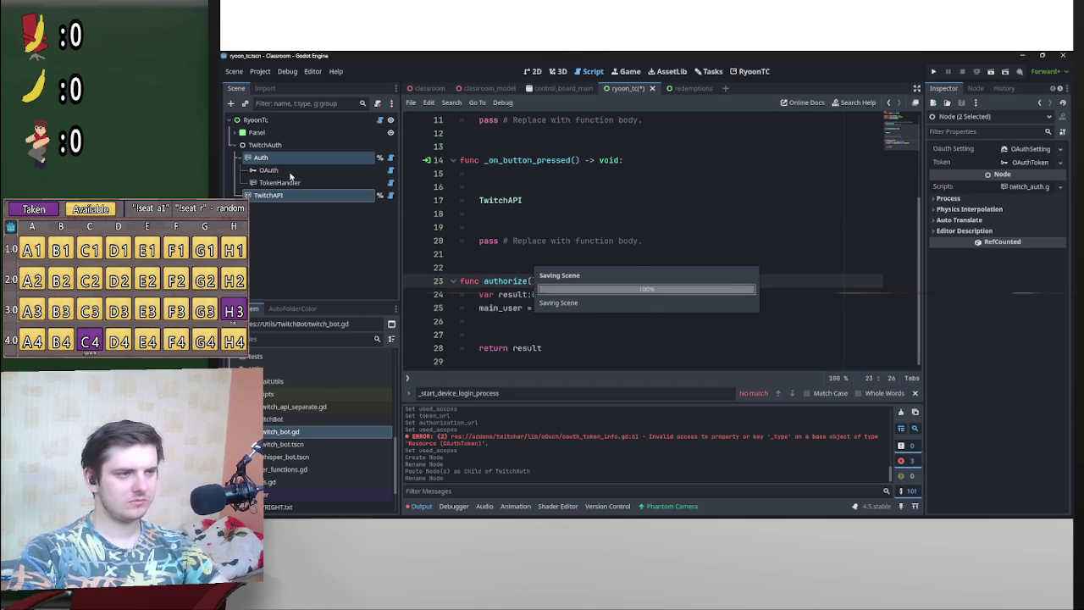
click(311, 196)
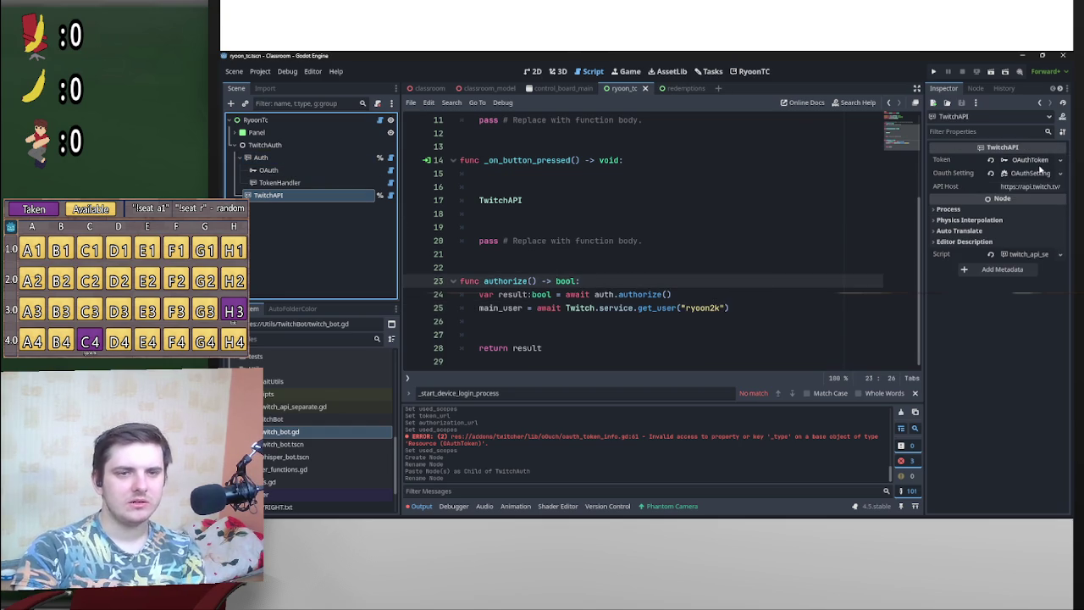
click(319, 173)
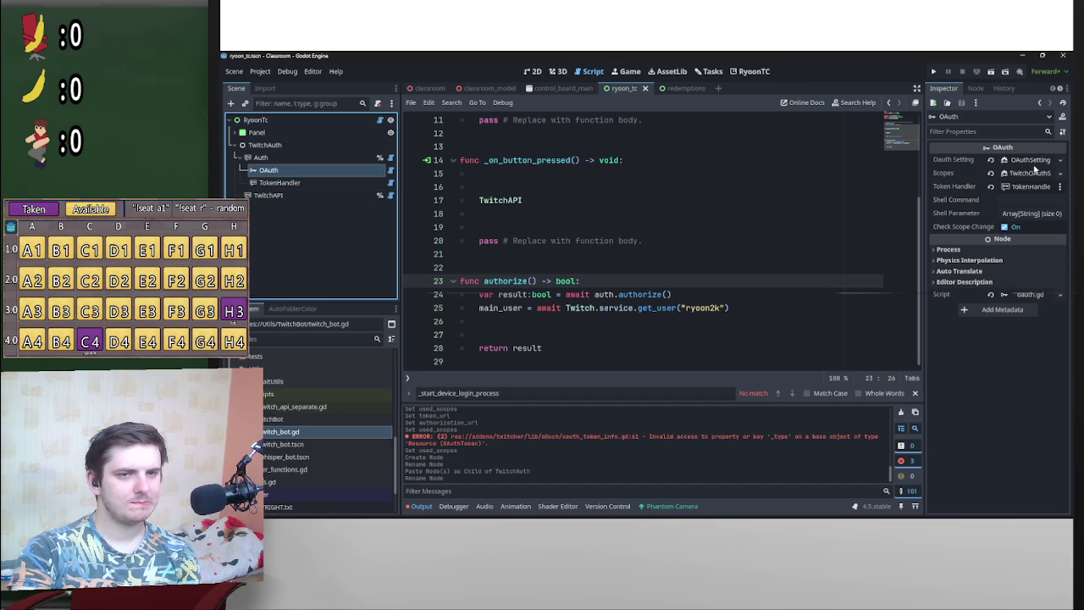
click(1025, 173)
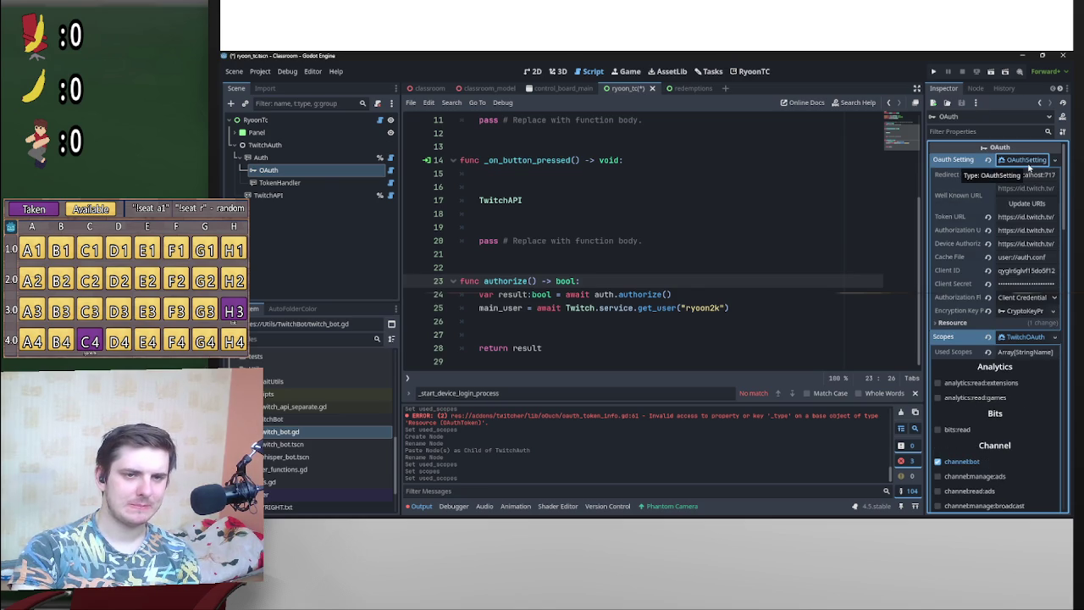
click(307, 195)
click(301, 160)
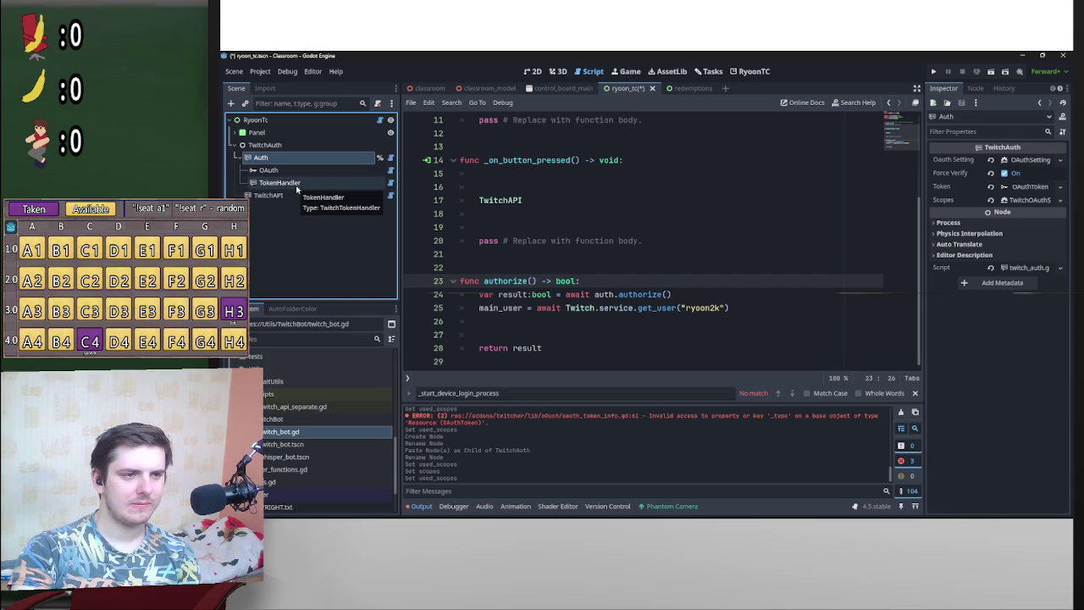
click(1047, 201)
click(1046, 201)
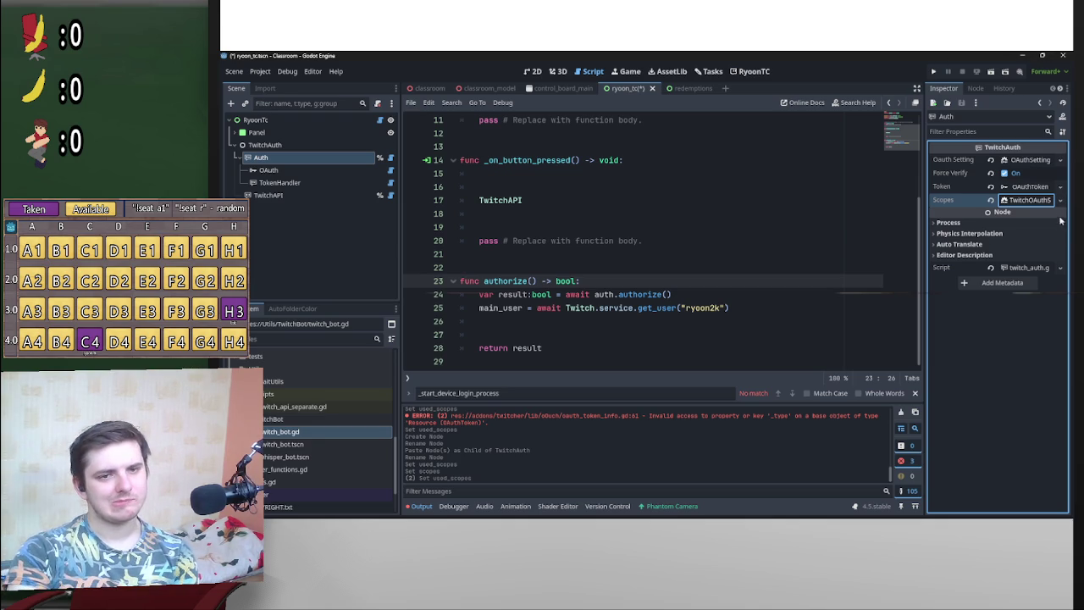
click(1060, 200)
click(1045, 201)
click(1039, 200)
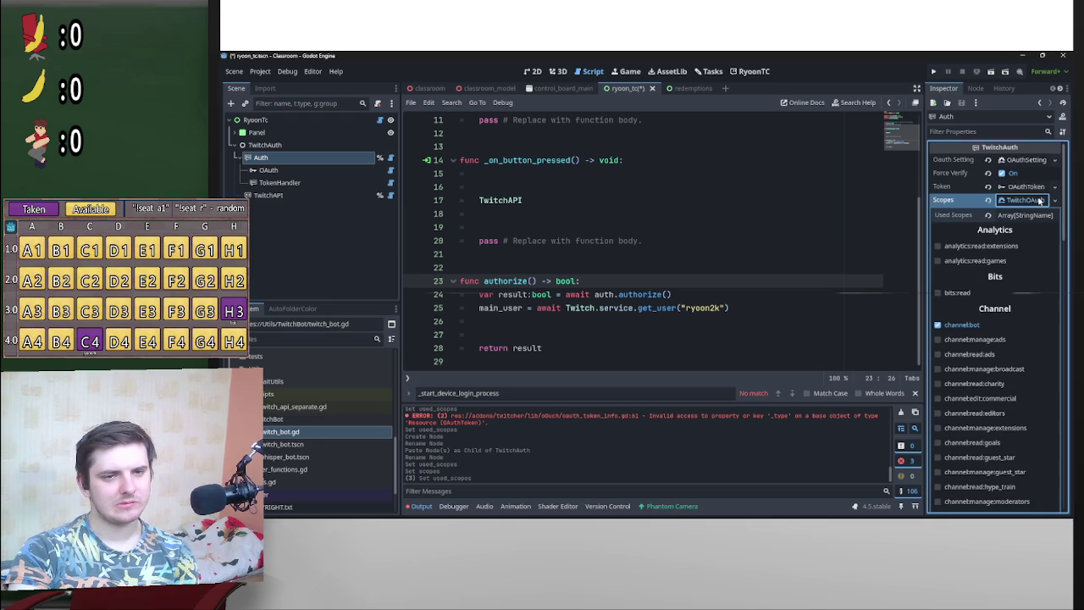
click(1039, 199)
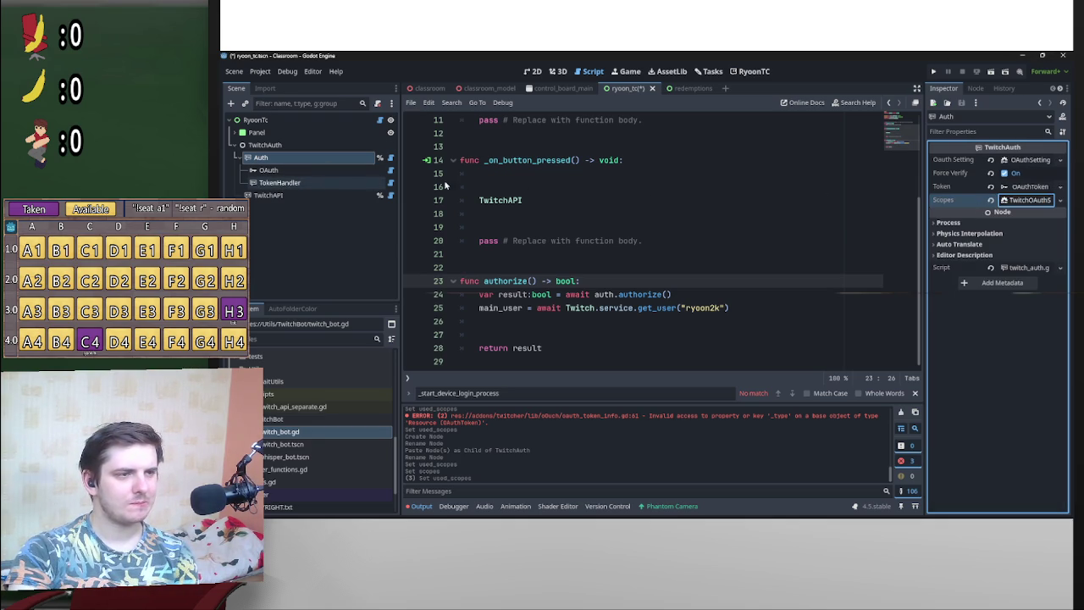
click(991, 200)
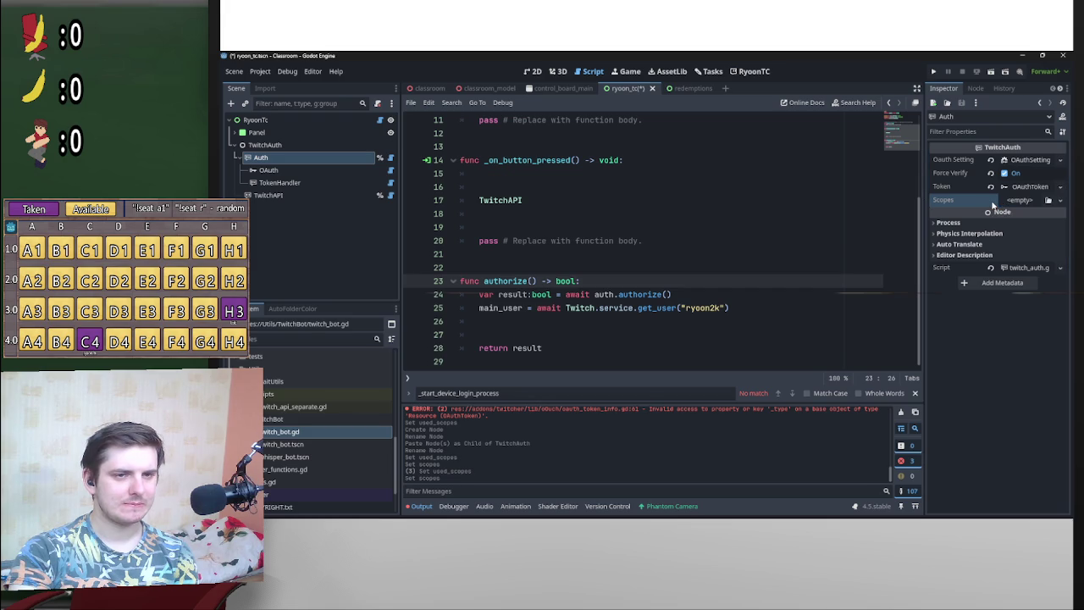
click(319, 170)
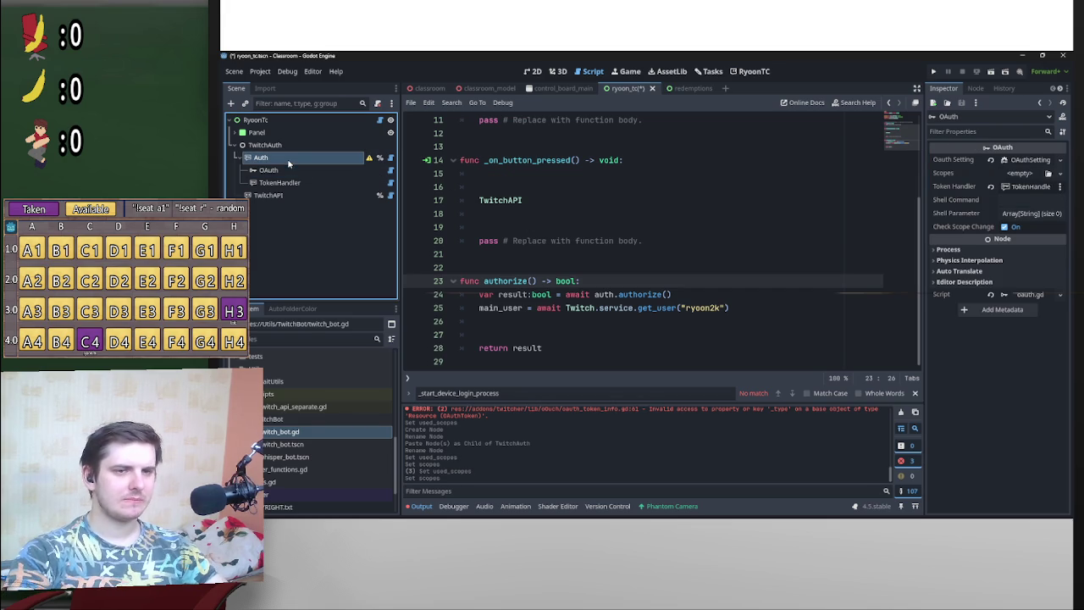
key(ctrl+z)
click(318, 183)
click(263, 157)
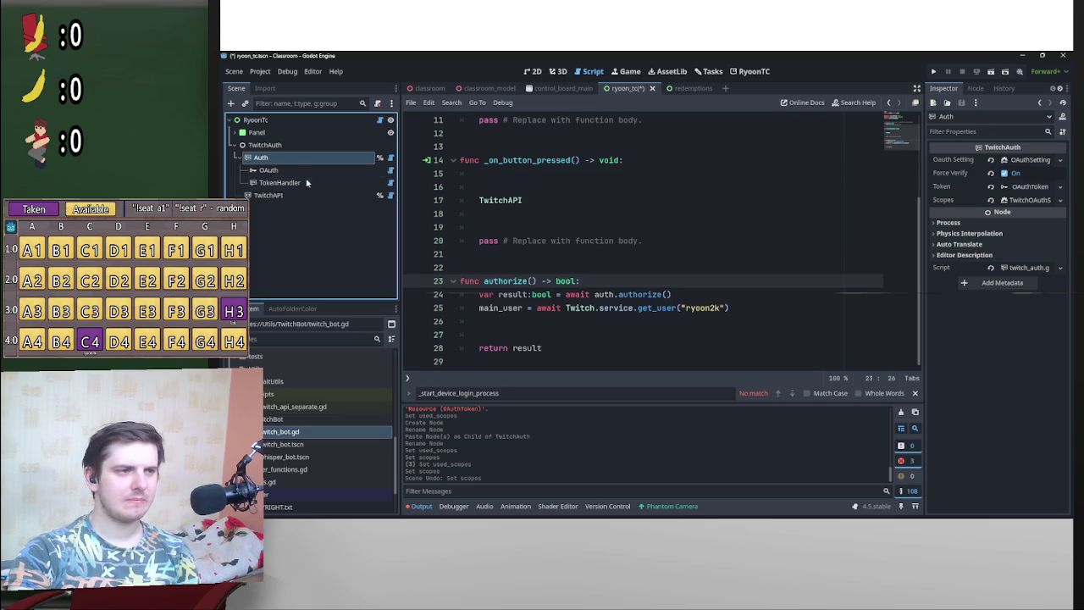
click(305, 172)
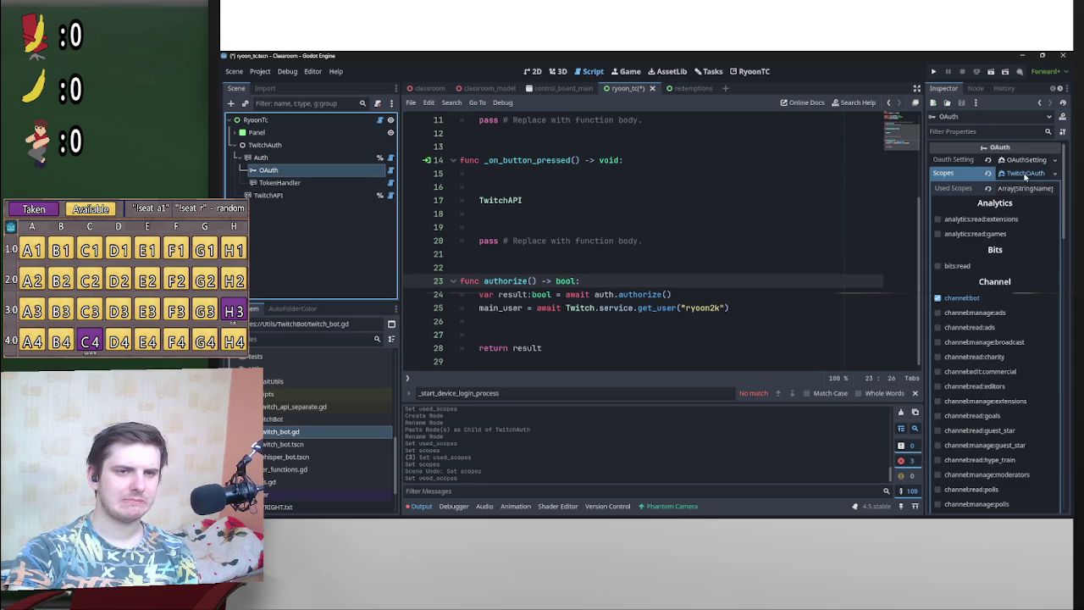
click(263, 157)
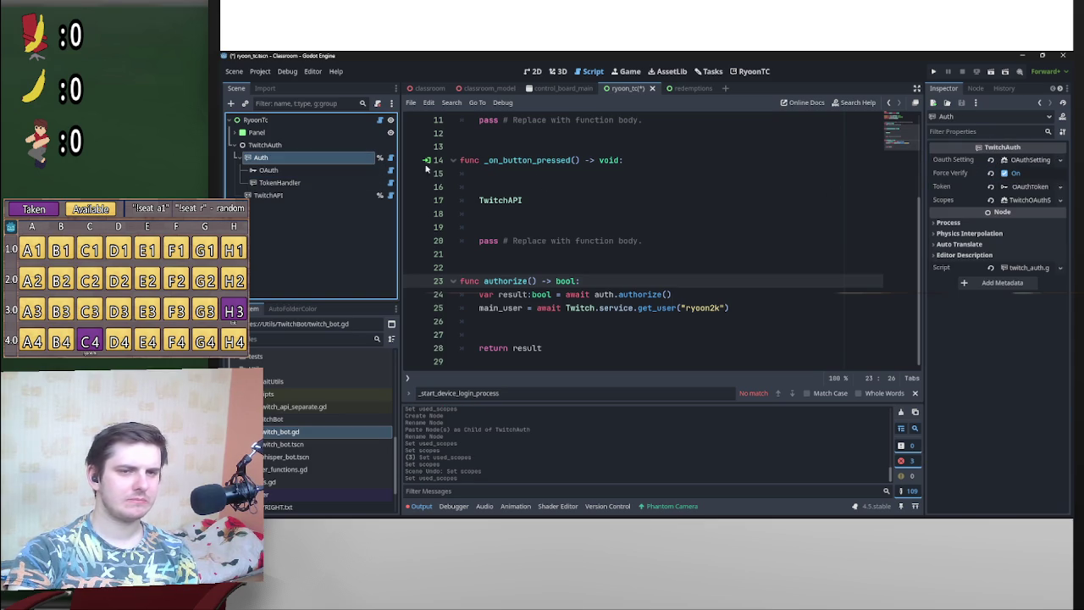
right_click(1031, 200)
Make Auth's Scopes resource unique, copy it, and paste it into the OAuth node's Scopes
click(1028, 298)
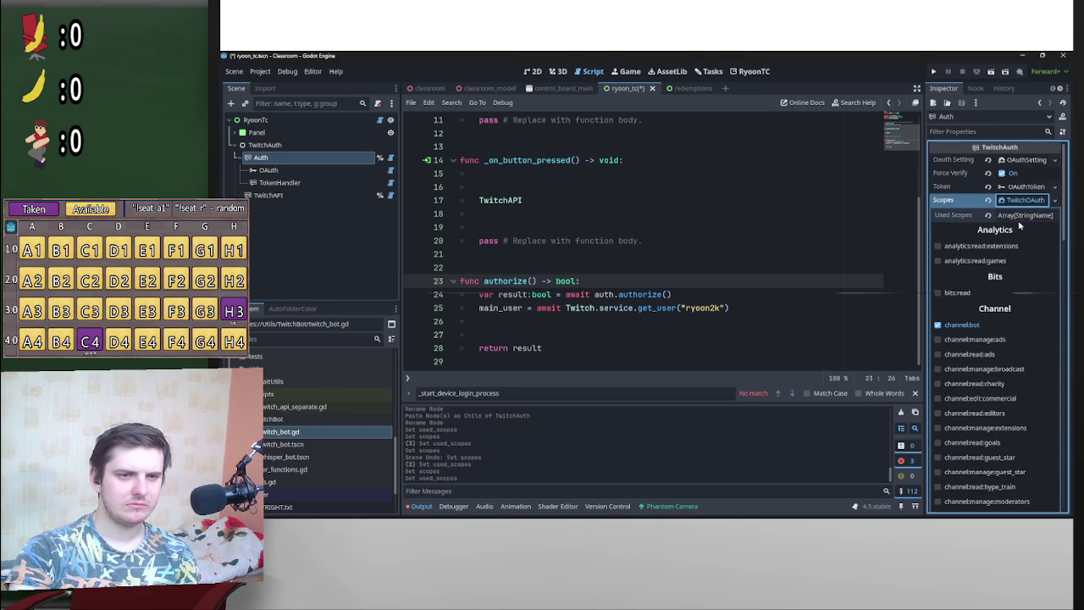
right_click(1023, 201)
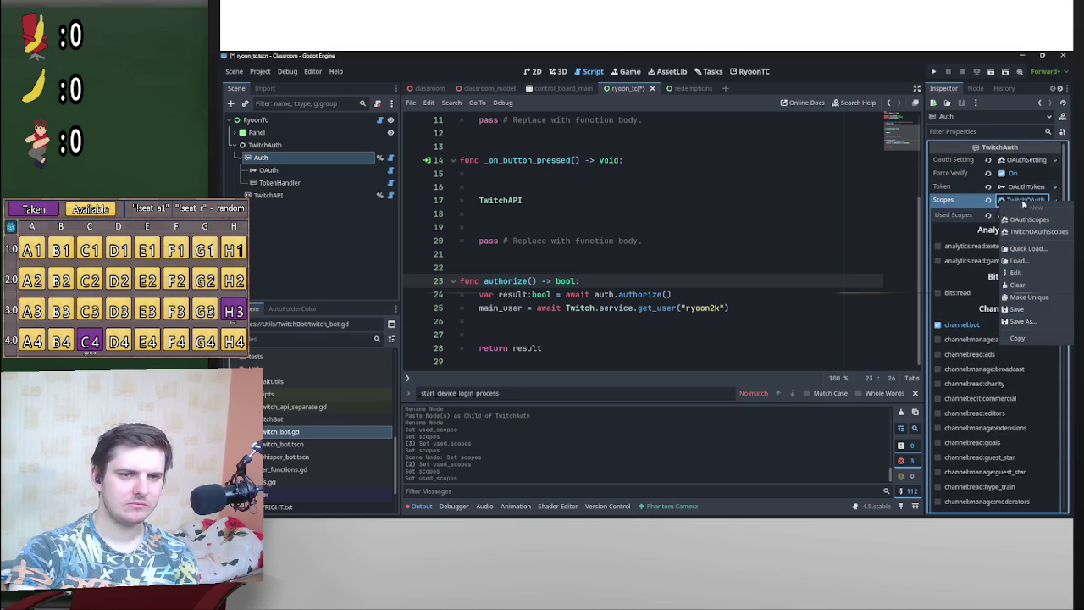
click(1048, 338)
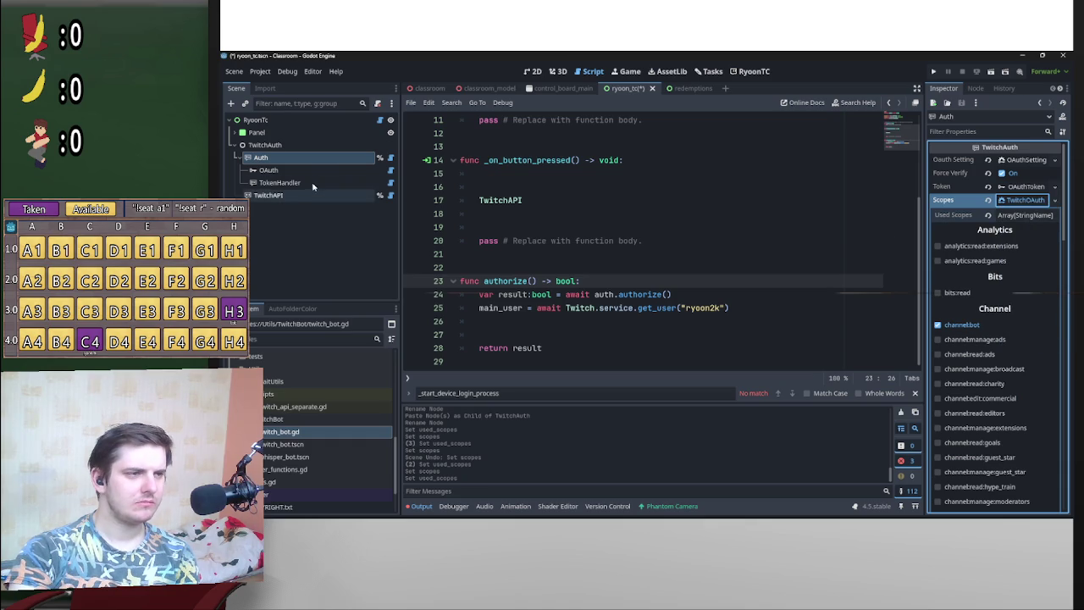
click(268, 170)
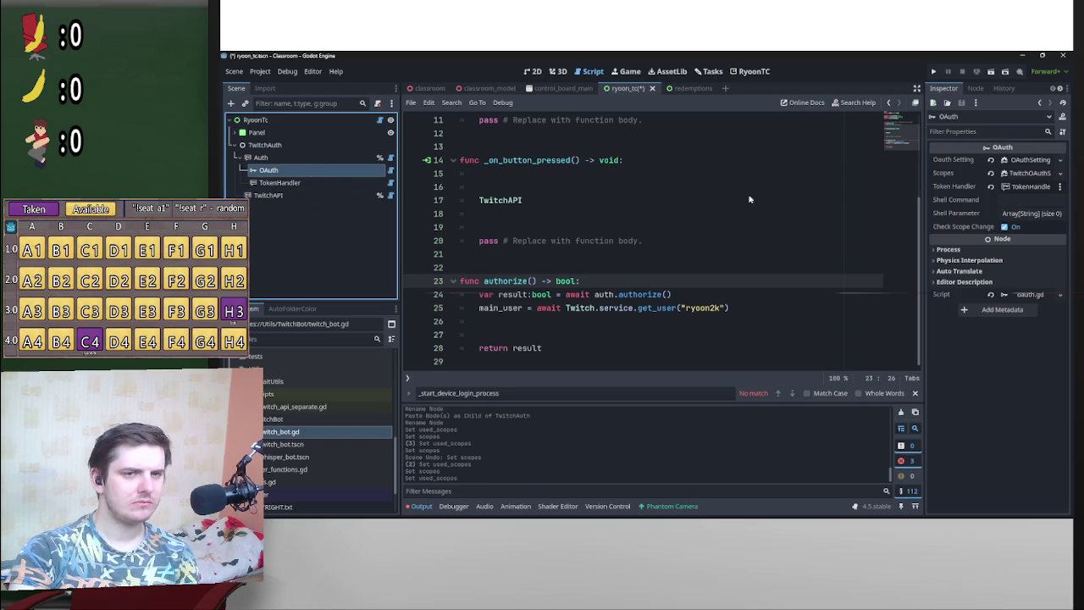
right_click(1029, 174)
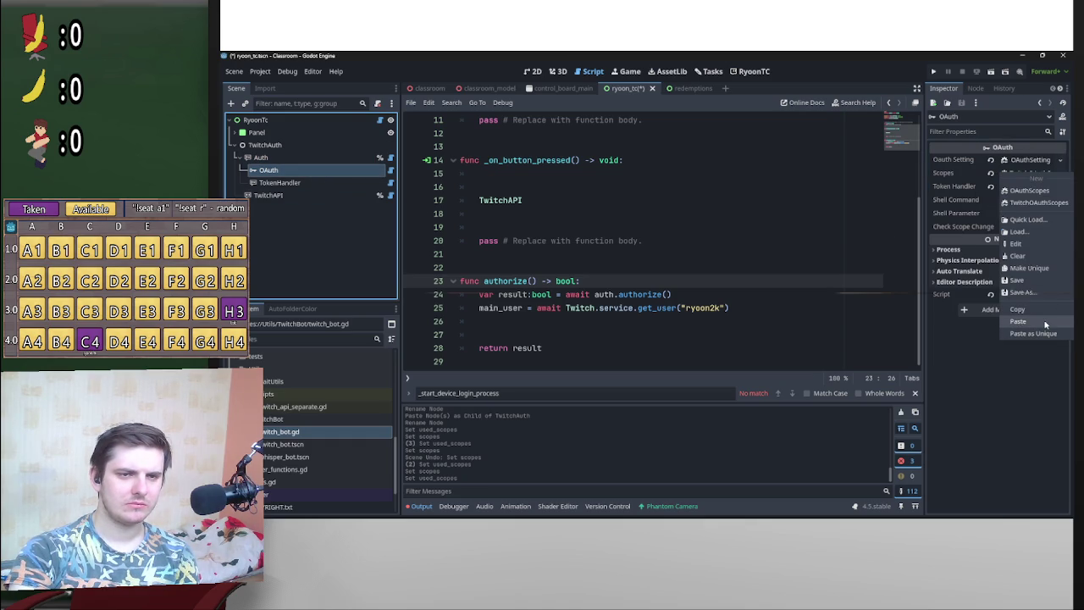
click(1045, 323)
click(321, 158)
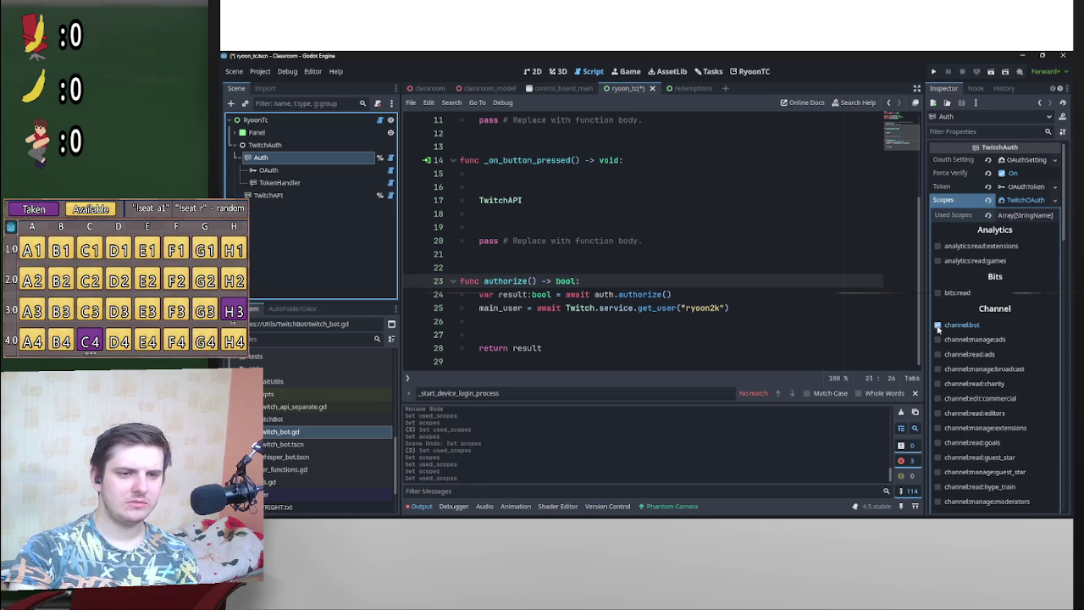
Turn off the user:write:chat, user:manage:whispers, user:read:whispers and chat:edit scopes
scroll(1009, 343, down, 5)
scroll(1008, 343, down, 10)
scroll(942, 291, down, 3)
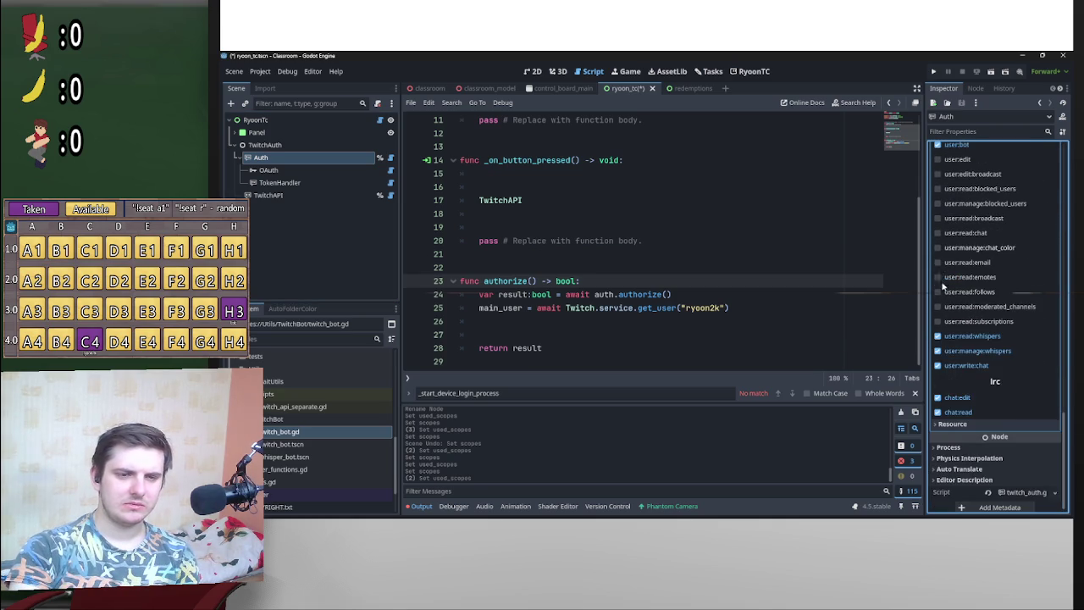
scroll(976, 436, up, 1)
click(959, 412)
click(960, 396)
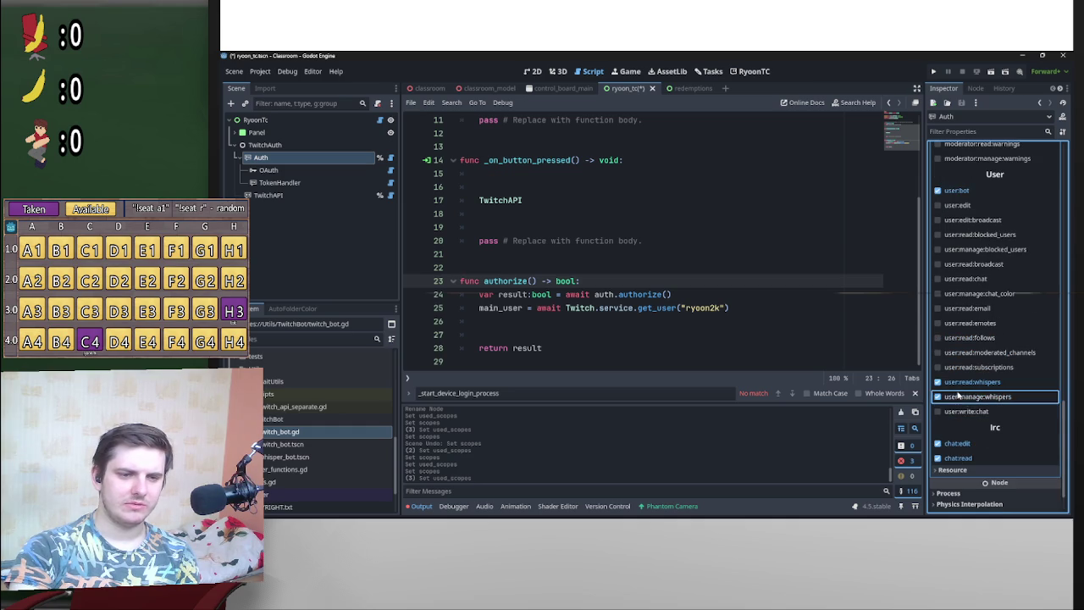
click(962, 382)
click(961, 443)
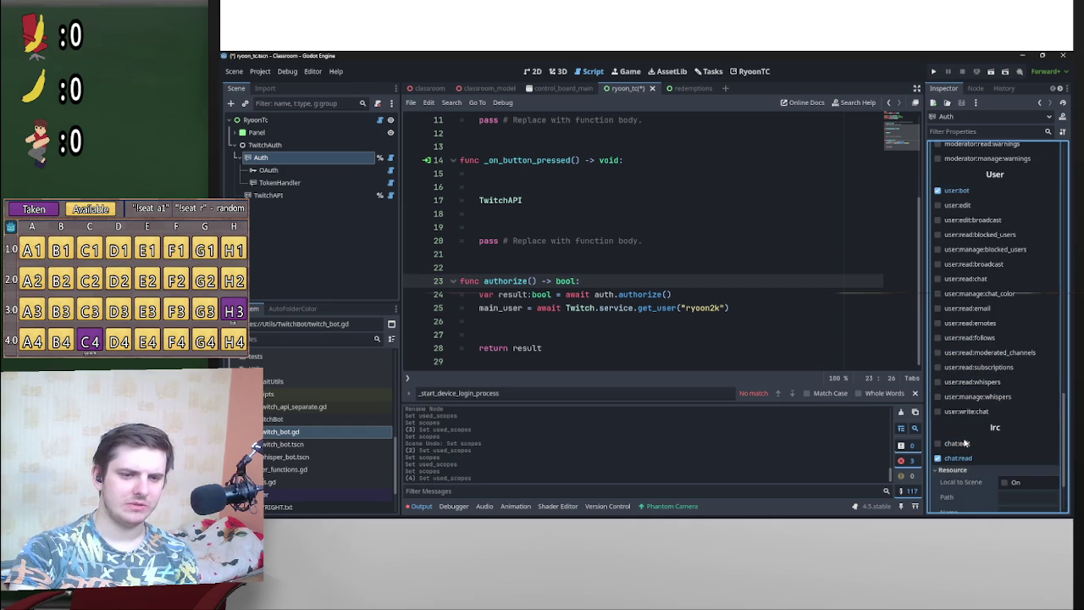
scroll(962, 449, up, 4)
click(955, 379)
scroll(999, 423, up, 12)
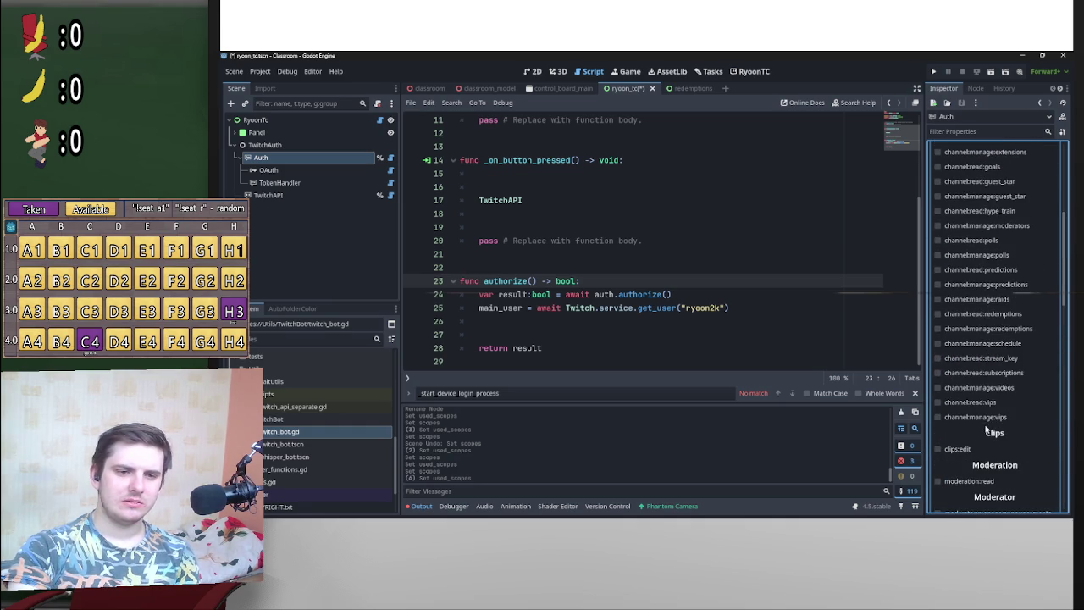
Enable channel read/manage VIPs, read/manage redemptions and manage moderators scopes
click(982, 403)
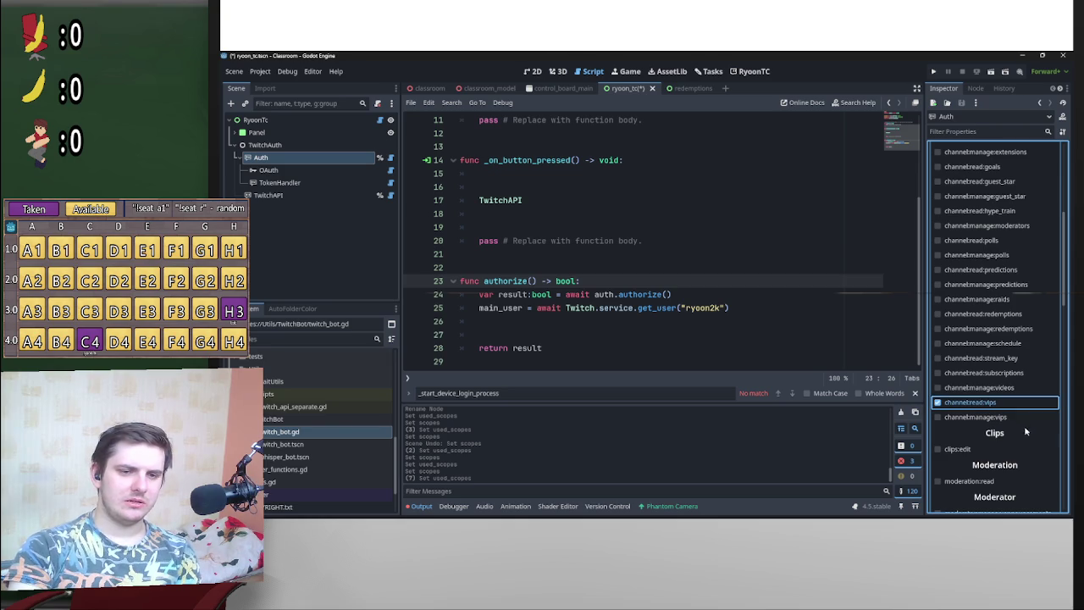
click(991, 418)
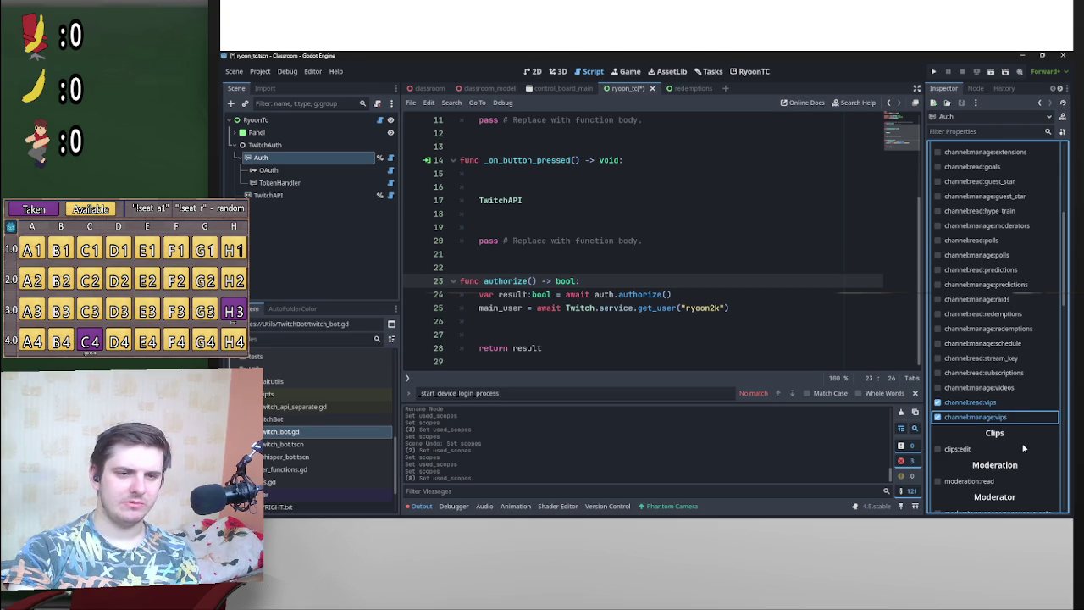
scroll(1021, 444, up, 1)
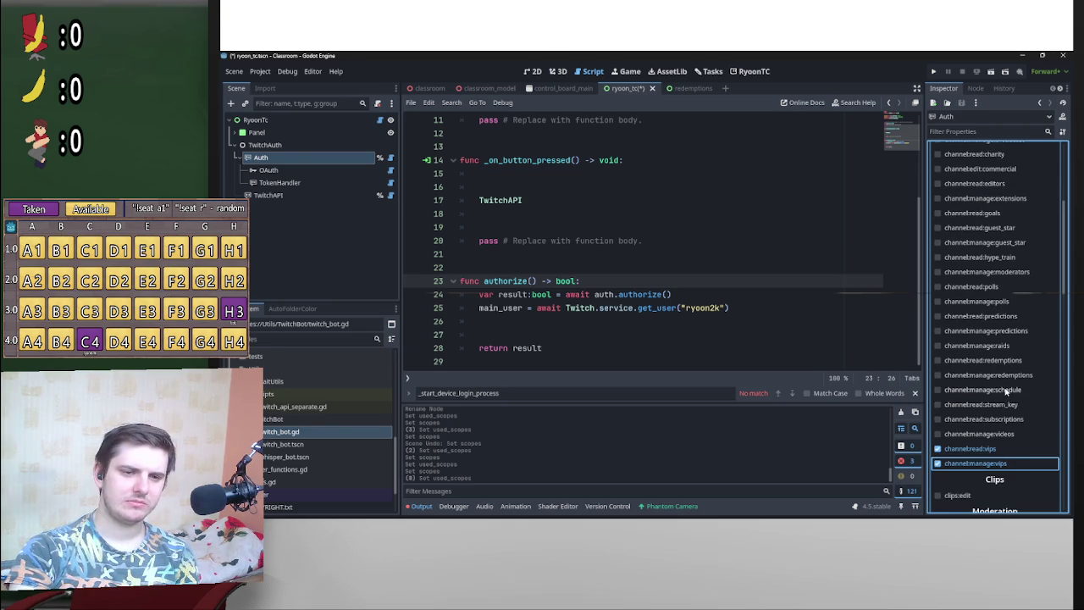
click(1002, 362)
click(1002, 375)
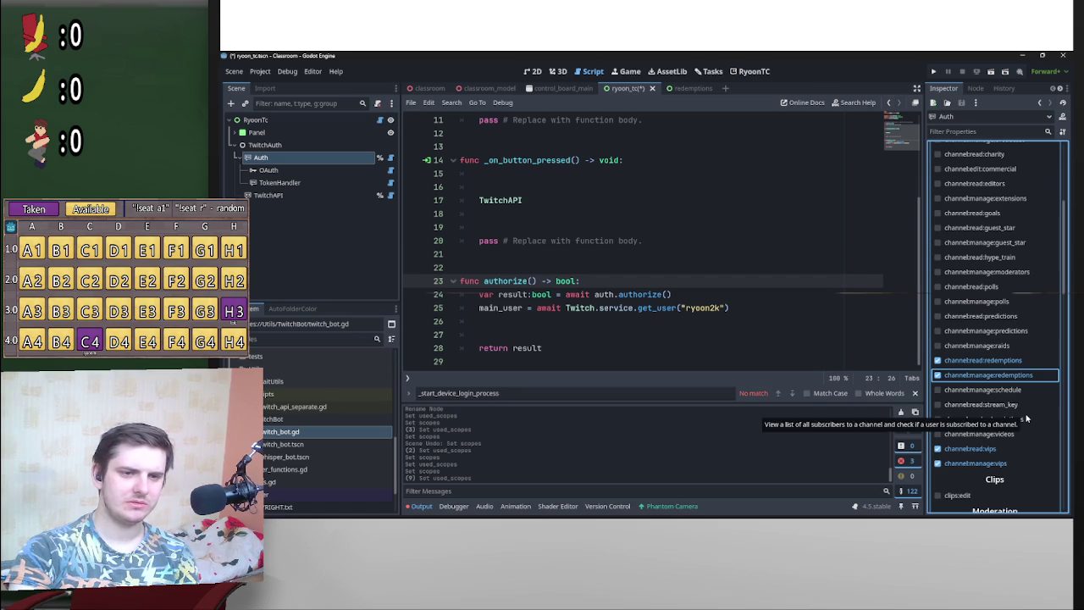
scroll(1026, 417, up, 2)
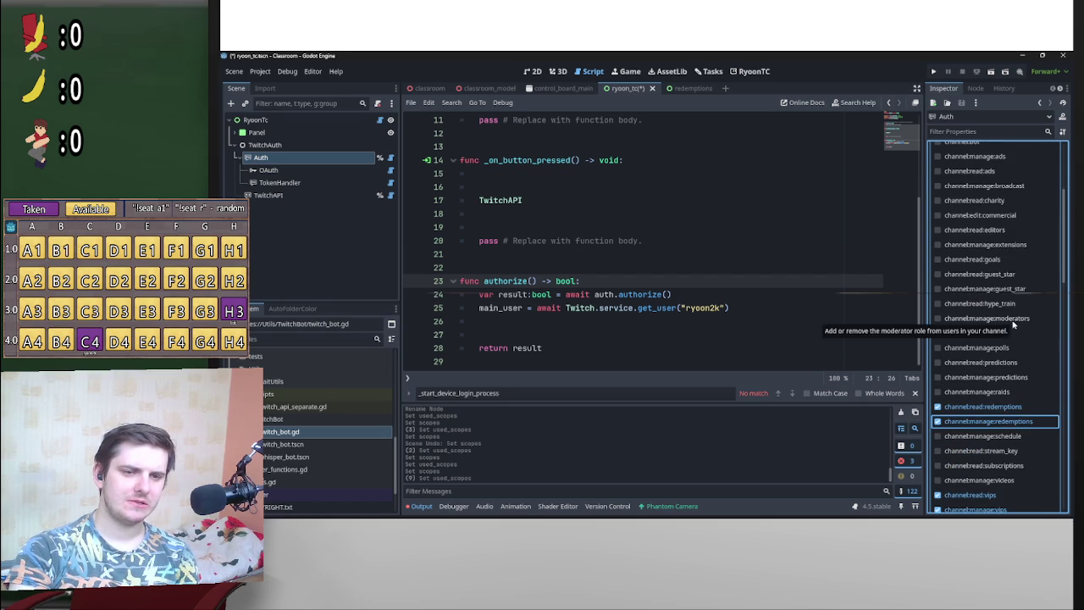
click(1015, 319)
click(1017, 320)
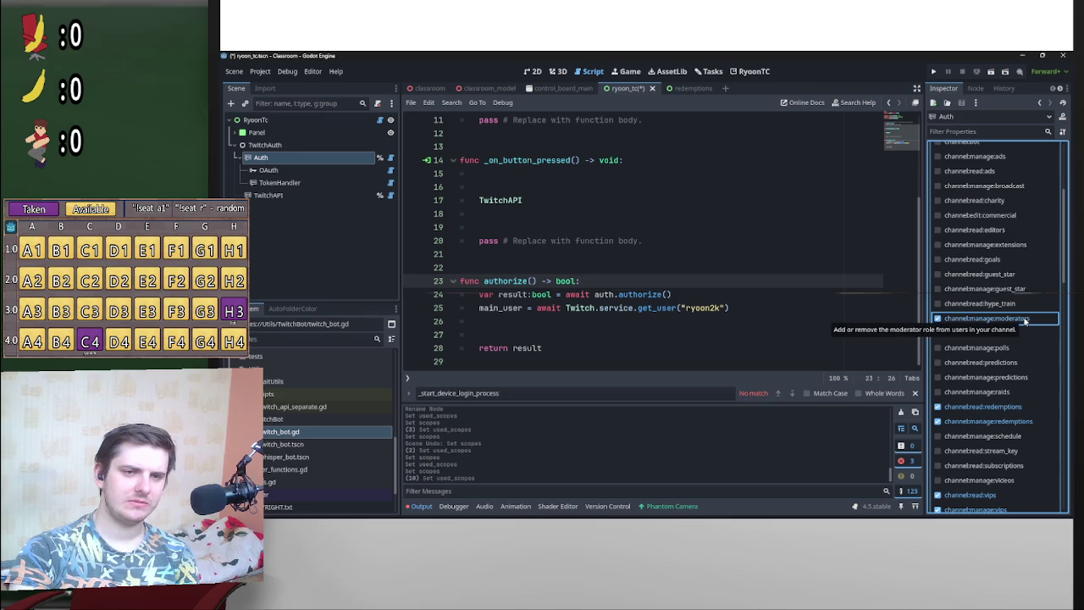
scroll(1026, 320, up, 1)
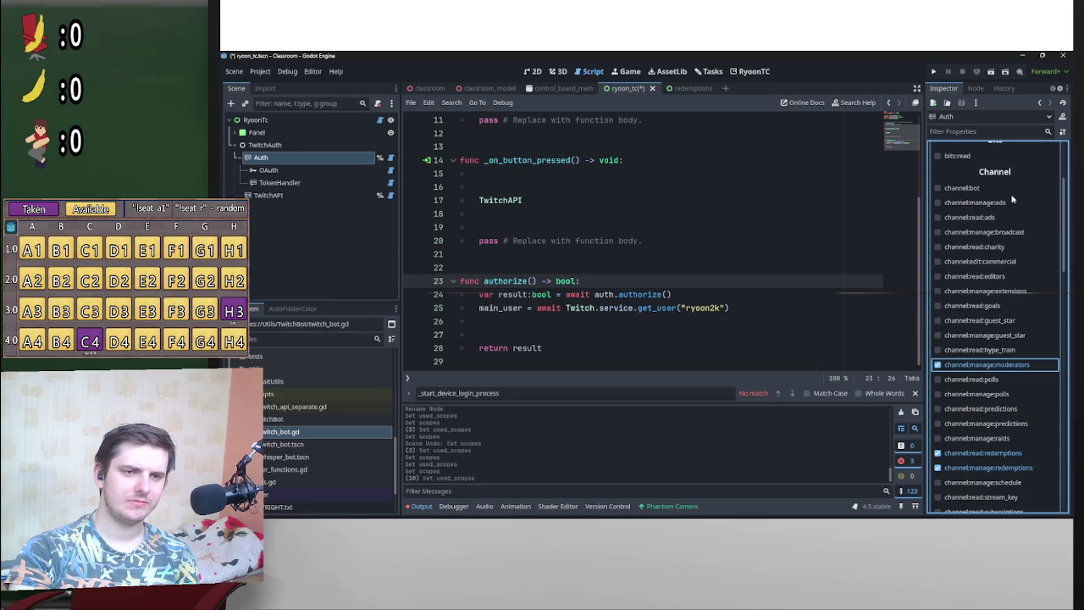
scroll(1048, 330, down, 3)
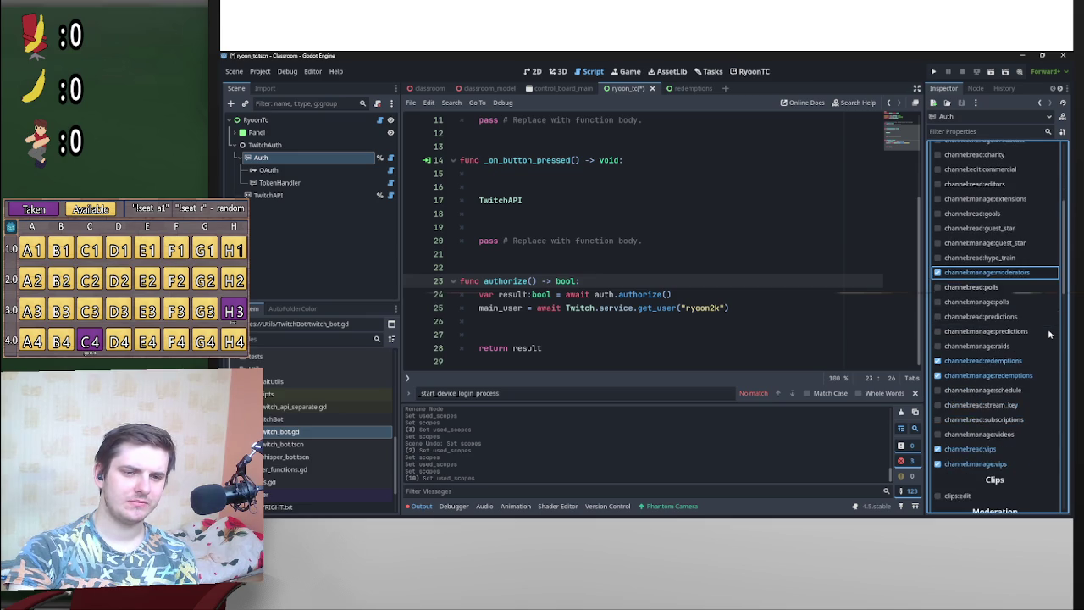
Enable channel:manage:schedule, moderation:read, automod, automod settings, announcements and read banned-users scopes
click(1031, 343)
scroll(1032, 339, down, 2)
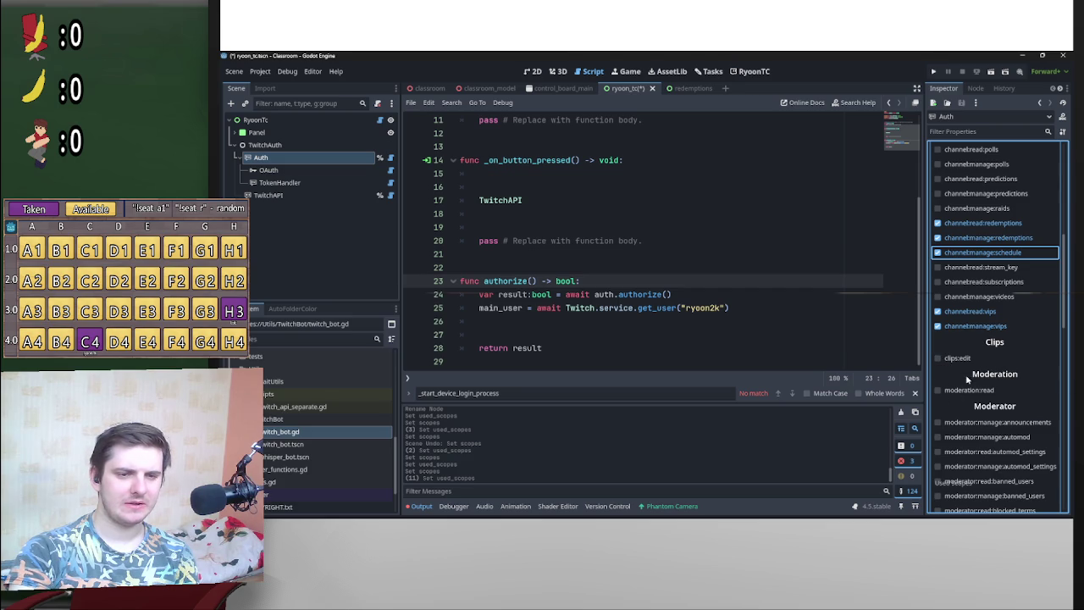
scroll(961, 369, down, 1)
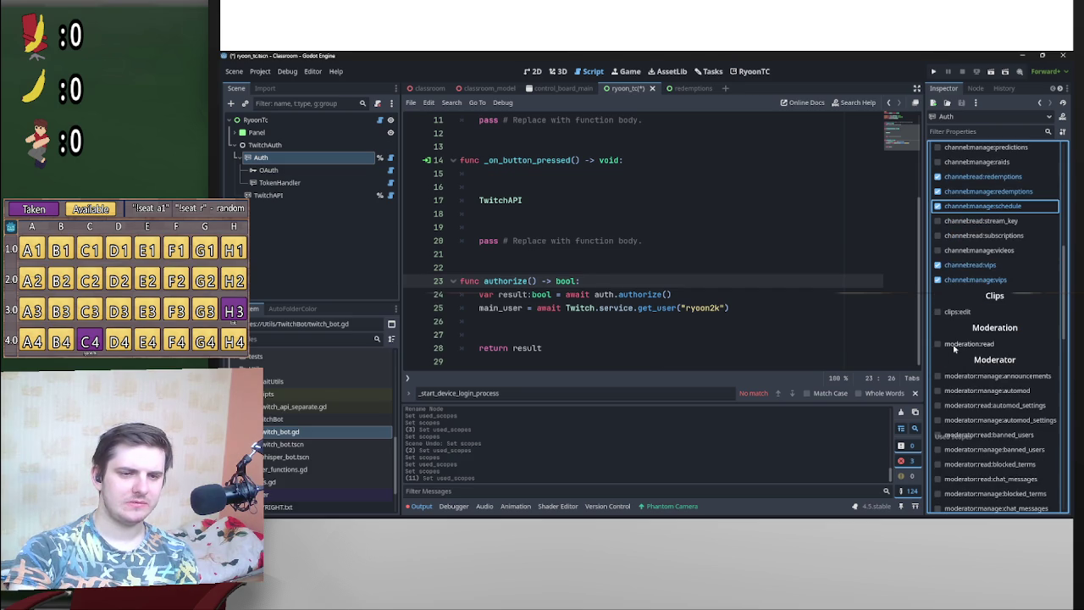
click(954, 344)
scroll(957, 343, down, 3)
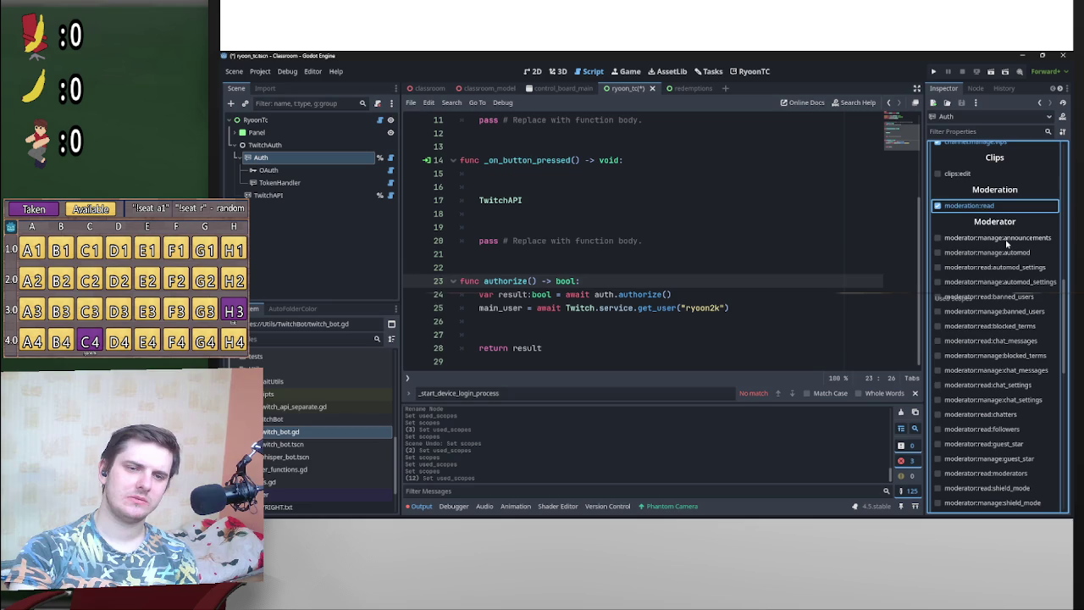
click(1008, 281)
click(1008, 266)
click(1013, 252)
click(1012, 238)
click(1014, 298)
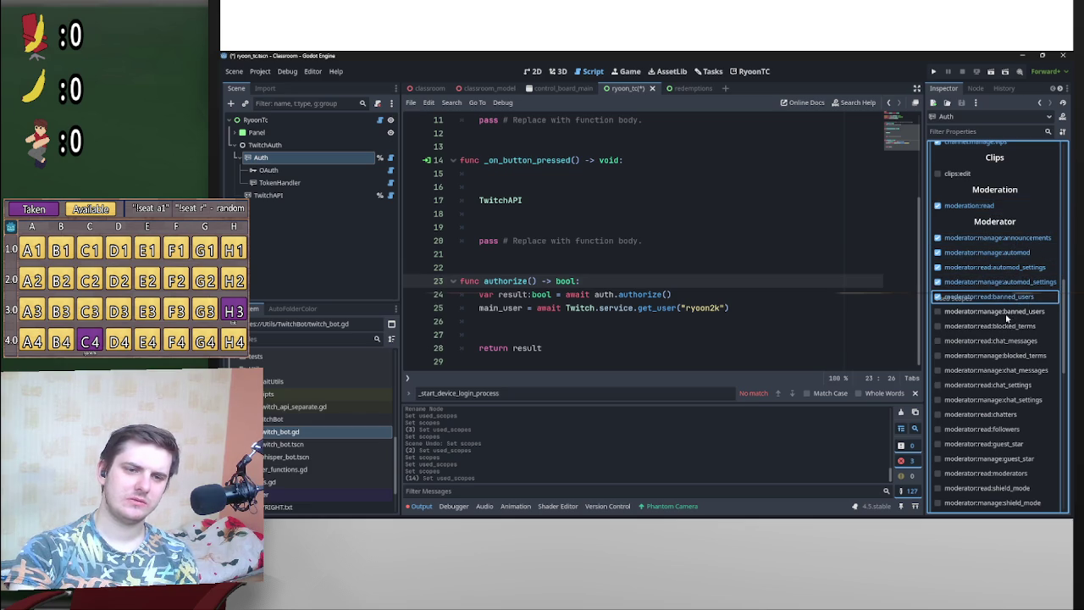
Enable moderator scopes for banned users, blocked terms, chat messages, chat settings, chatters, followers and guest star
scroll(949, 343, down, 3)
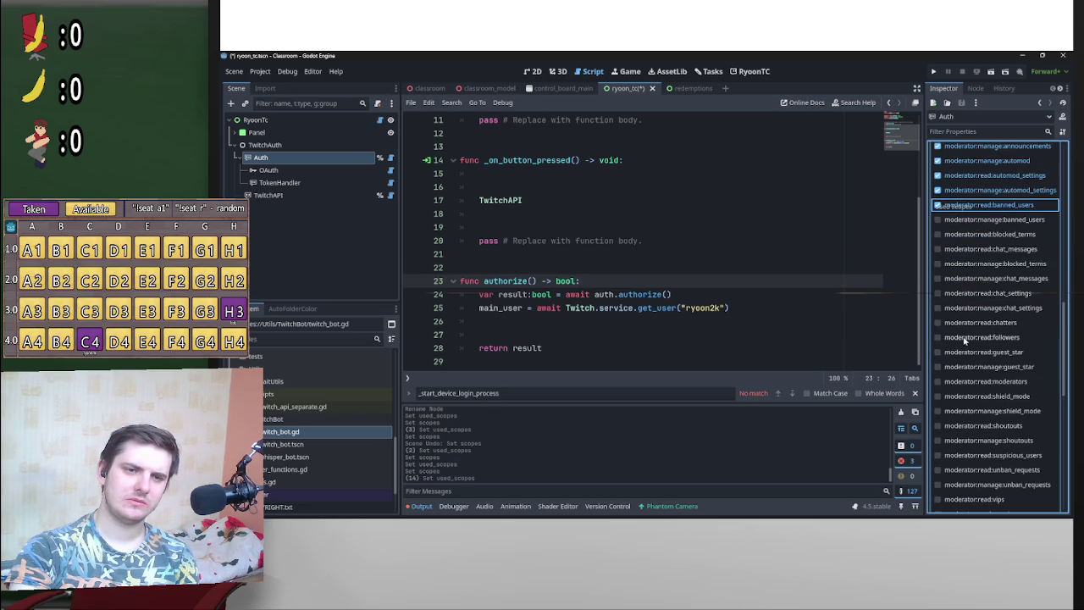
scroll(964, 340, up, 2)
click(1020, 265)
click(1020, 280)
click(1020, 294)
click(1021, 310)
click(1021, 324)
click(1020, 339)
click(1020, 354)
click(1020, 368)
click(1014, 413)
click(1014, 398)
click(1015, 383)
Enable moderator scopes for moderators, shield mode, unban requests, VIPs and warnings, leaving shoutouts off
scroll(1016, 385, down, 3)
click(1013, 379)
click(1013, 365)
click(1011, 335)
click(1013, 350)
click(997, 380)
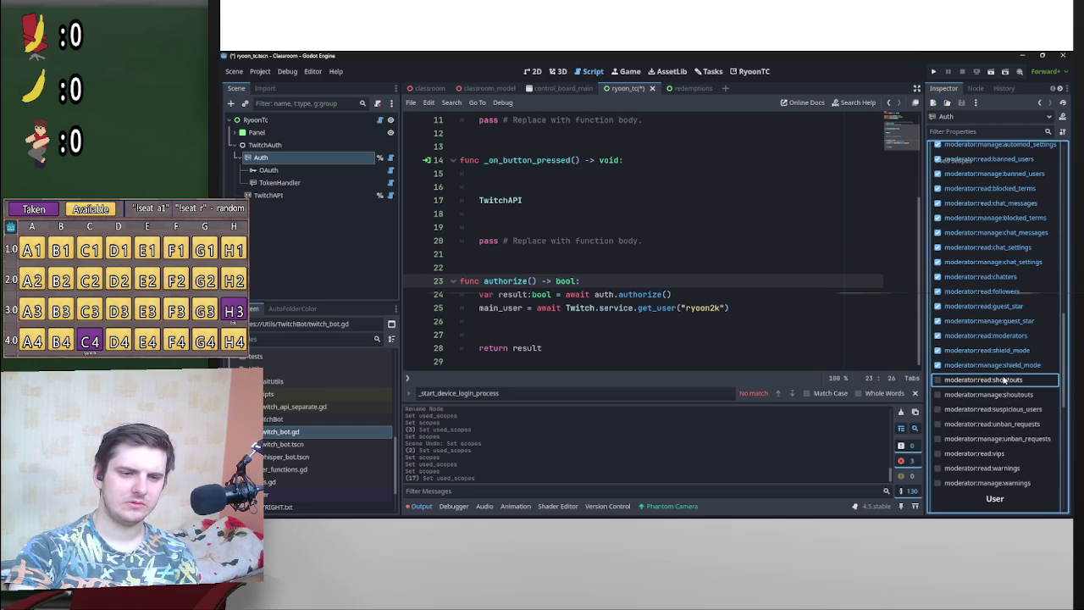
click(1019, 424)
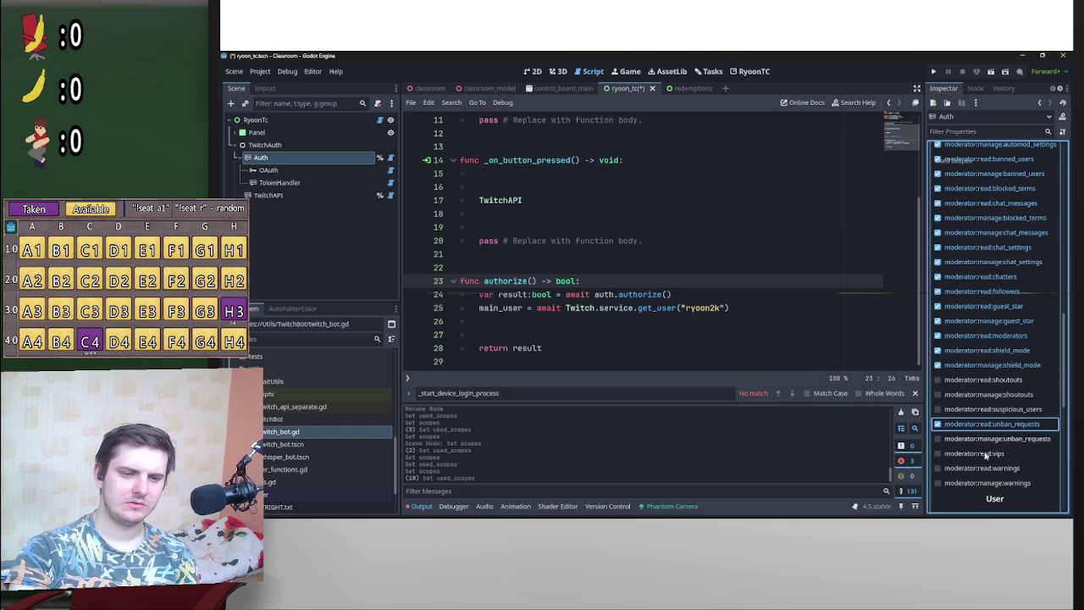
click(1003, 439)
click(992, 453)
click(995, 468)
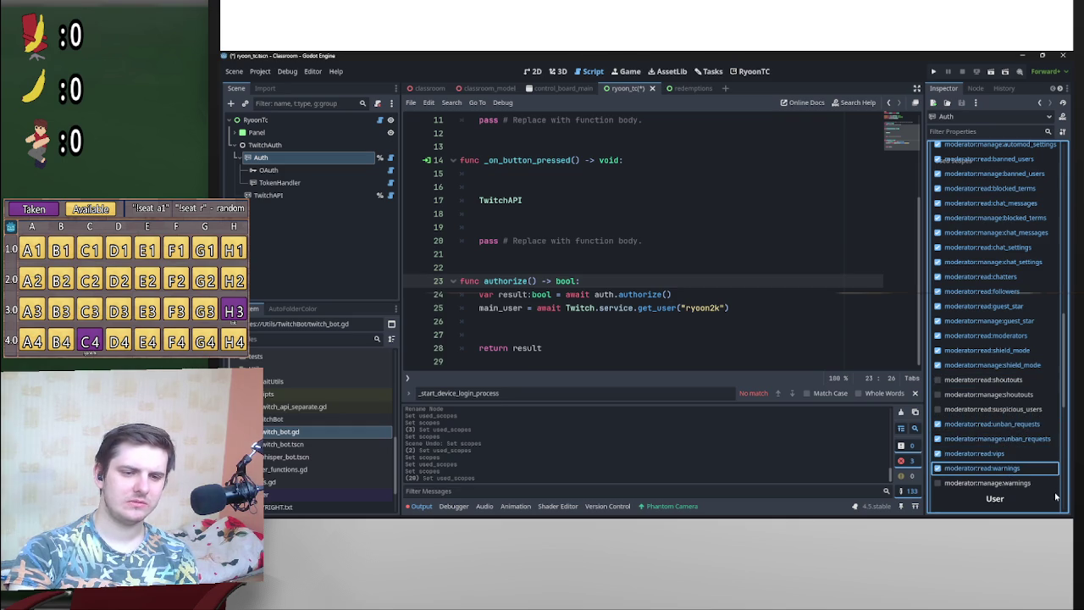
click(1008, 467)
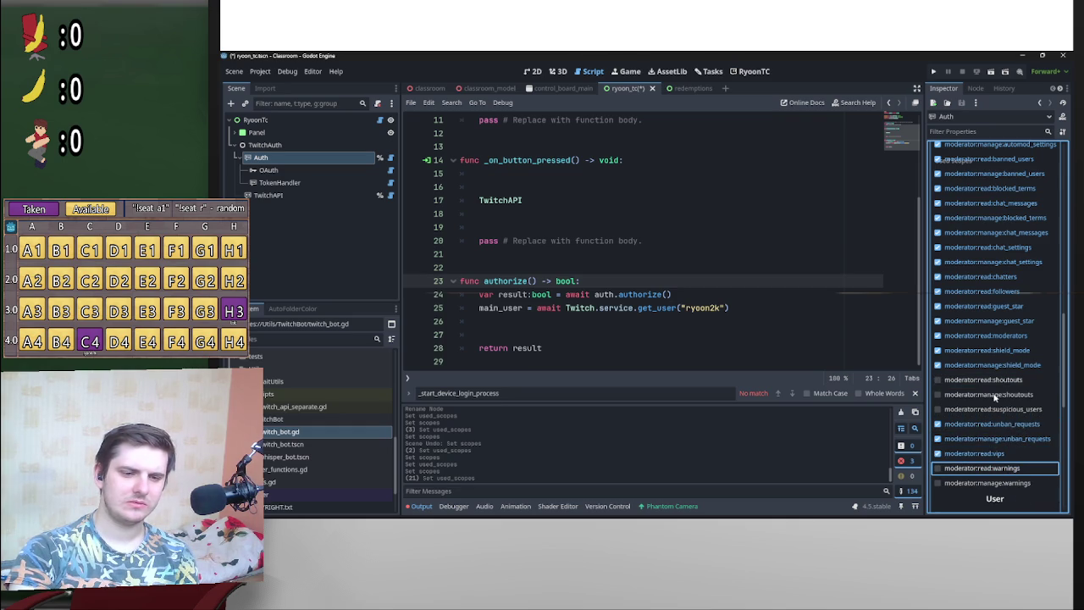
Enable channel:manage:ads and channel:read:goals, then check the OAuth node's scope list
scroll(1003, 377, down, 3)
click(988, 330)
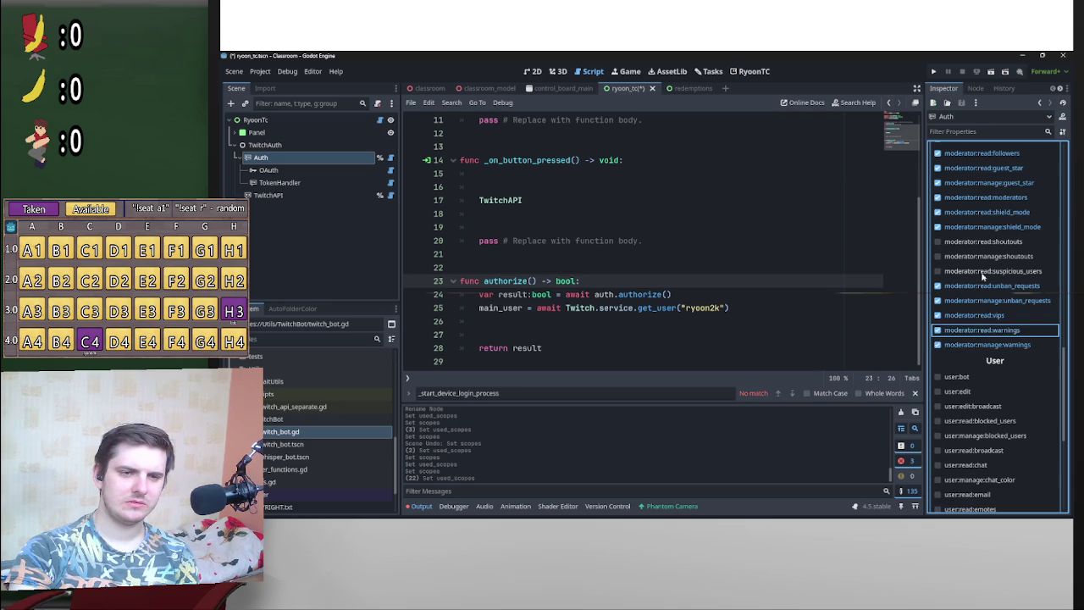
scroll(989, 331, down, 1)
scroll(988, 330, down, 1)
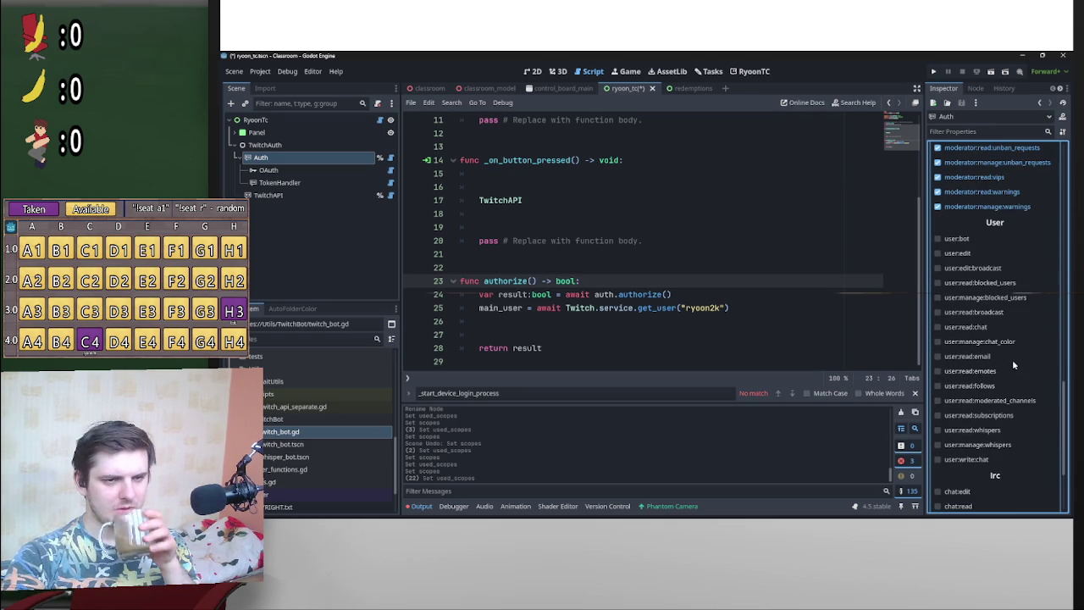
scroll(1005, 362, down, 3)
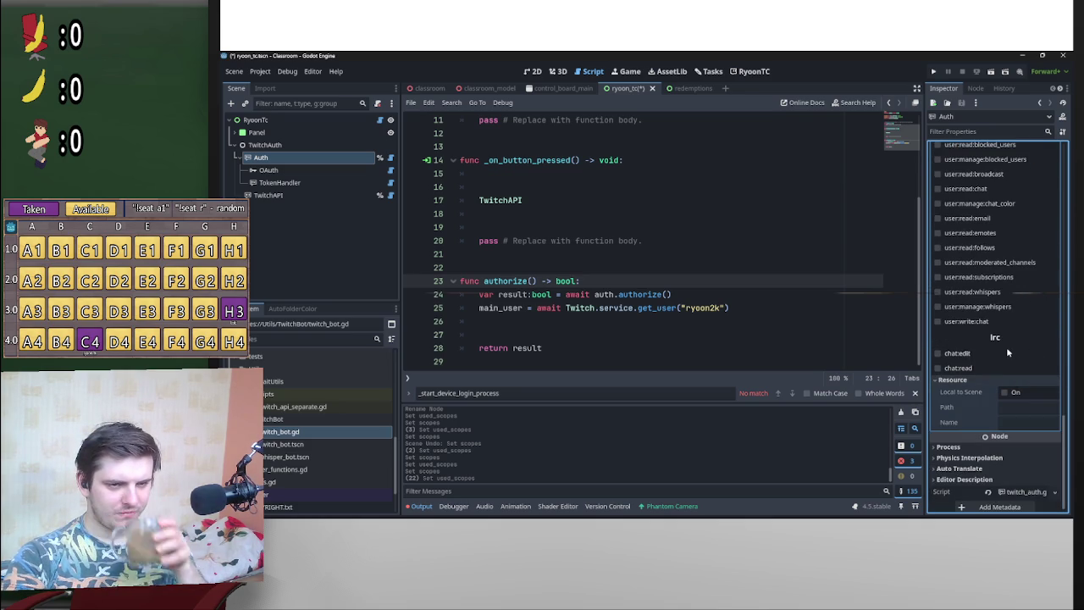
scroll(1006, 346, up, 10)
scroll(1018, 318, up, 6)
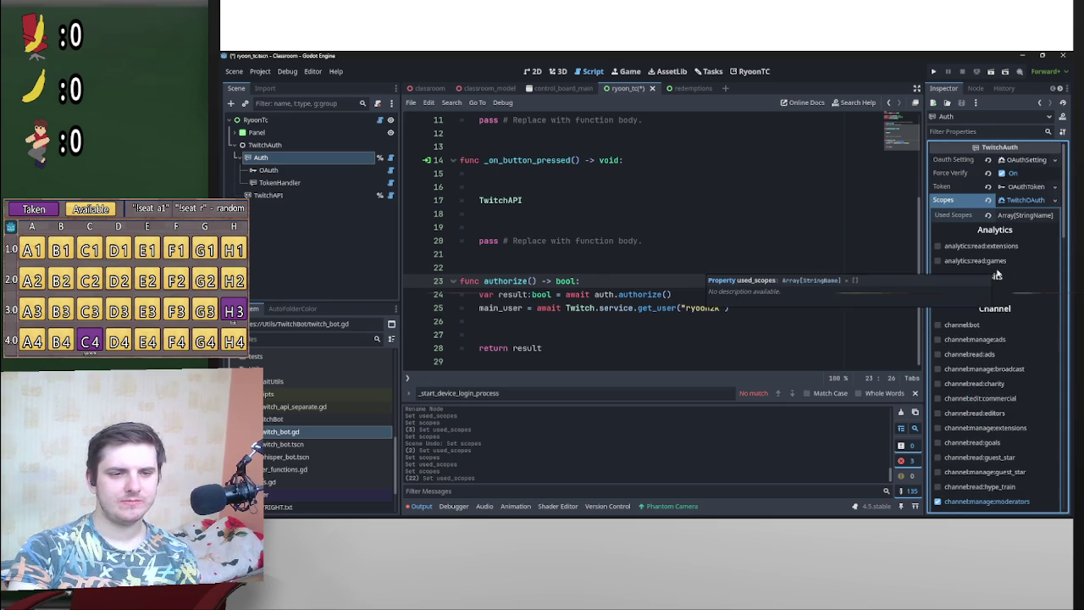
click(996, 339)
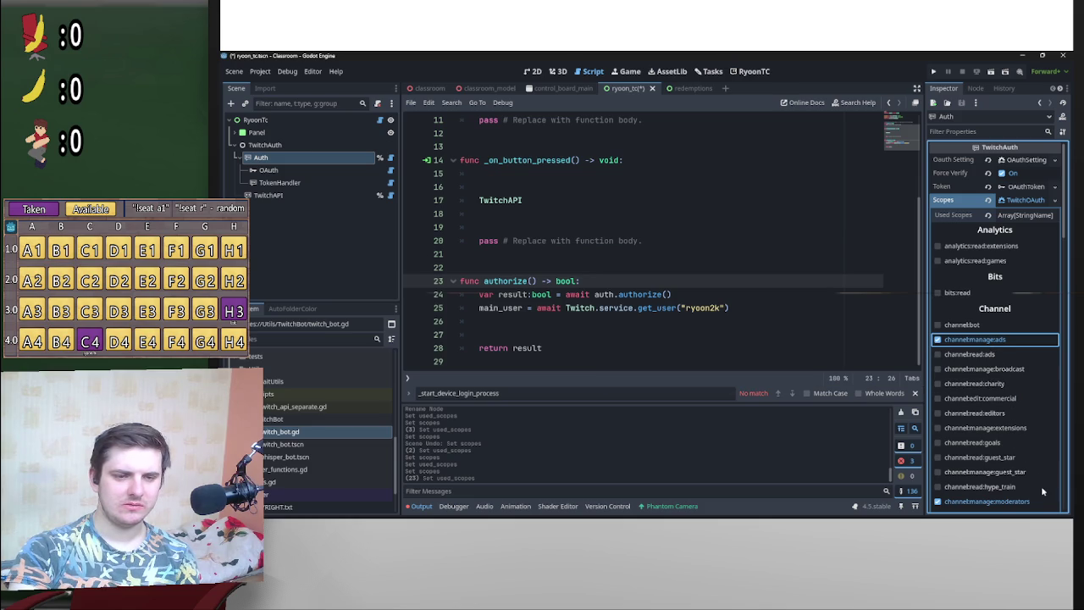
click(979, 442)
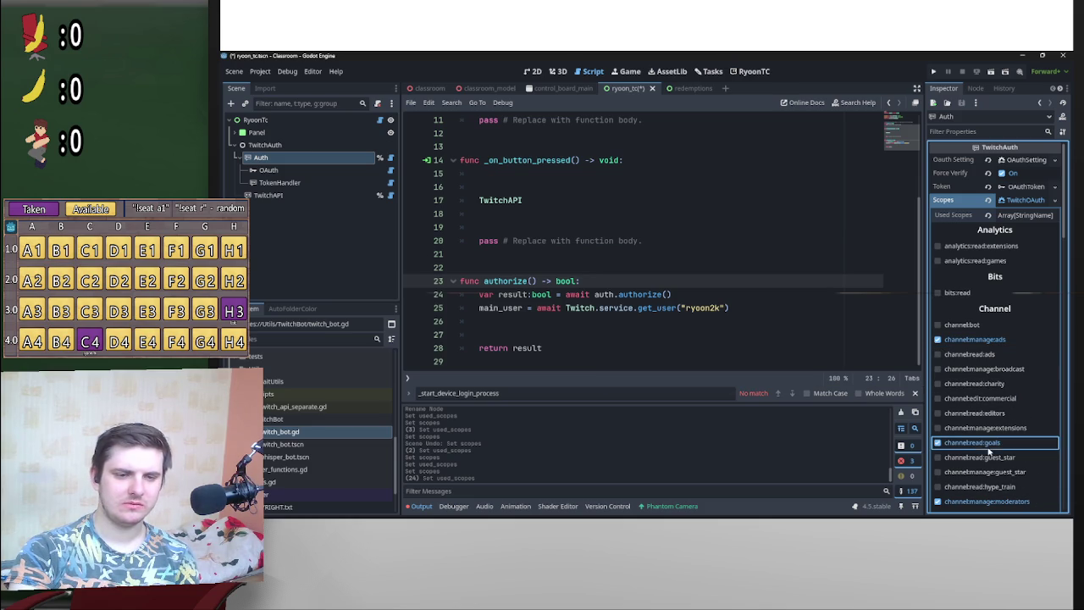
click(279, 173)
click(1035, 177)
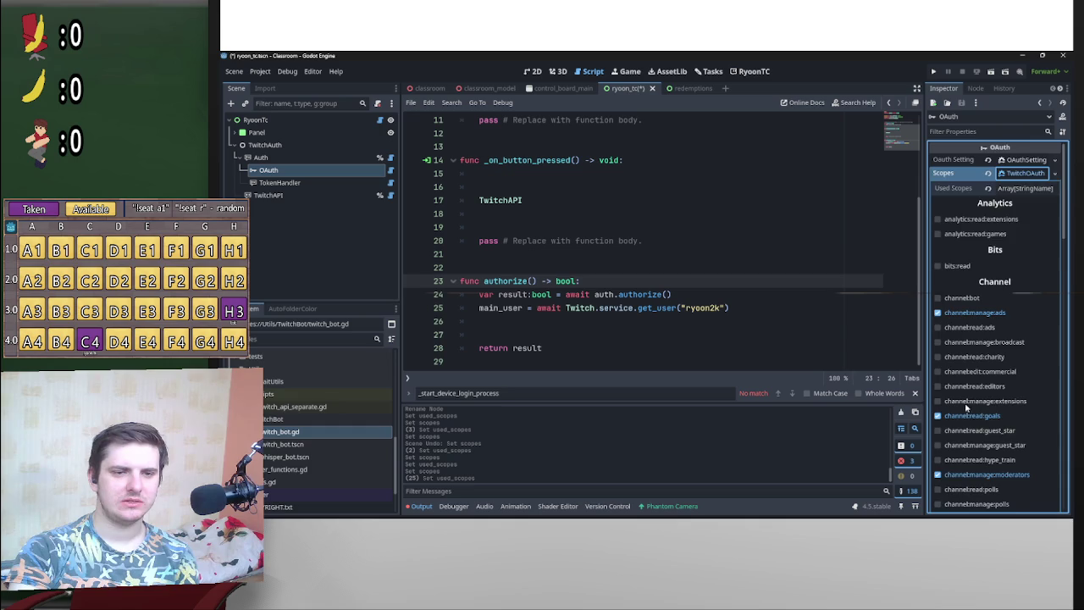
Review the OAuth settings and stored token details on the TokenHandler and TwitchAPI nodes
scroll(1043, 414, down, 5)
scroll(1043, 414, down, 10)
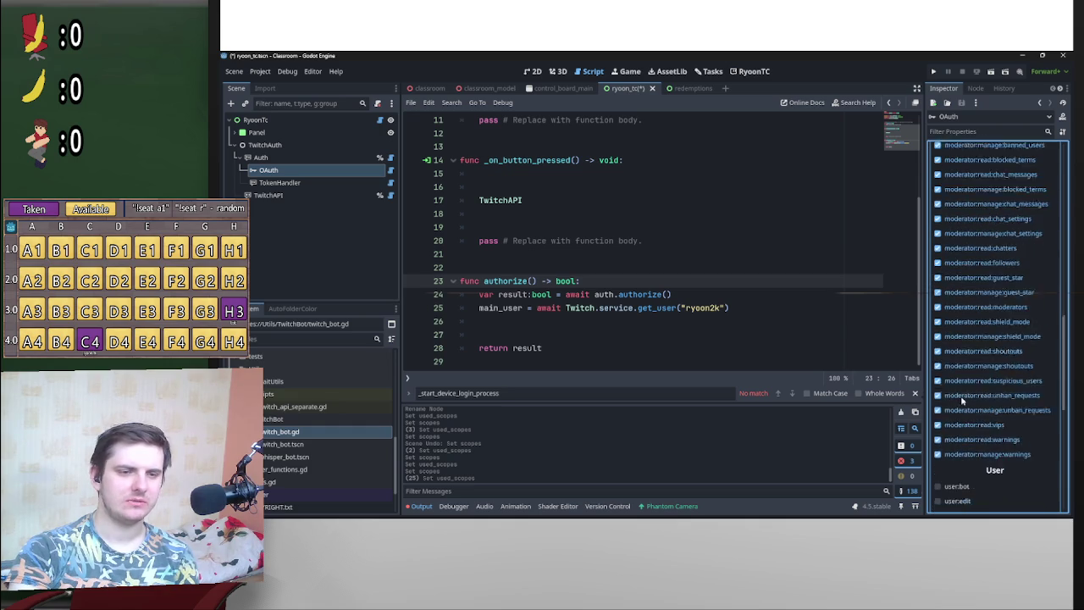
click(321, 182)
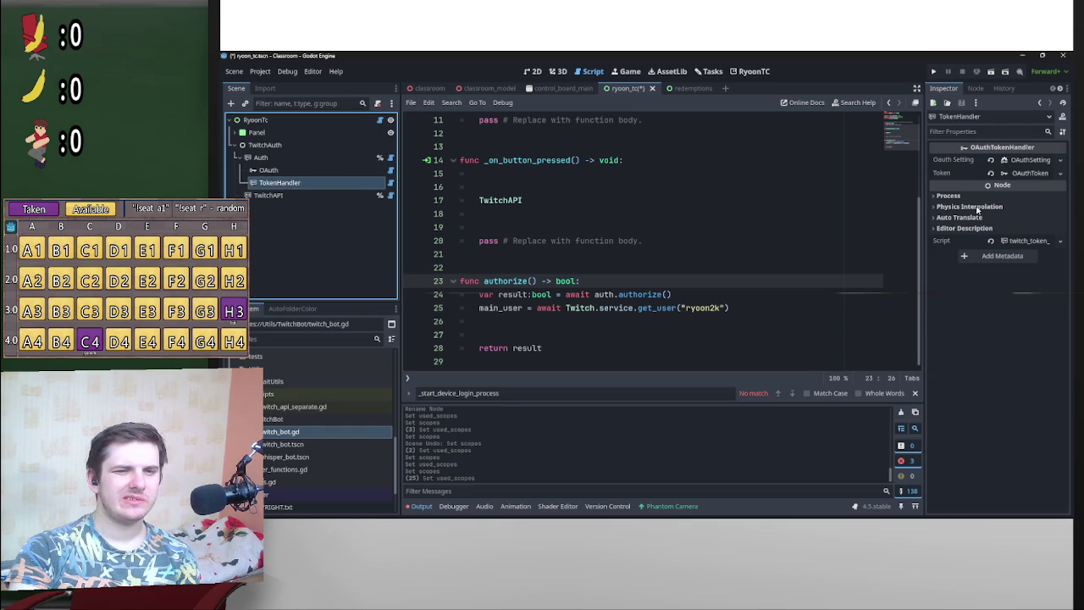
click(1025, 161)
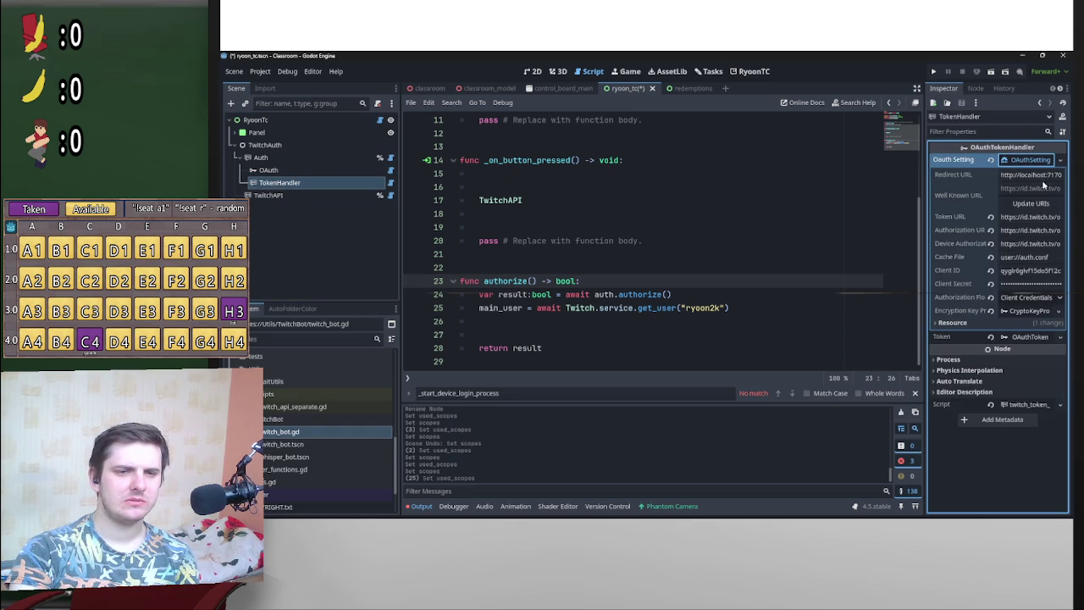
click(1025, 161)
click(322, 195)
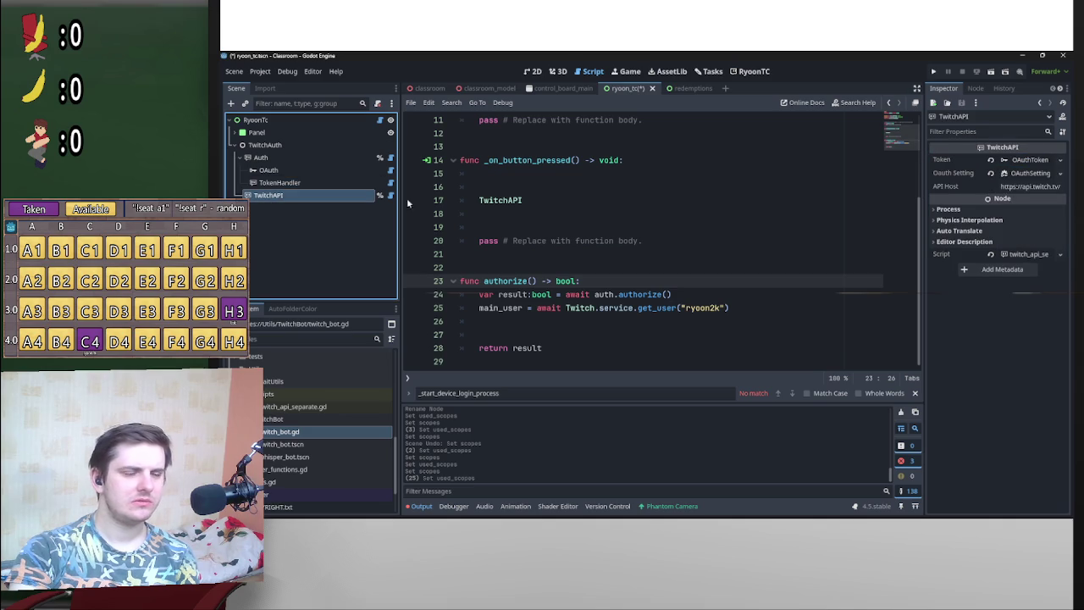
click(1038, 175)
click(1036, 169)
click(1035, 161)
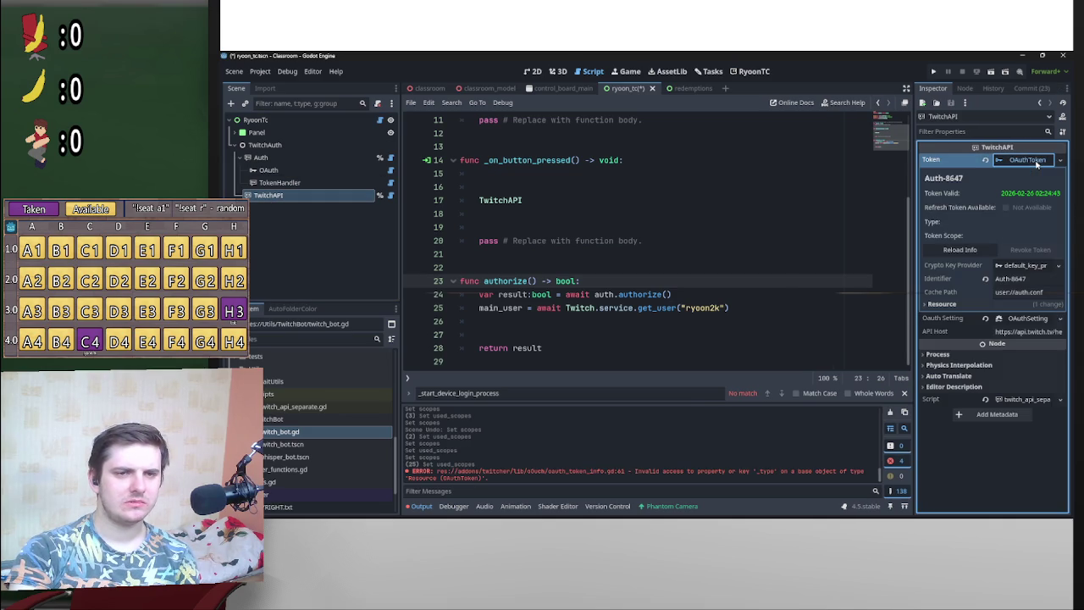
click(960, 250)
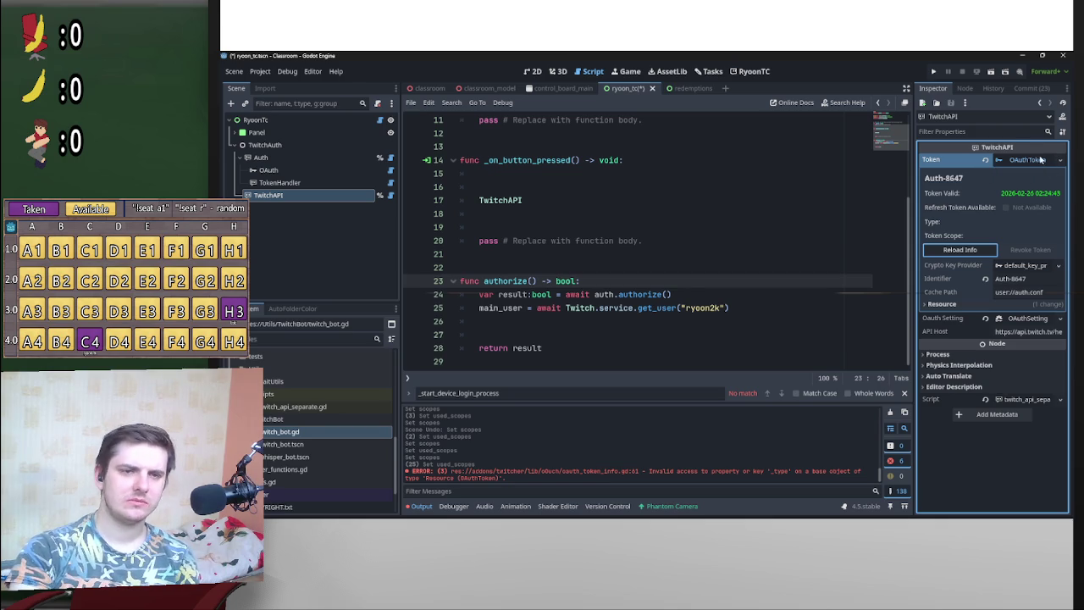
click(1037, 161)
click(307, 194)
Keep TokenHandler's Authorization Flow on Client Credentials and save the ryoon_tc script
click(305, 182)
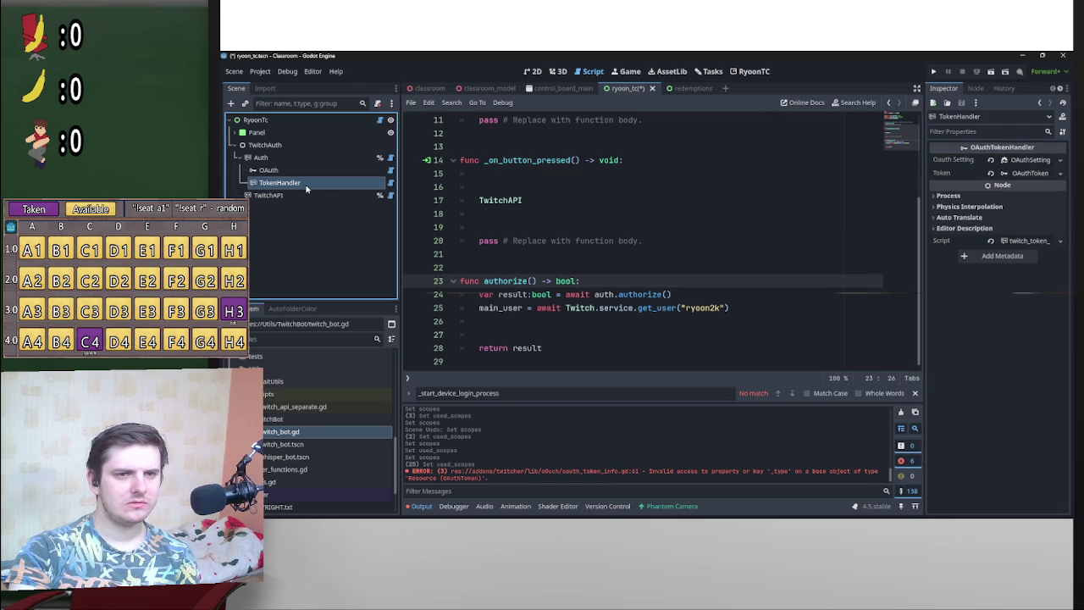
click(1033, 174)
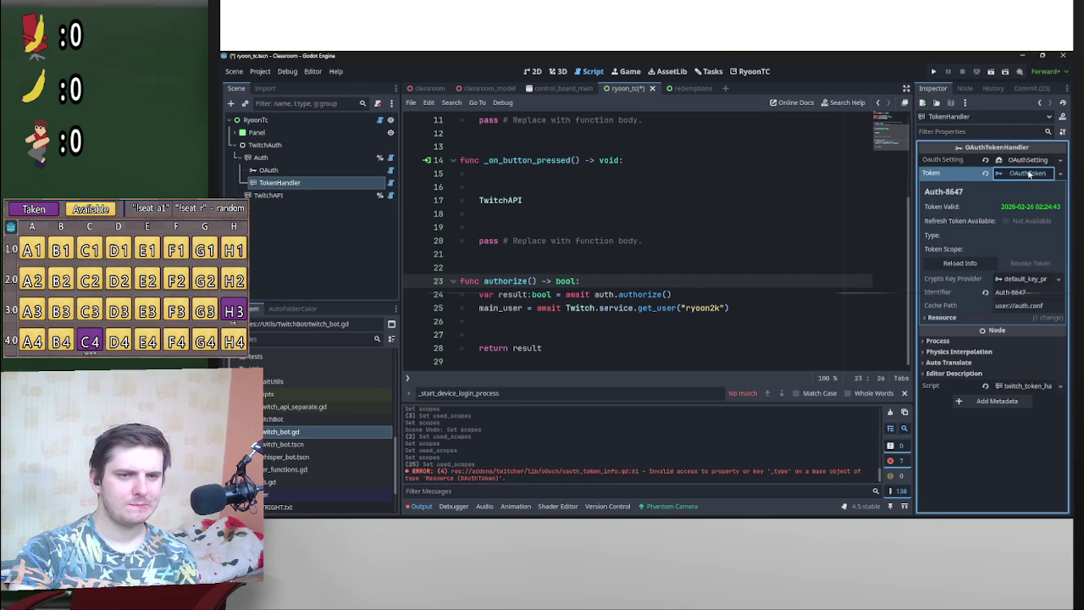
click(1031, 174)
click(1033, 159)
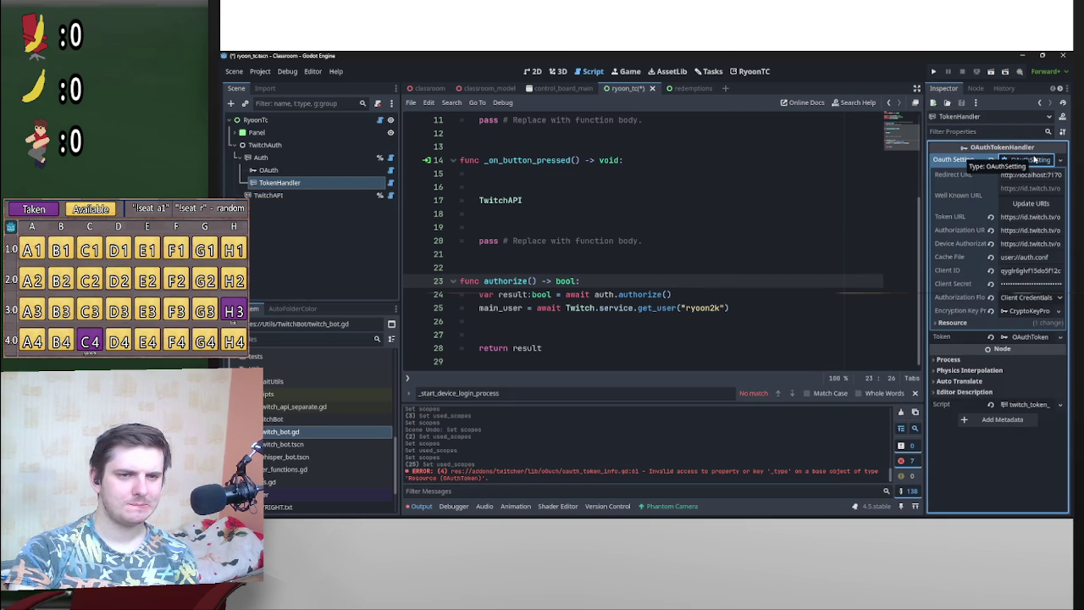
click(1036, 298)
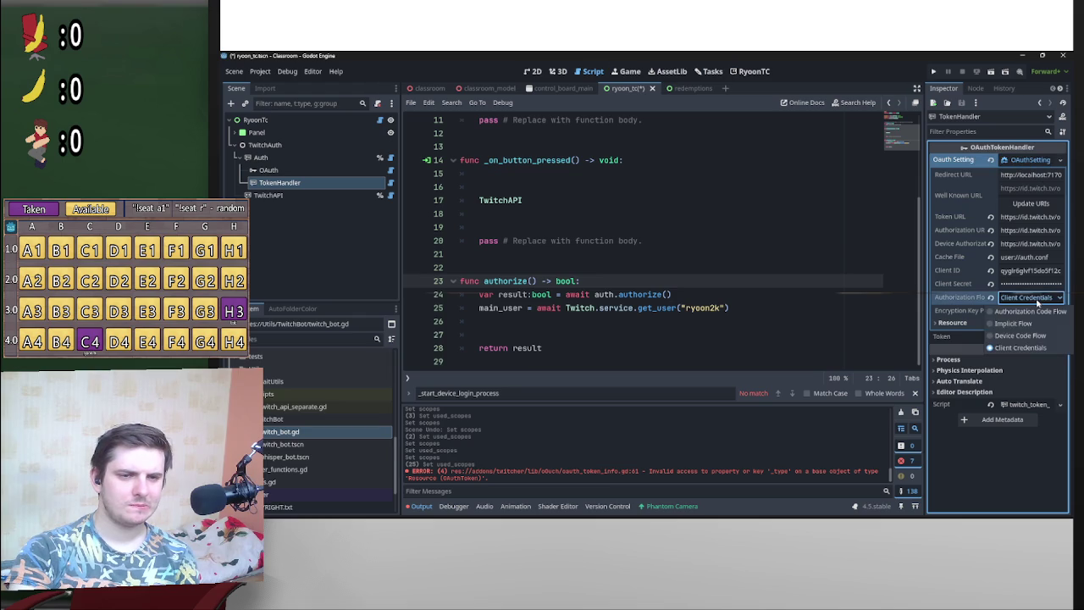
click(1037, 300)
click(1036, 300)
click(1037, 299)
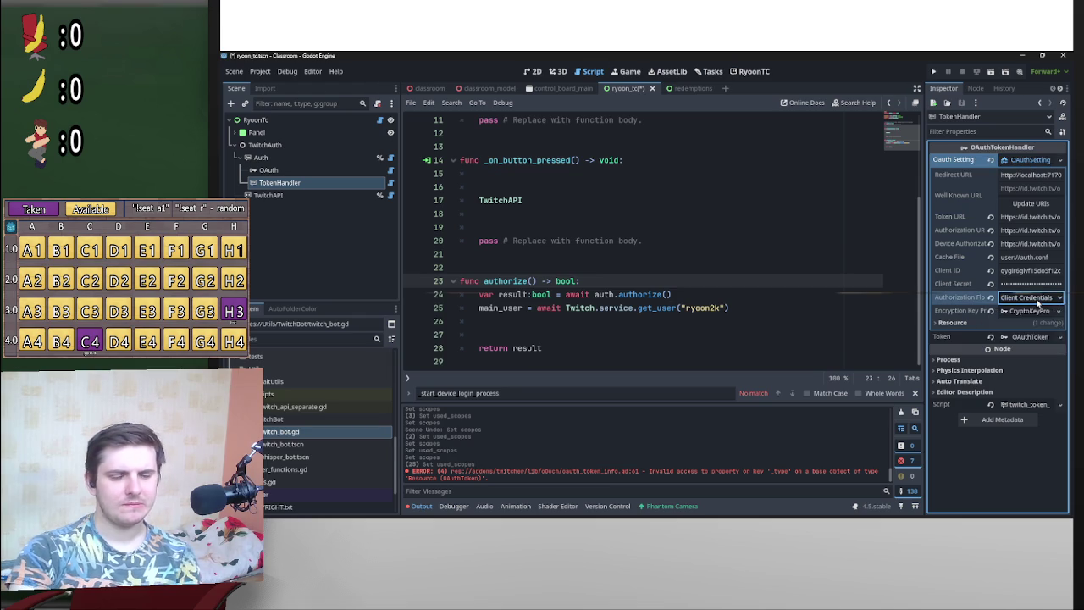
click(1030, 159)
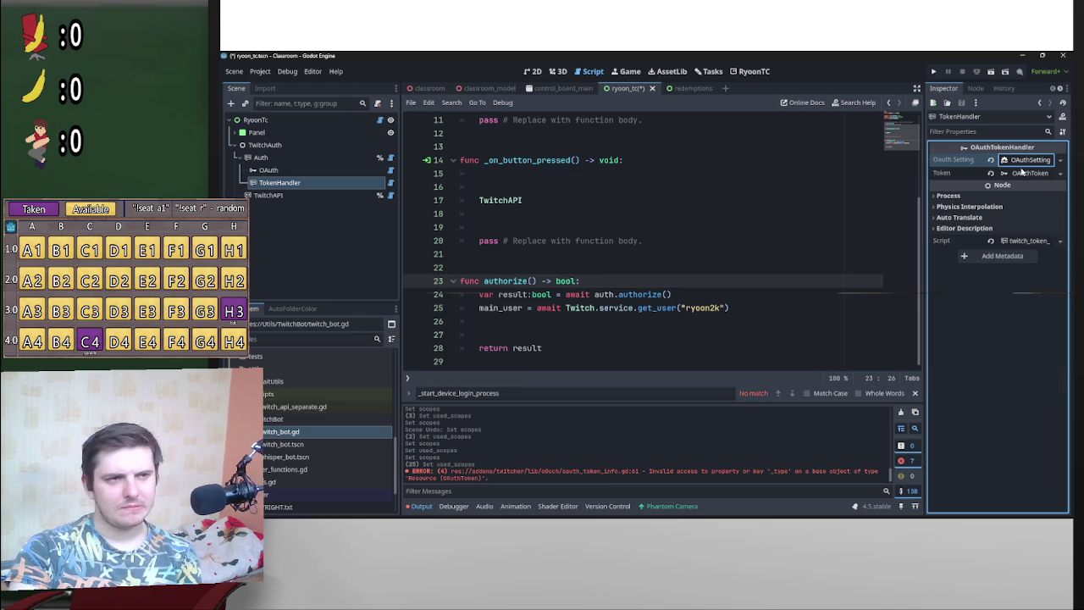
click(656, 161)
key(ctrl+s)
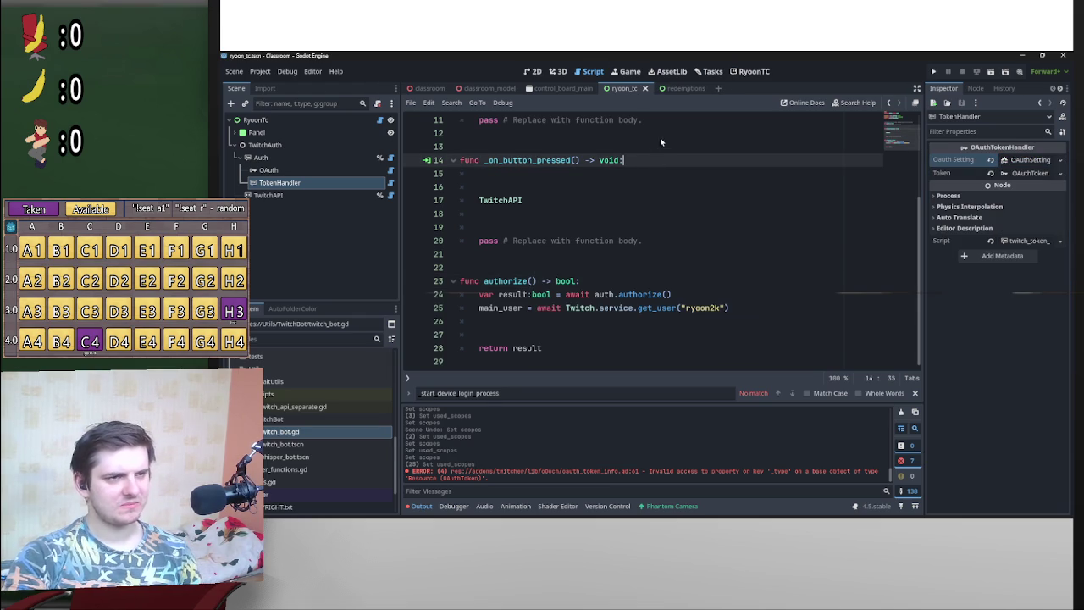
Replace TwitchAPI on line 17 with an authorize() call inside _on_button_pressed
scroll(644, 294, up, 3)
scroll(631, 286, down, 3)
drag(523, 201, 480, 200)
text(autho)
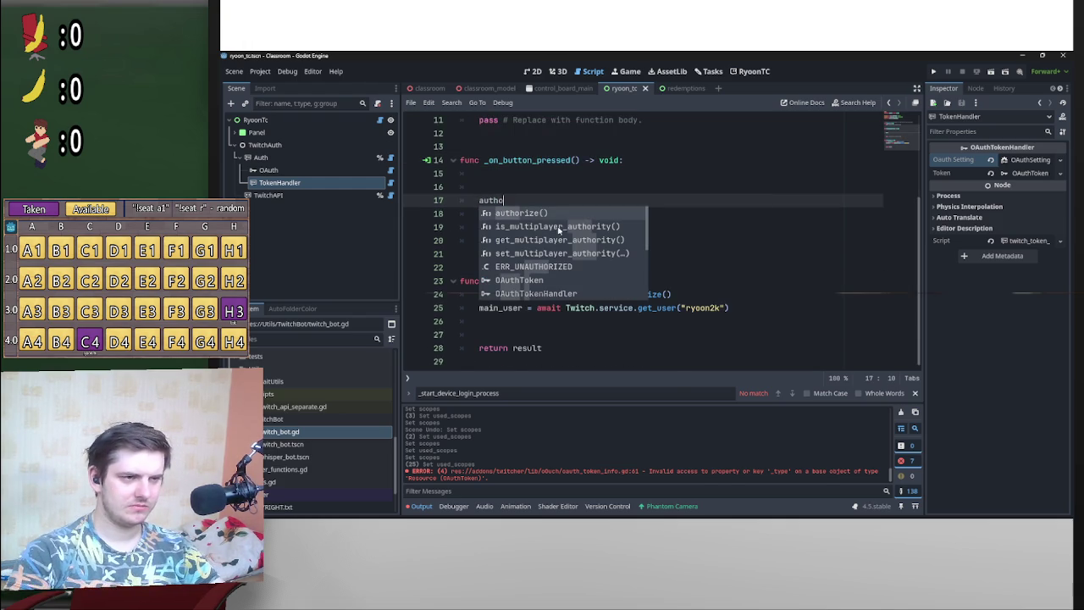
click(548, 218)
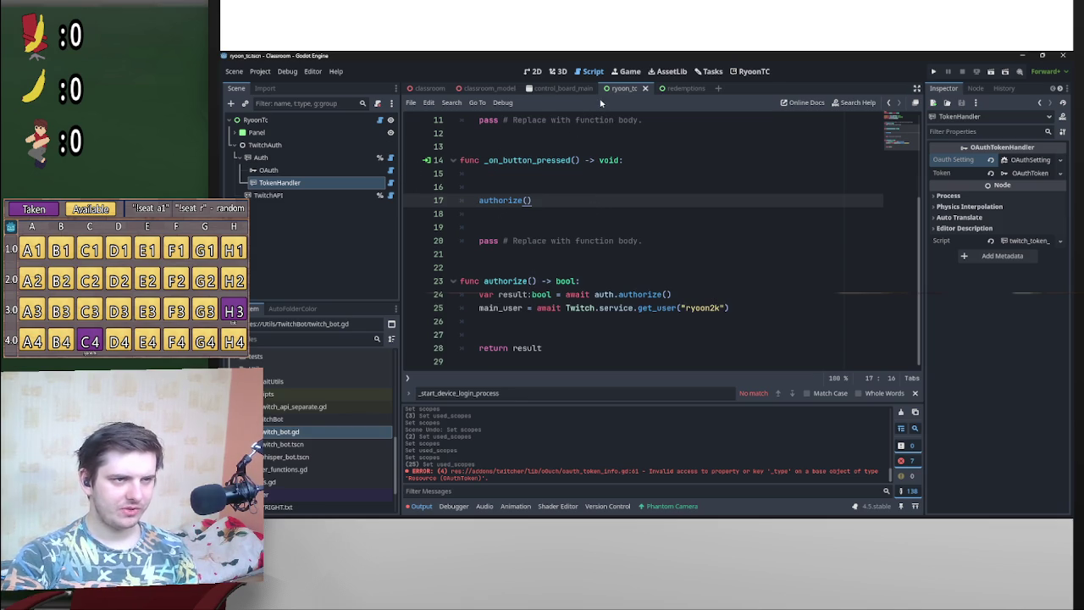
Add blank lines below the variable declarations at line 8
scroll(649, 320, up, 3)
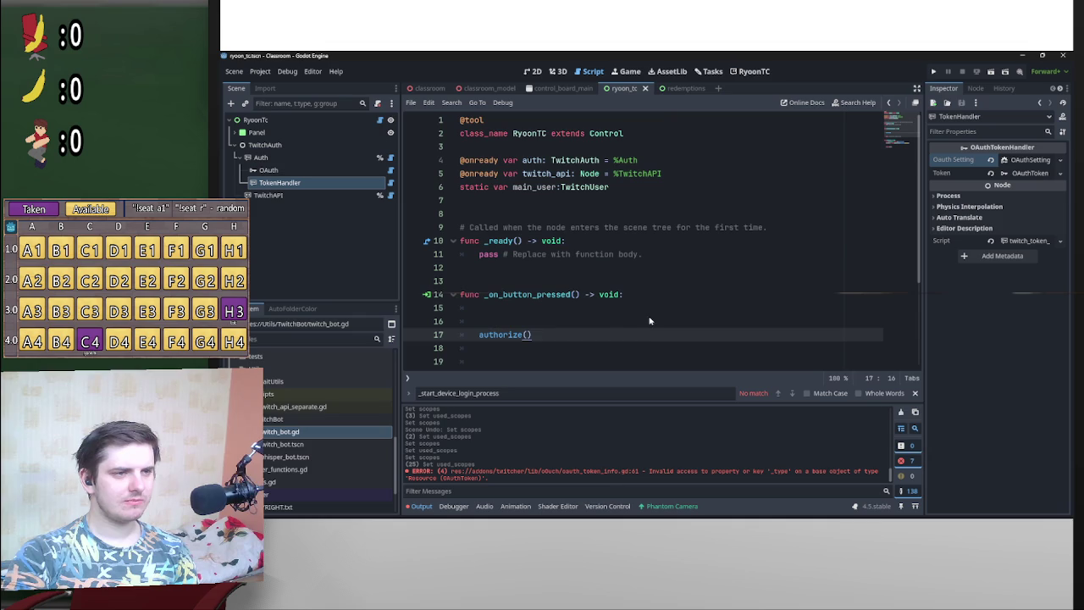
click(558, 212)
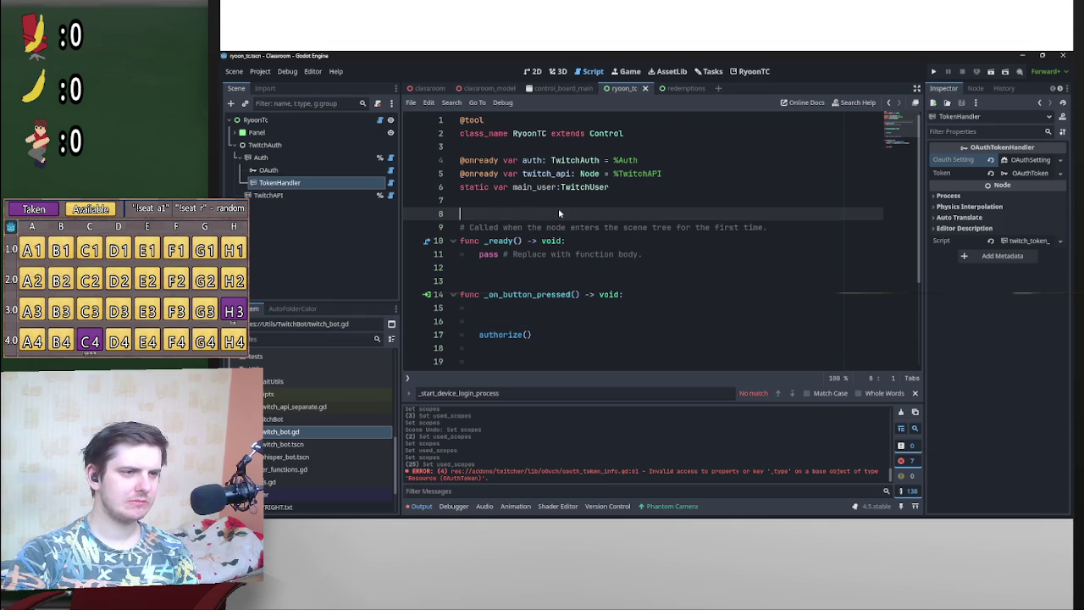
key(Return)
key(Return)
key(Up)
key(Up)
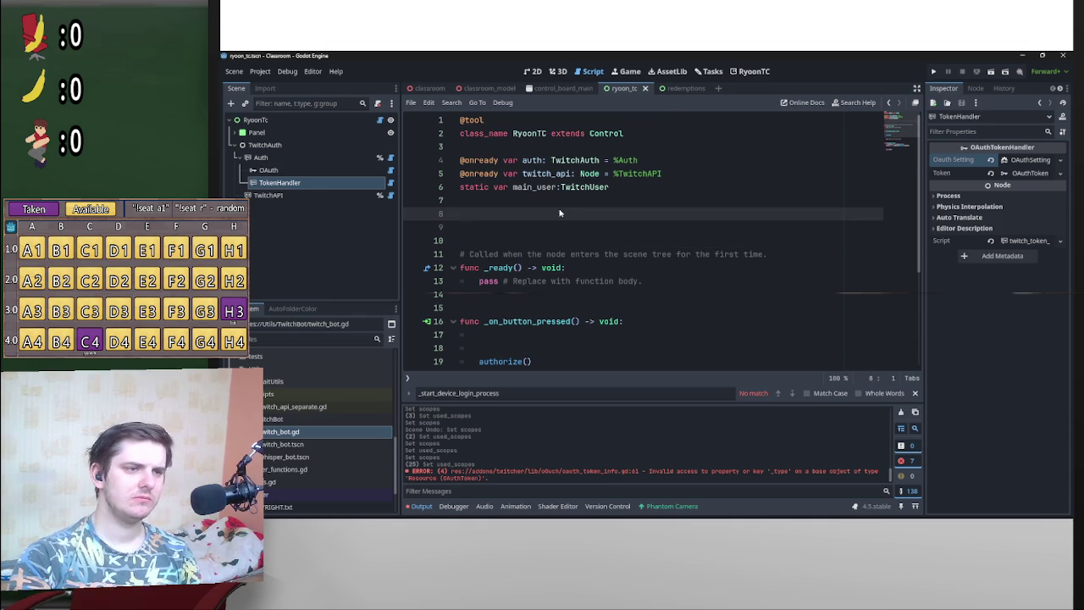
click(237, 134)
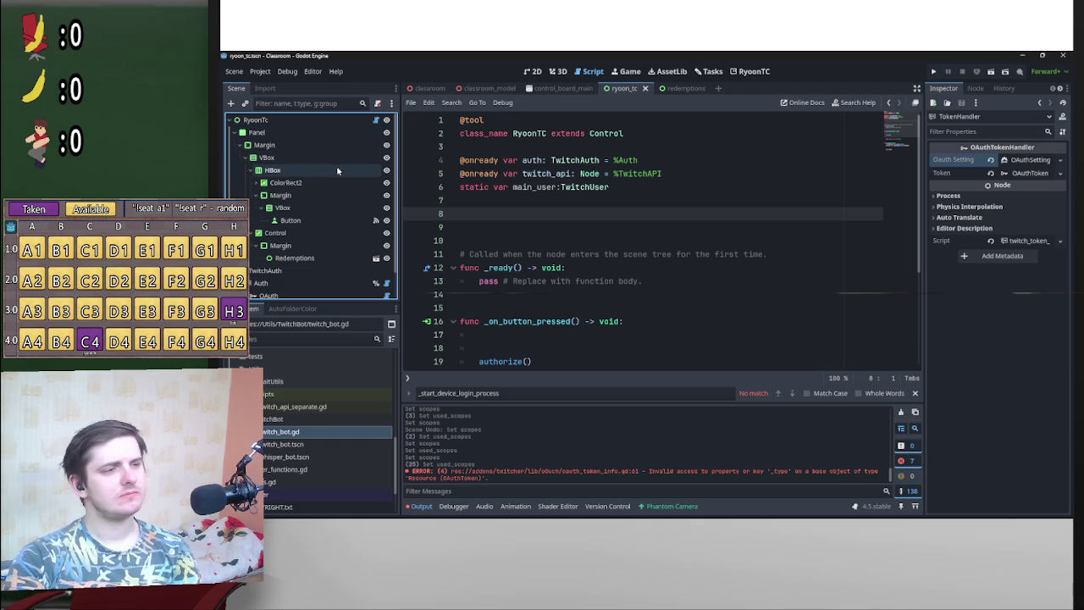
Select the green Button in the 2D canvas, browse the other workspaces, then return to the ryoon_tc script
click(531, 71)
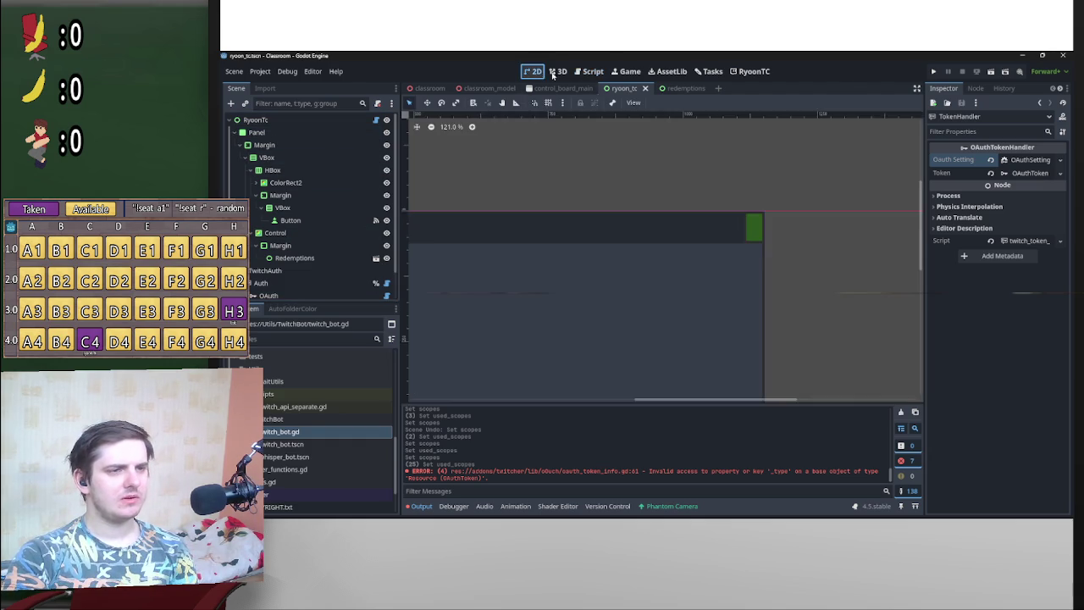
scroll(636, 239, down, 2)
scroll(666, 268, up, 5)
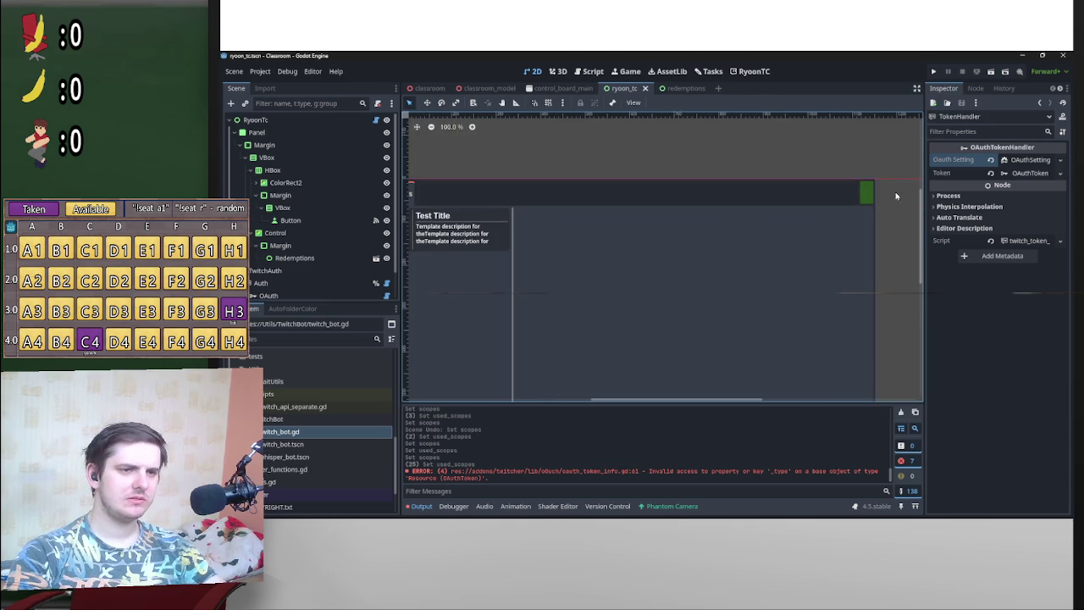
click(868, 197)
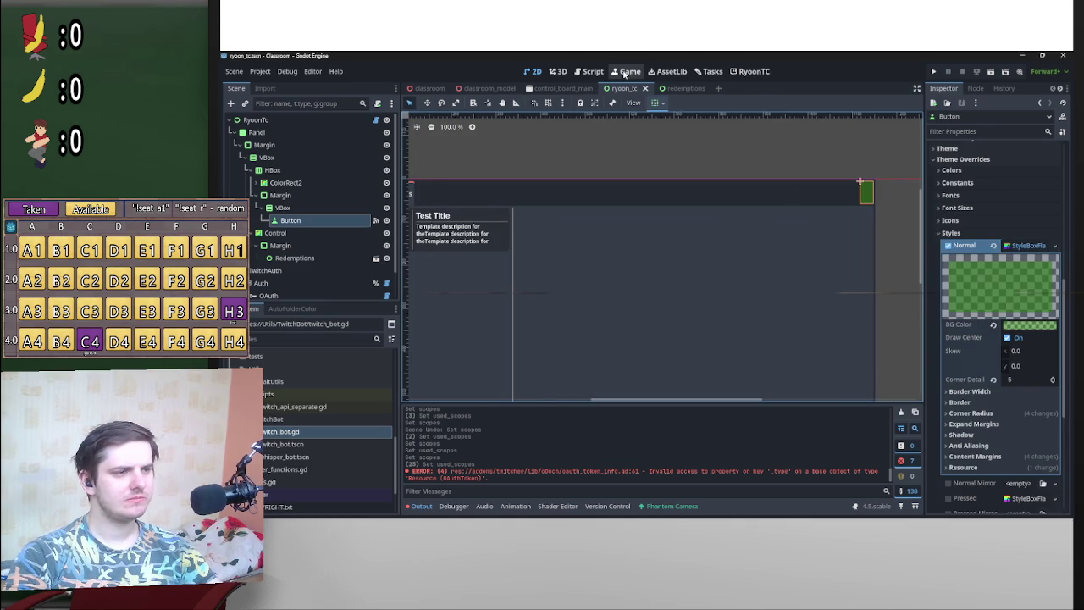
click(625, 72)
click(668, 71)
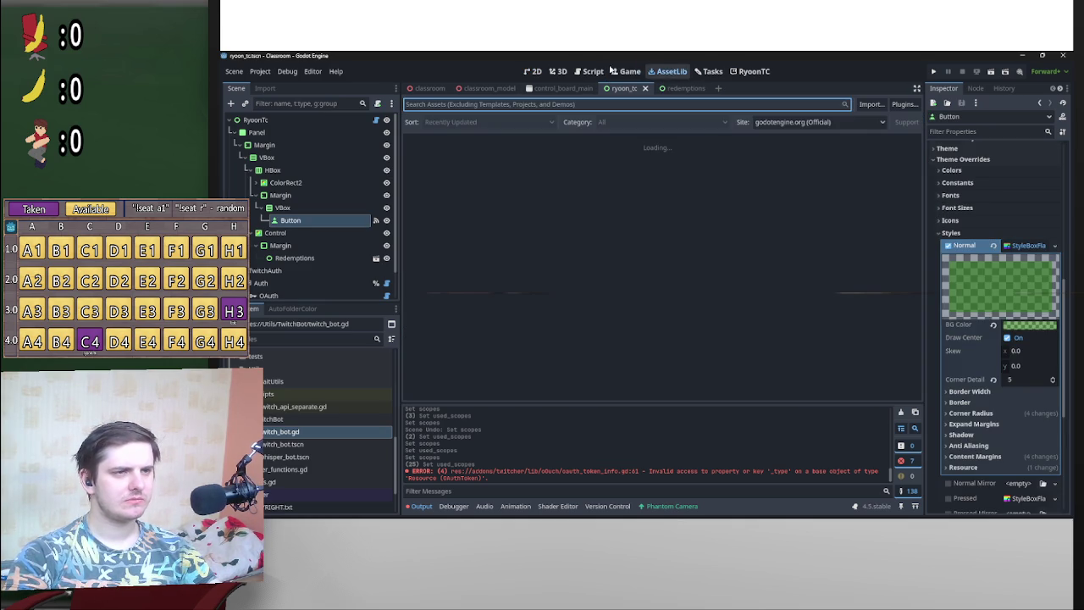
click(558, 72)
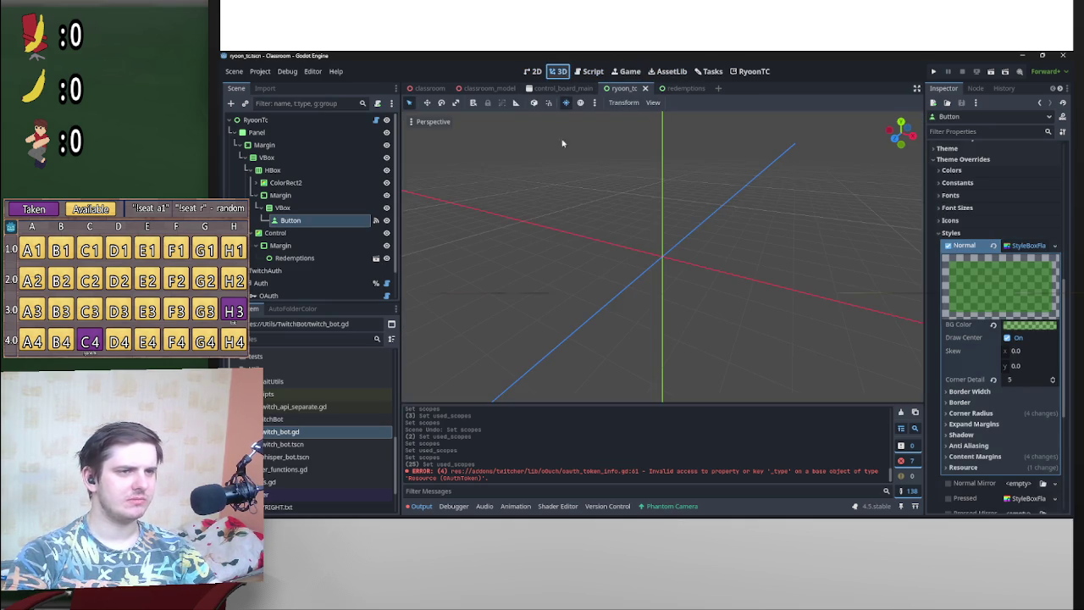
click(533, 71)
scroll(613, 204, down, 3)
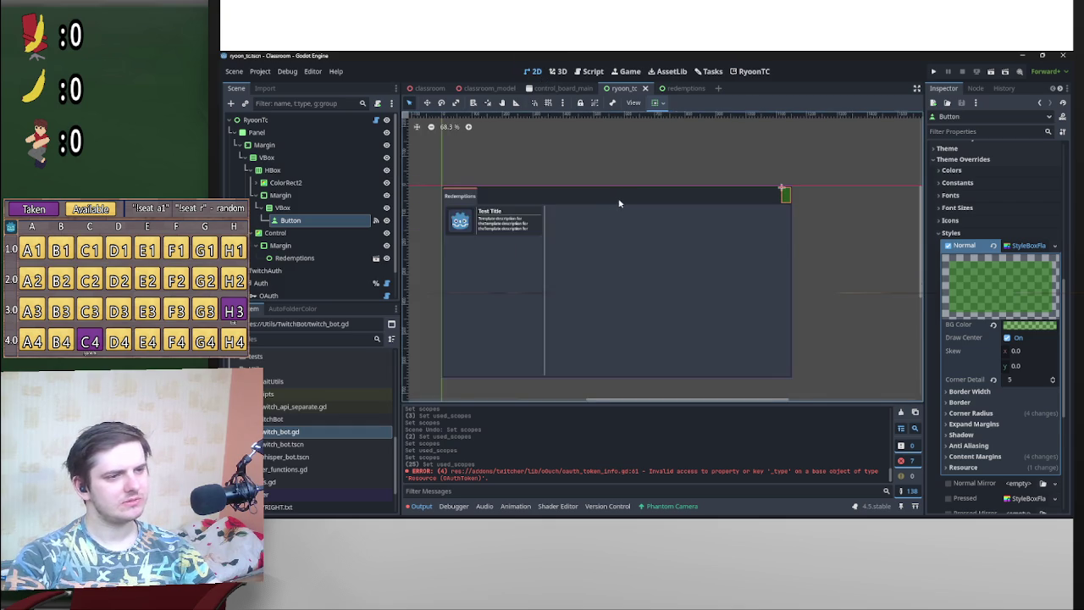
click(591, 71)
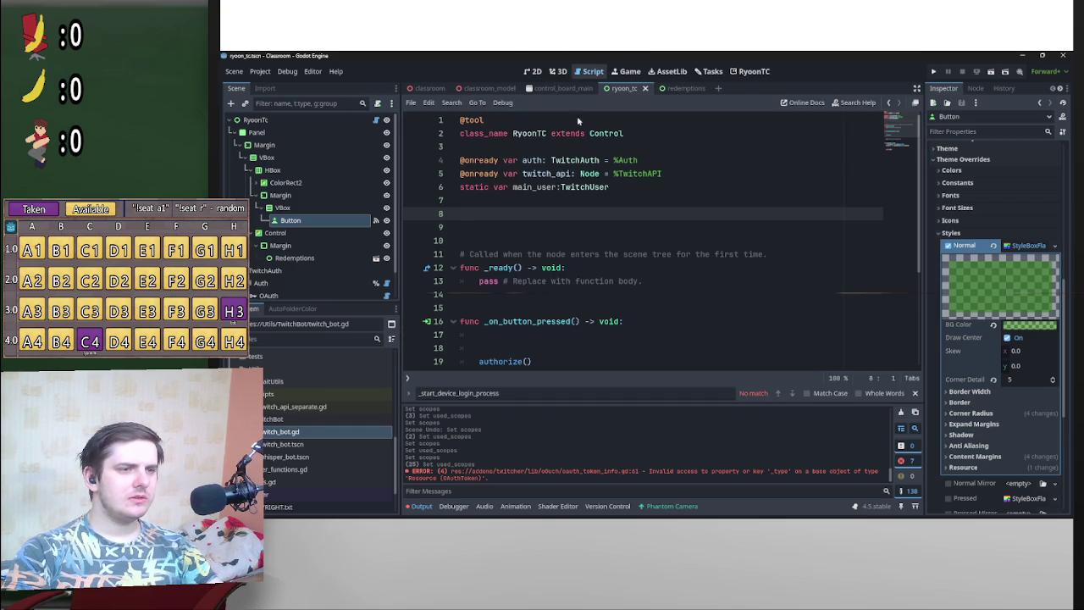
Rename the Button node to AuthButton and drag it into the script as an onready variable on line 8
double_click(293, 221)
text(Auth)
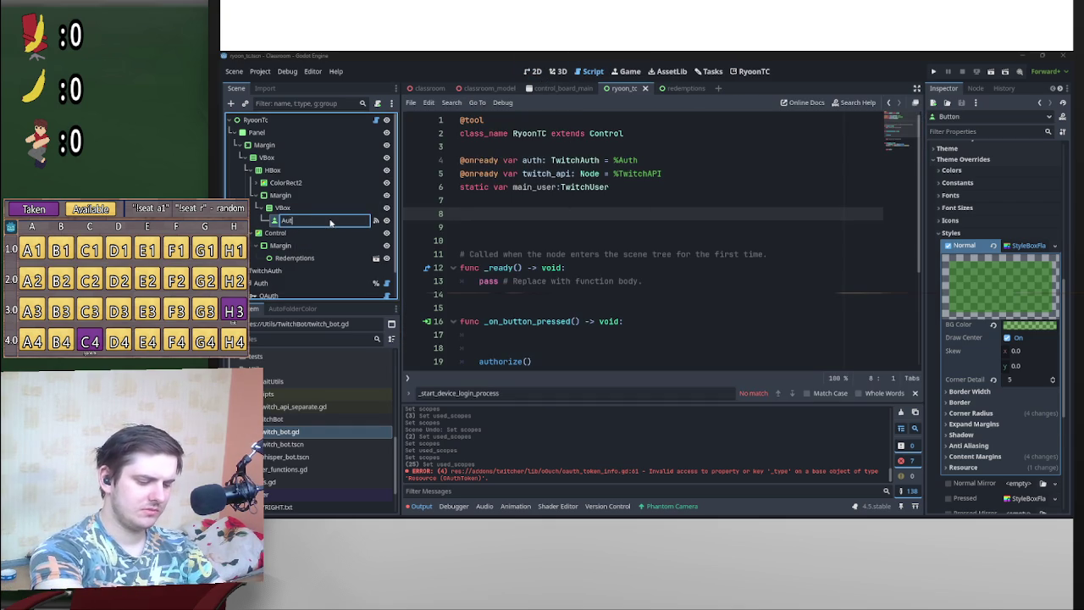
text(Button)
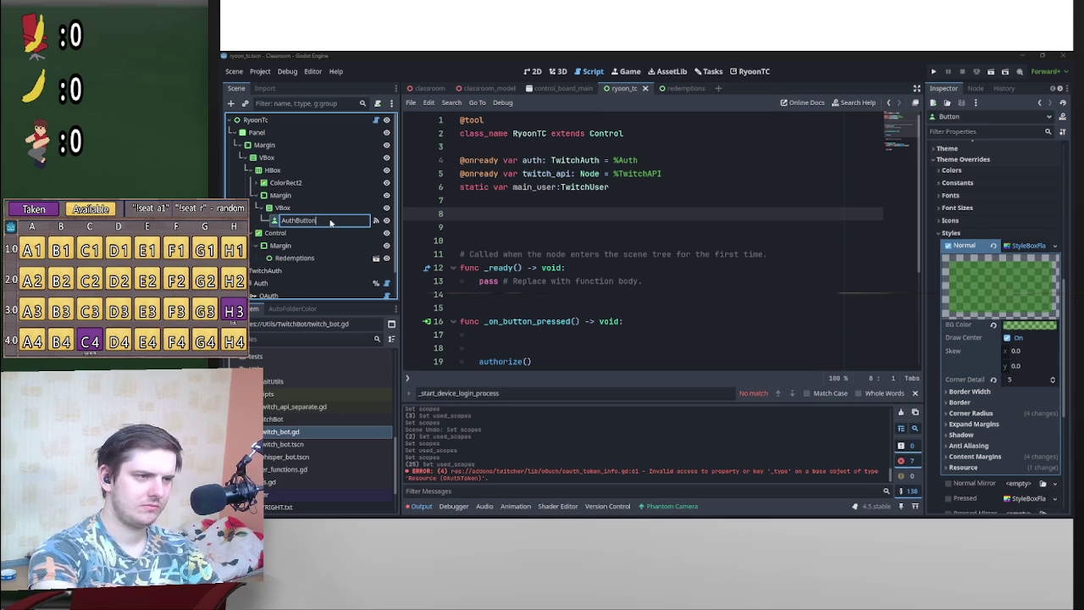
key(Return)
drag(347, 225, 580, 223)
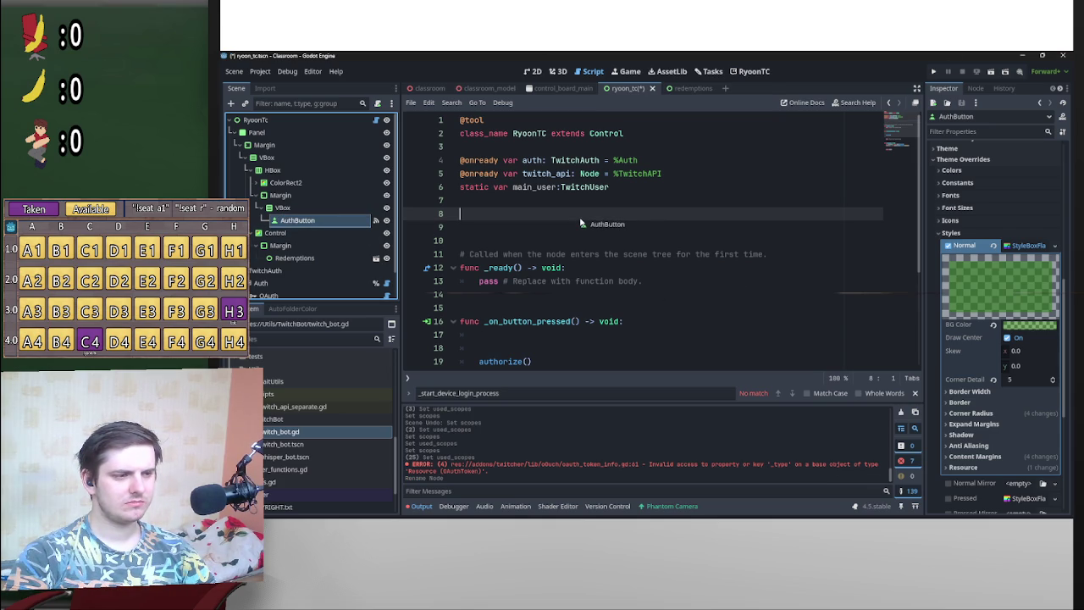
drag(581, 223, 579, 216)
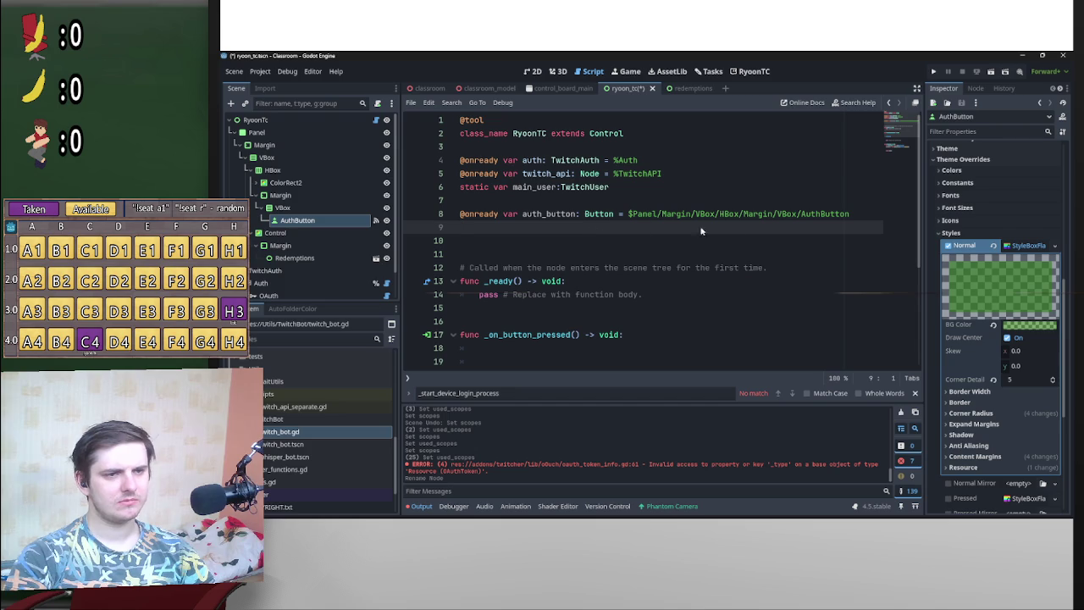
Make AuthButton scene-unique, replace its node path with %AuthButton, and save the script
right_click(354, 223)
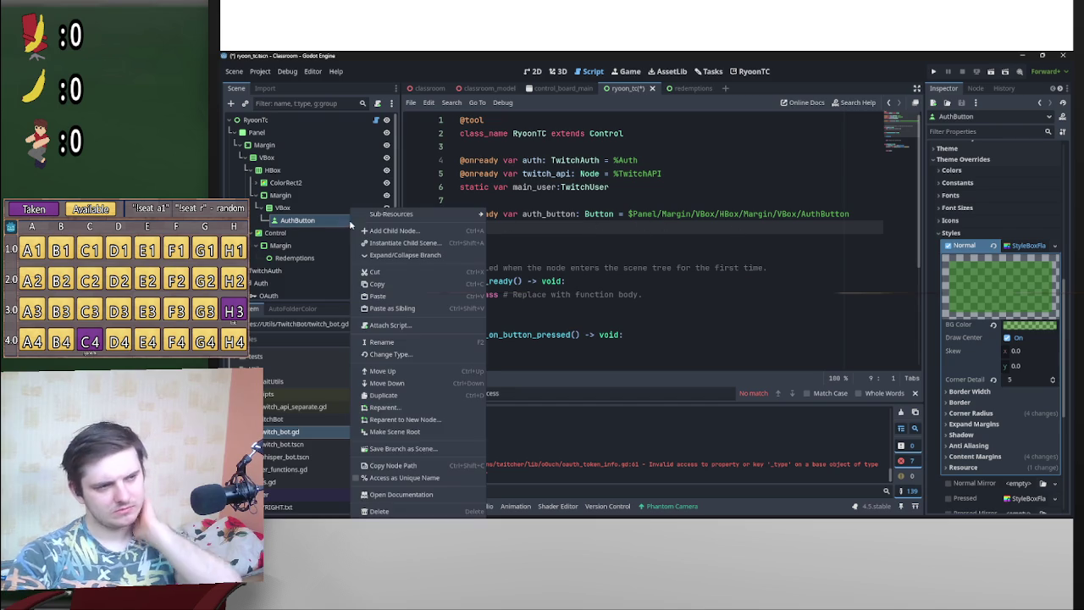
click(401, 478)
scroll(305, 254, down, 1)
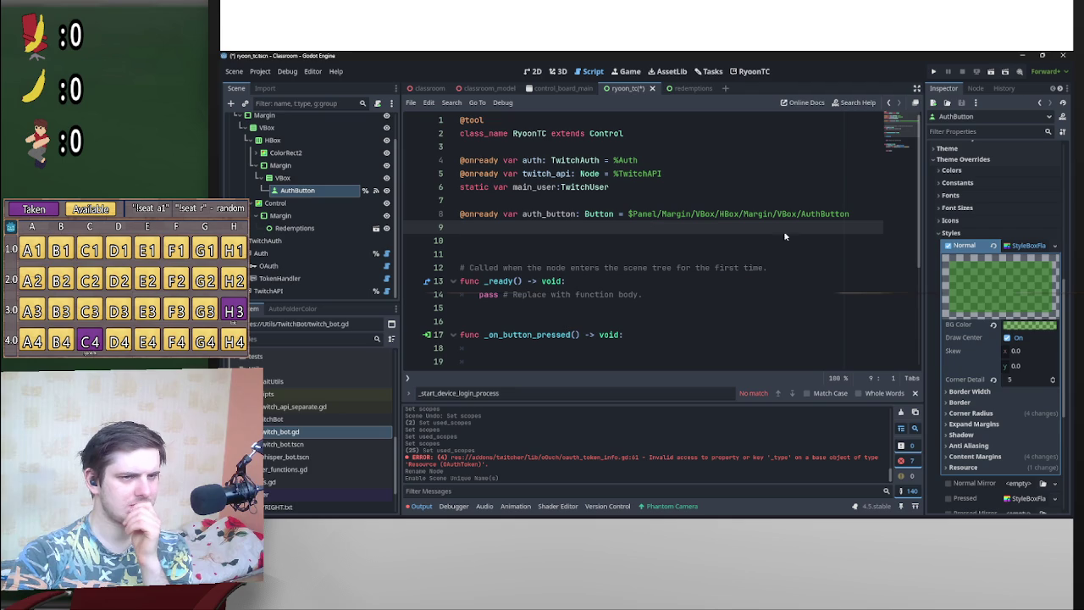
drag(849, 214, 628, 214)
text(%)
click(649, 234)
key(ctrl+s)
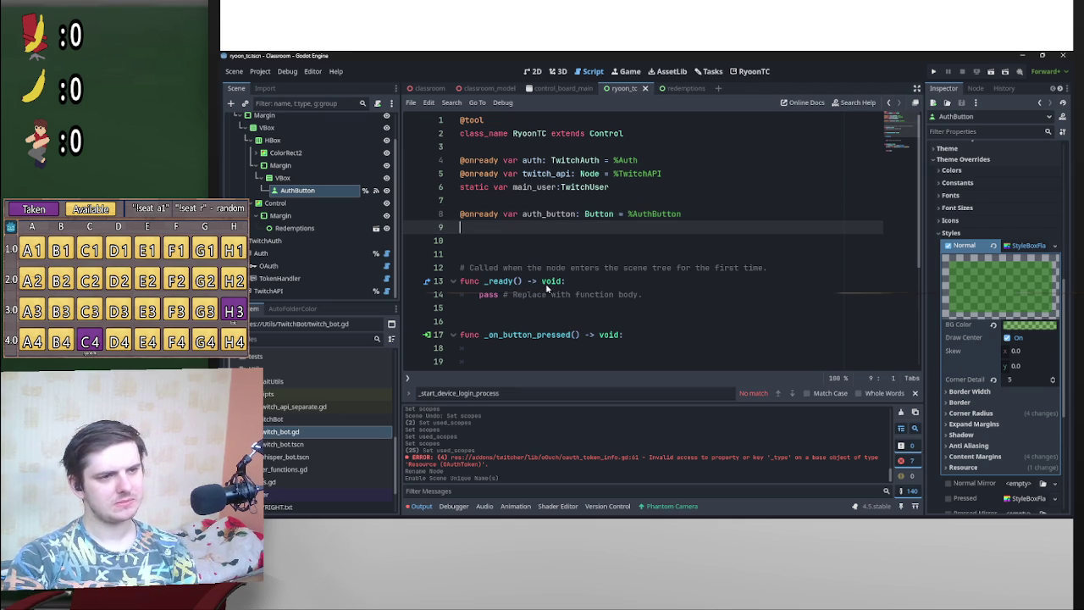
scroll(576, 281, down, 3)
scroll(606, 283, up, 2)
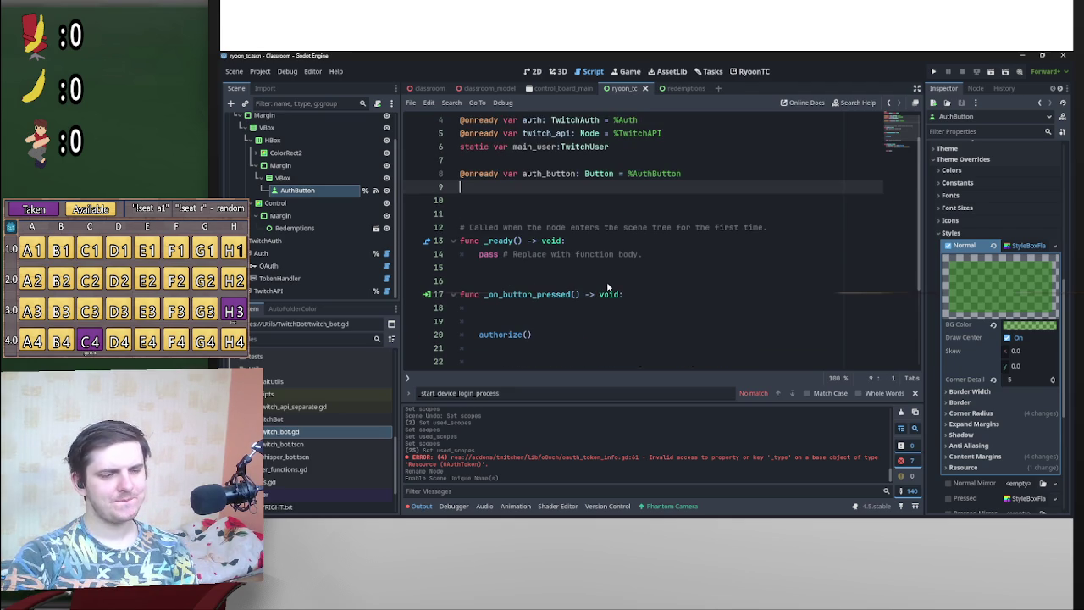
click(1030, 246)
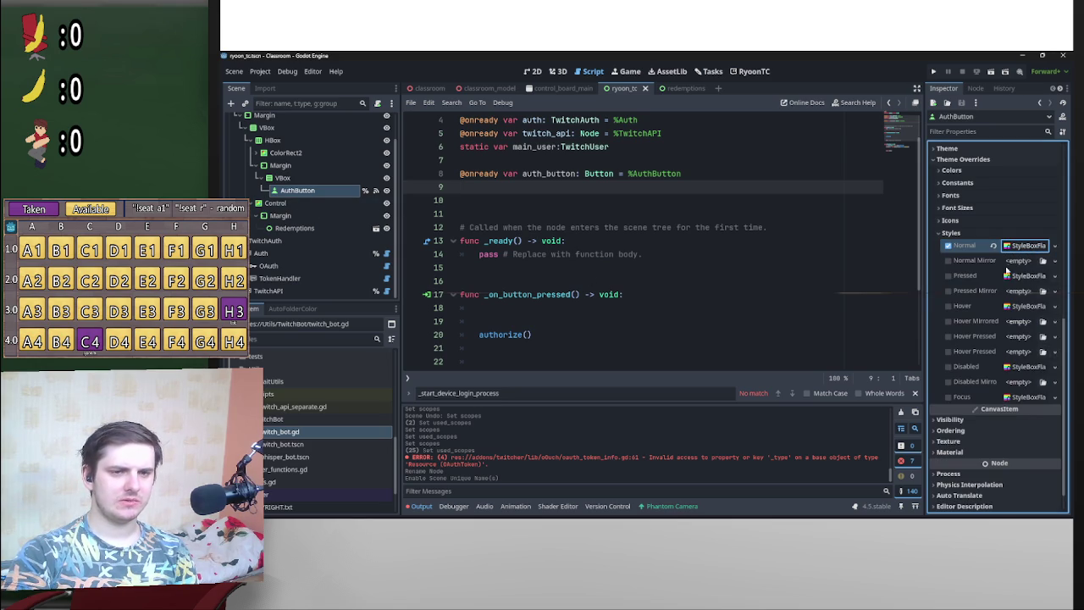
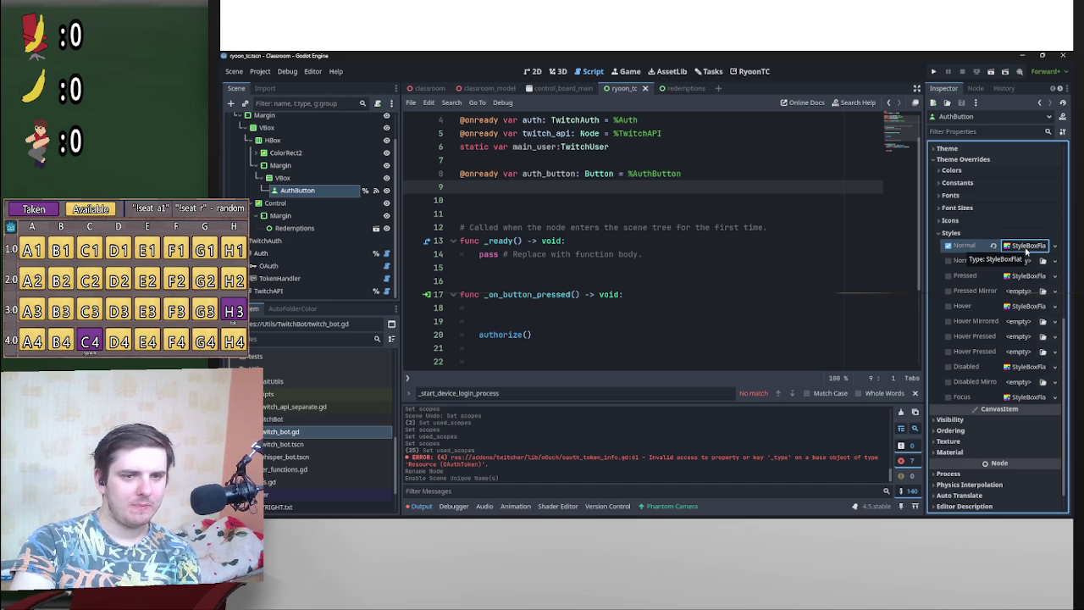
Expand the Normal StyleBoxFlat and change its background colour to a dark grey
scroll(534, 284, down, 2)
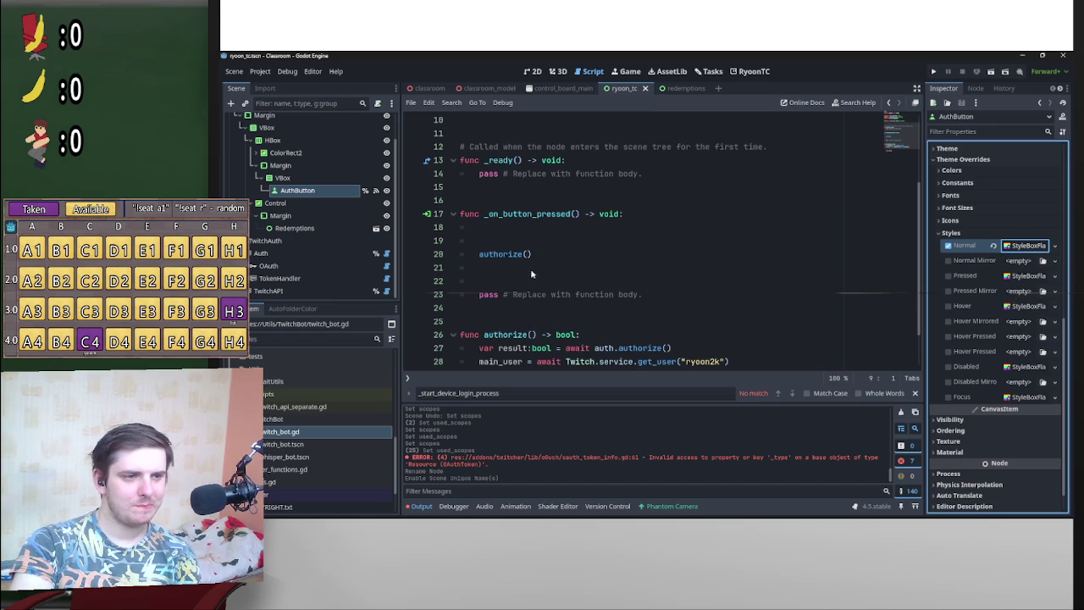
click(1026, 247)
click(1038, 328)
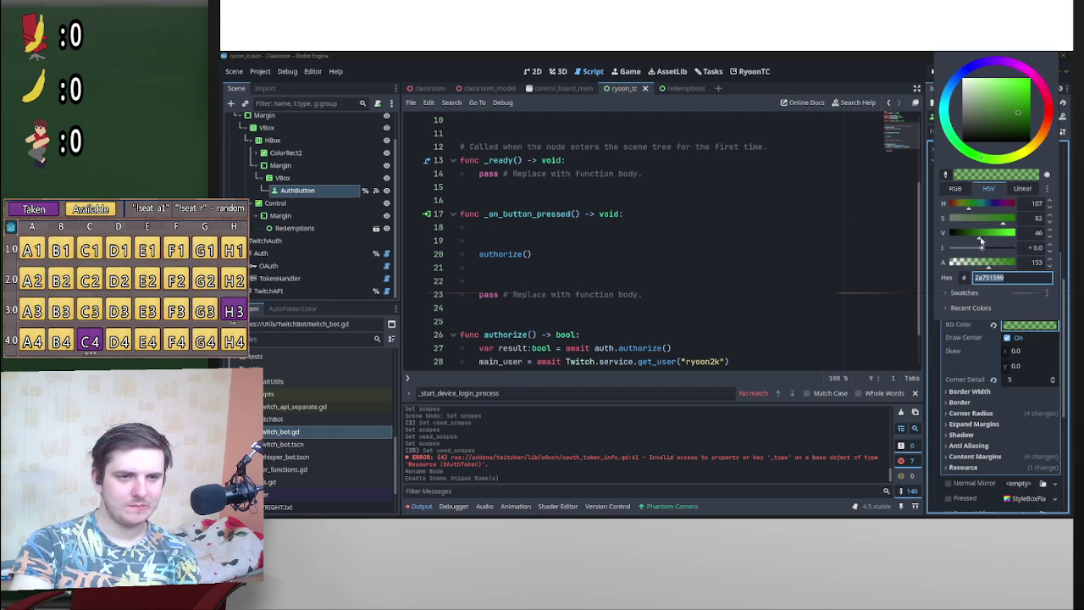
drag(974, 127, 916, 129)
click(1015, 279)
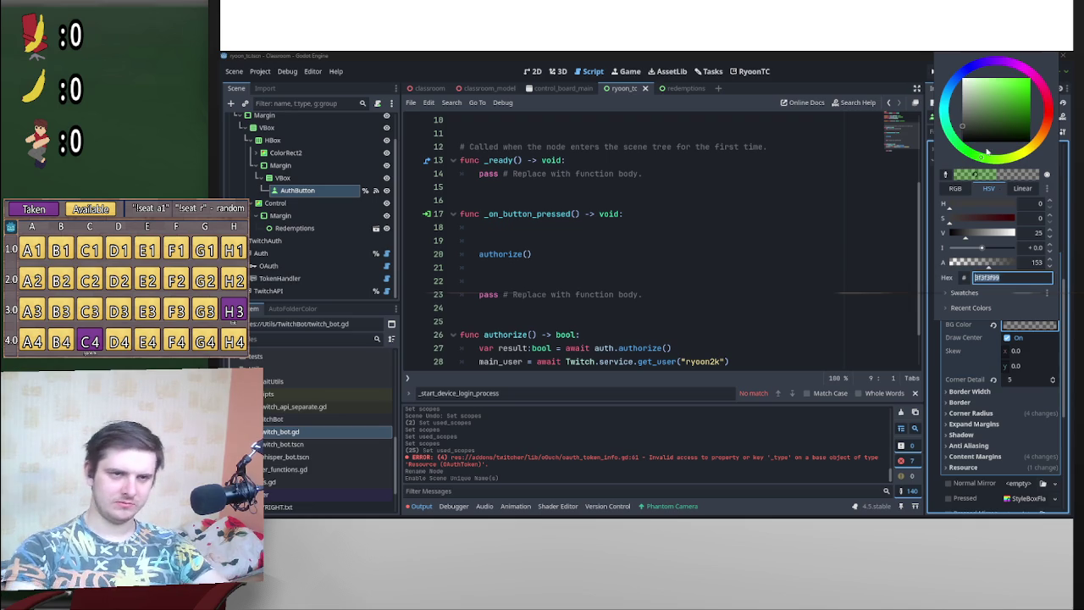
drag(974, 127, 939, 132)
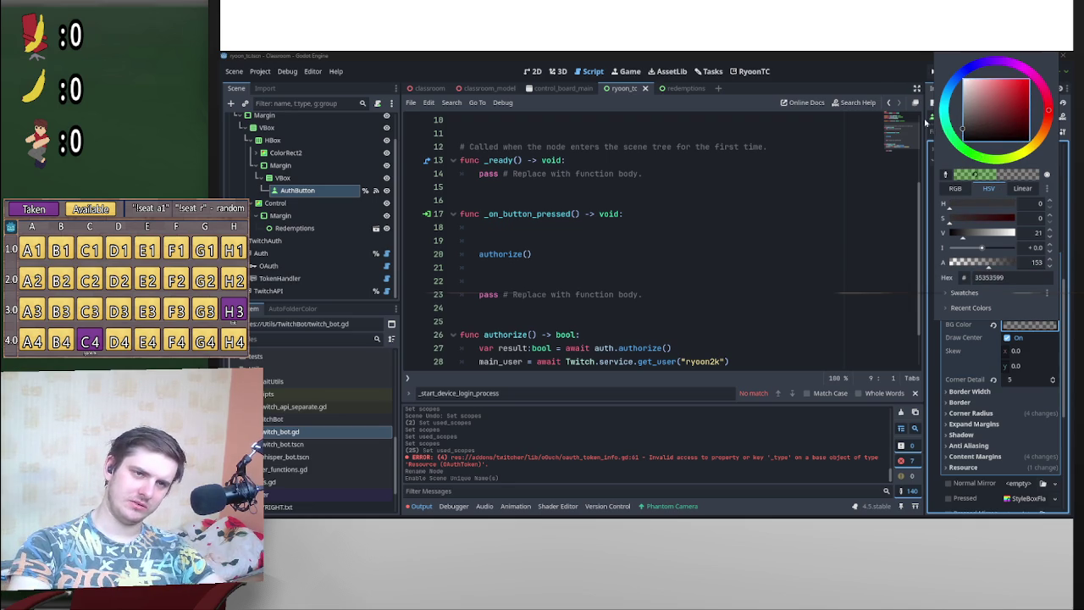
click(872, 85)
Keep Draw Center on and darken the background to semi-transparent 35353599
click(1045, 336)
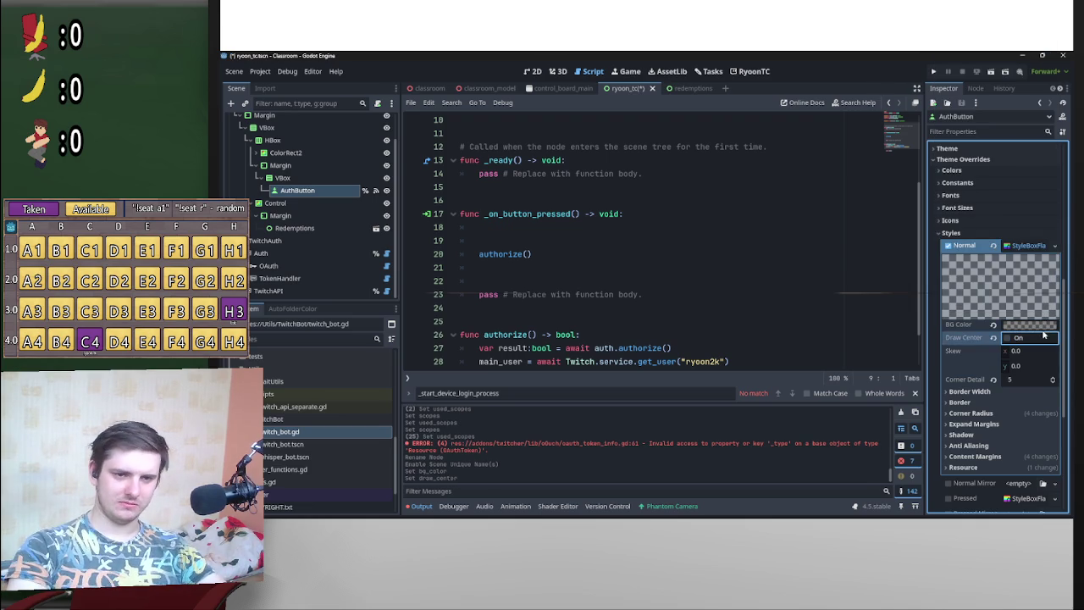
click(1040, 336)
click(1029, 324)
click(976, 133)
click(881, 95)
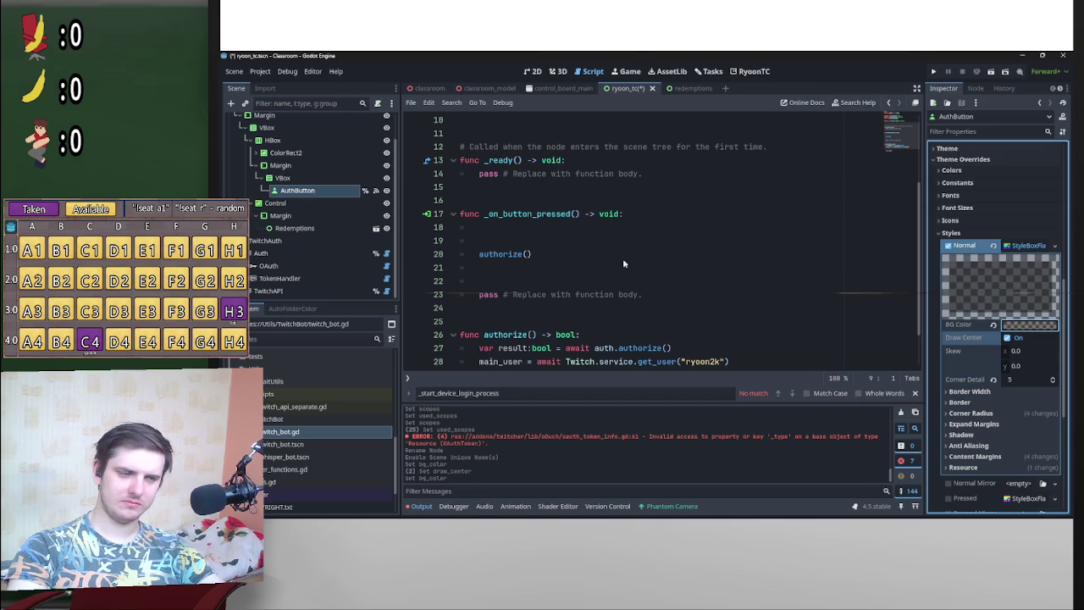
click(543, 228)
click(546, 251)
Insert 'await' before the authorize() call on line 20
key(Up)
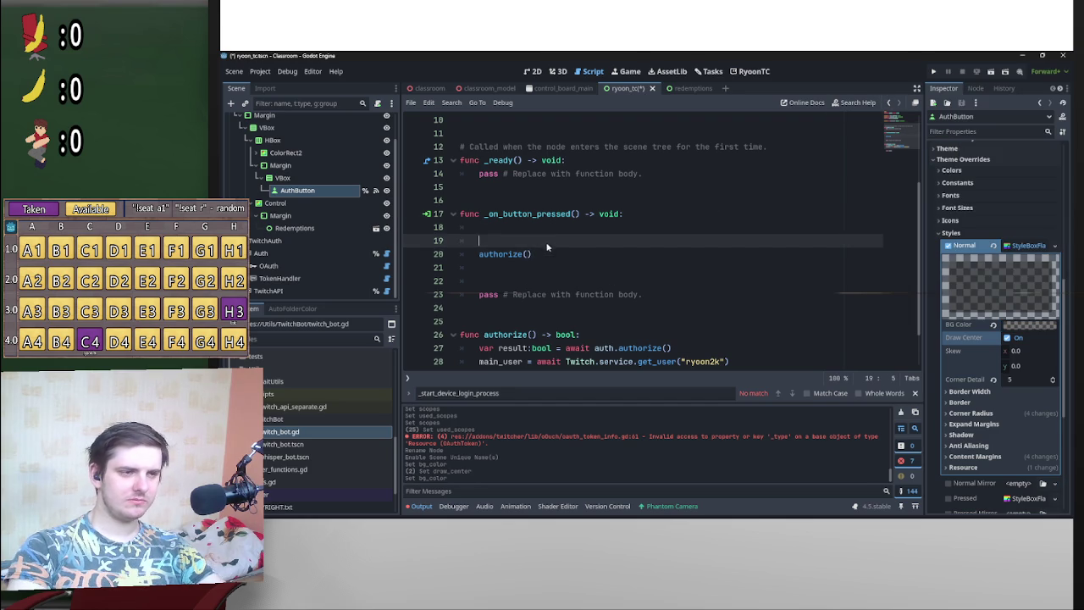
click(479, 253)
text(awa)
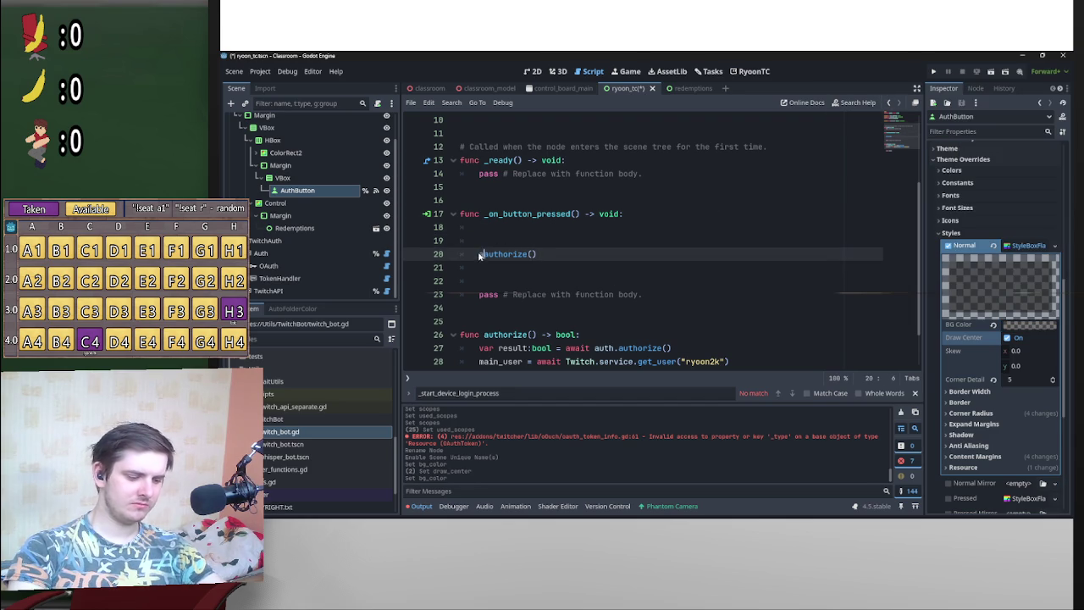
text(it)
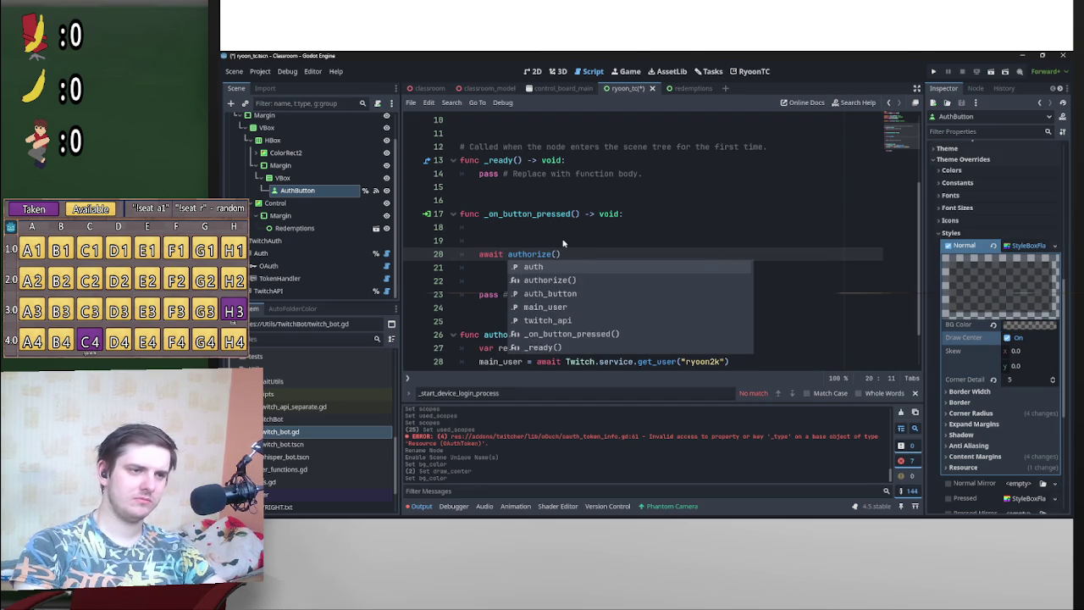
click(562, 243)
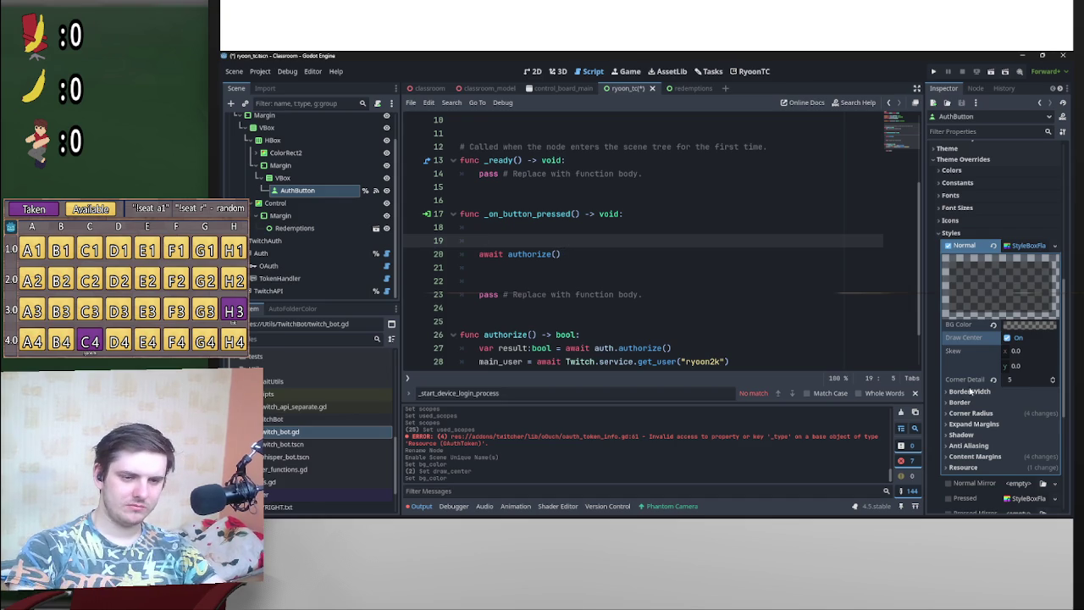
Copy the Normal StyleBoxFlat and paste it into the Disabled style slot
scroll(967, 411, down, 5)
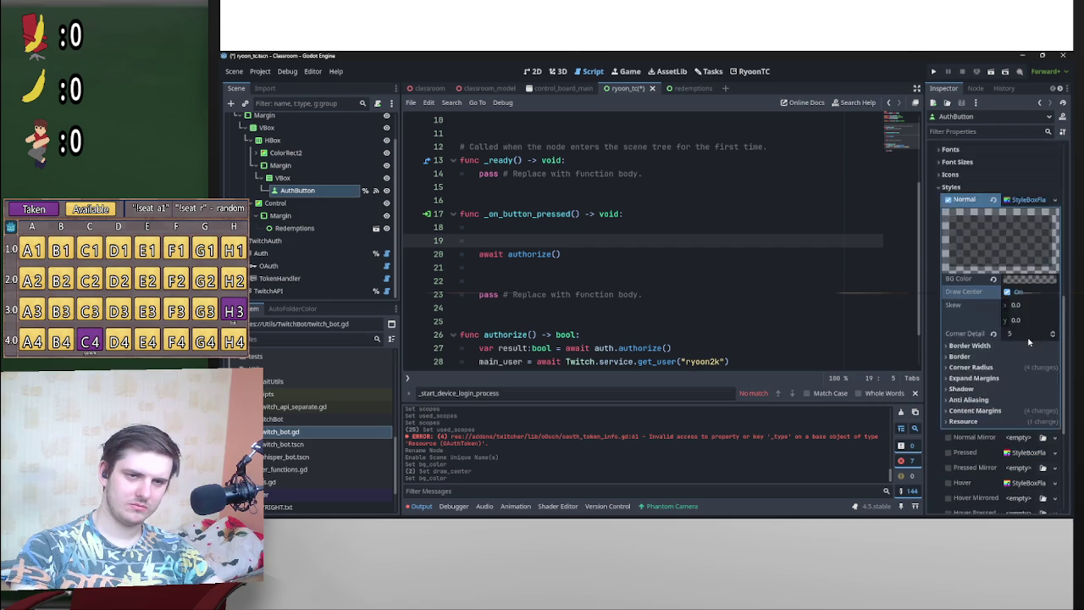
scroll(1016, 342, up, 7)
click(1022, 339)
scroll(980, 446, down, 6)
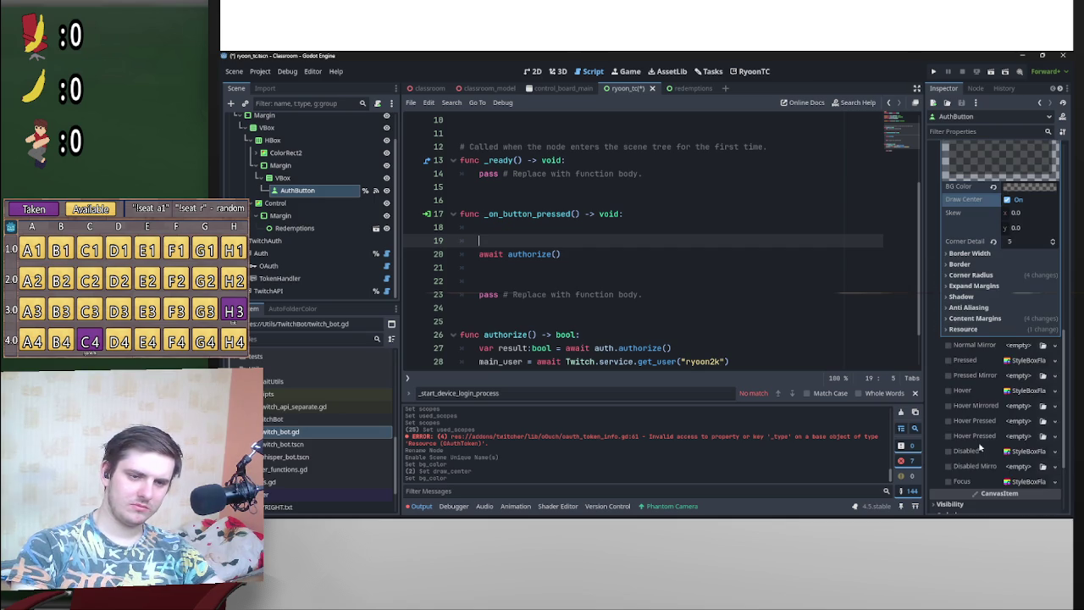
click(1032, 459)
click(1043, 500)
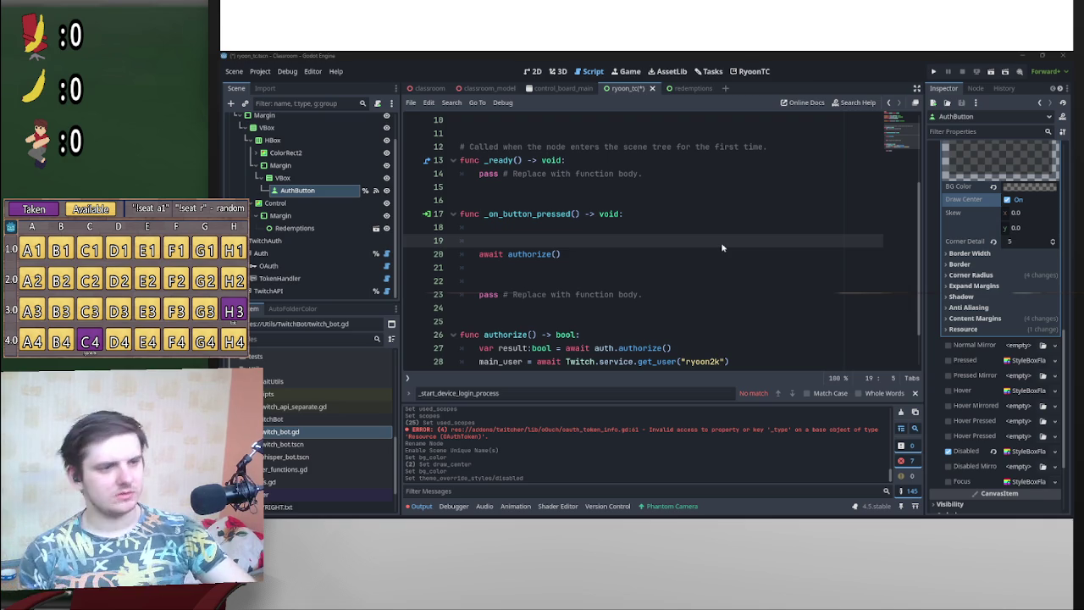
click(552, 267)
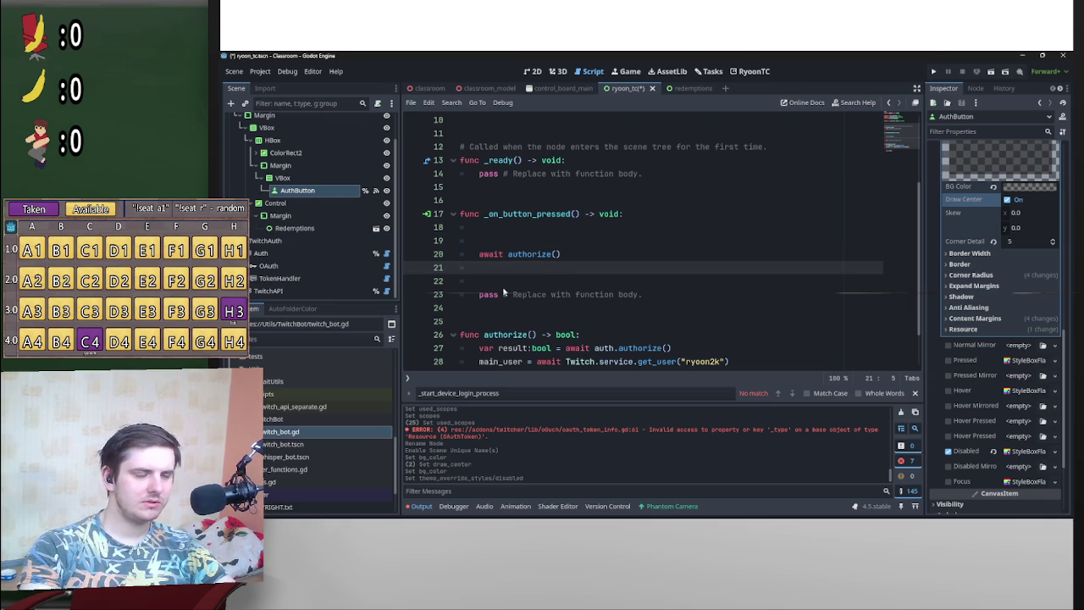
Write auth_button.get() on line 19, copying 'auth' from the line 8 declaration
click(511, 243)
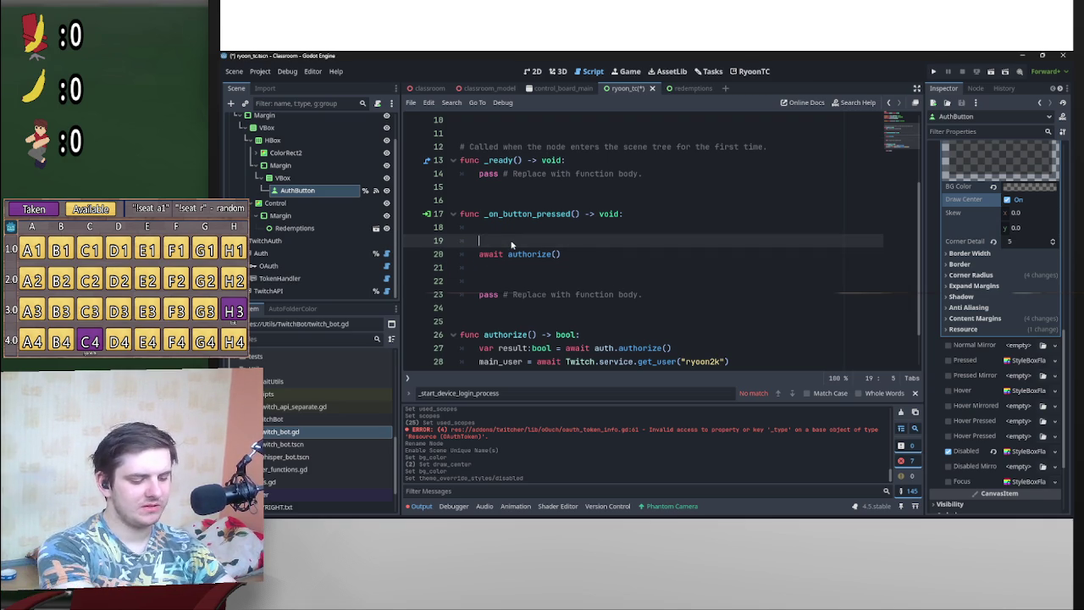
text(button)
text(.d)
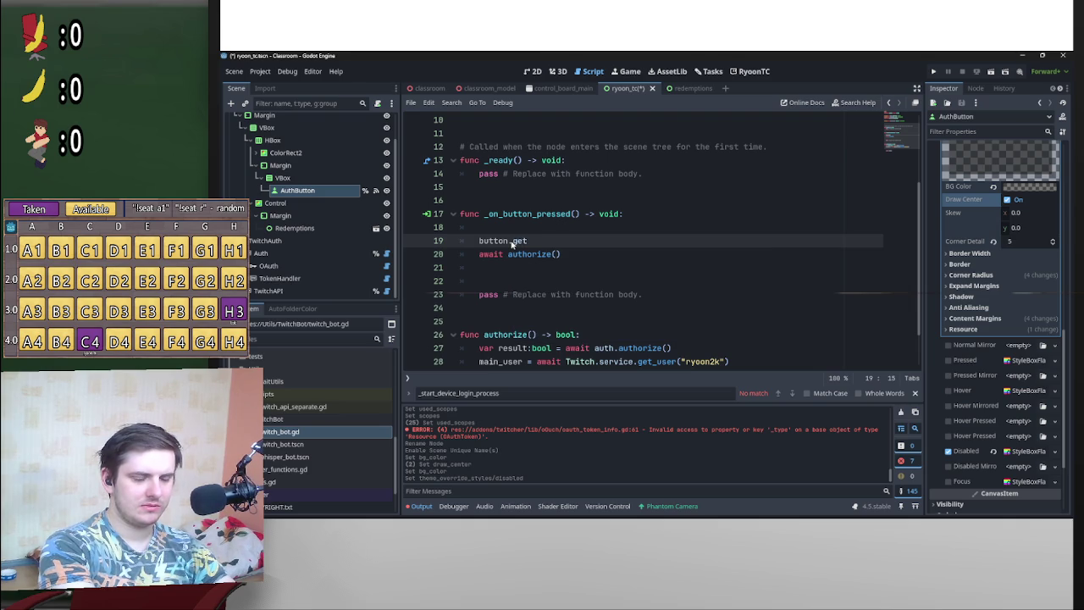
text(()
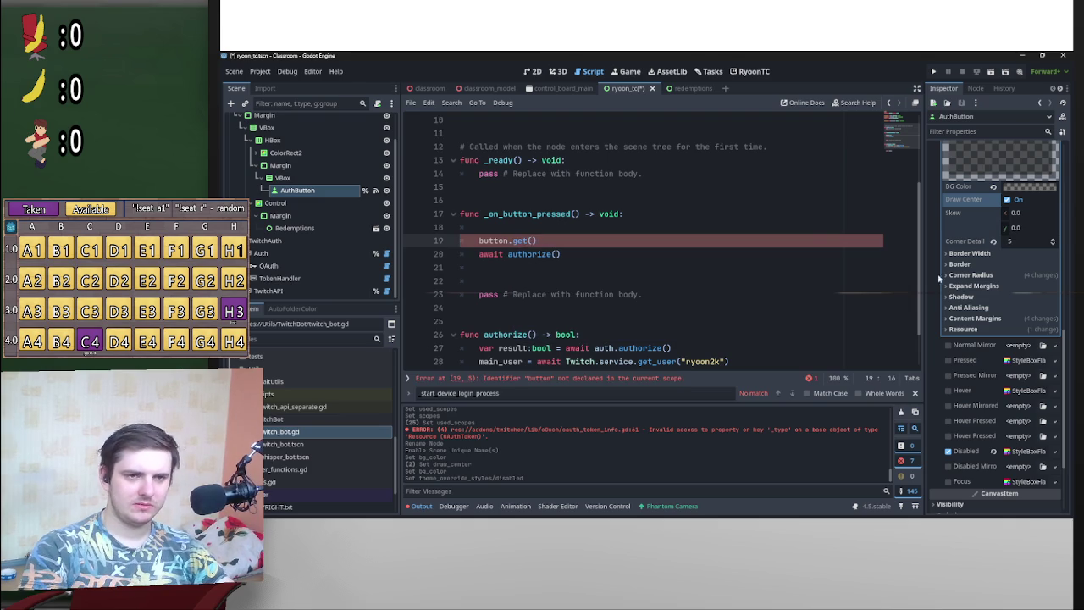
scroll(637, 271, up, 3)
drag(549, 217, 525, 218)
key(ctrl+c)
scroll(522, 216, down, 3)
click(479, 241)
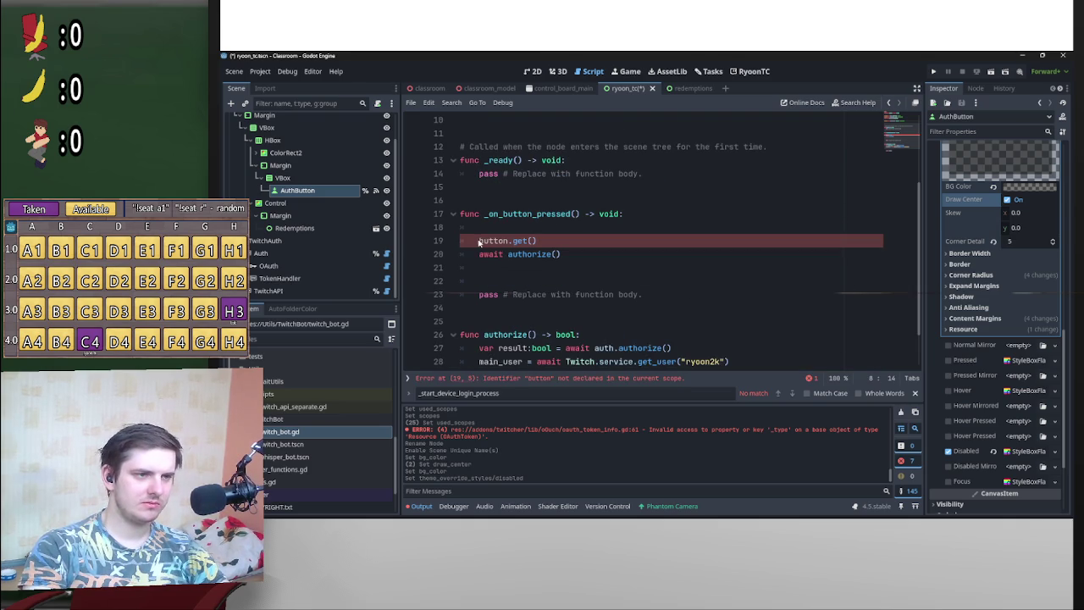
key(ctrl+v)
click(557, 241)
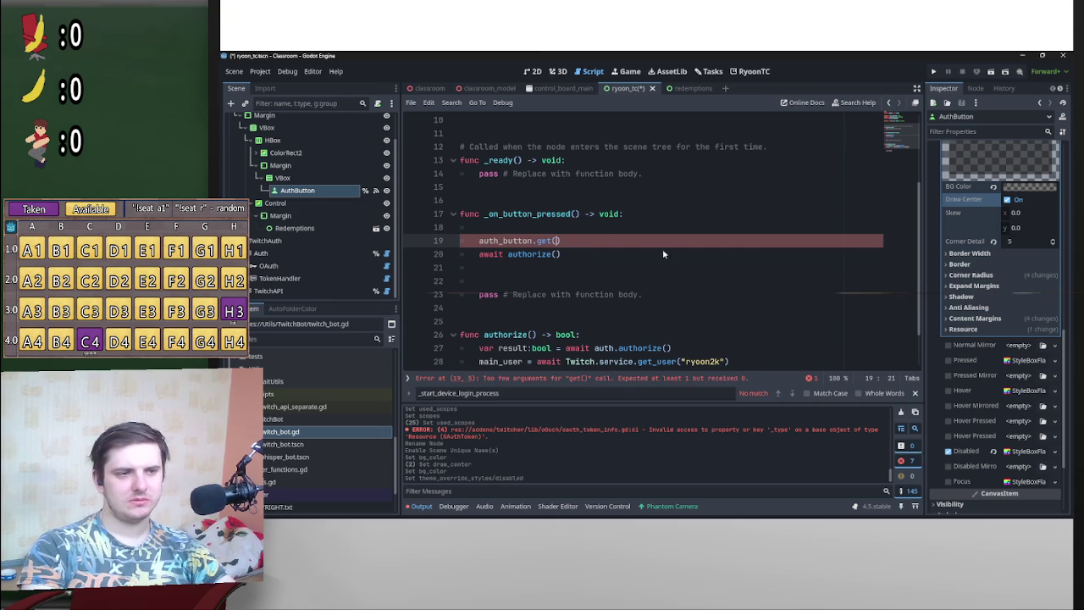
Drag the Normal style property into get() to pass "theme_override_styles/normal"
scroll(1028, 342, up, 3)
scroll(1028, 347, up, 2)
mouse_move(1037, 339)
mouse_down()
mouse_move(644, 334)
mouse_move(556, 246)
mouse_up()
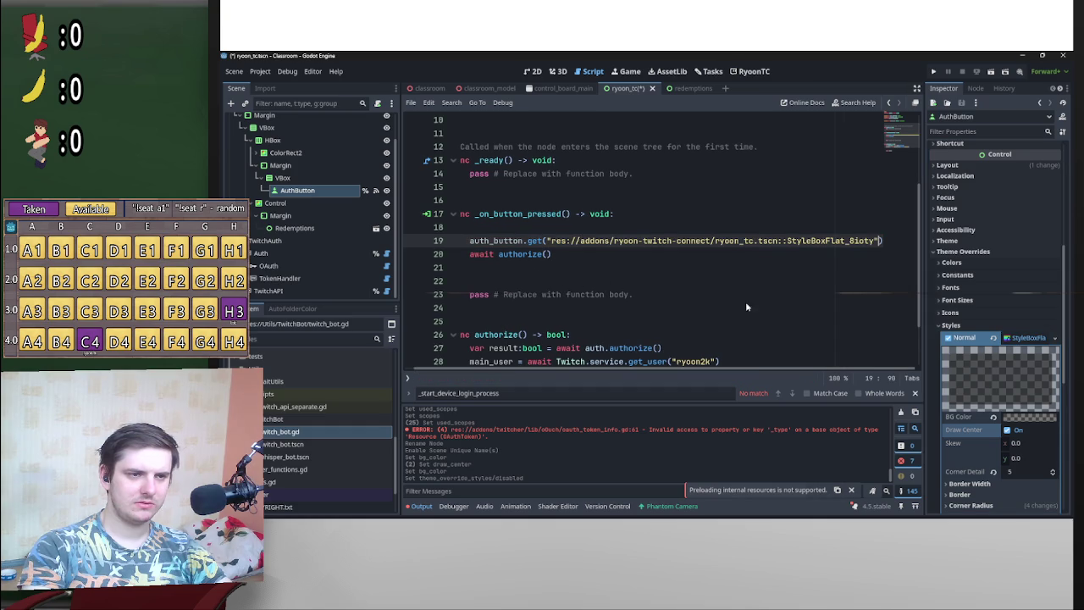
key(ctrl+z)
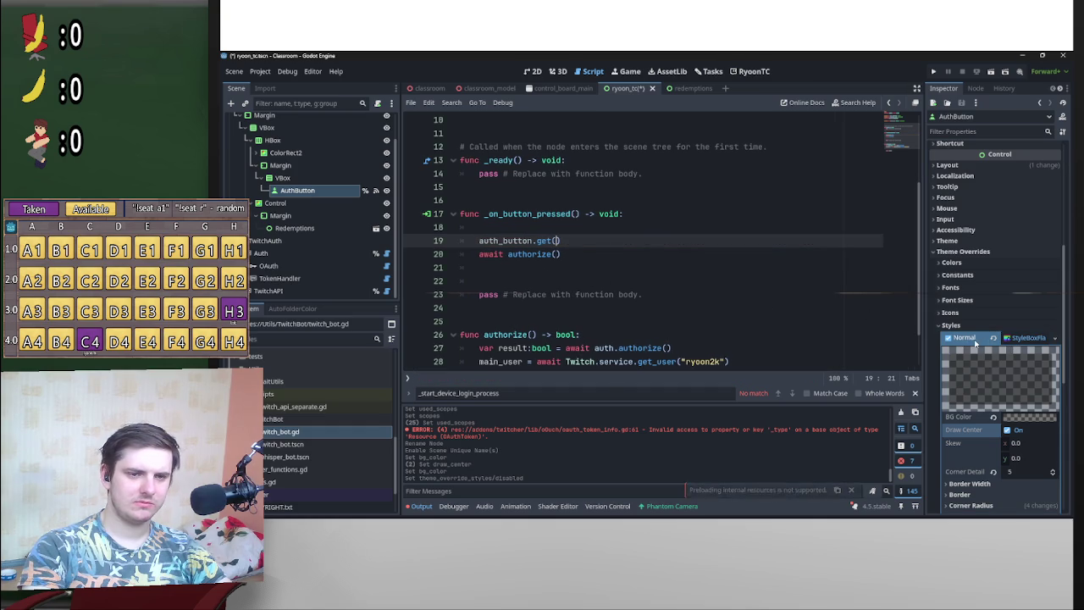
mouse_move(900, 346)
mouse_down()
mouse_move(551, 254)
mouse_move(555, 244)
mouse_up()
click(720, 239)
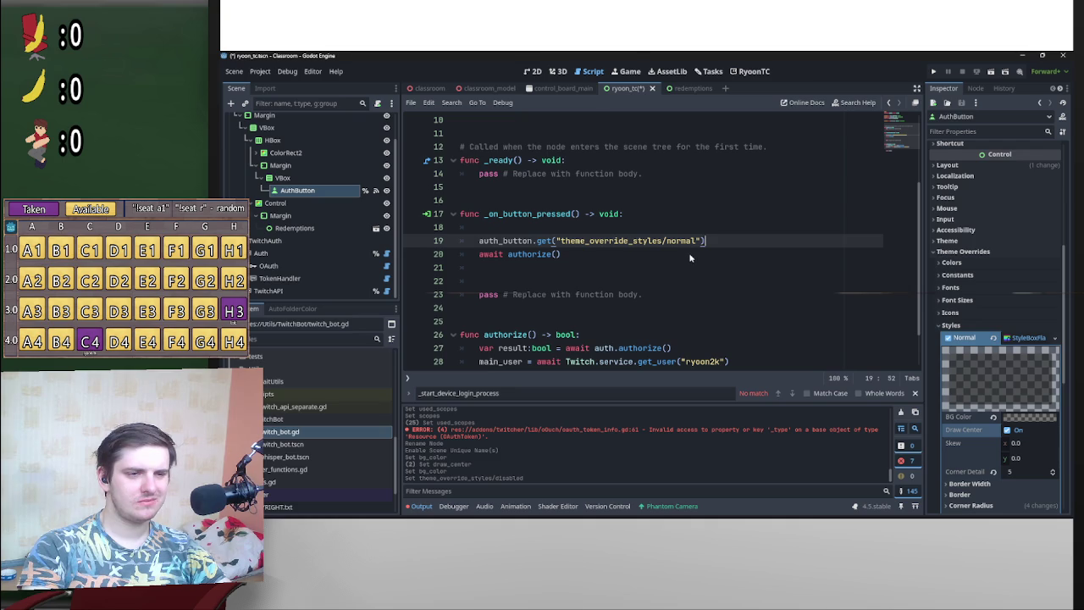
Store the get() result in a variable declared as var style:StyleBoxFlat on line 19
key(Home)
text(var style:L)
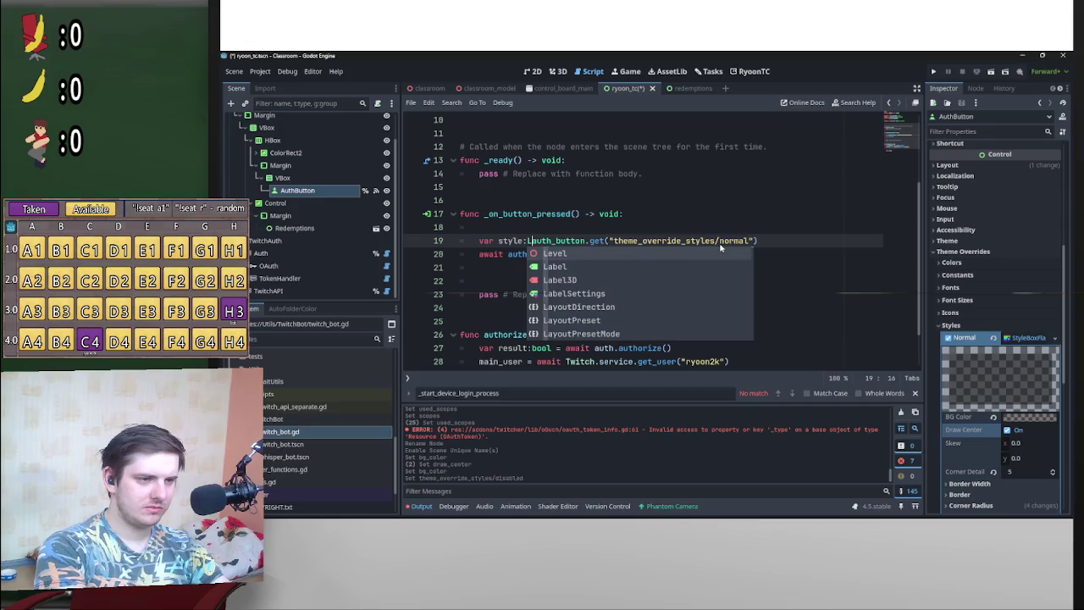
key(BackSpace)
text(=)
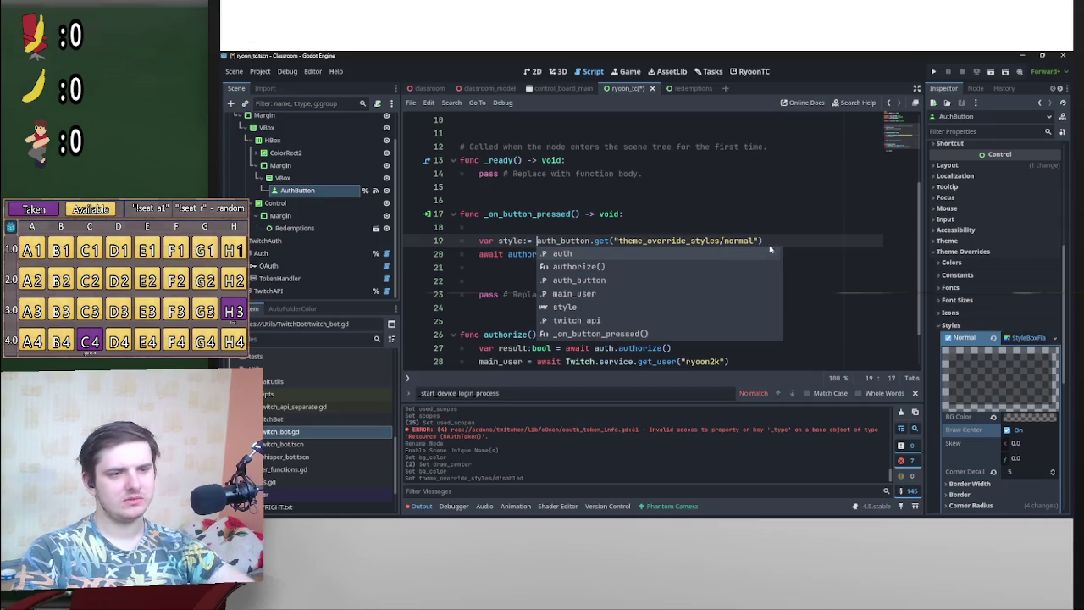
click(528, 242)
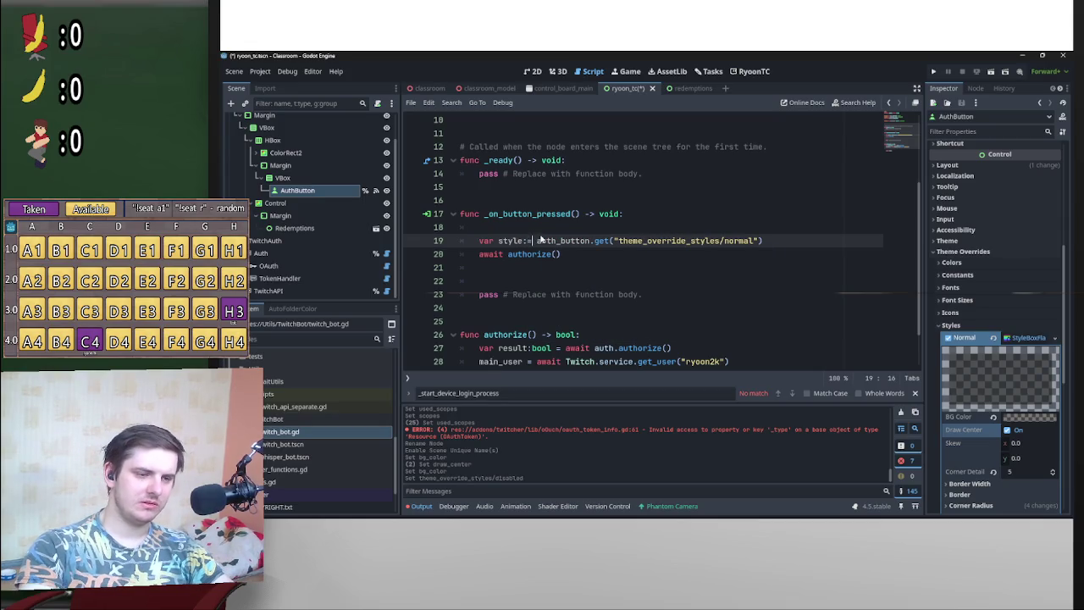
key(BackSpace)
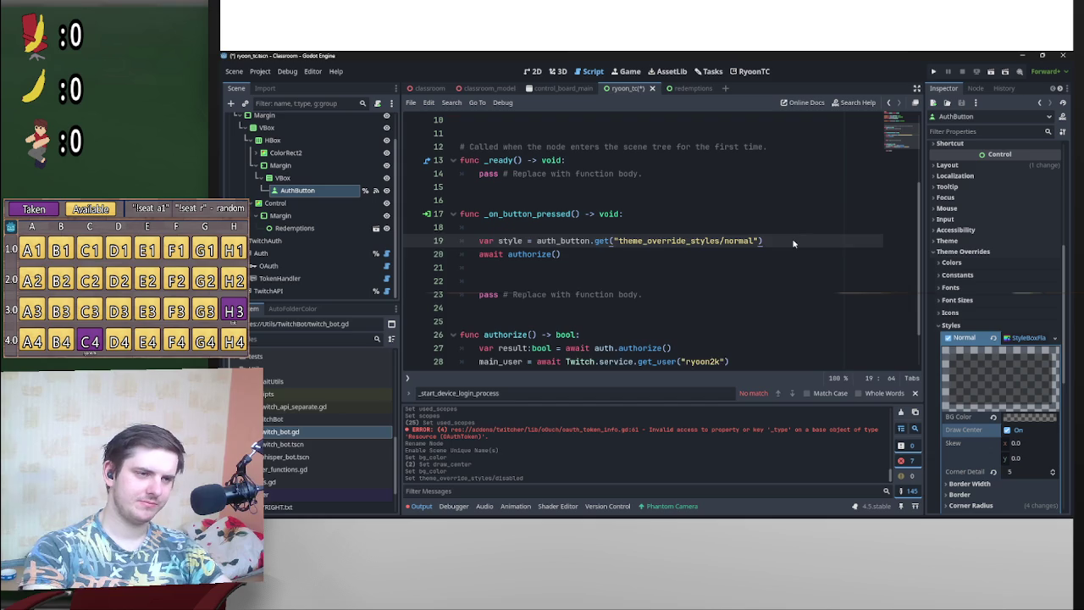
key(Return)
text(style)
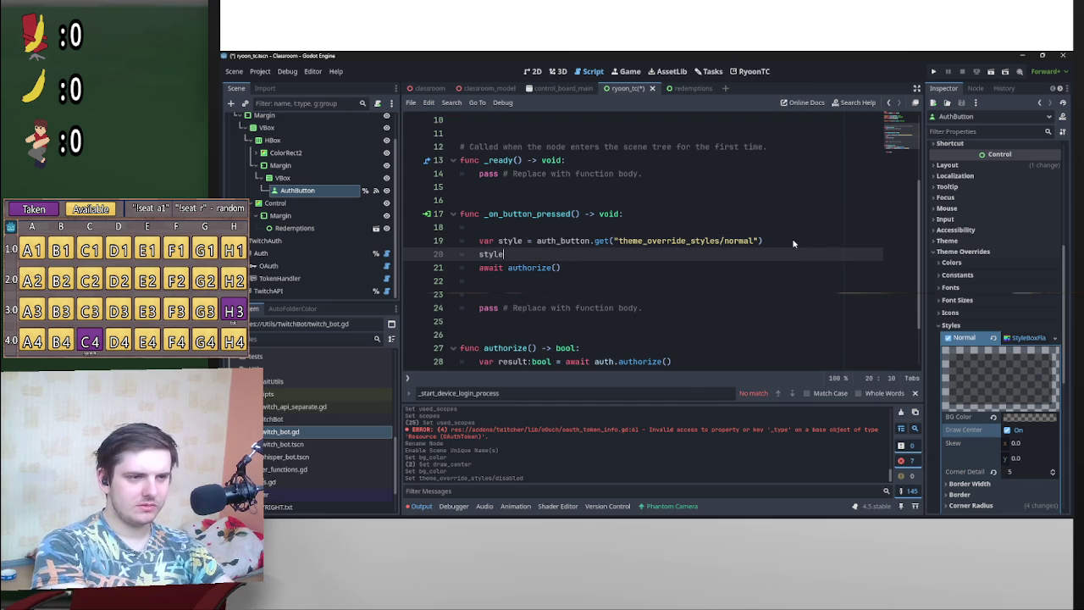
click(523, 242)
text(:Style)
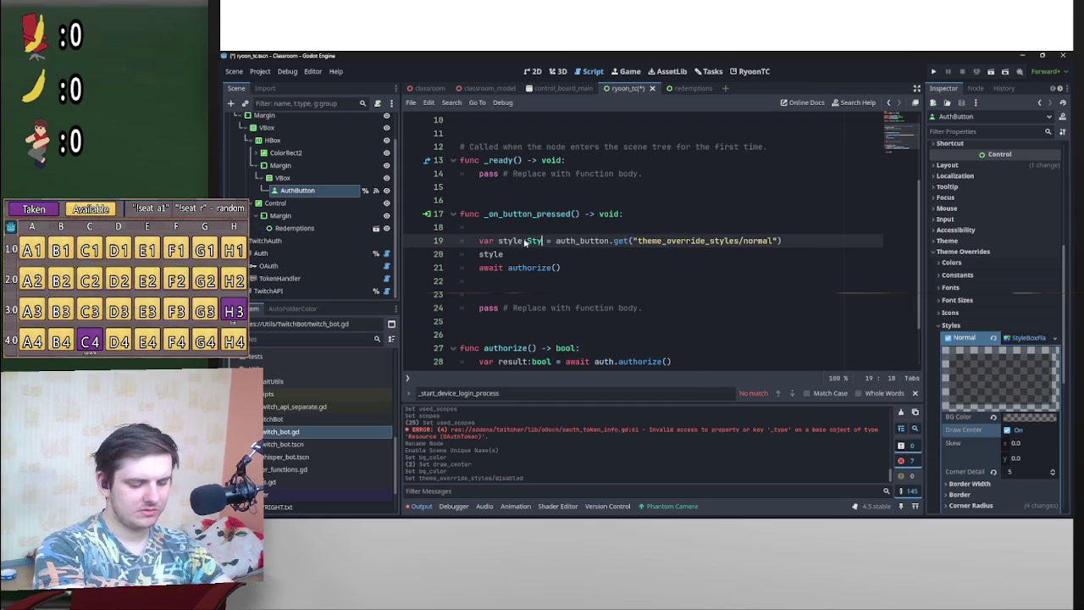
key(Down)
key(Down)
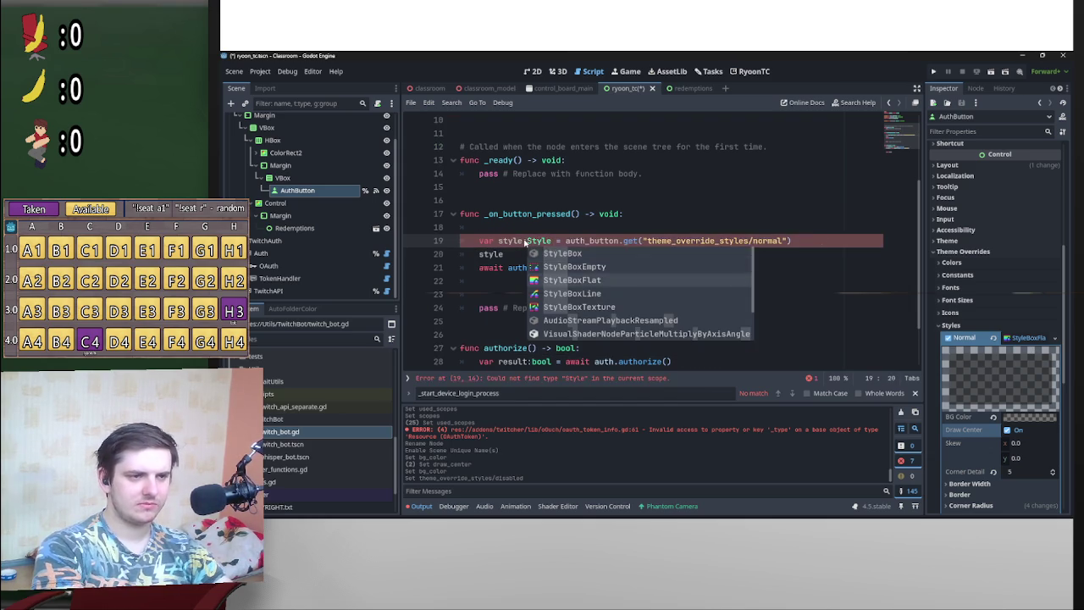
key(Return)
Start line 20 as style.bg_color = Color(
click(525, 252)
text(.colo)
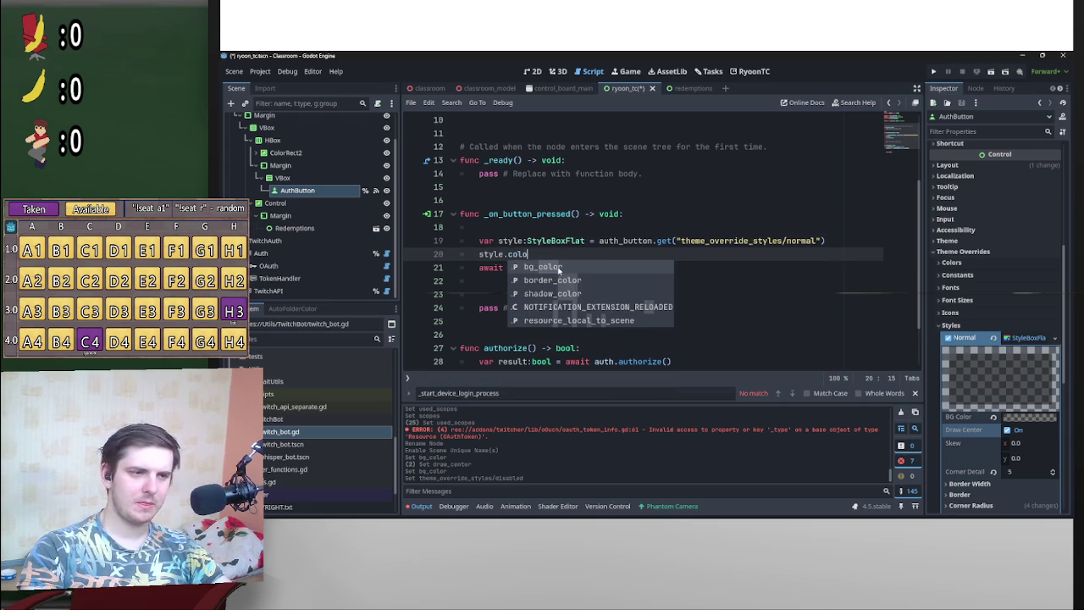
double_click(558, 269)
text(= )
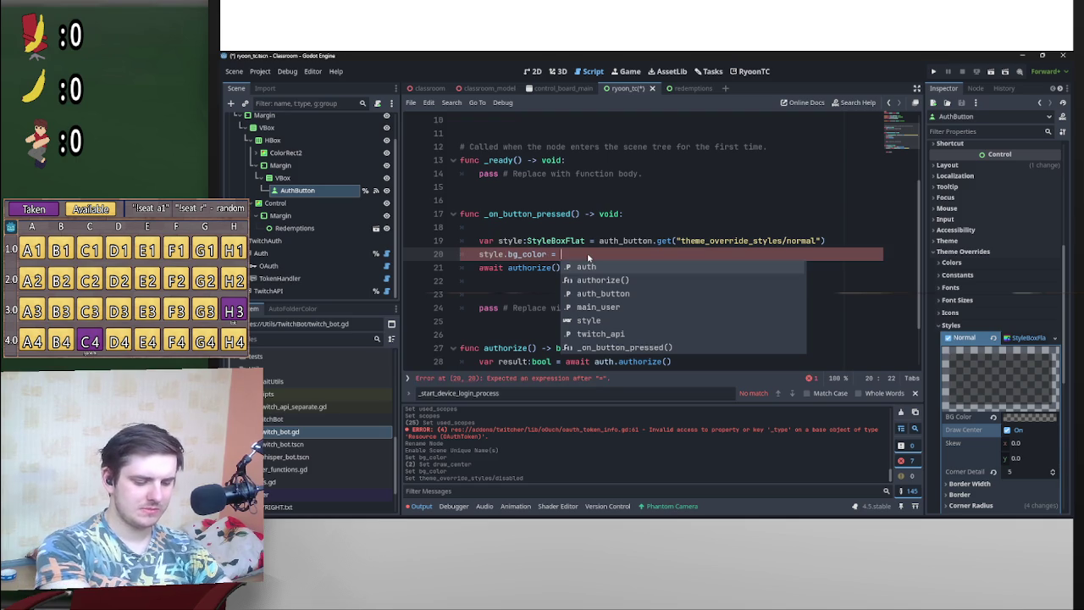
text(Color()
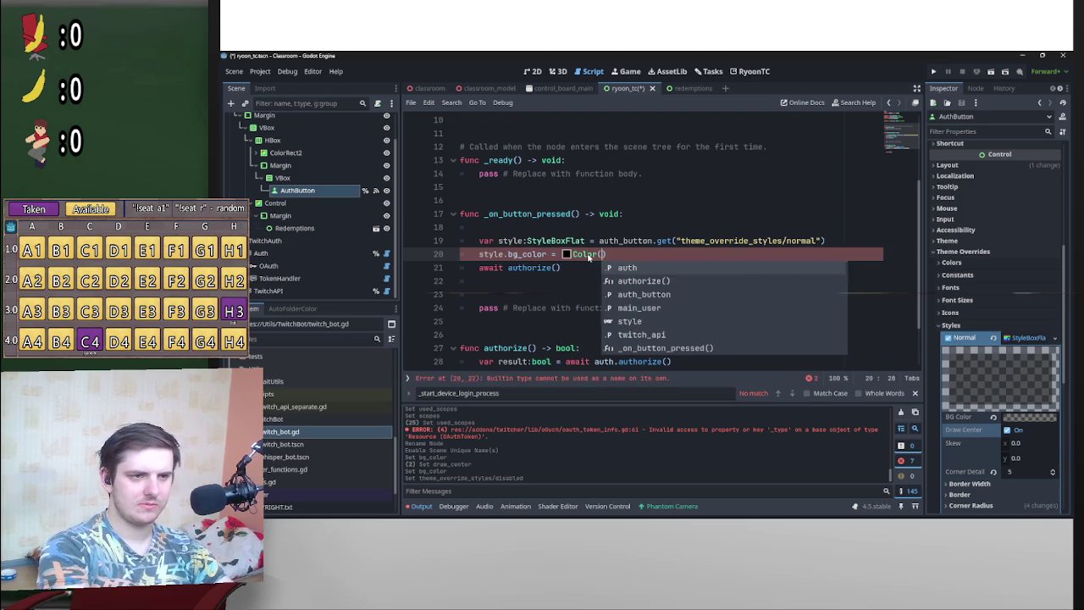
Pick a semi-transparent orange, Color(1.0, 0.696, 0.17, 0.78), in the inline colour picker
click(568, 256)
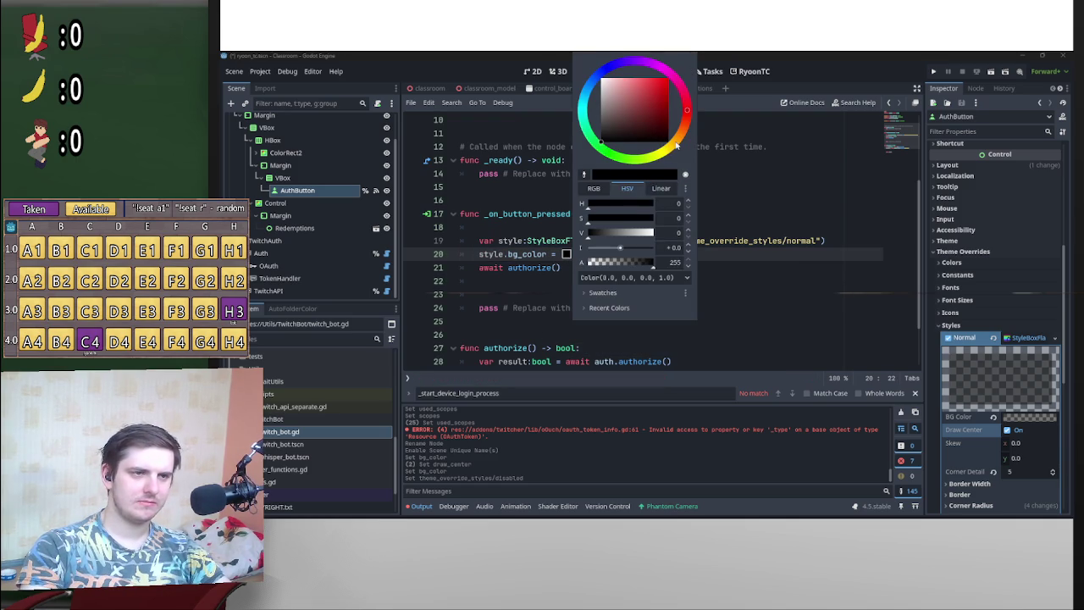
click(674, 142)
drag(647, 266, 648, 268)
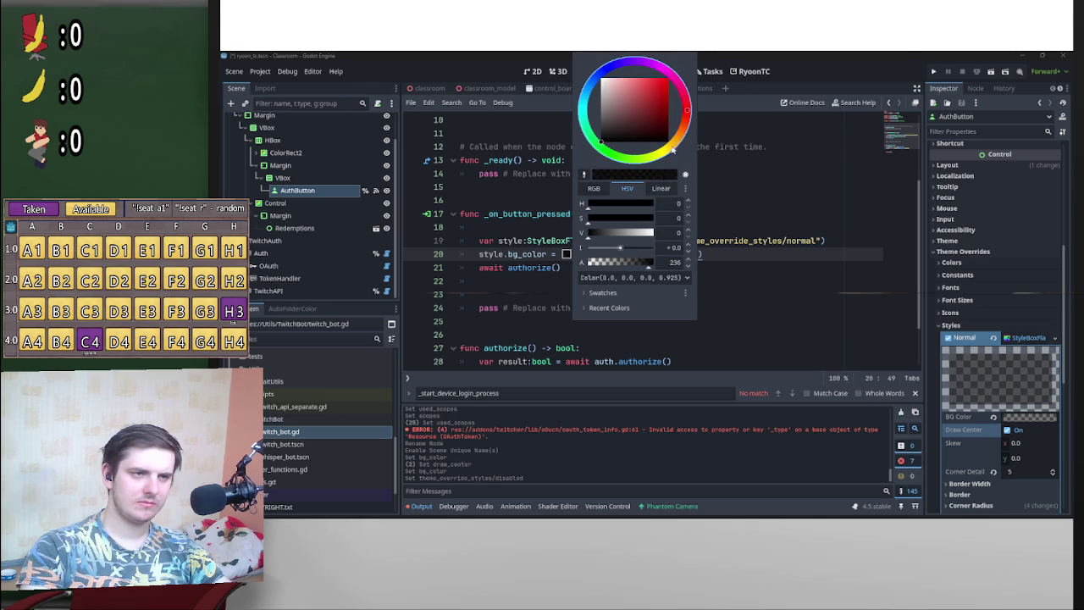
click(649, 85)
click(678, 140)
click(658, 75)
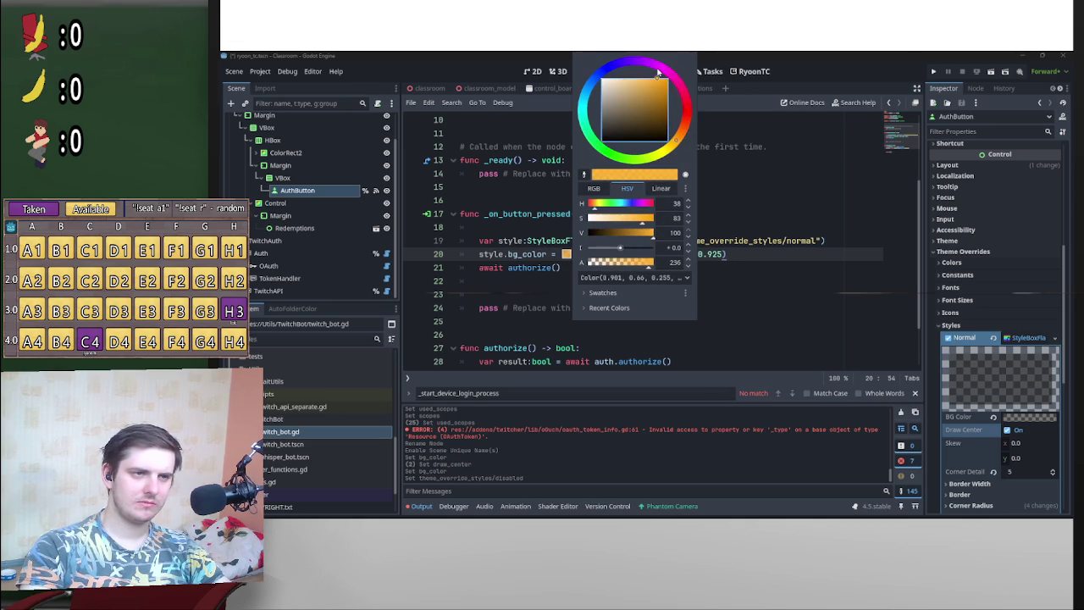
mouse_move(648, 268)
mouse_down()
mouse_move(630, 269)
mouse_move(642, 270)
mouse_up()
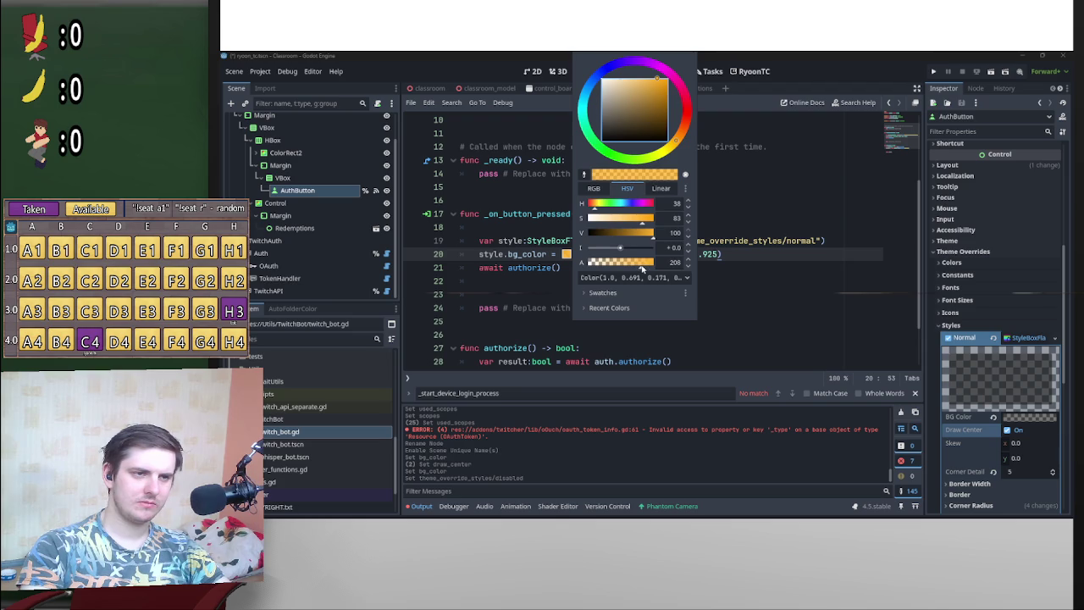
click(737, 271)
drag(714, 255, 477, 259)
key(ctrl+c)
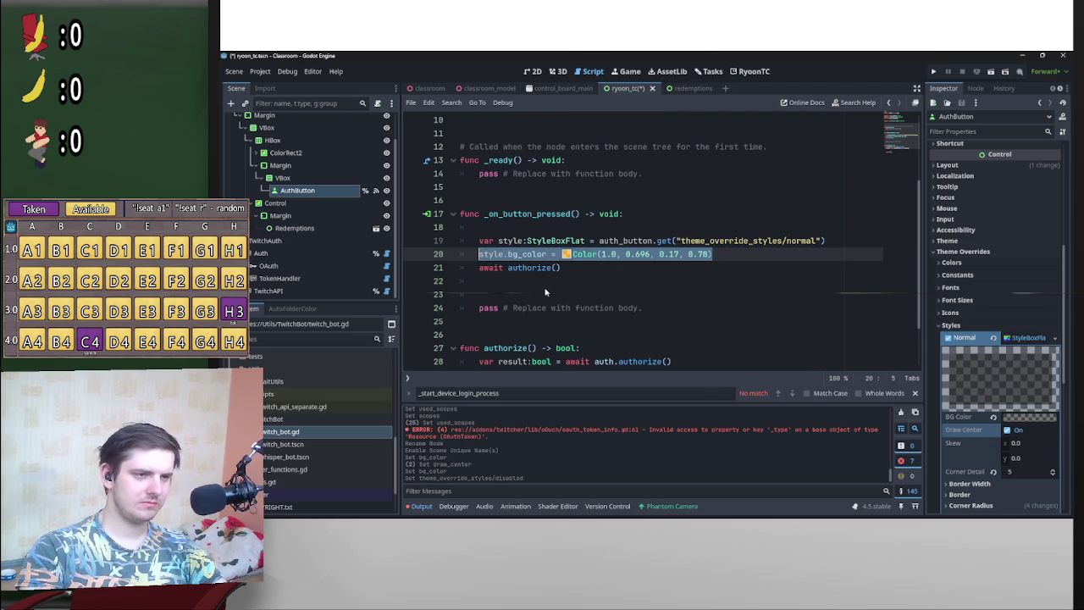
click(547, 285)
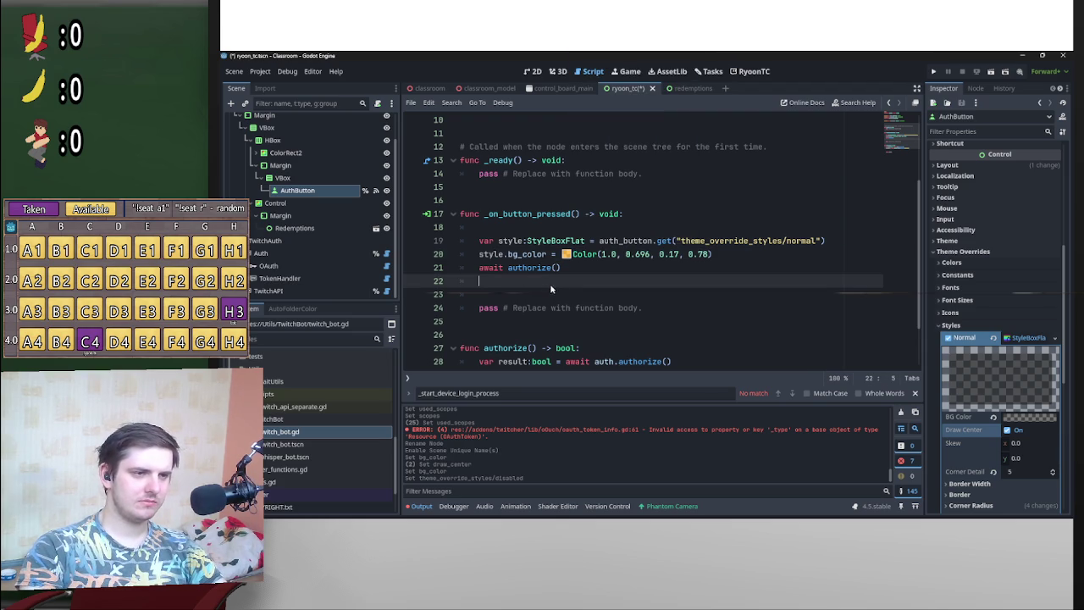
Prefix line 21 with 'var result =' to store the awaited authorize() result
click(482, 267)
text(result =)
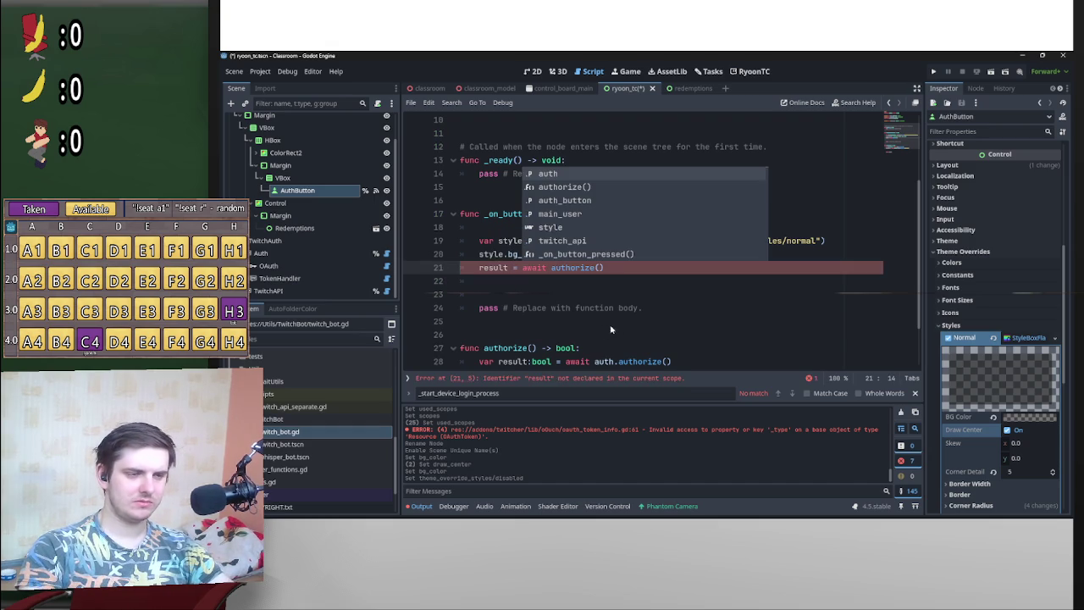
click(478, 267)
text(var)
scroll(588, 296, down, 2)
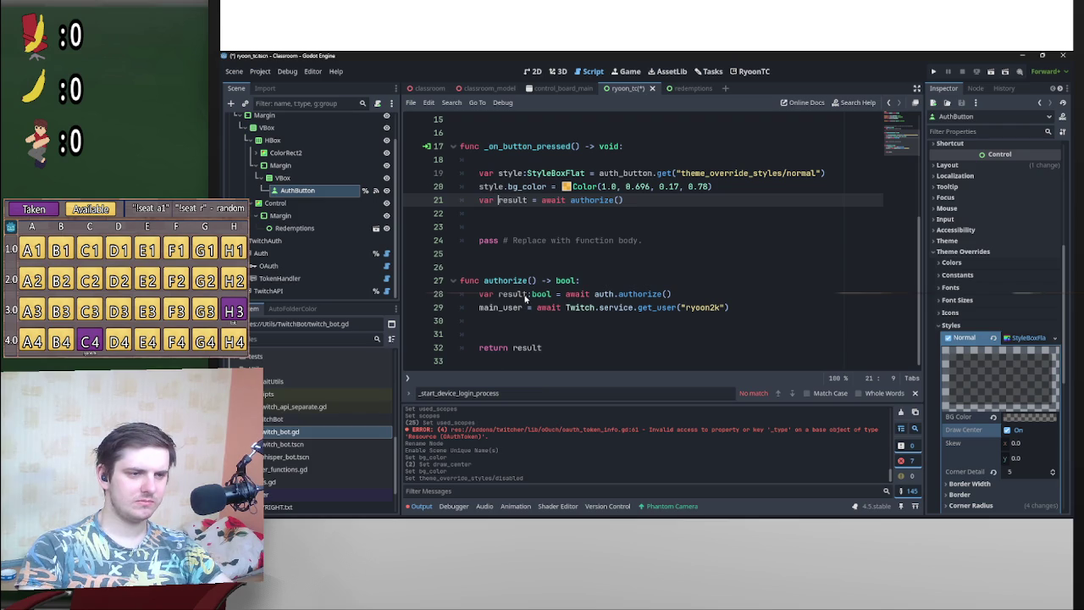
Add 'if result:' with the pasted bg_color line recoloured to dark green
click(524, 215)
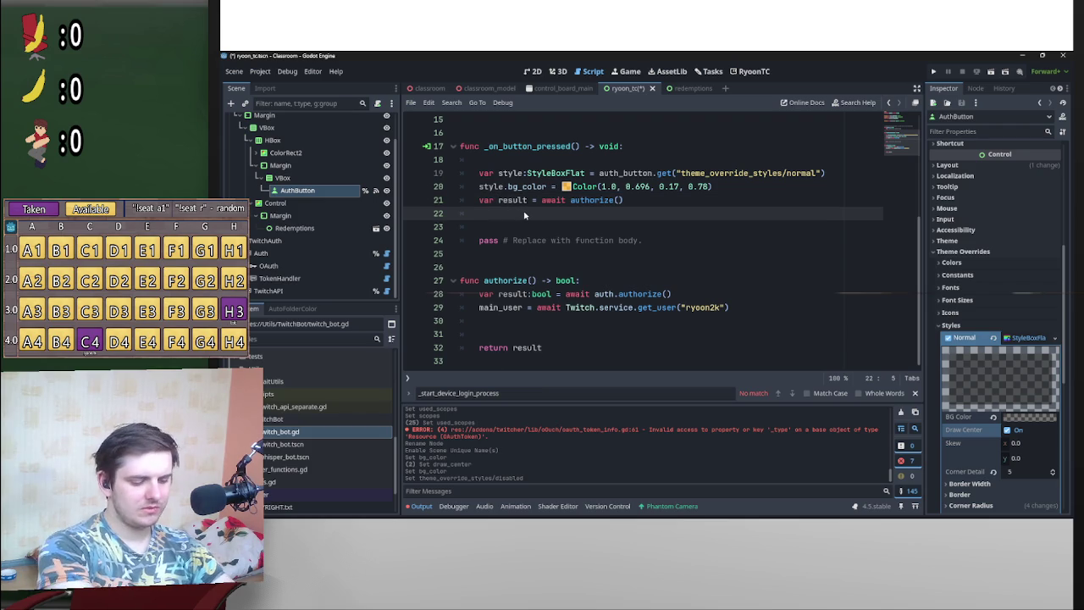
text(if result)
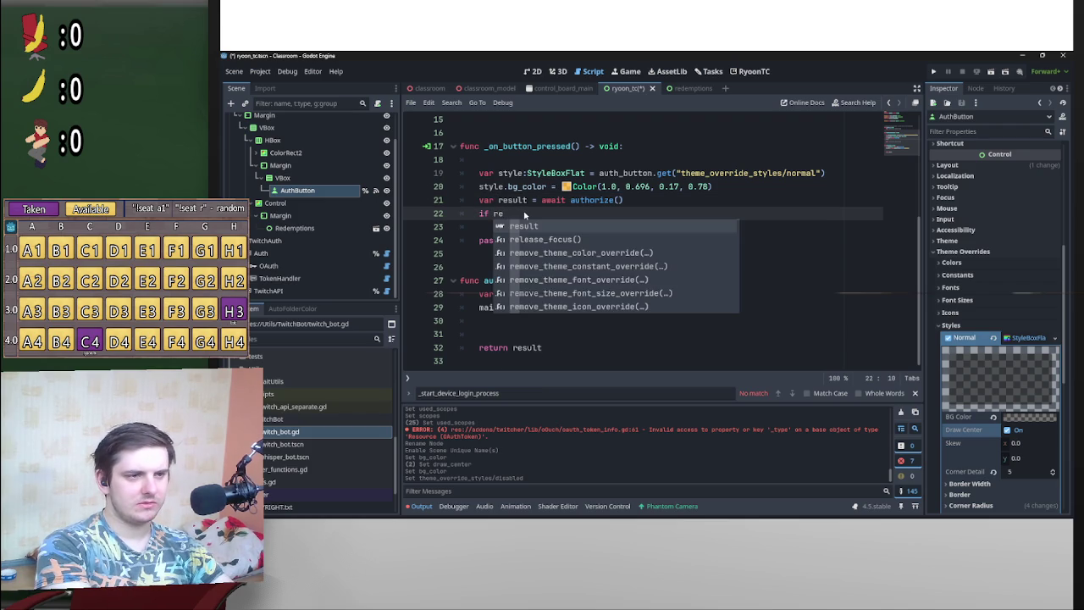
text(:)
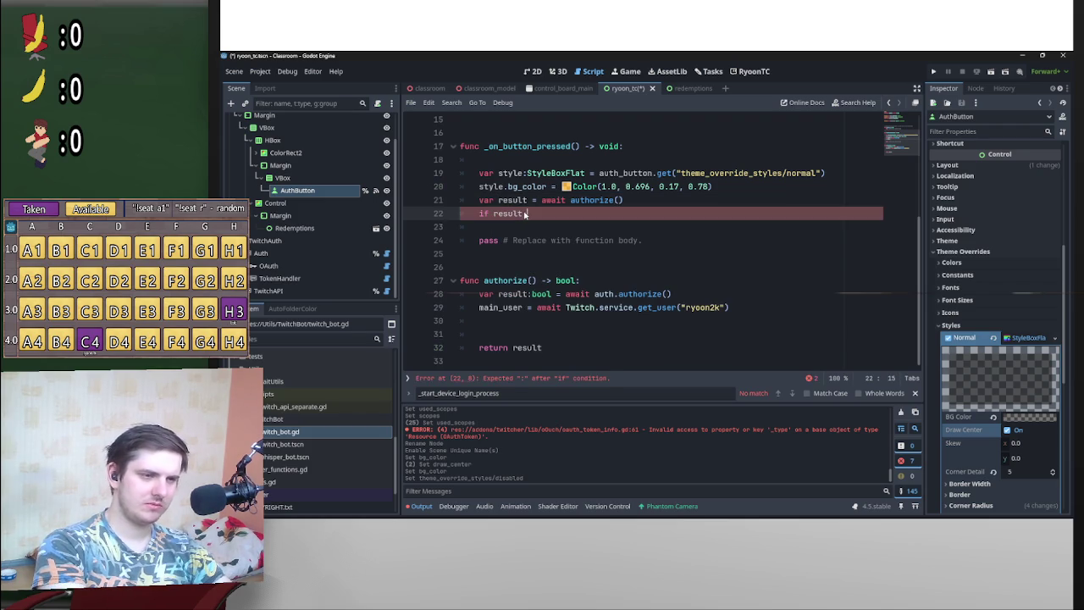
key(Return)
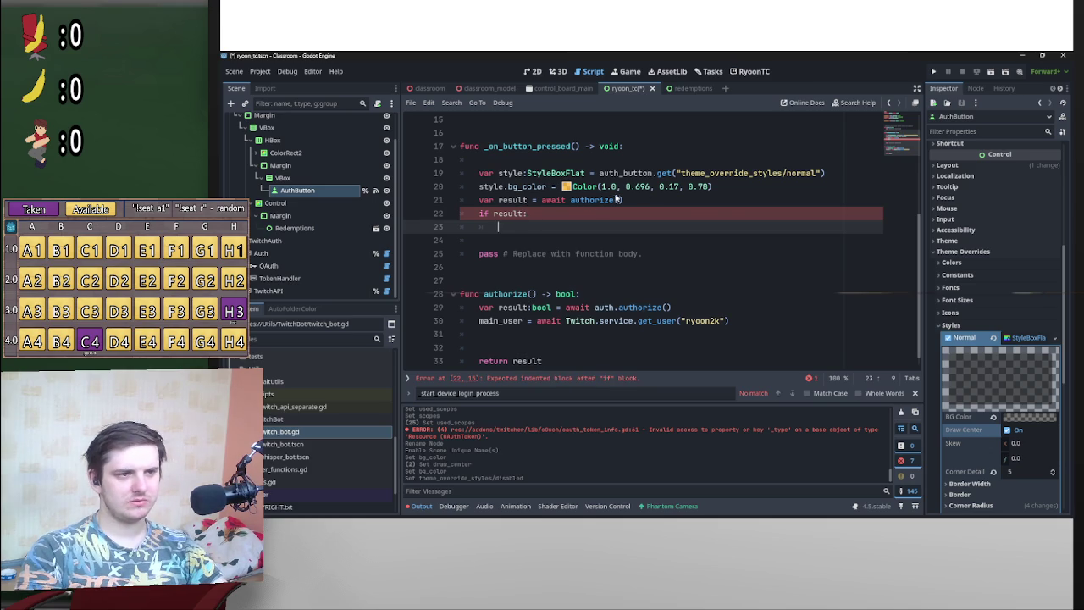
key(ctrl+v)
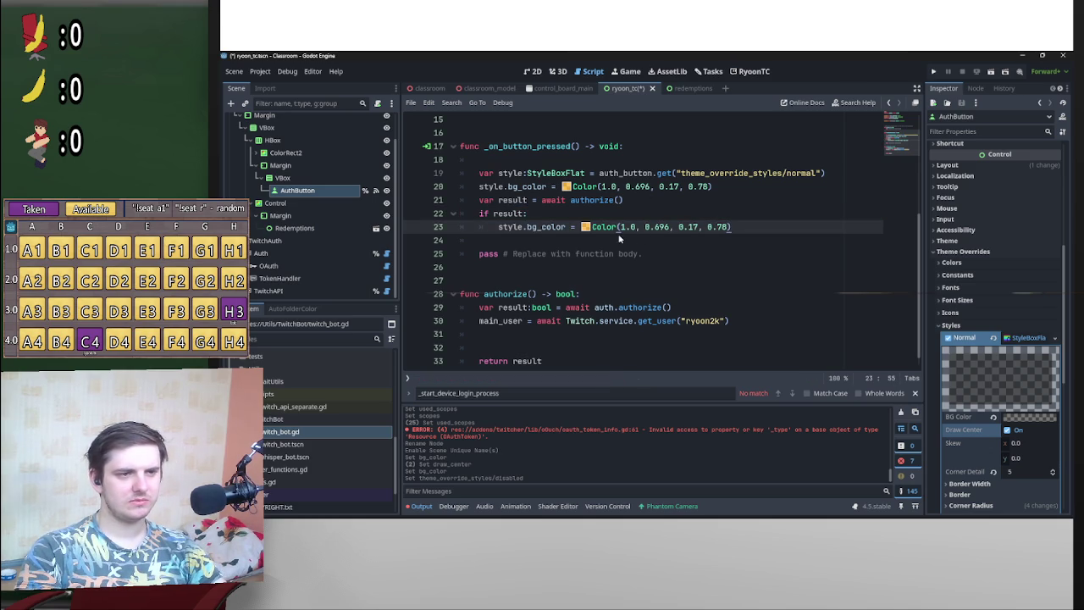
click(585, 227)
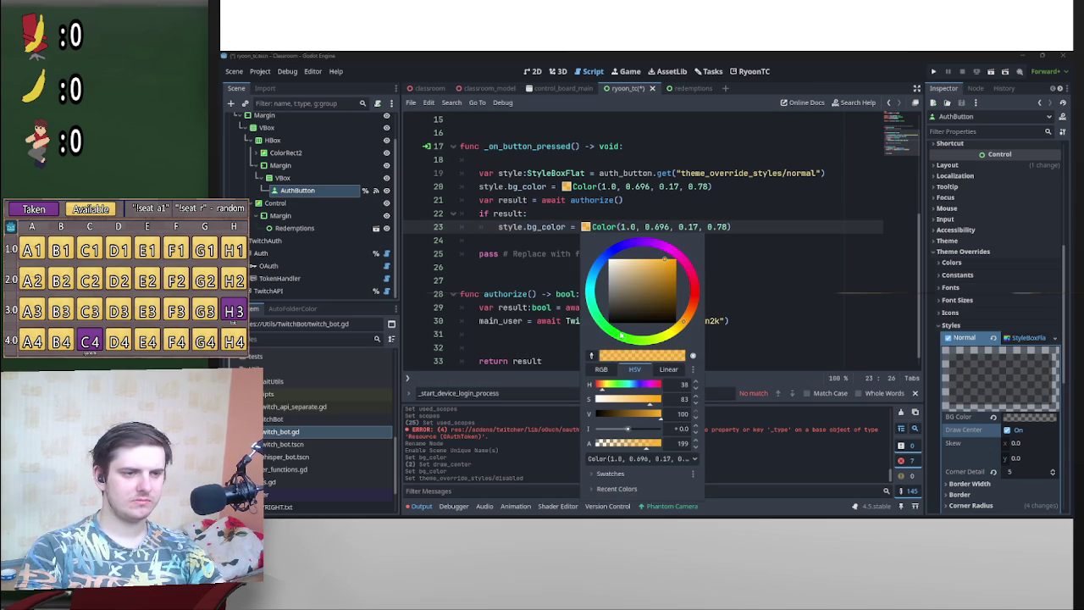
drag(624, 340, 635, 331)
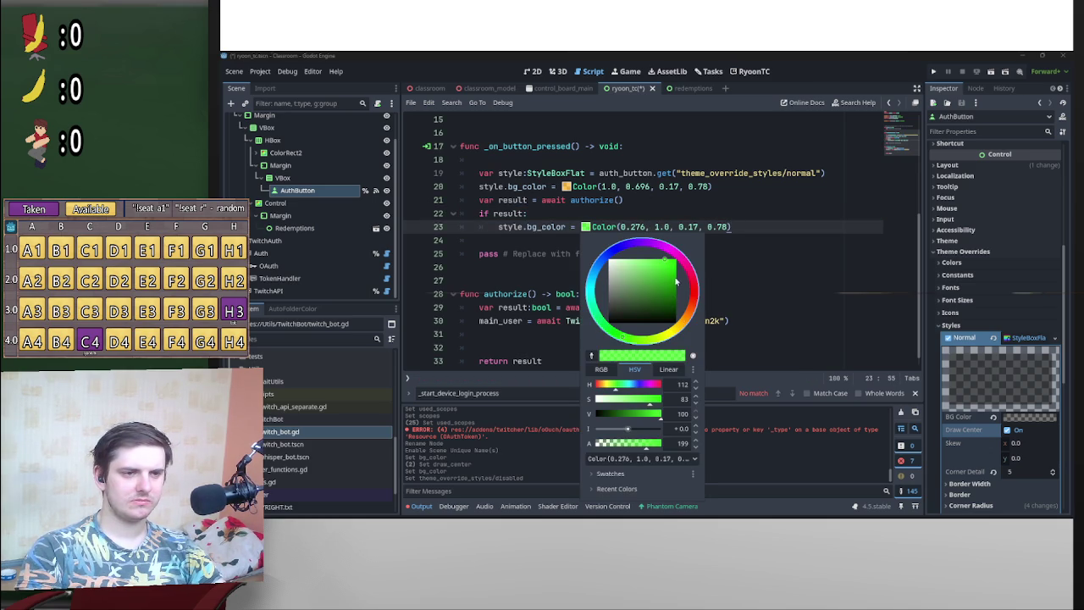
drag(654, 291, 651, 296)
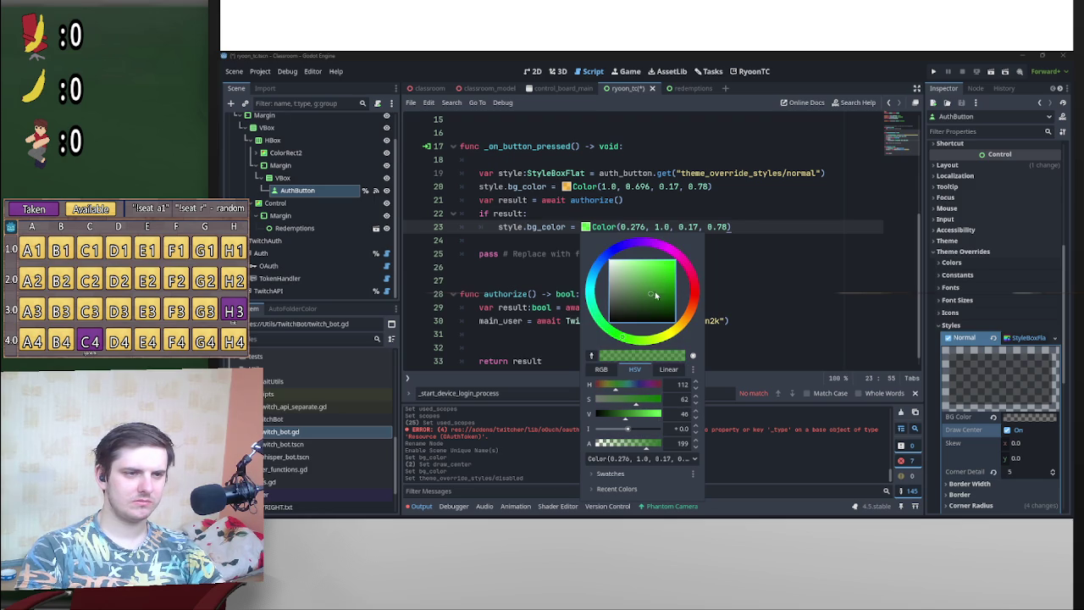
click(754, 267)
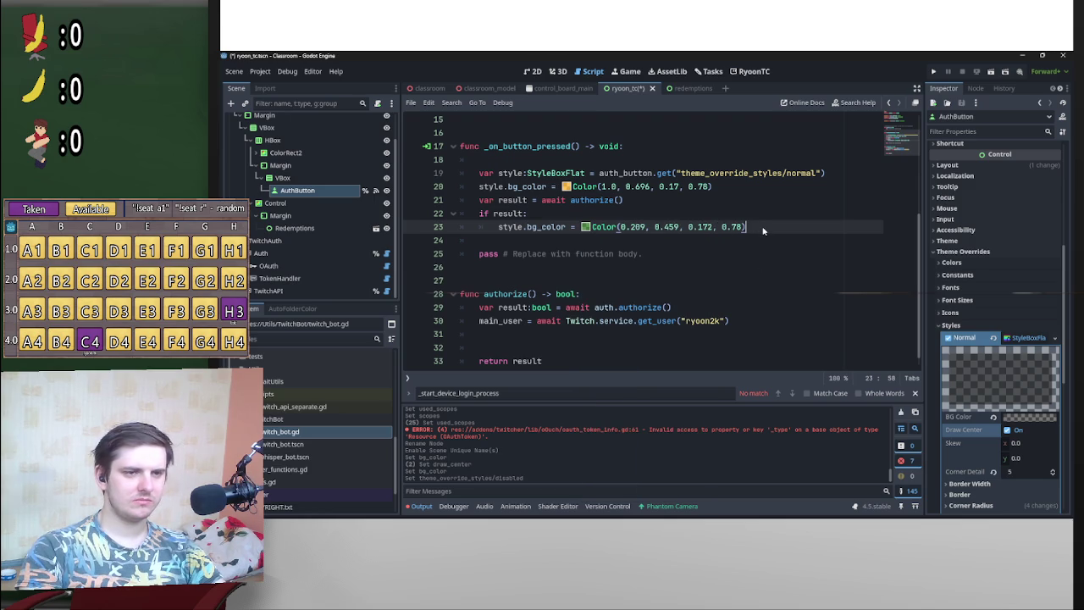
Add an else branch and copy the green colour line below it
key(Return)
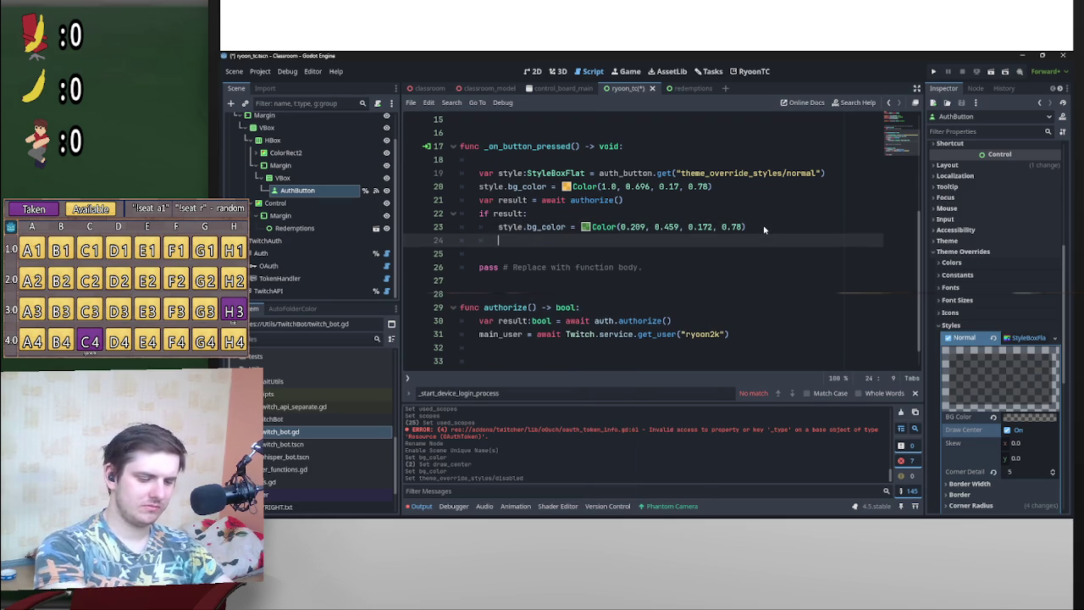
text(else)
mouse_move(745, 227)
mouse_down()
mouse_move(474, 213)
mouse_move(527, 254)
mouse_up()
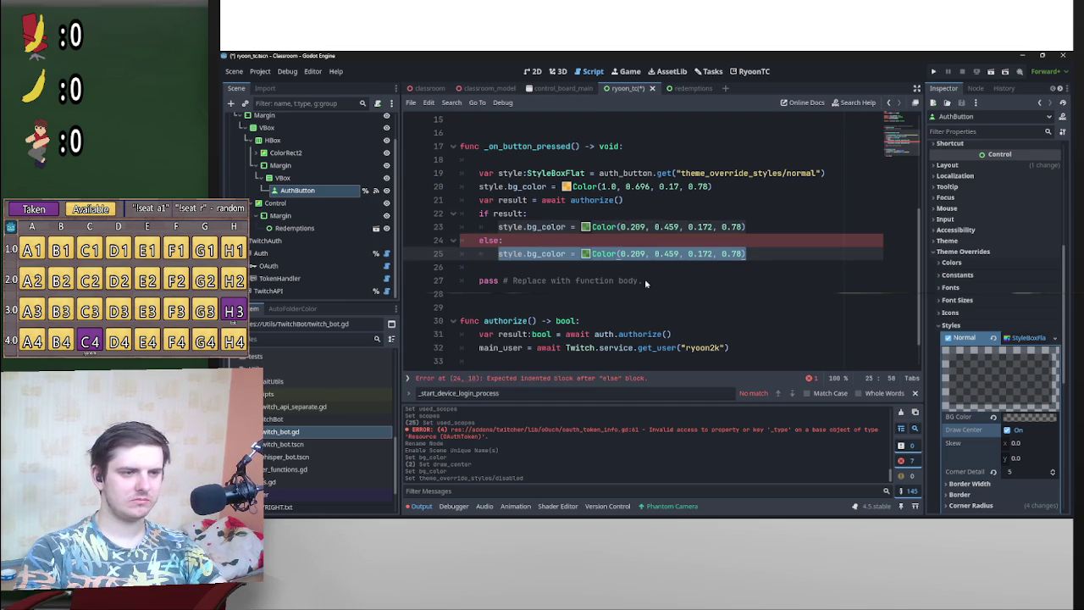
Recolour the else line to dark red Color(0.615, 0.15, 0.168, 0.78) and save
click(586, 253)
click(585, 253)
click(705, 121)
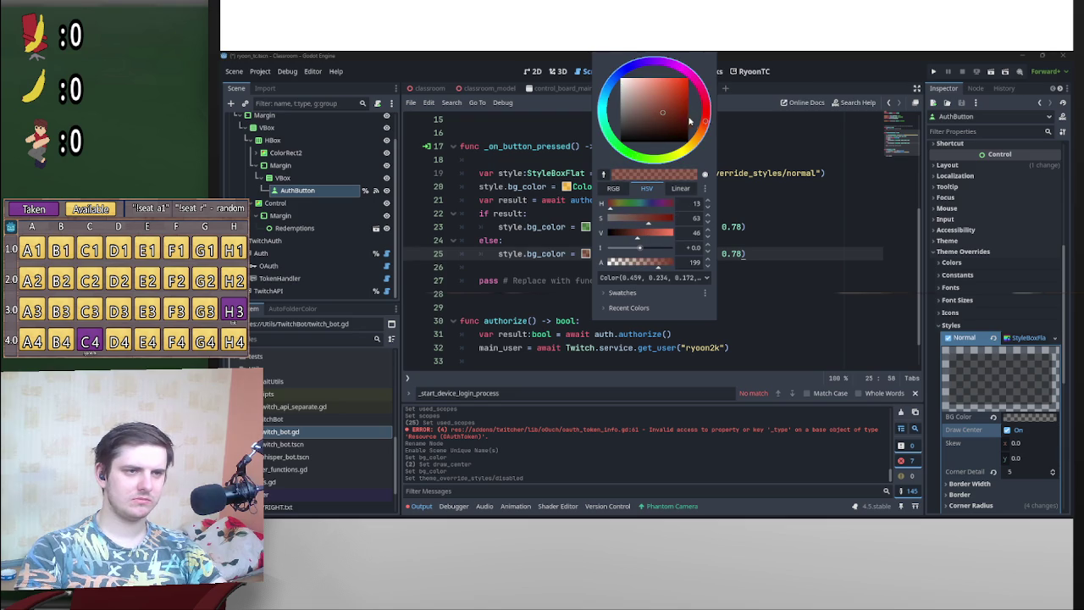
click(710, 114)
click(680, 96)
click(673, 105)
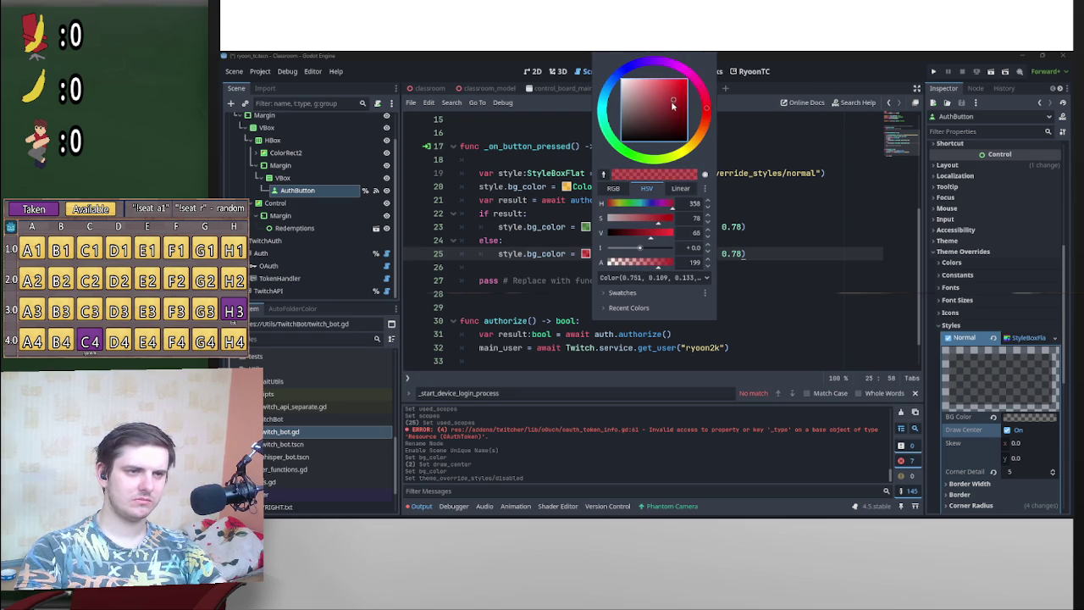
click(805, 175)
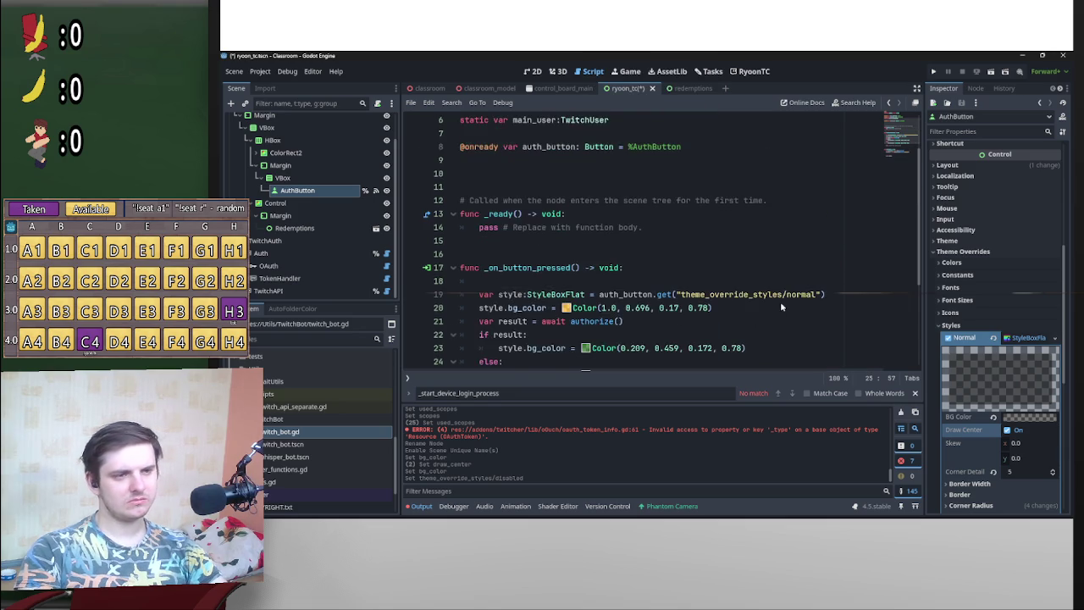
key(ctrl+s)
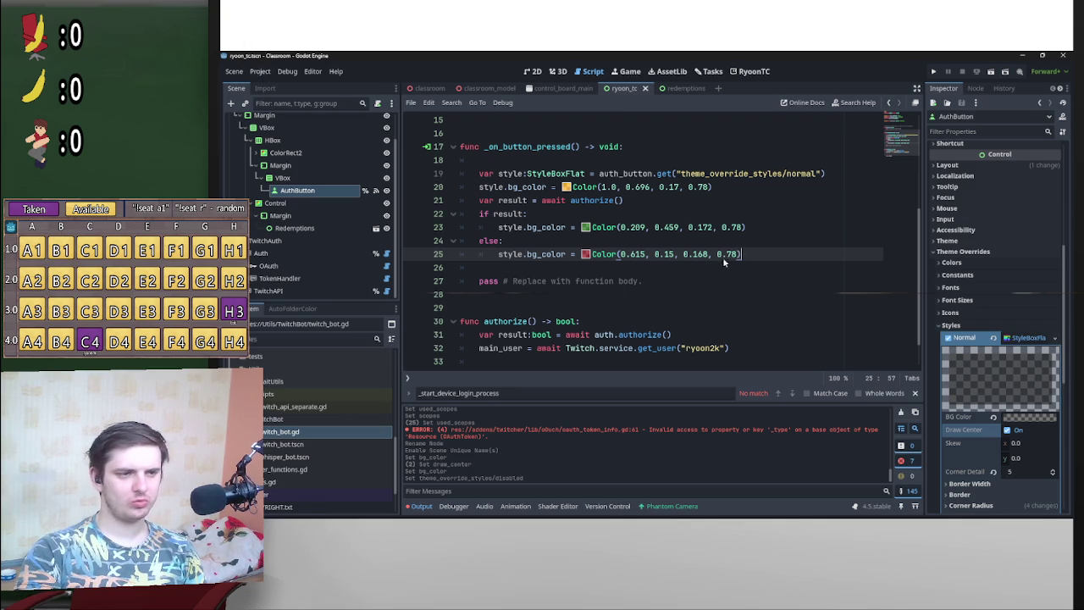
Insert a blank line above the result declaration on line 21
click(475, 201)
key(Return)
key(Up)
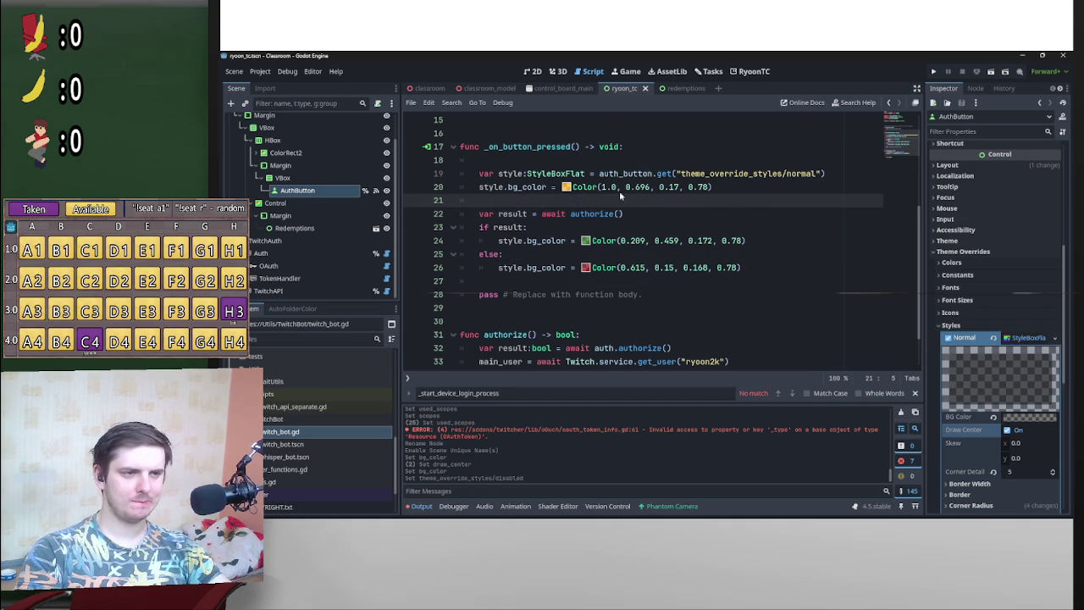
Look over the Input Map in Project Settings, then close it
click(260, 71)
click(276, 84)
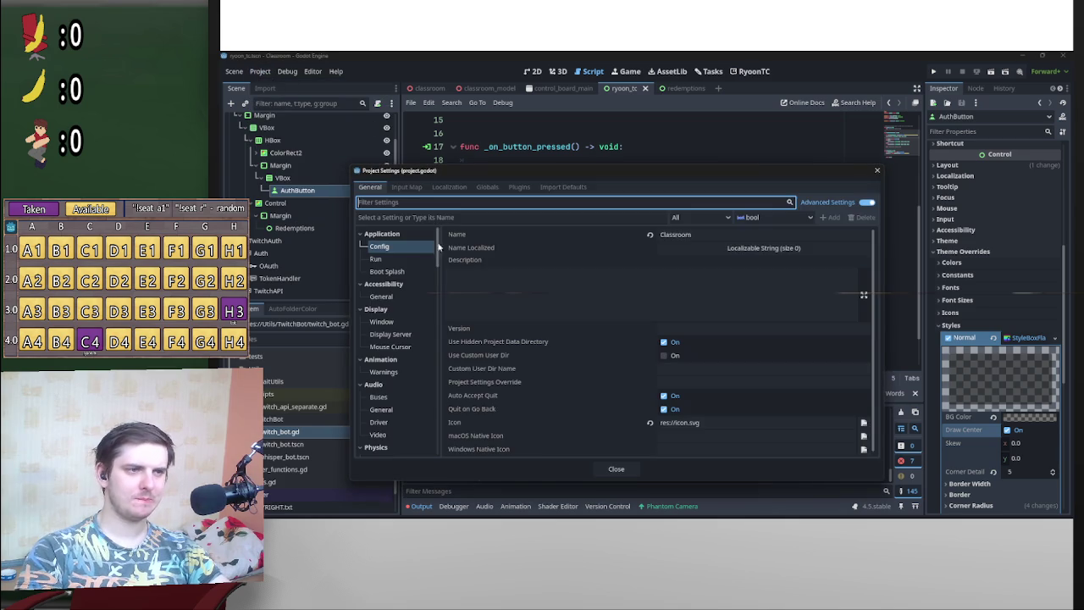
click(412, 189)
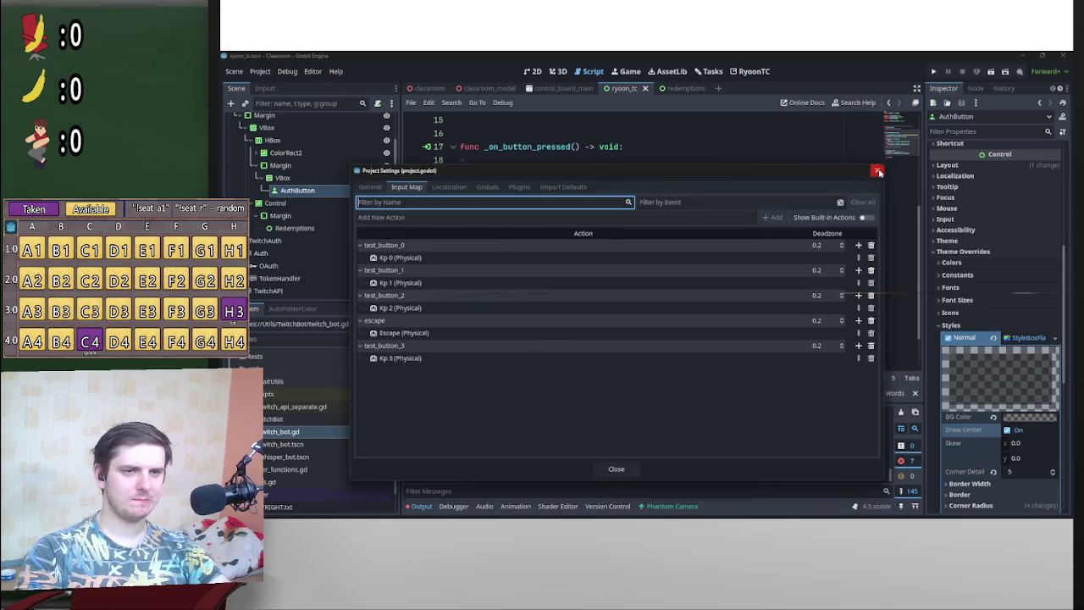
click(877, 170)
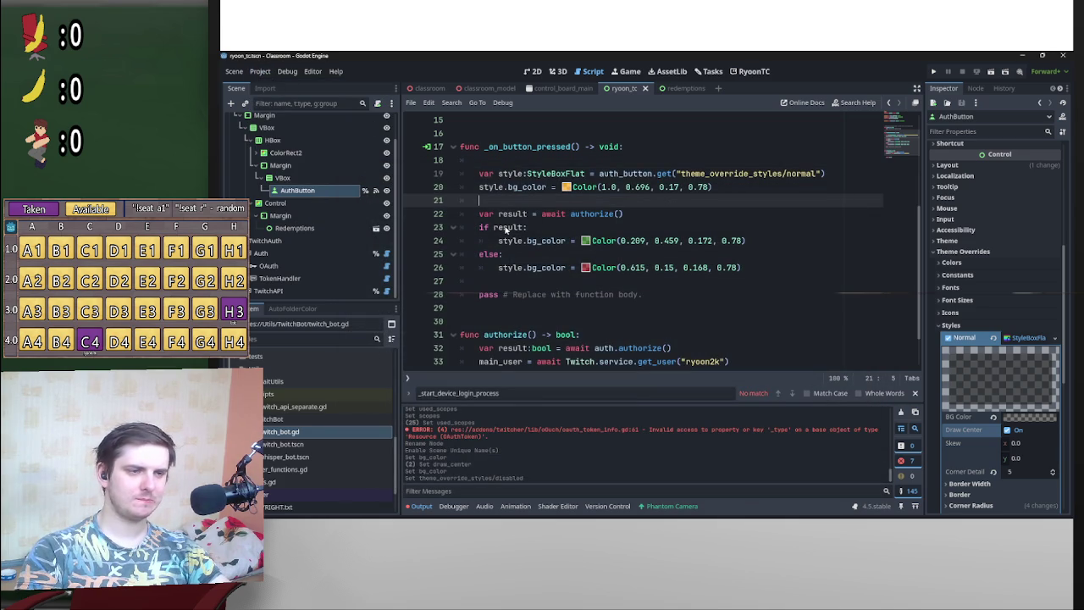
Comment out lines 22–26 with Ctrl+K, then reopen Project Settings
click(484, 214)
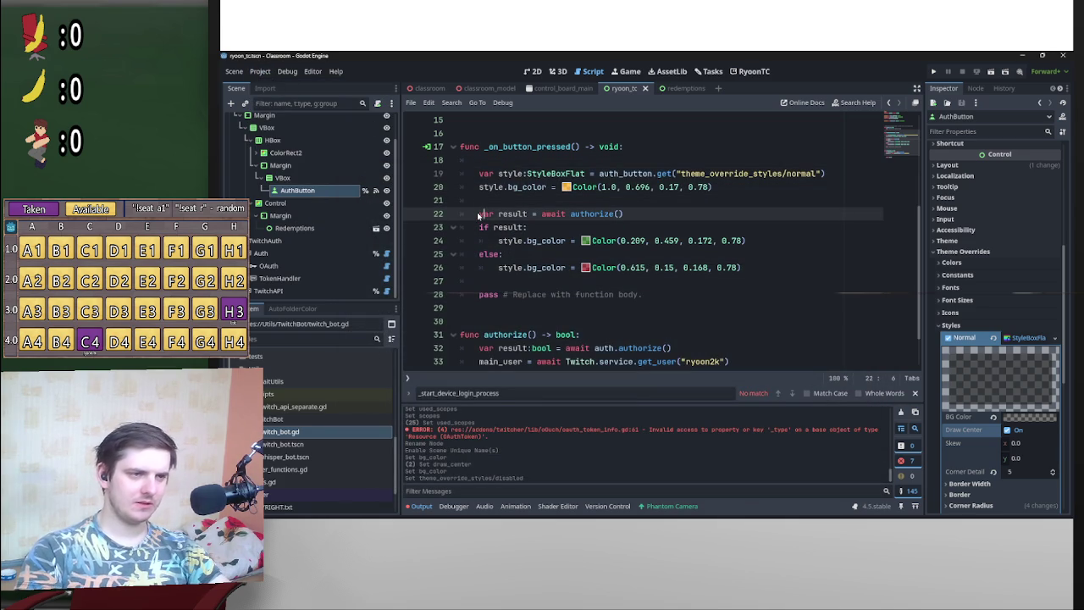
text(#)
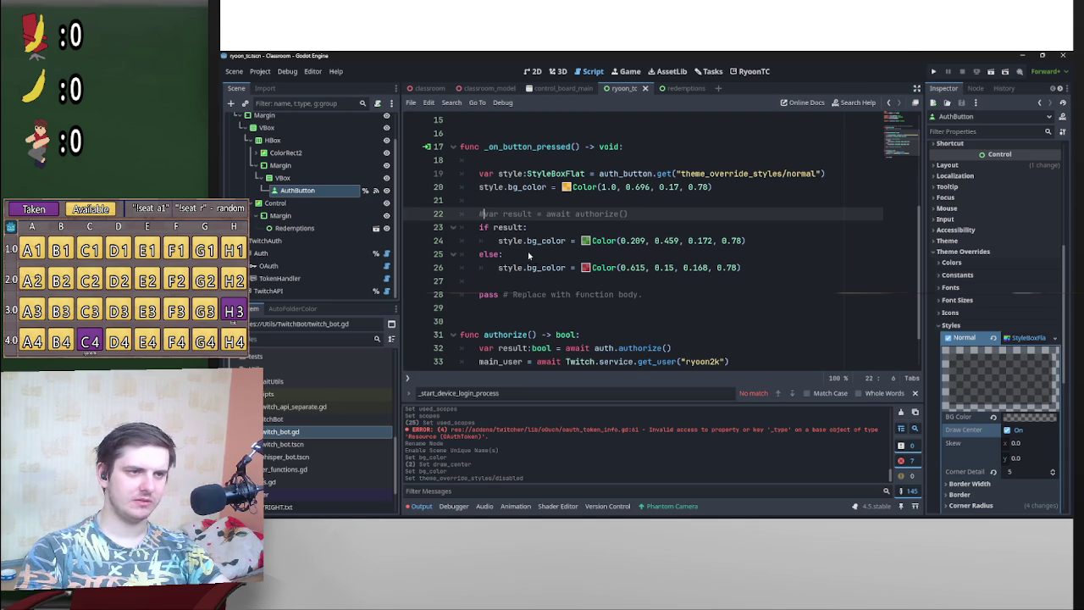
key(BackSpace)
mouse_move(751, 269)
mouse_down()
mouse_move(496, 241)
mouse_move(481, 216)
mouse_up()
key(ctrl+k)
click(520, 203)
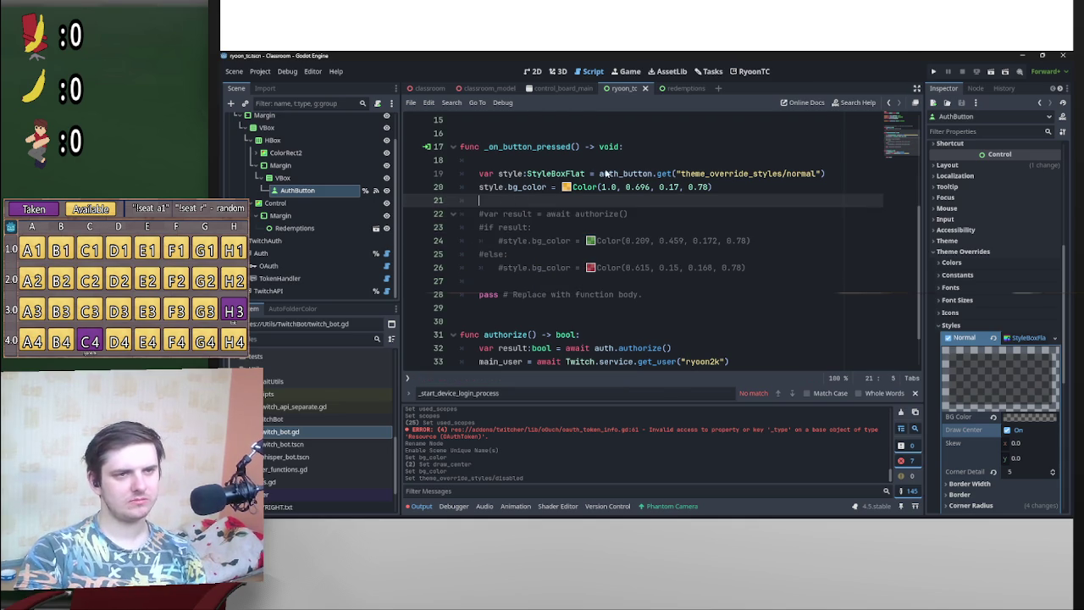
click(261, 72)
click(273, 85)
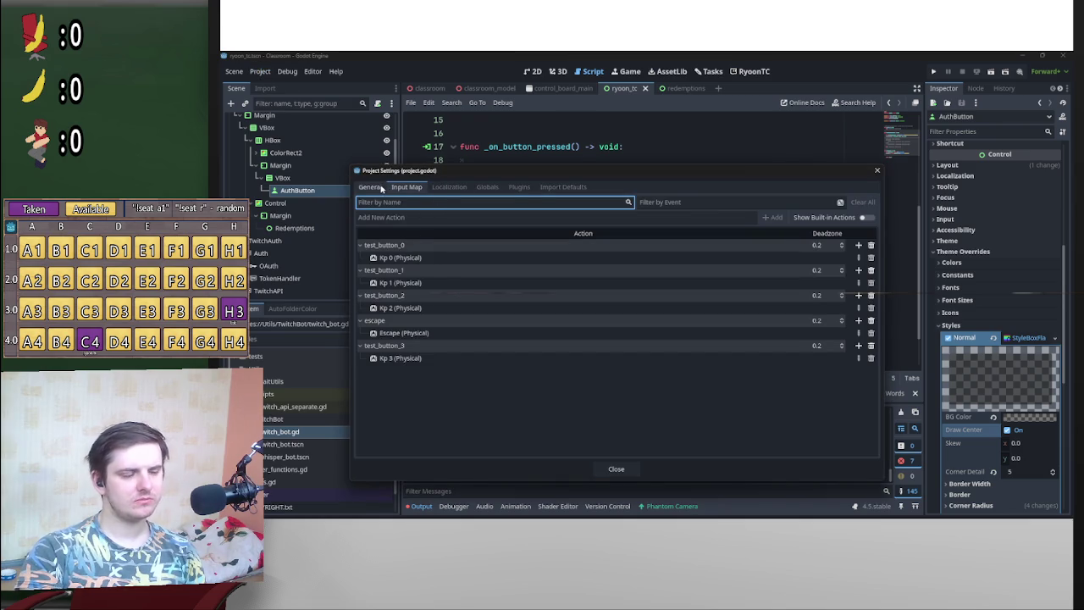
Browse the Autoload and Plugins tabs, then switch to the RyoonTC main screen
click(490, 188)
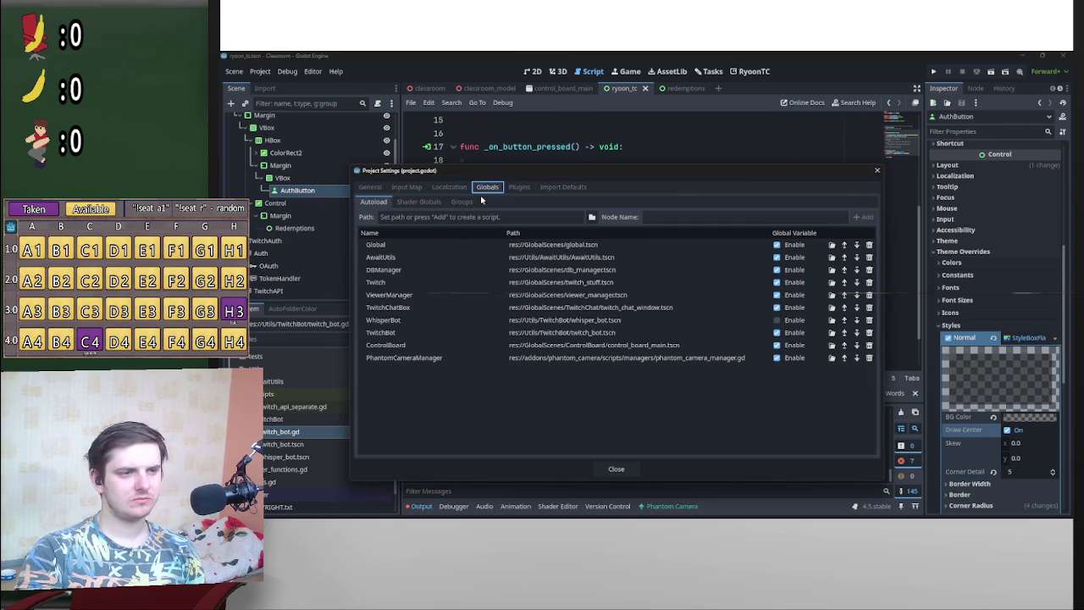
click(518, 187)
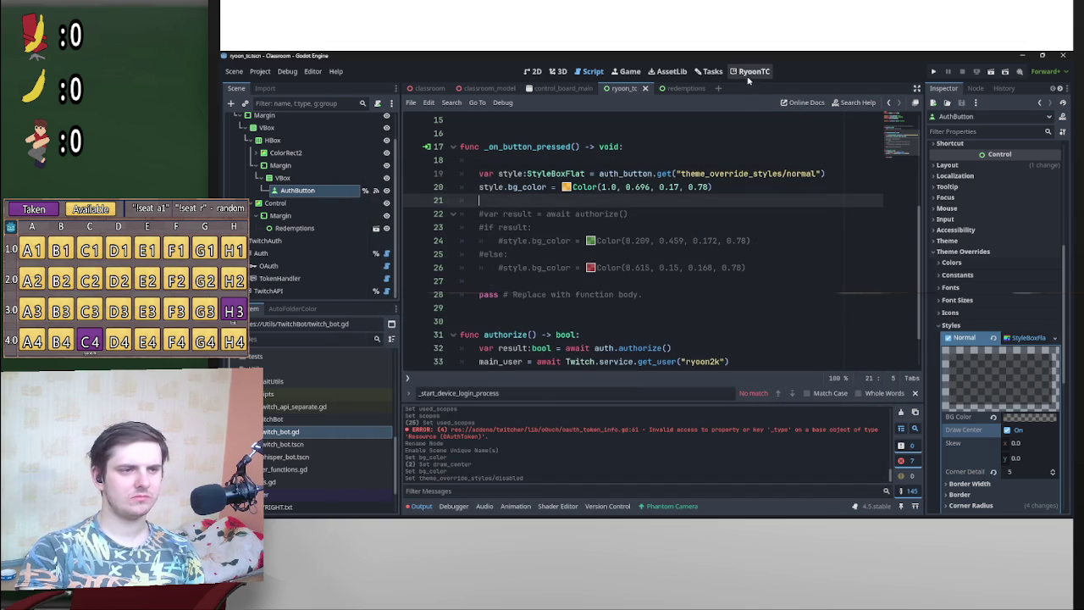
click(748, 74)
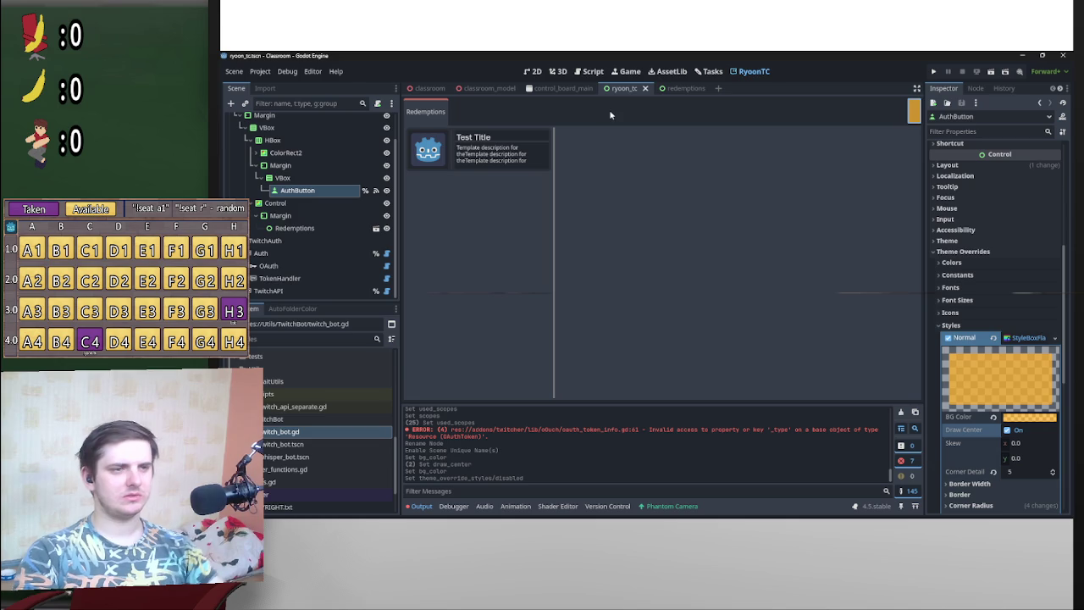
Back in the script, uncomment lines 22–26 with Ctrl+K
key(ctrl+z)
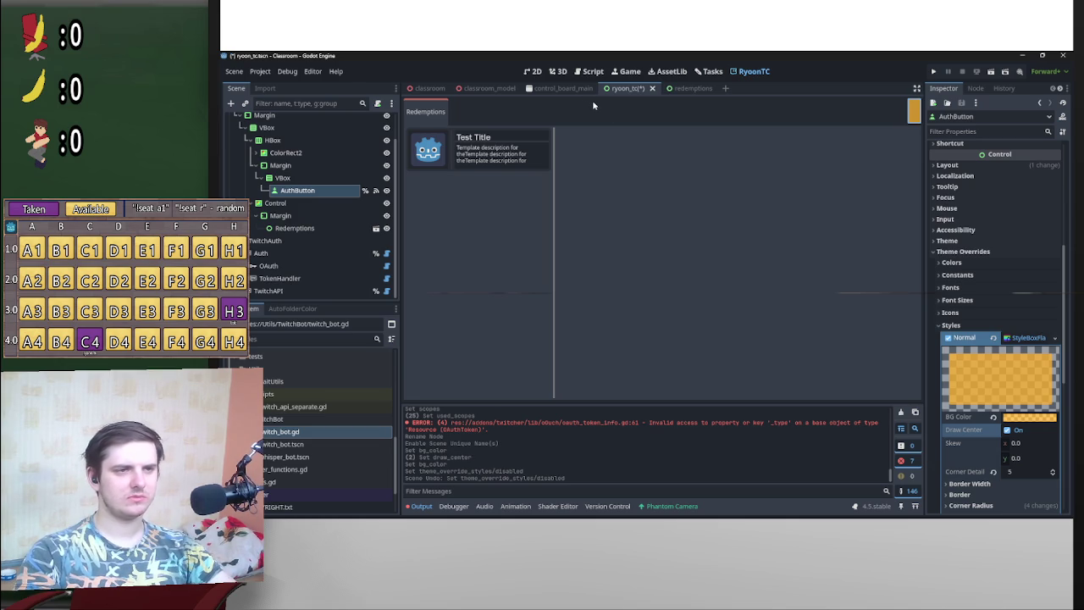
key(ctrl+shift+z)
click(596, 73)
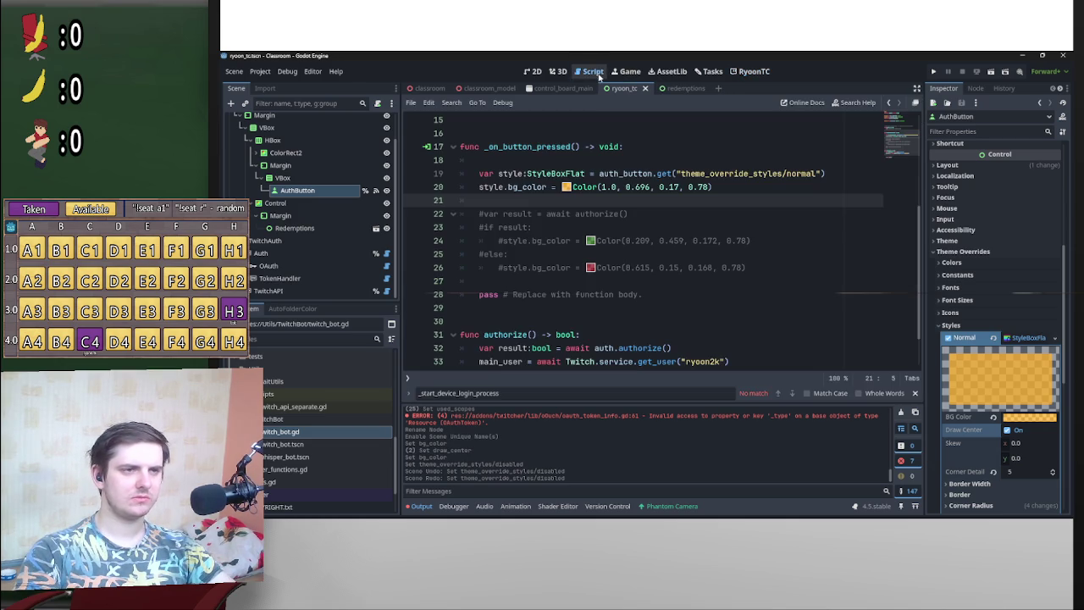
drag(462, 213, 745, 268)
key(ctrl+k)
click(823, 225)
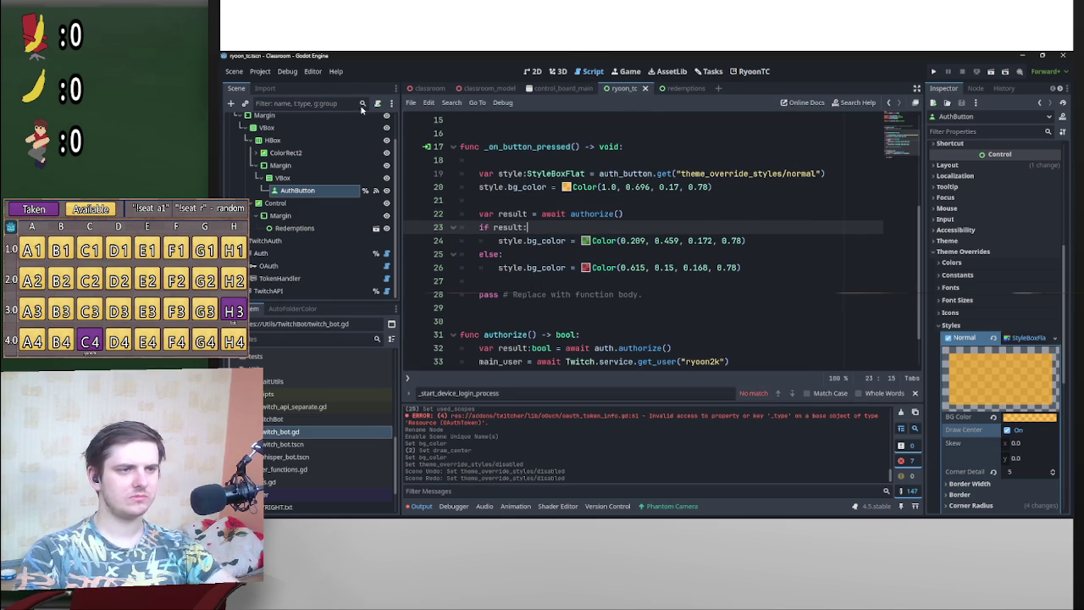
Enable the RyoonTC plugin under Project Settings > Plugins and select the root RyoonTc node
click(260, 71)
click(275, 85)
click(407, 186)
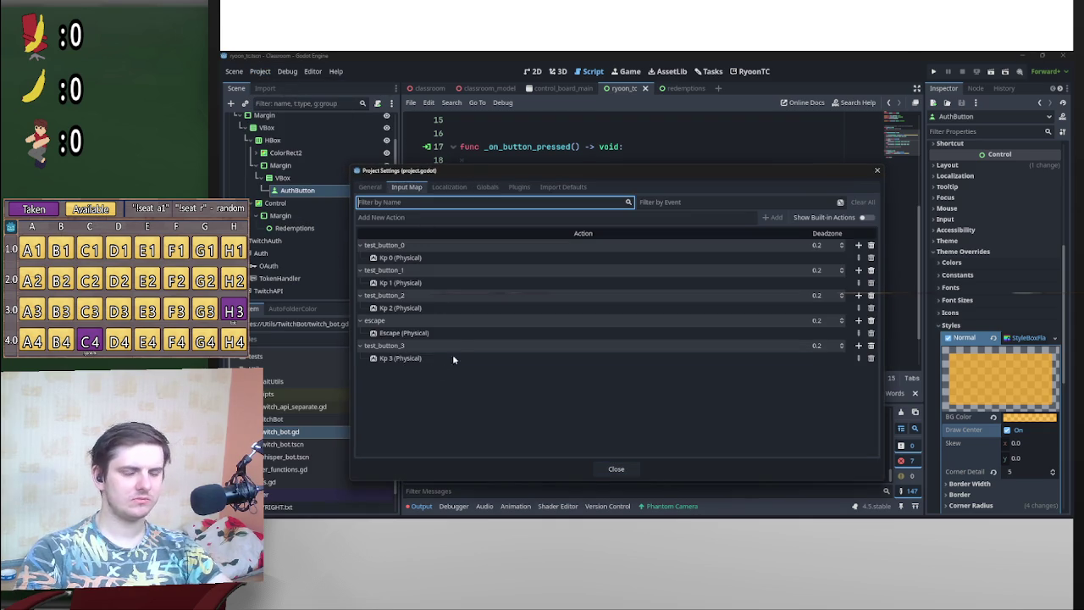
click(1022, 341)
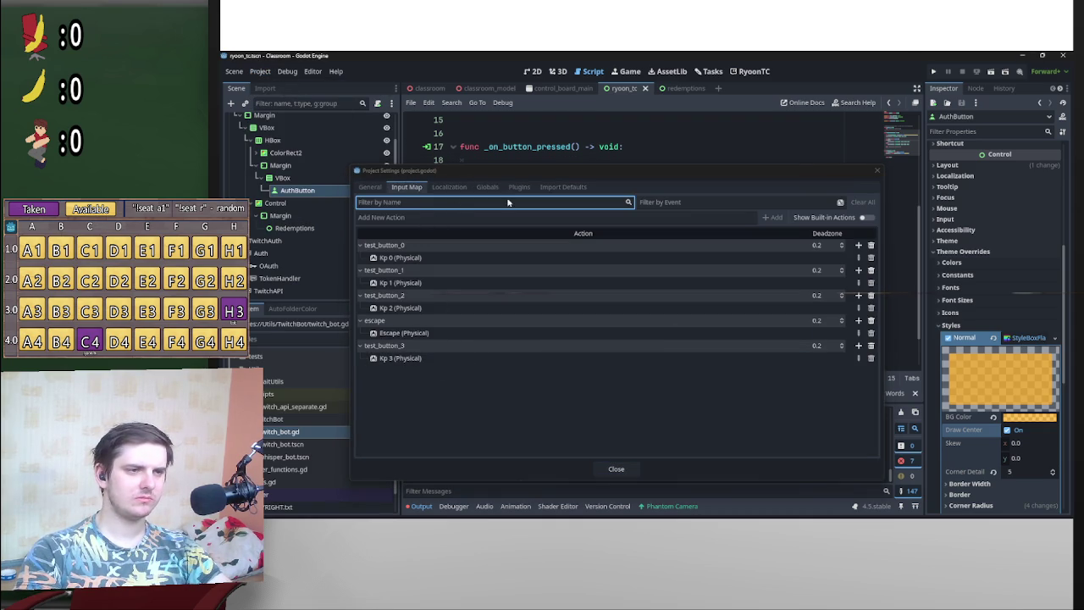
click(518, 187)
click(372, 318)
click(617, 470)
scroll(359, 260, up, 2)
click(298, 120)
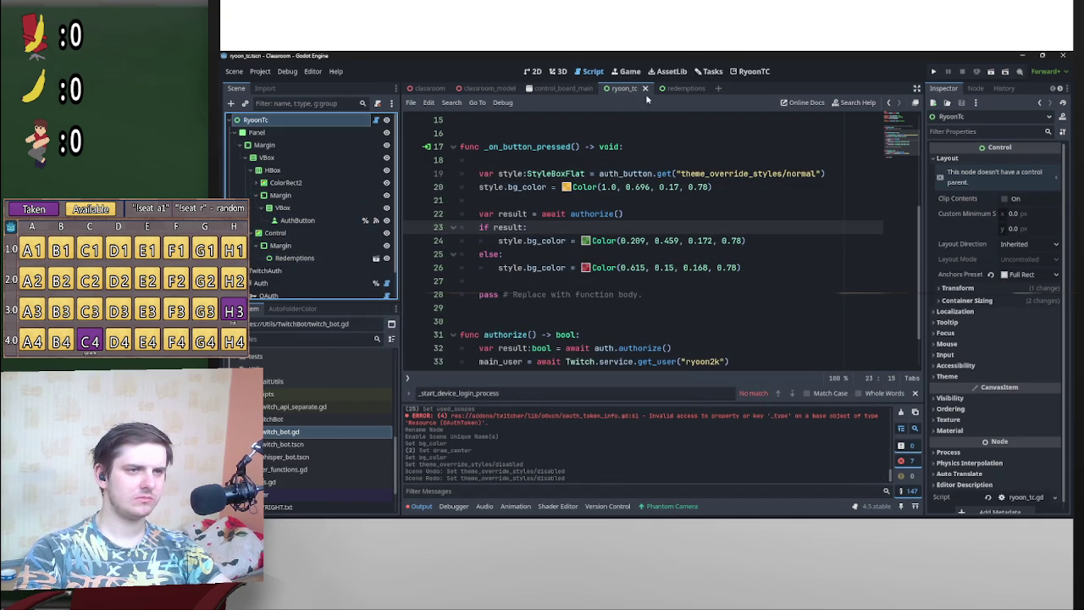
Switch to the RyoonTC screen and ryoon_tc scene, then select the AuthButton node
click(544, 90)
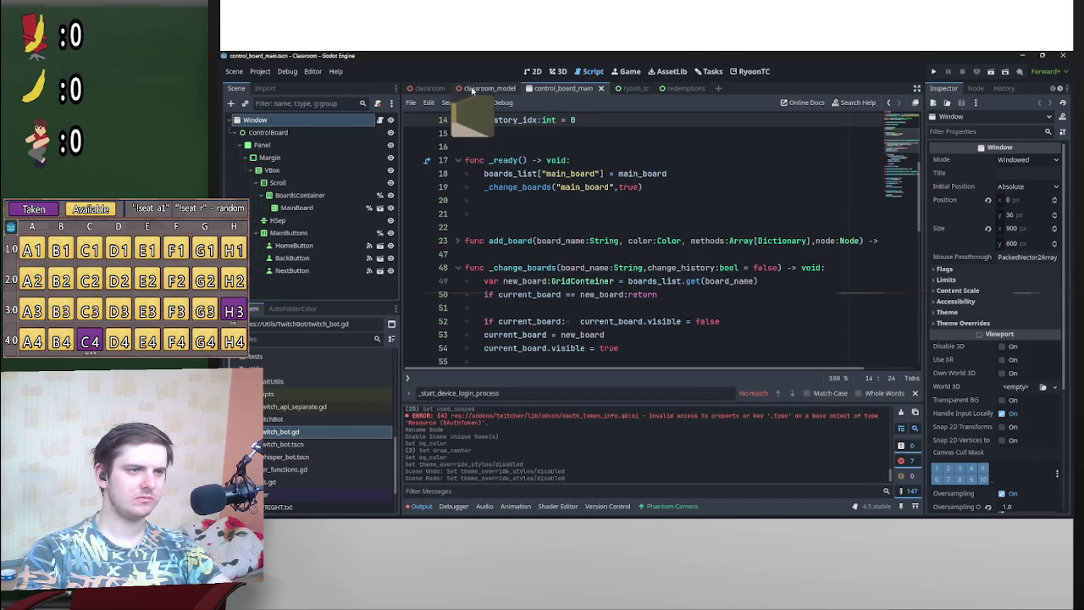
click(429, 88)
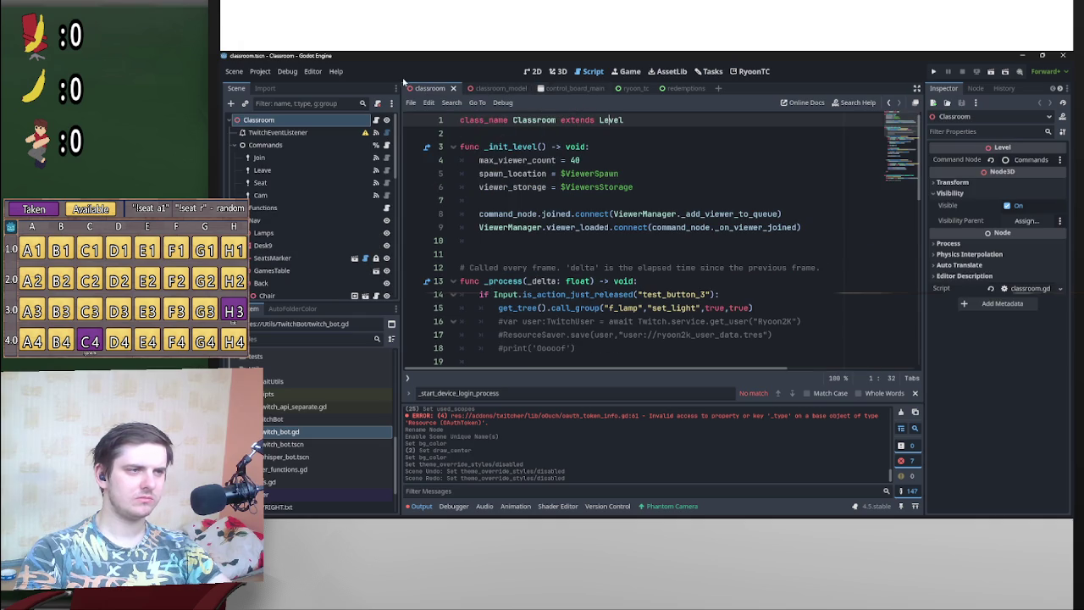
click(766, 74)
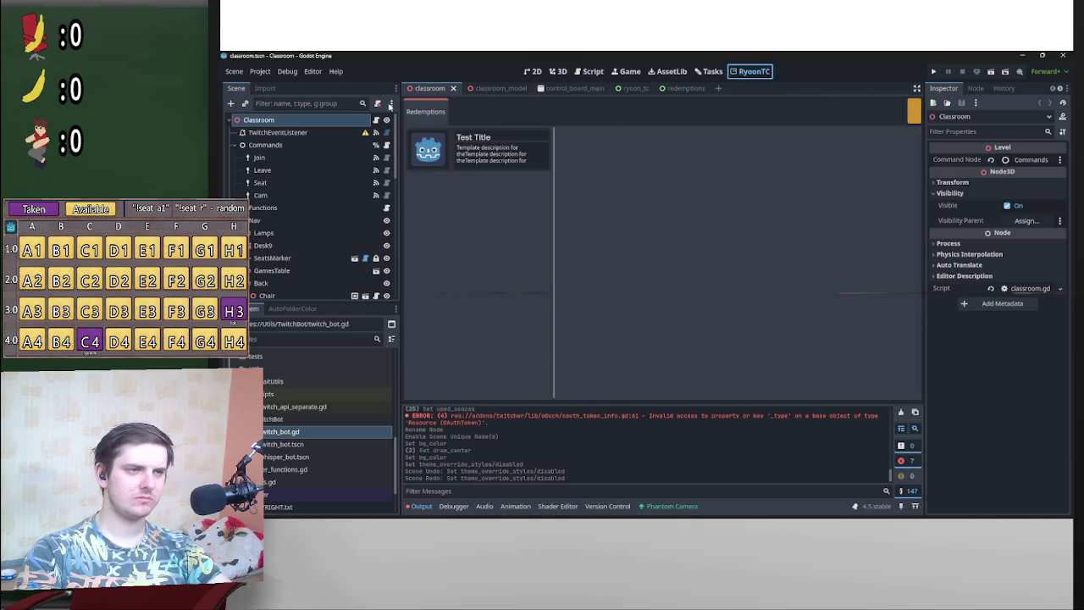
click(631, 88)
scroll(322, 237, down, 2)
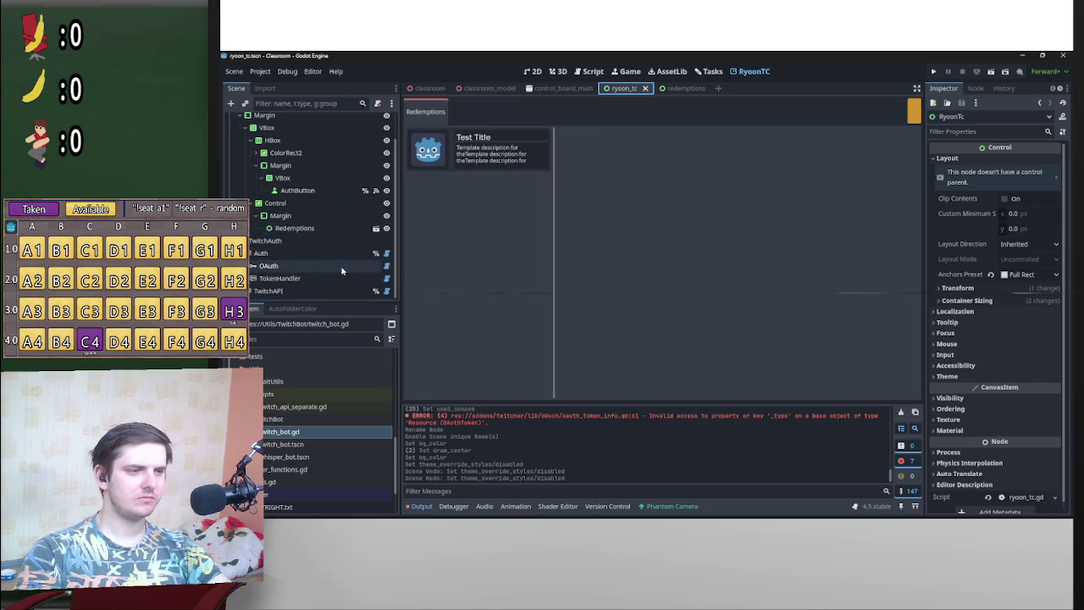
scroll(324, 257, up, 2)
click(328, 236)
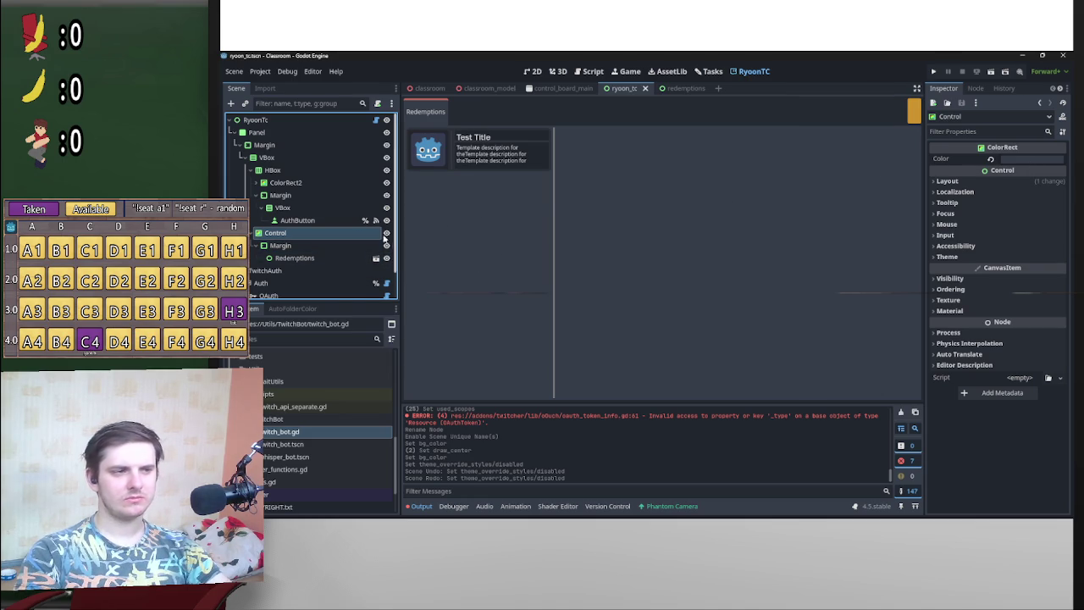
click(320, 220)
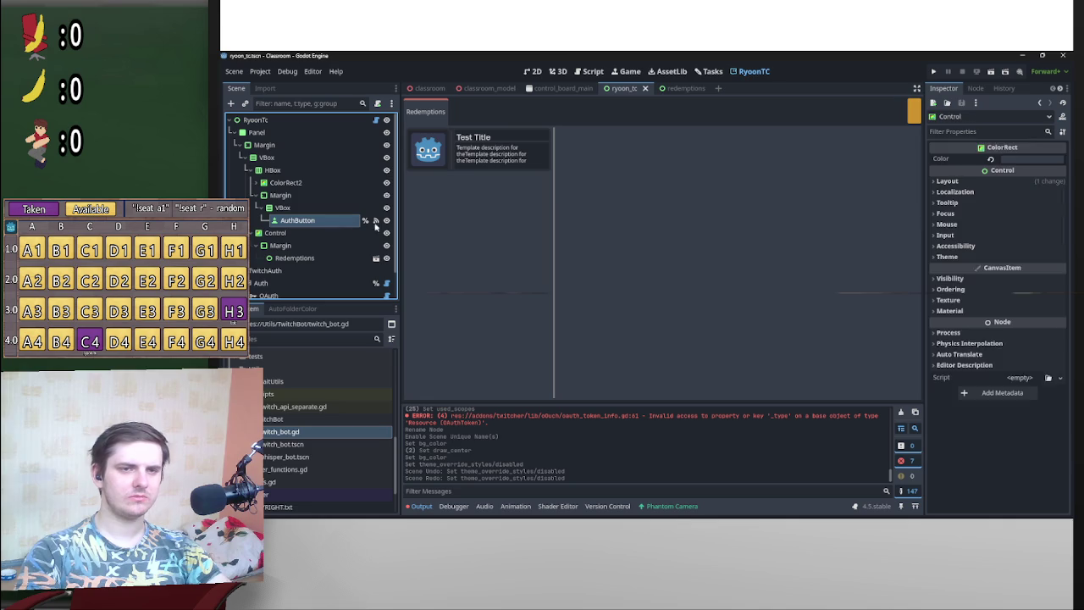
Change AuthButton's Normal style BG Color to dark grey 353535c7, then save the ryoon_tc scene
click(1033, 338)
click(1033, 338)
scroll(1031, 338, down, 3)
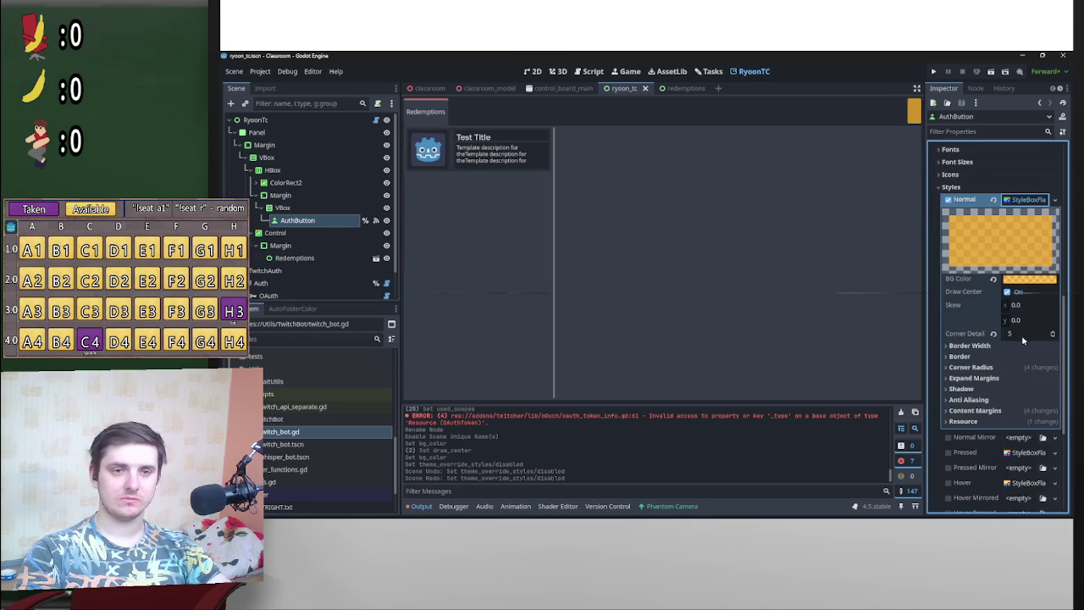
scroll(1027, 339, up, 1)
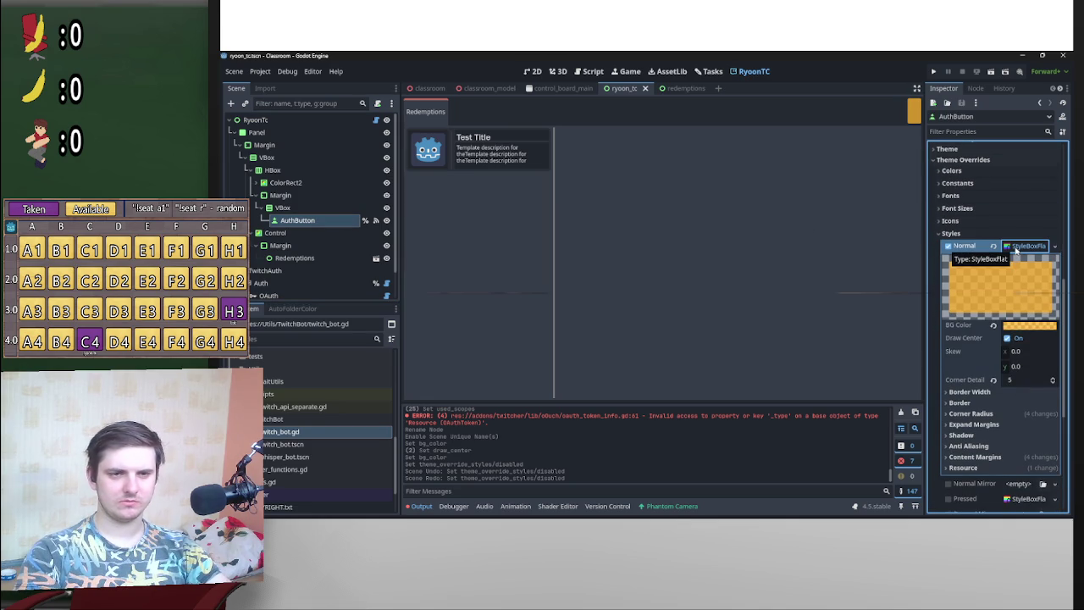
click(1030, 326)
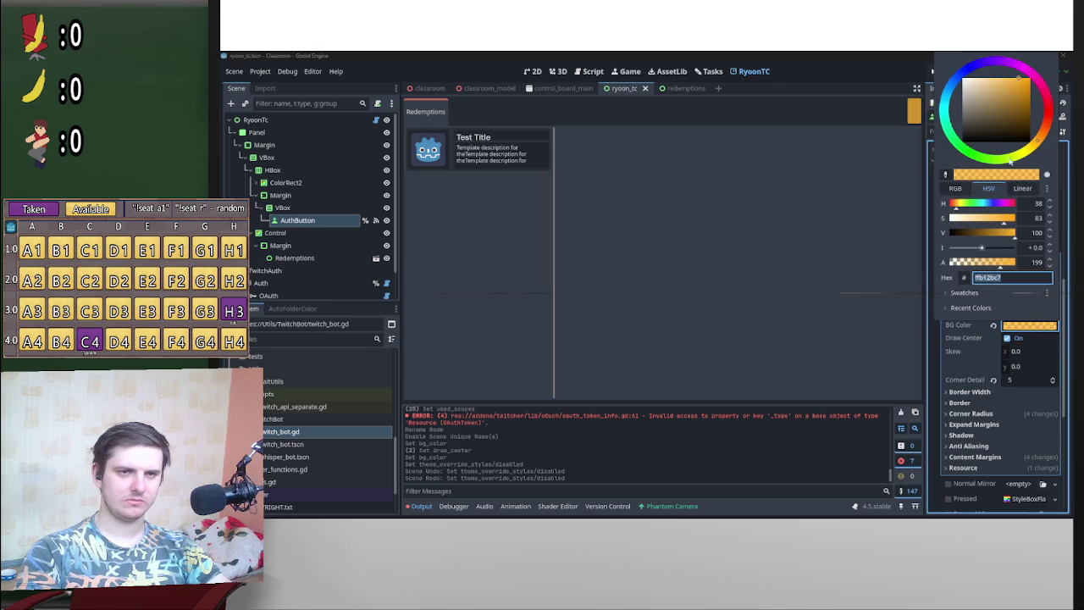
mouse_move(1003, 119)
mouse_down()
mouse_move(951, 120)
mouse_move(945, 130)
mouse_up()
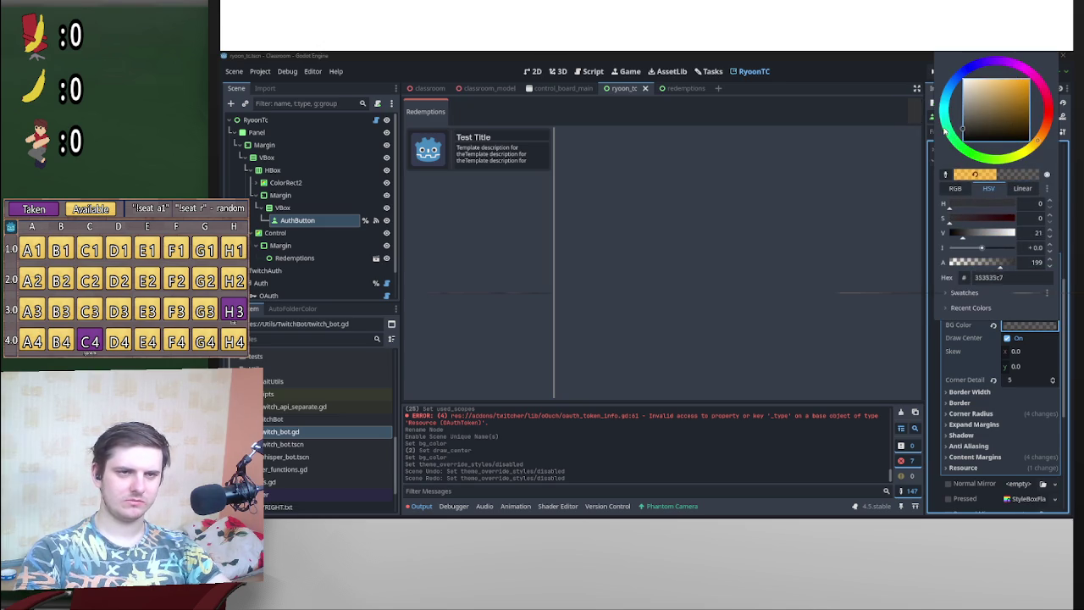
click(791, 136)
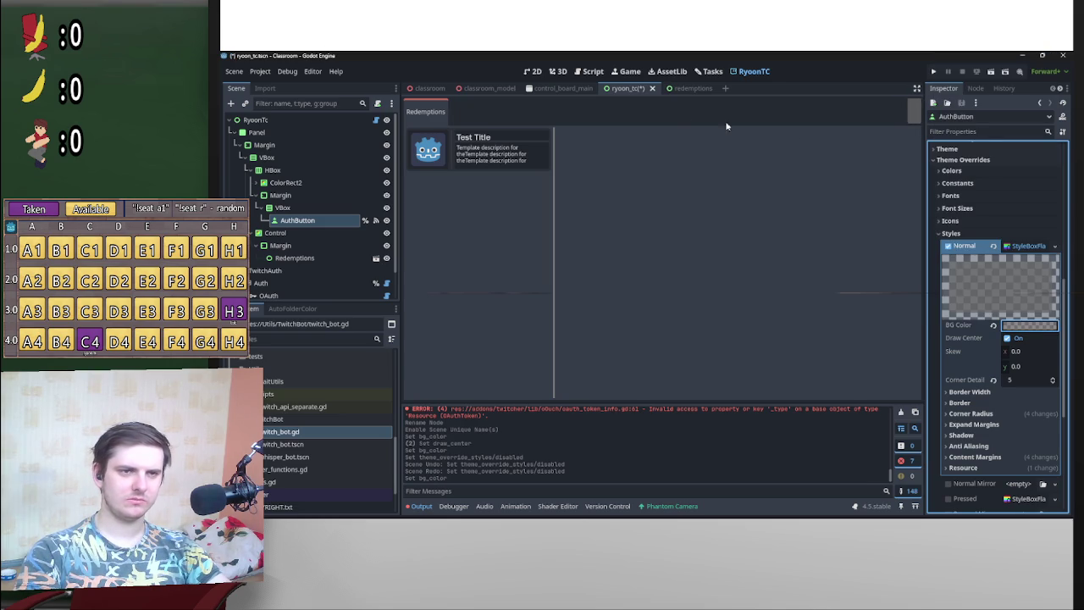
key(ctrl+s)
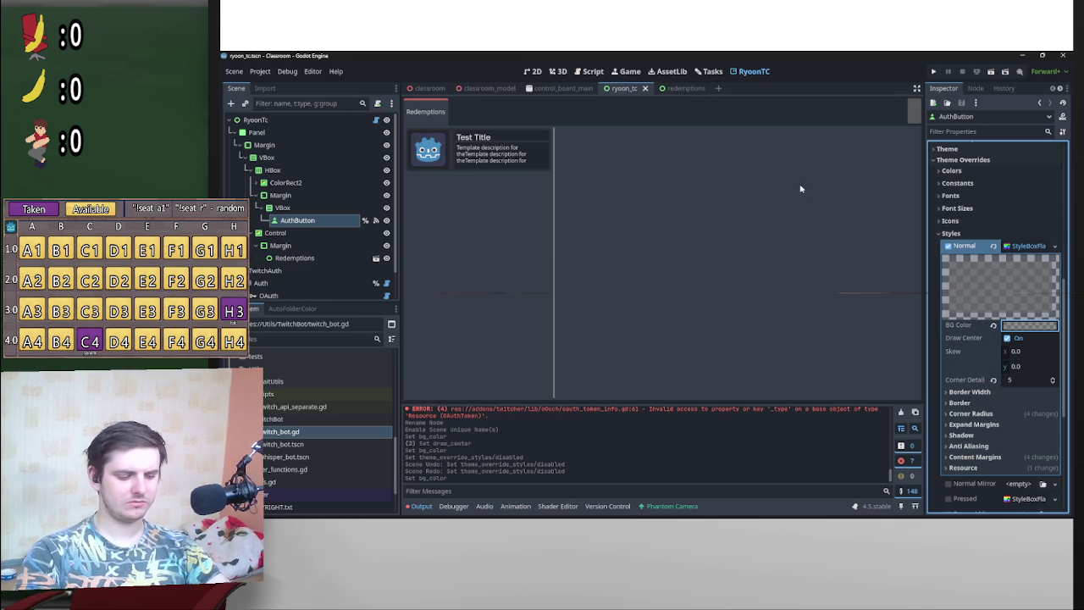
click(592, 72)
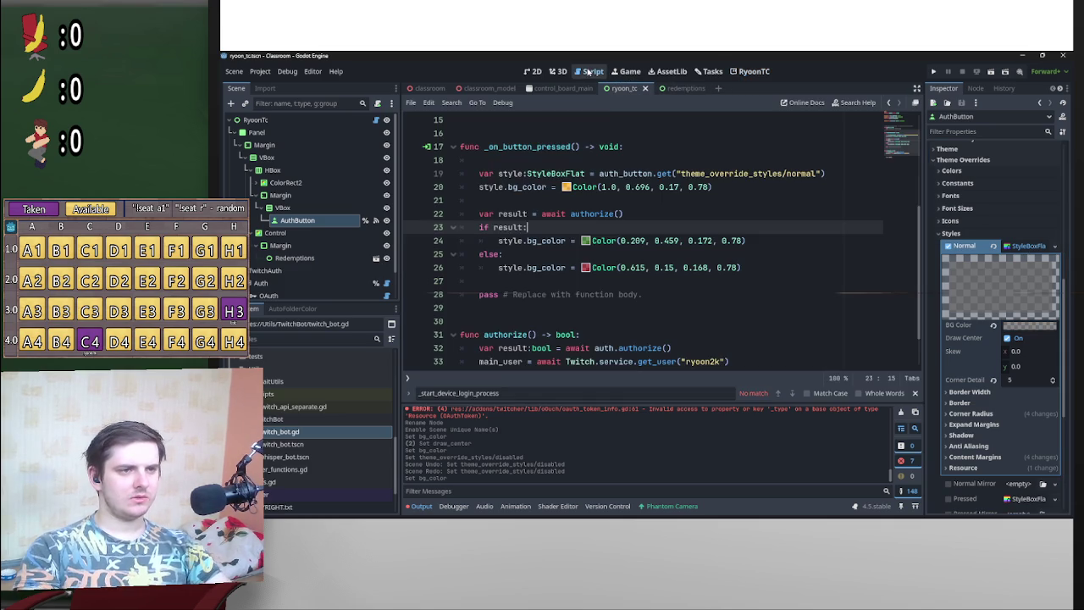
Append .duplicate() to the style lookup on line 19
click(846, 253)
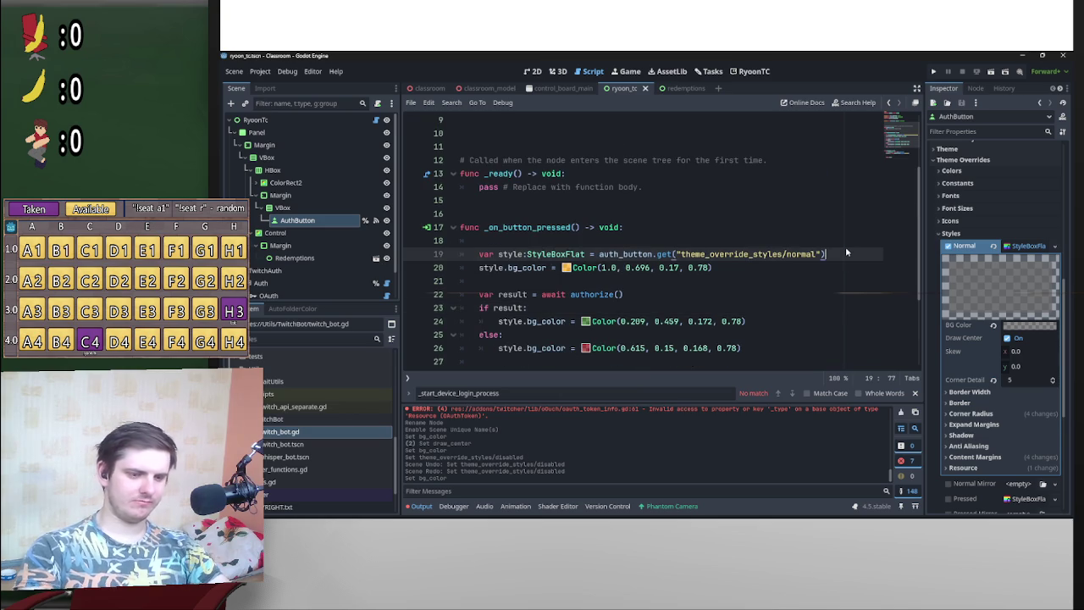
text(.dupli)
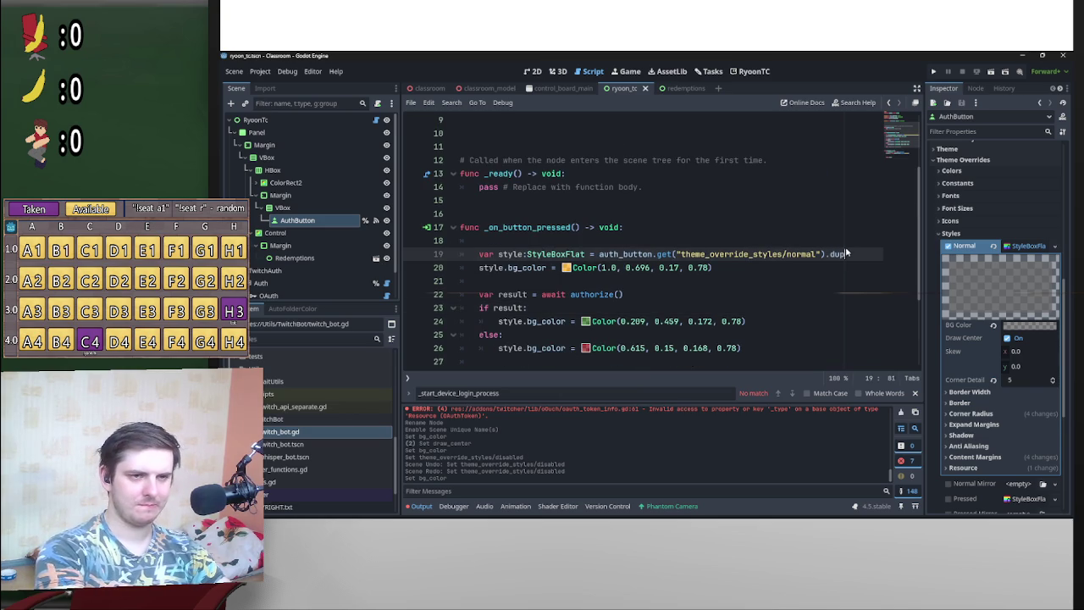
text(cate()
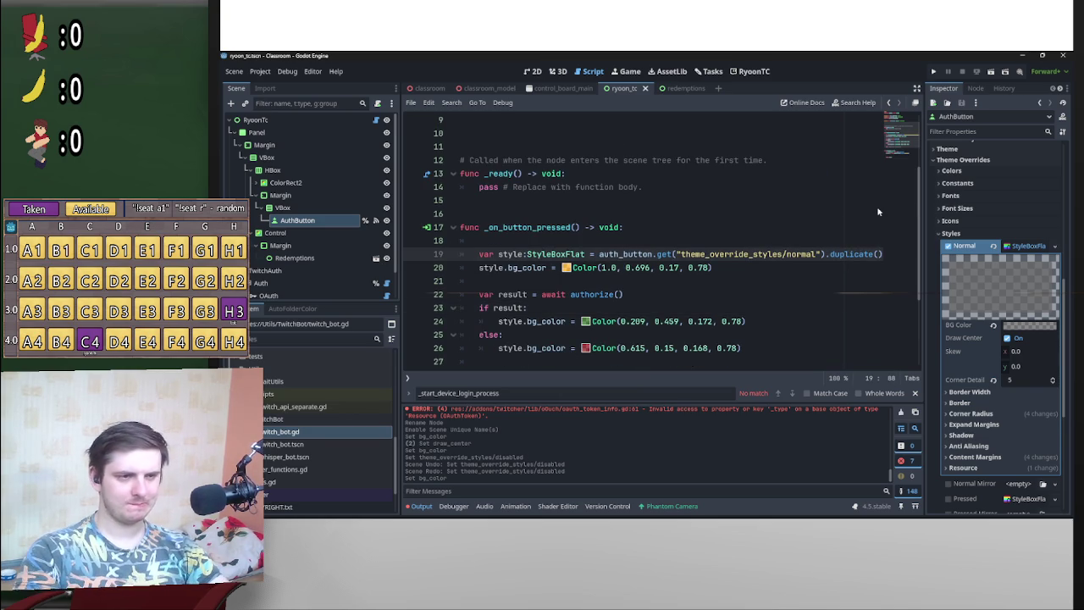
drag(881, 256, 479, 256)
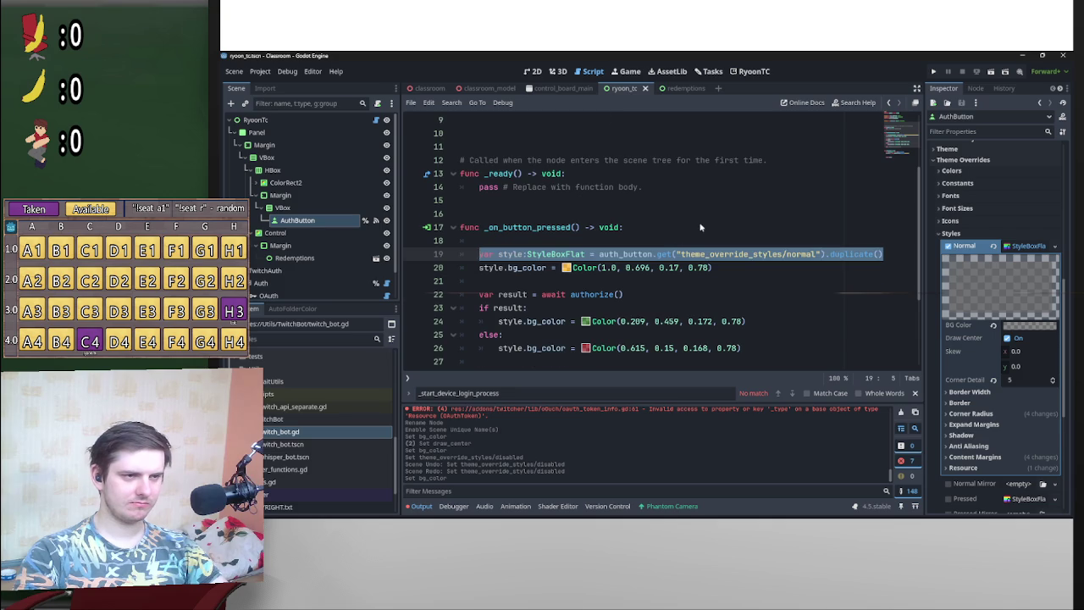
Copy the auth_button declaration into _ready() and remove '= %AuthButton' from line 8
scroll(699, 227, up, 3)
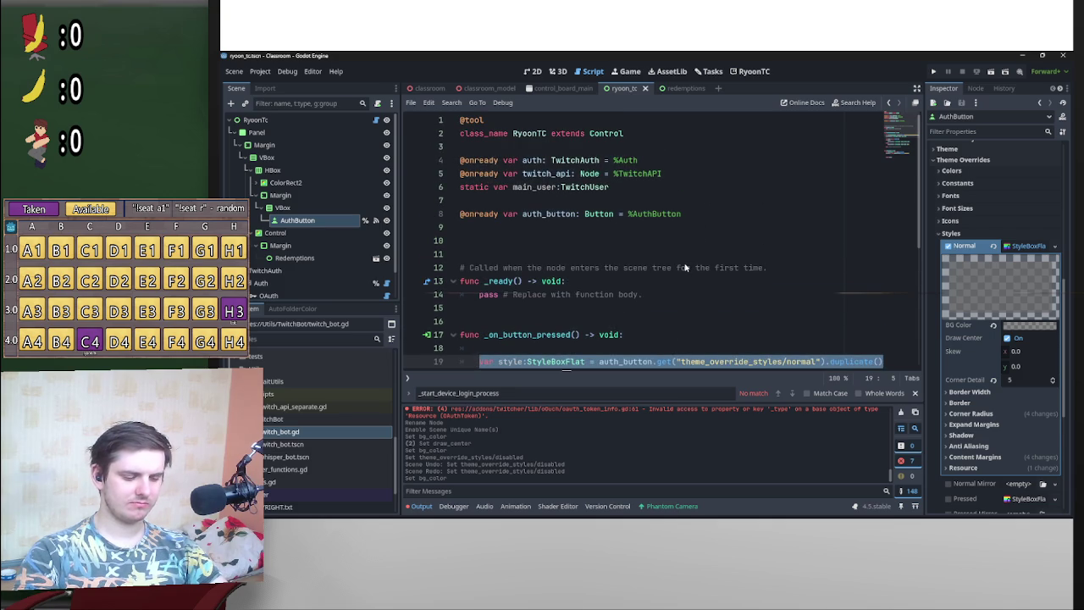
click(479, 295)
key(Return)
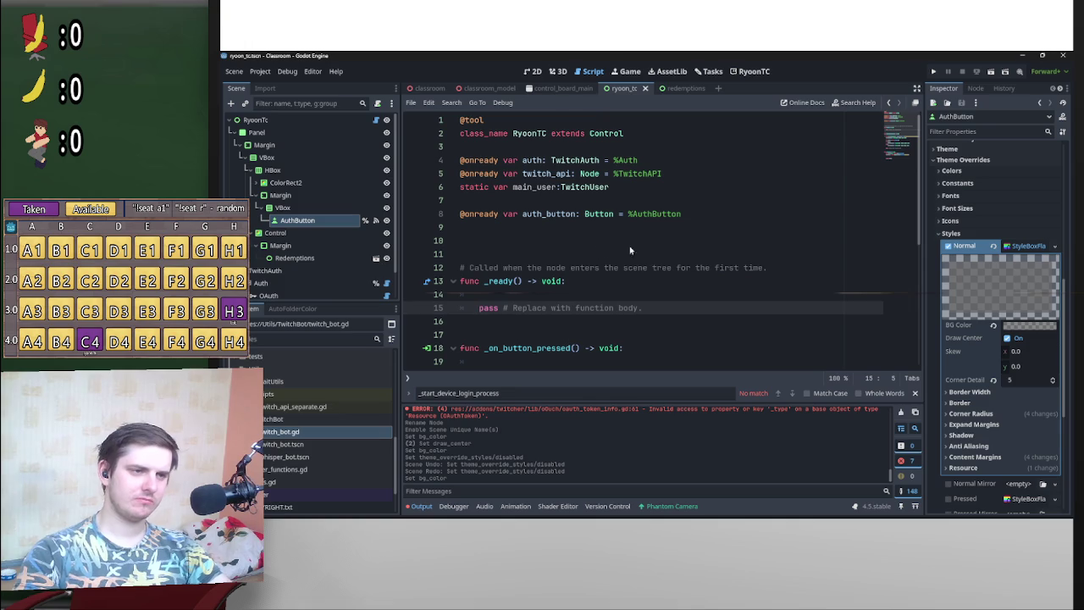
mouse_move(690, 214)
mouse_down()
mouse_move(460, 214)
mouse_move(522, 216)
mouse_move(534, 295)
mouse_up()
click(560, 294)
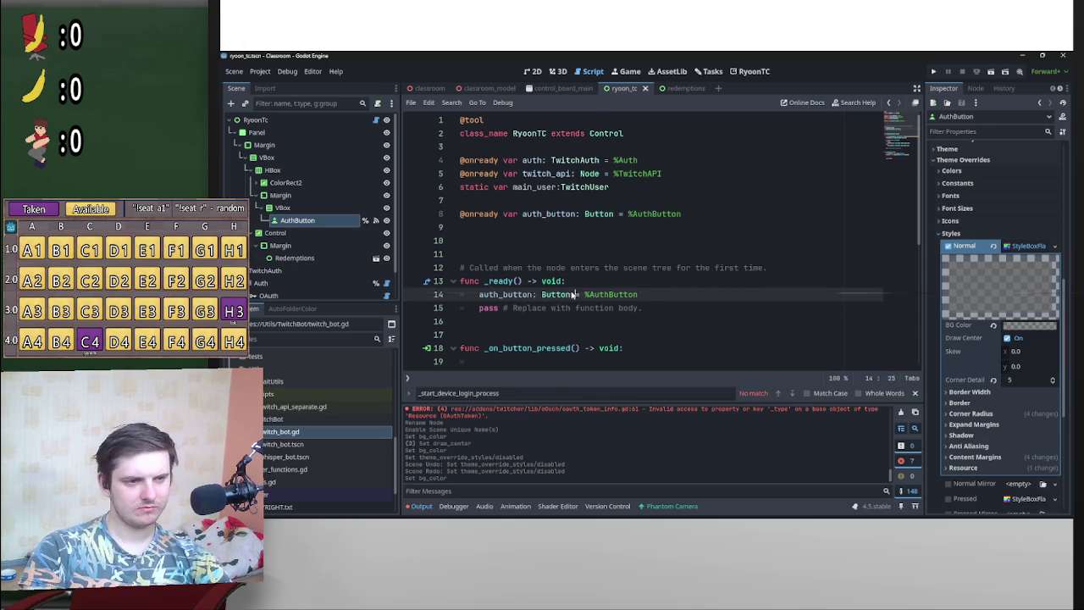
double_click(542, 294)
click(535, 295)
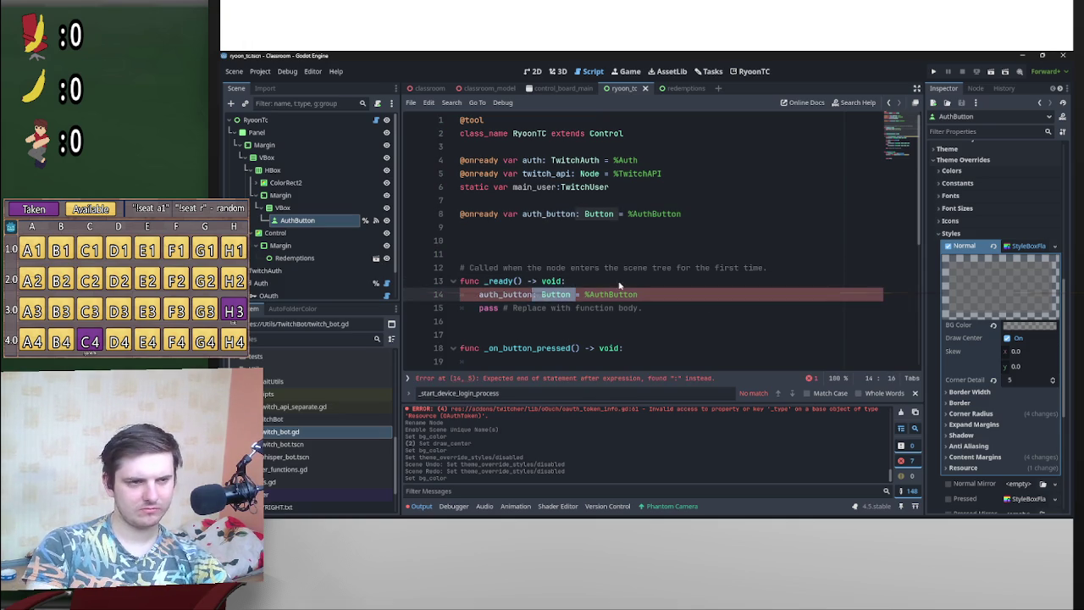
key(BackSpace)
drag(613, 213, 701, 212)
key(BackSpace)
click(586, 214)
Remove the spaces after the type colons on lines 4 and 5
click(581, 174)
key(BackSpace)
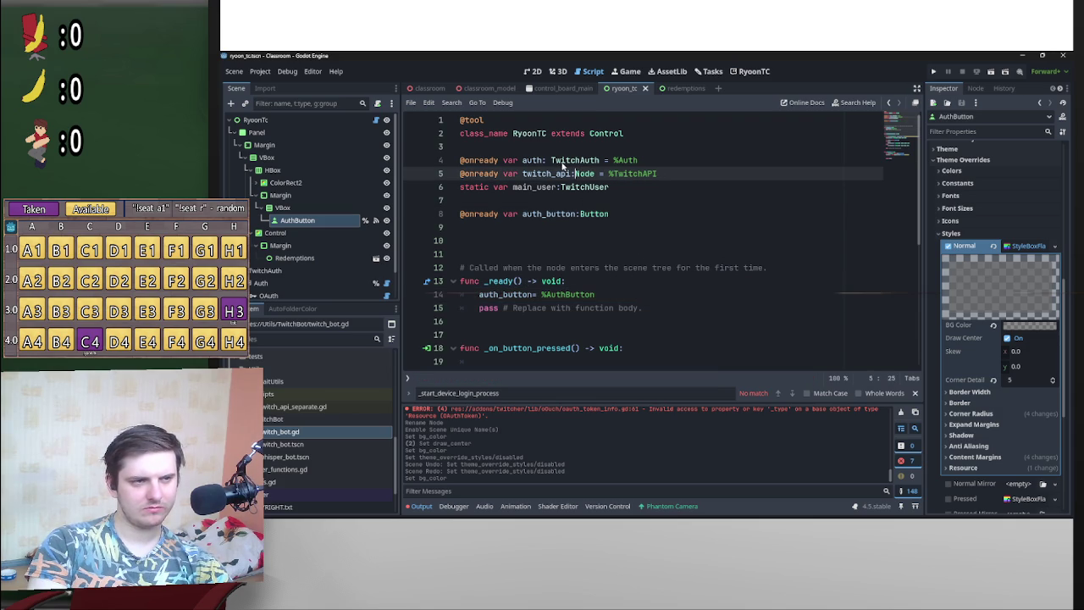
click(551, 160)
key(BackSpace)
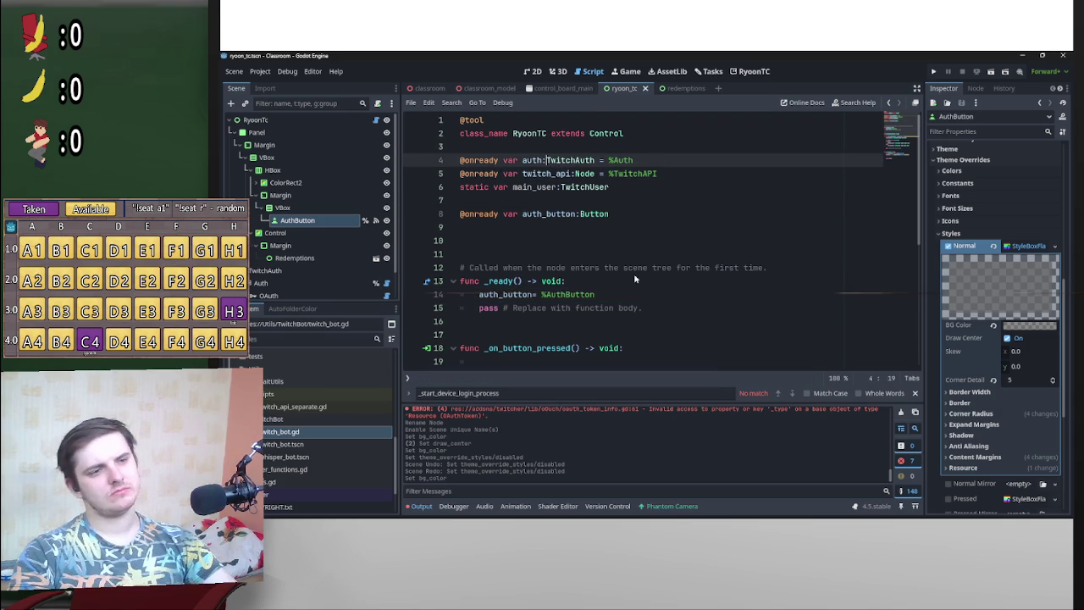
Finish line 14 as auth_button = %AuthButton, followed by a new line
scroll(593, 263, down, 2)
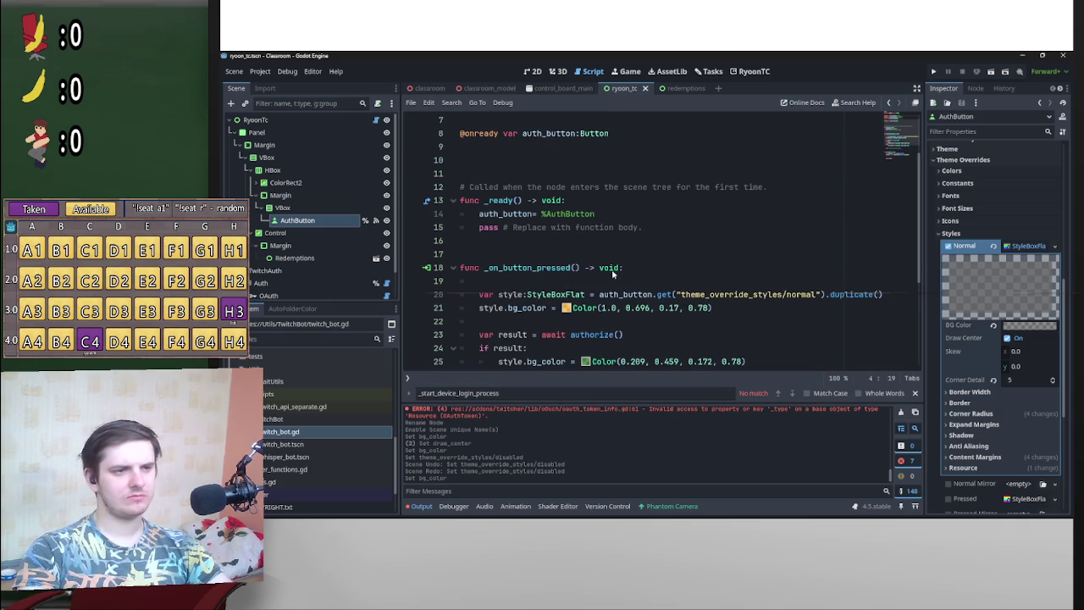
click(532, 214)
text(=)
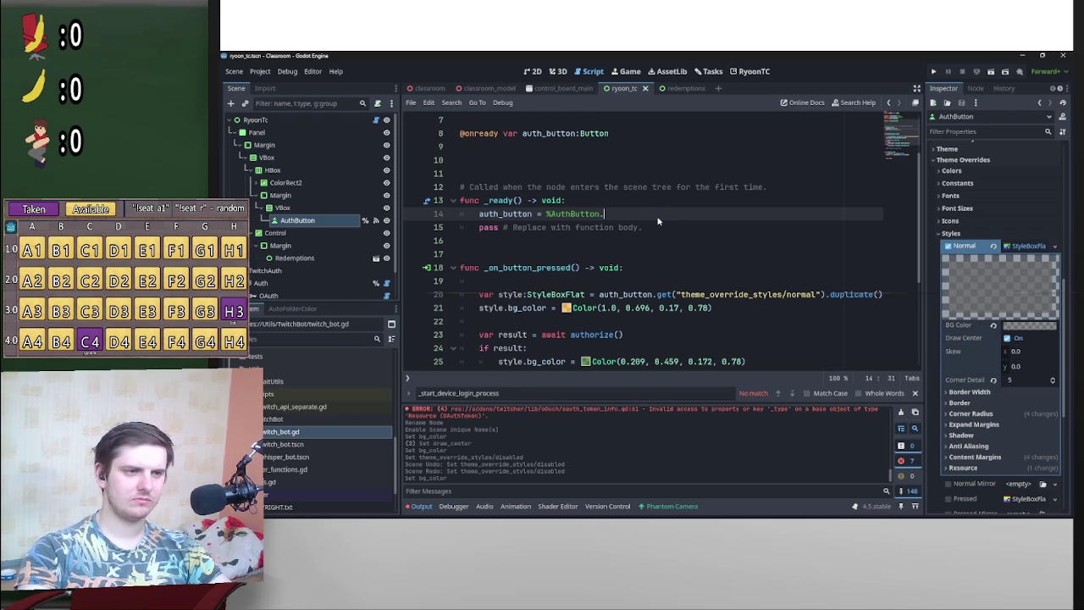
key(BackSpace)
key(Return)
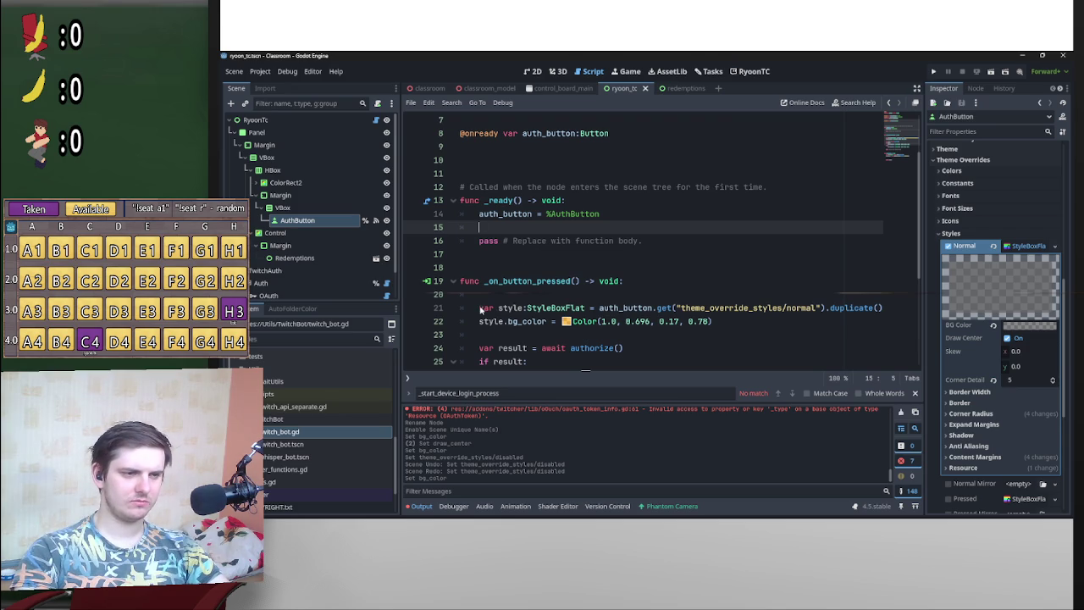
Paste the StyleBoxFlat duplicate line from _on_button_pressed() into _ready()
drag(479, 308, 884, 308)
key(ctrl+c)
click(813, 227)
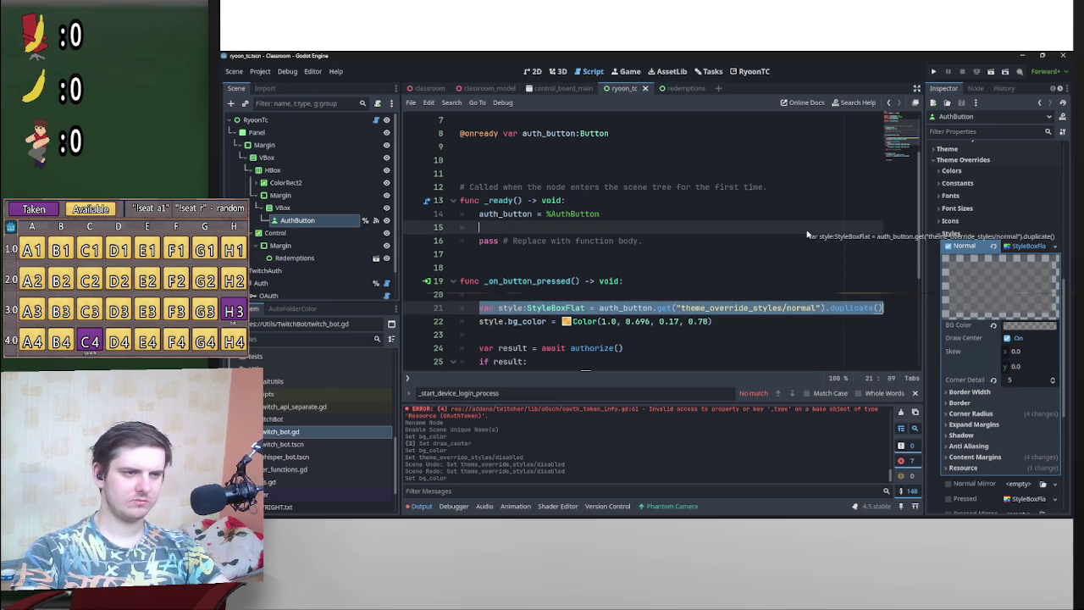
key(ctrl+v)
key(End)
key(Return)
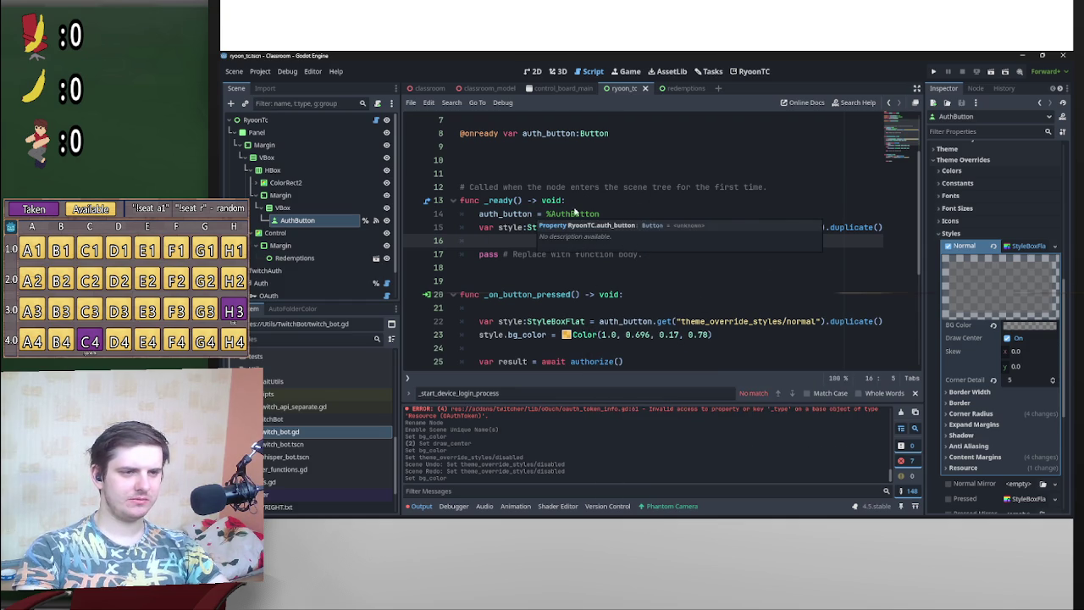
Add auth_button.set("theme_override_styles/normal", style) in _ready(), with a blank line before pass
mouse_move(599, 230)
mouse_down()
mouse_move(883, 228)
mouse_move(822, 228)
mouse_move(805, 245)
mouse_up()
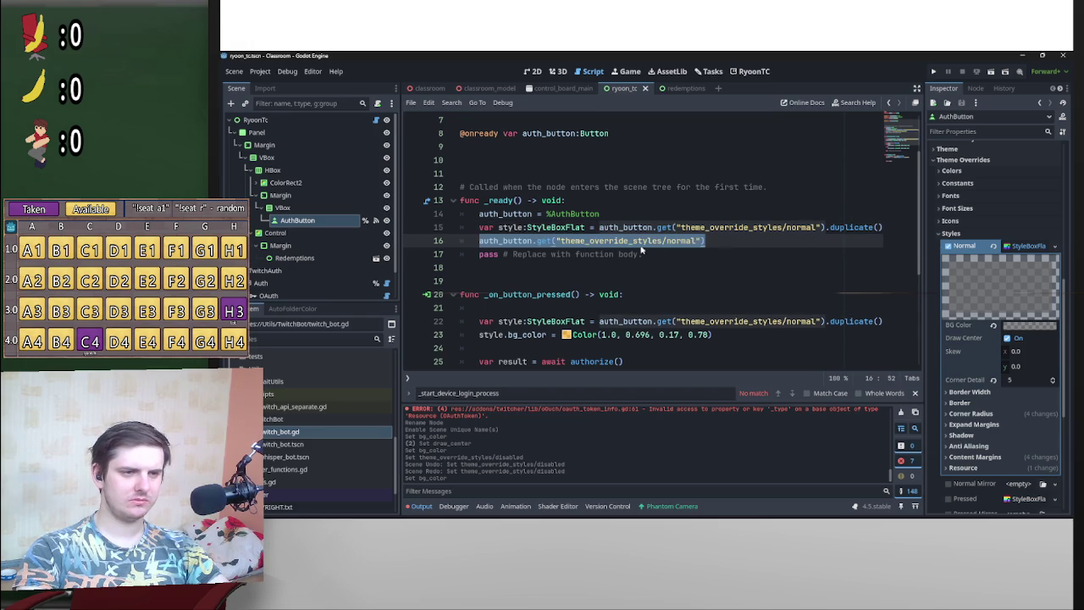
click(539, 242)
text(set)
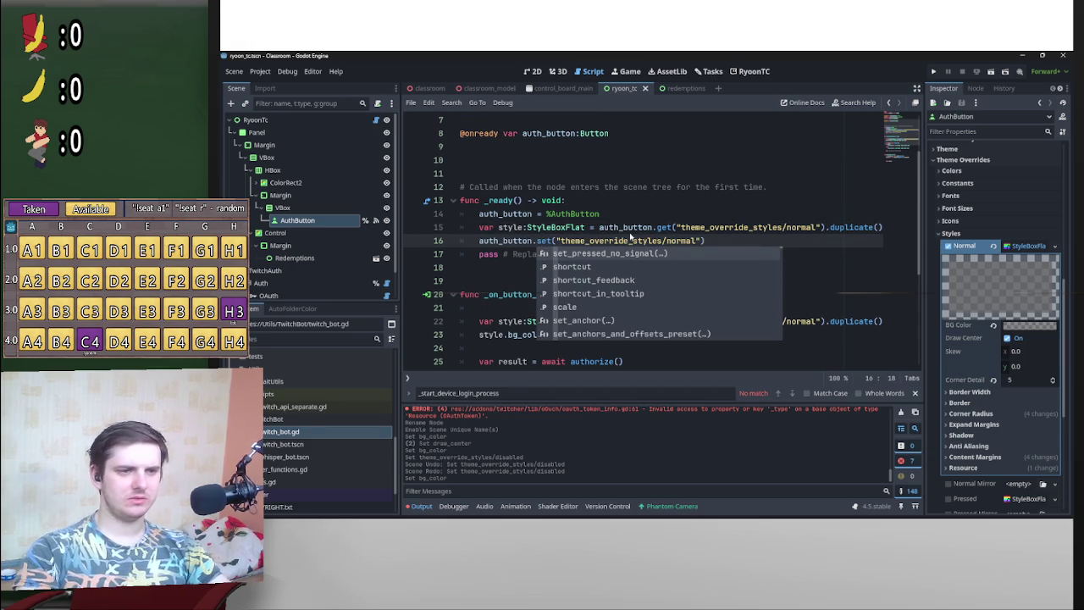
click(699, 243)
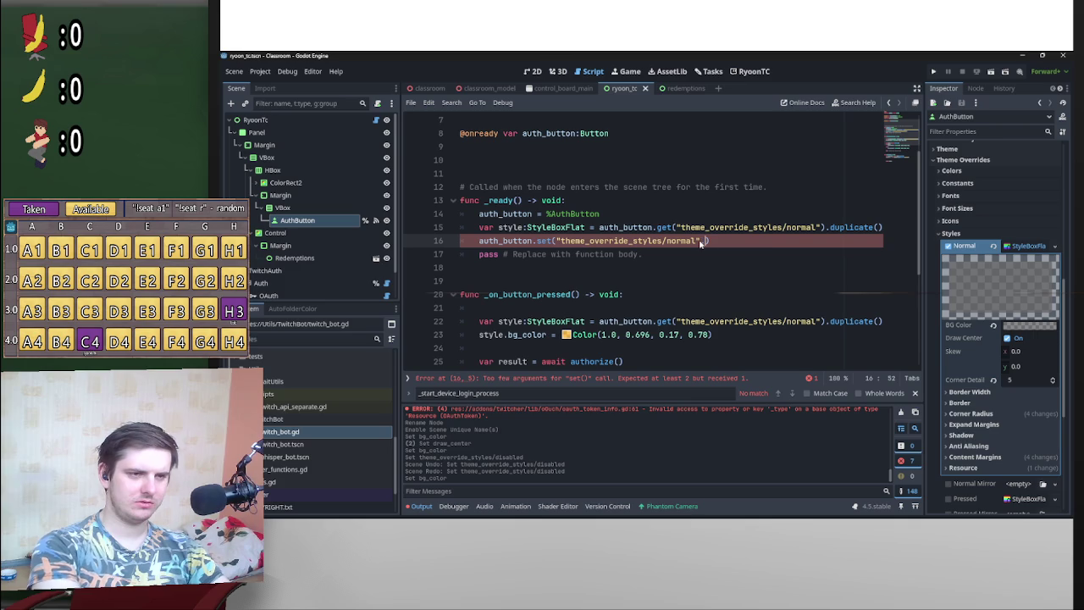
text(, style)
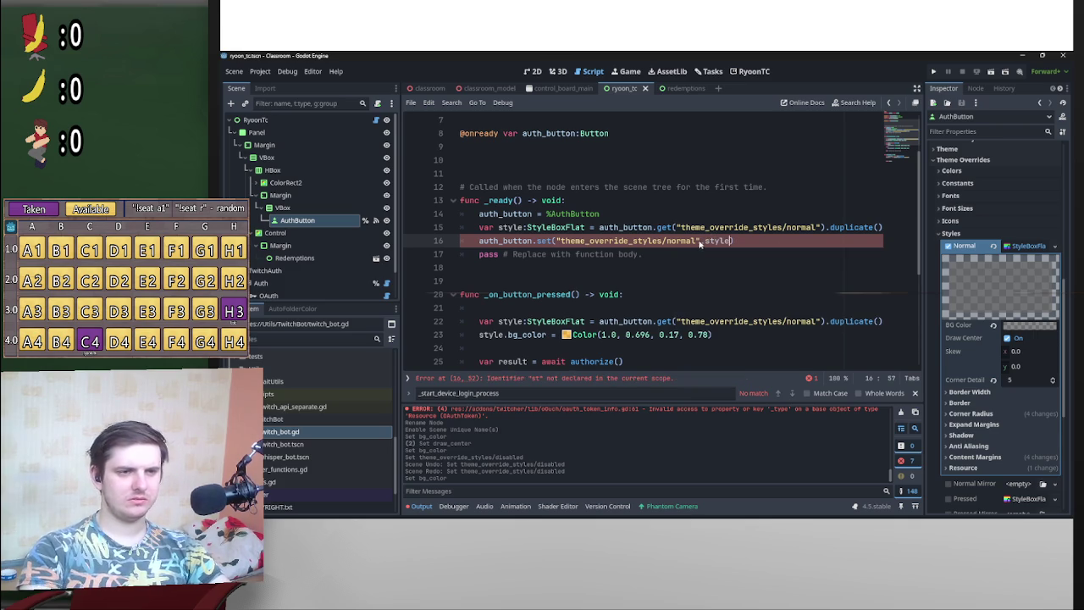
click(478, 255)
key(Return)
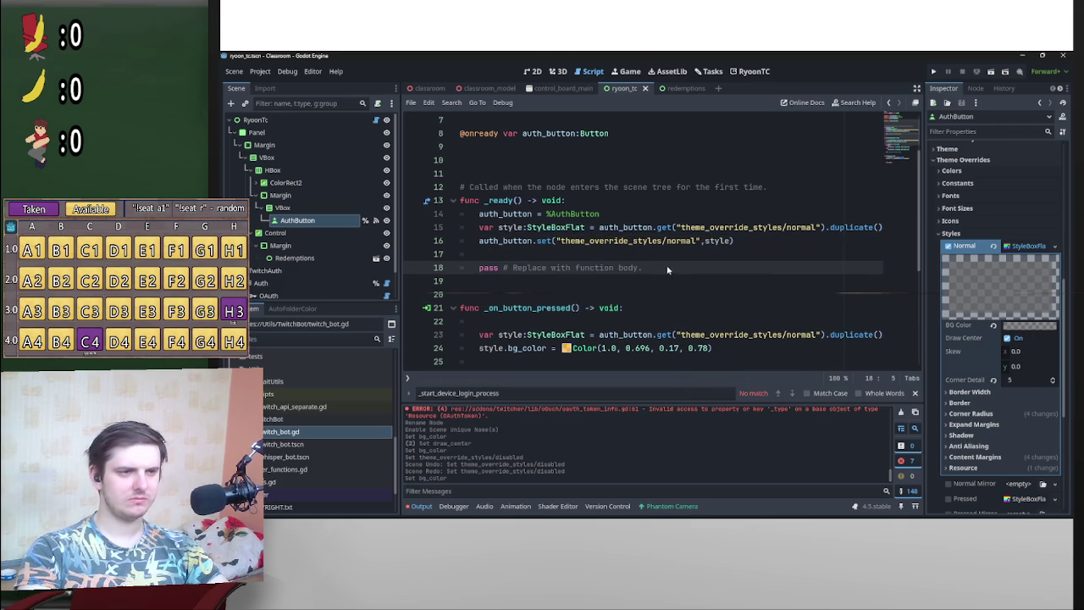
In _on_button_pressed(), delete the leading blank line and the .duplicate() call
scroll(730, 309, down, 3)
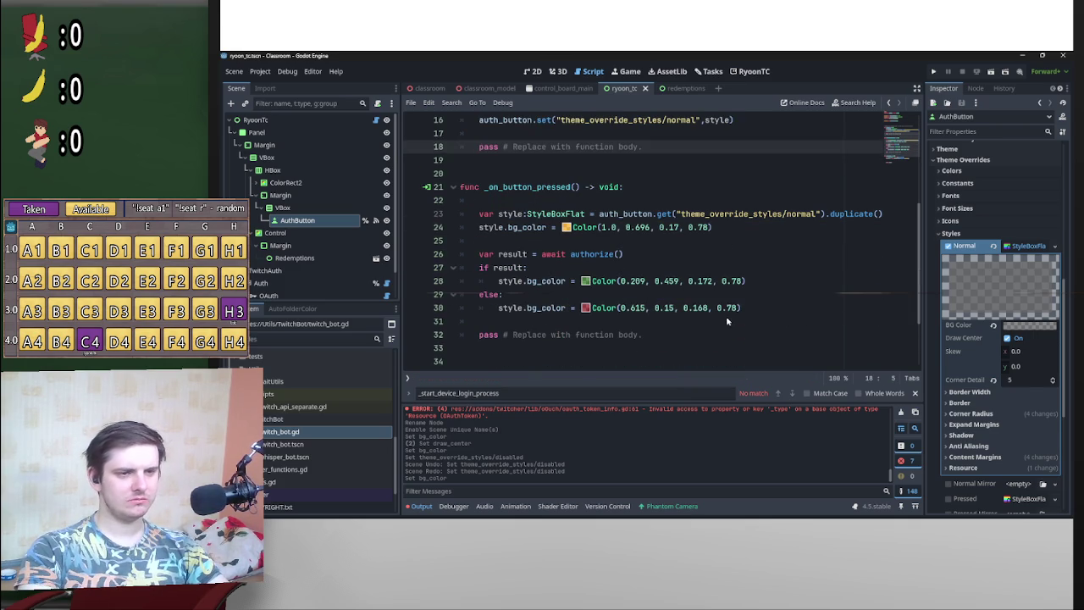
click(500, 200)
key(BackSpace)
key(BackSpace)
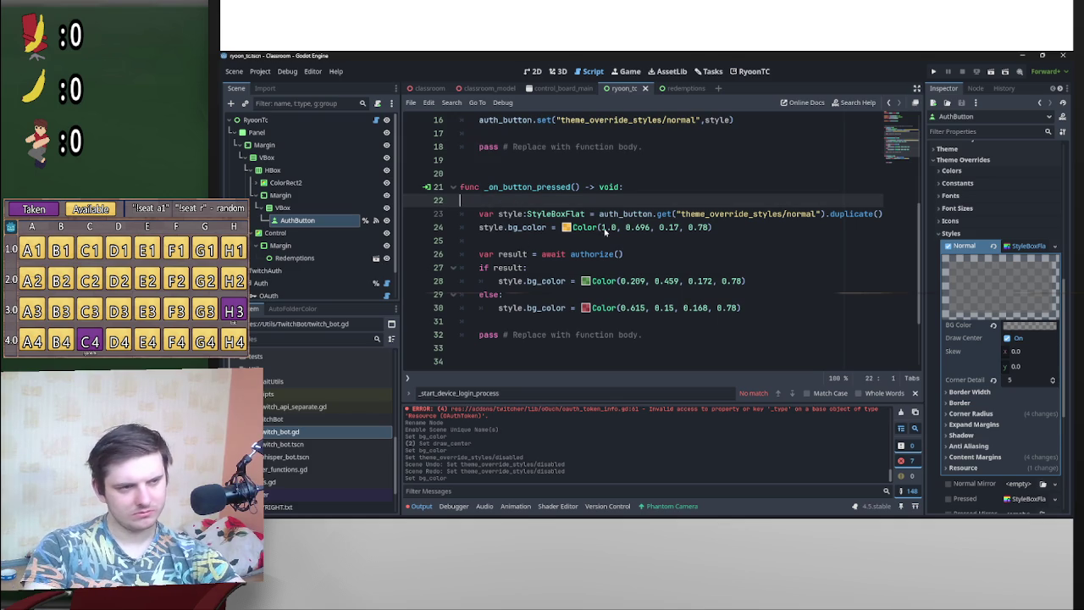
drag(825, 199, 906, 205)
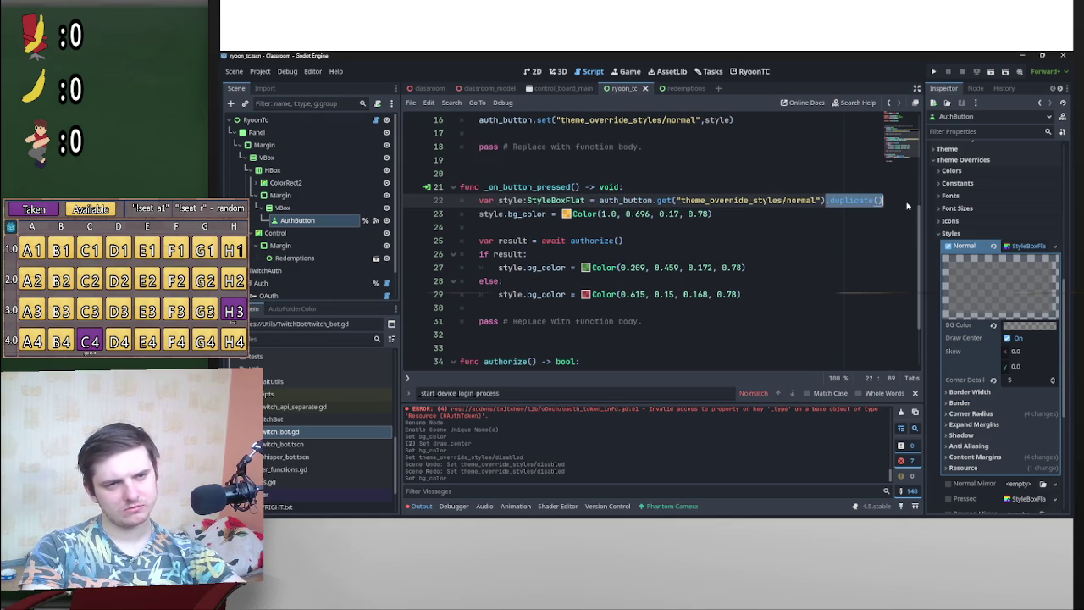
key(BackSpace)
click(818, 194)
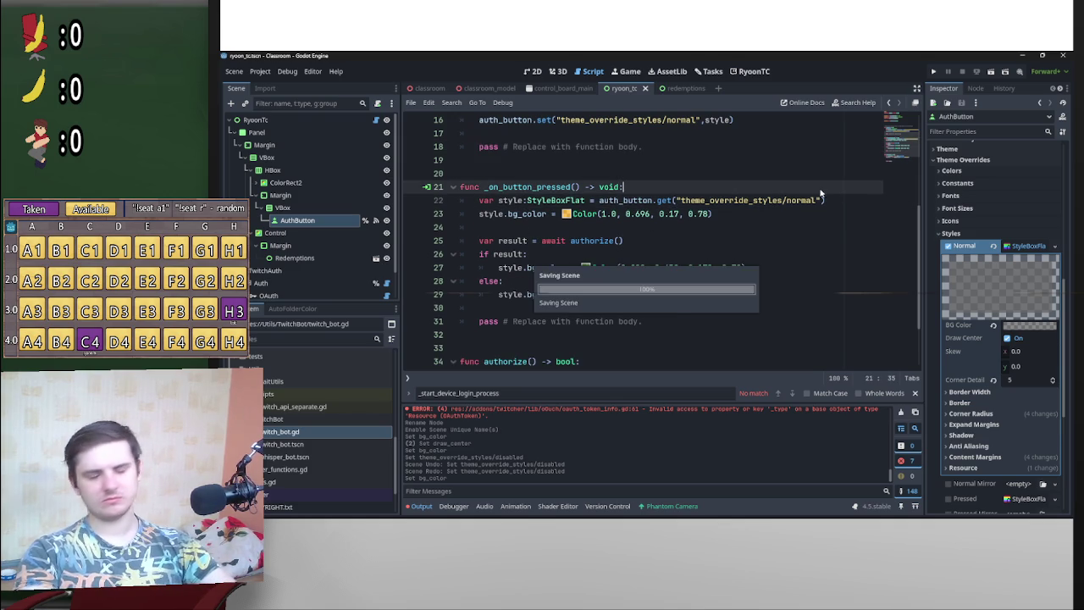
Toggle the RyoonTC plugin off and back on in Project Settings > Plugins
click(260, 71)
click(280, 84)
click(373, 318)
click(373, 317)
click(616, 468)
Switch to the RyoonTC main screen and expand the scripts folder in FileSystem
click(762, 71)
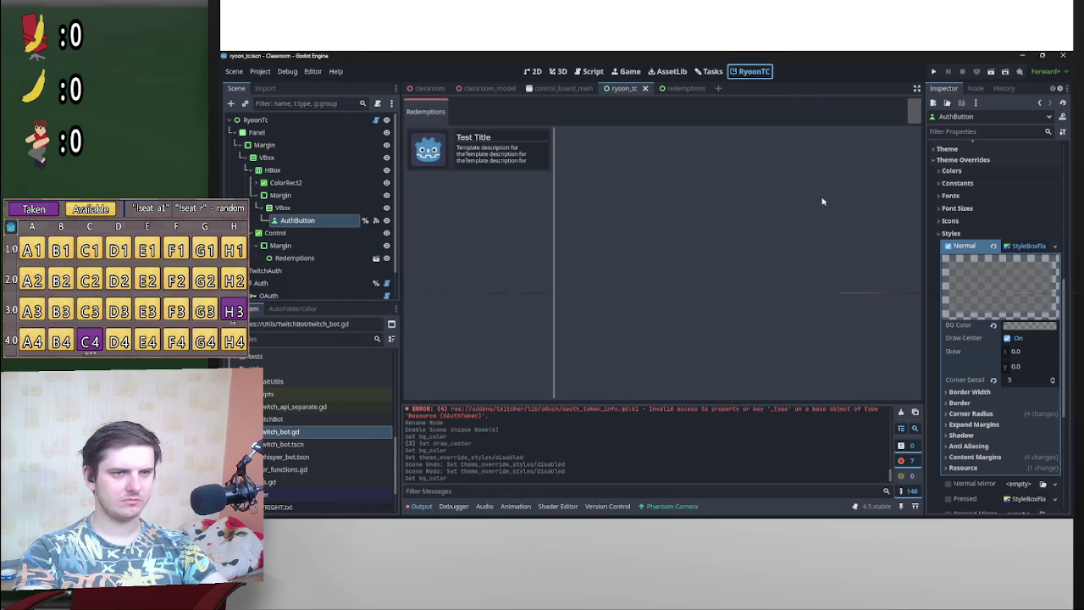
drag(915, 110, 817, 215)
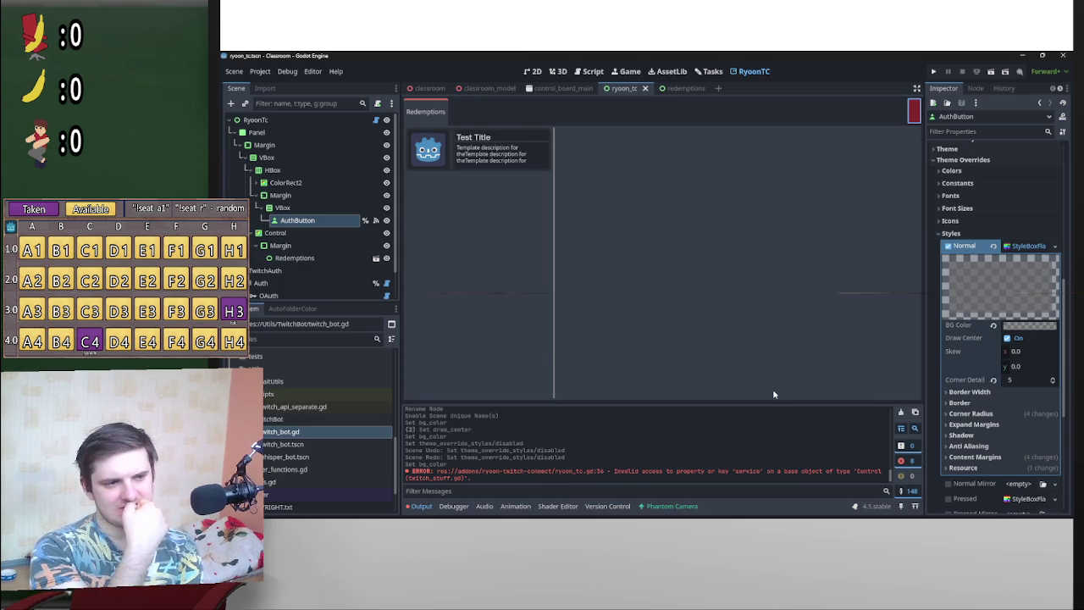
scroll(306, 454, down, 5)
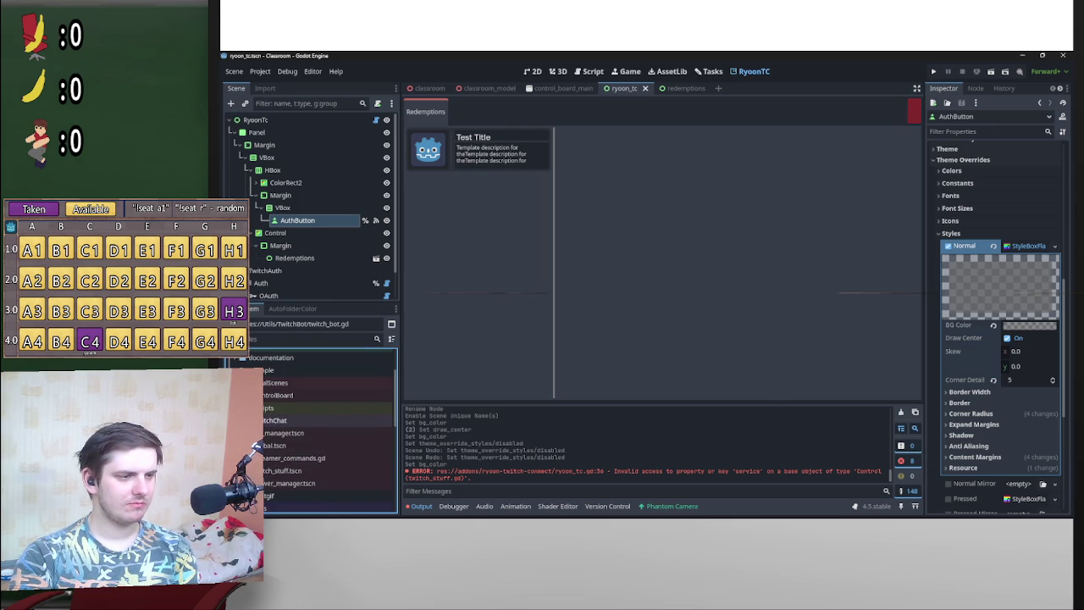
key(Right)
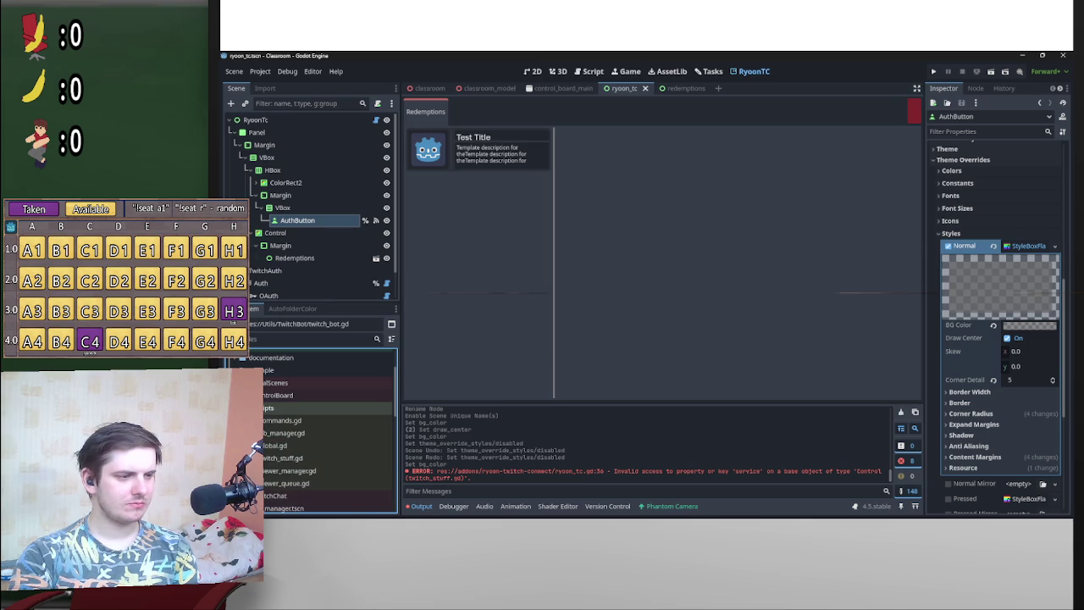
double_click(322, 459)
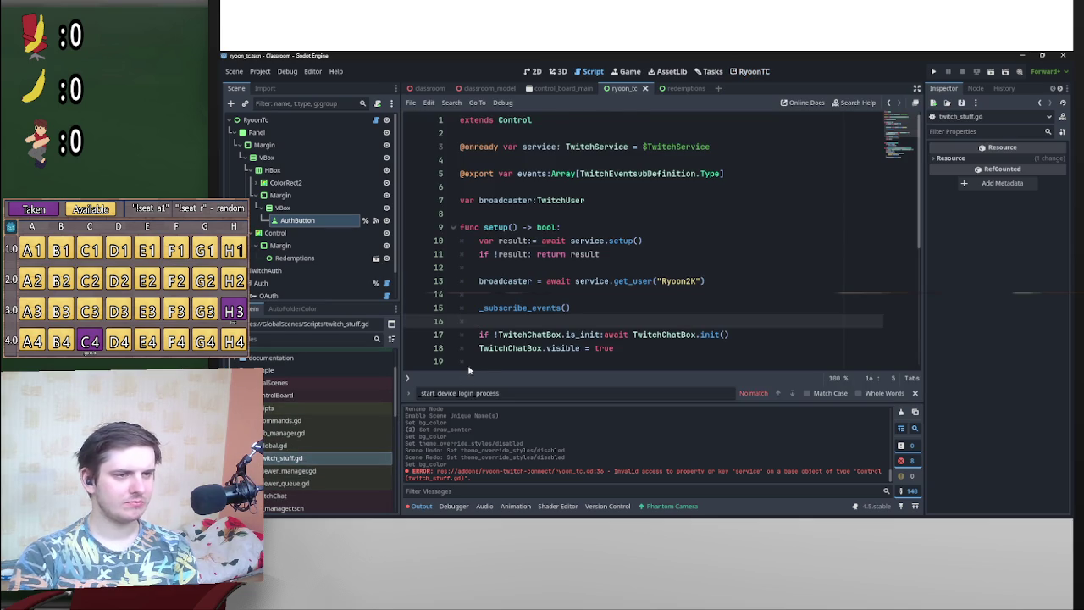
scroll(604, 312, down, 3)
scroll(613, 300, up, 3)
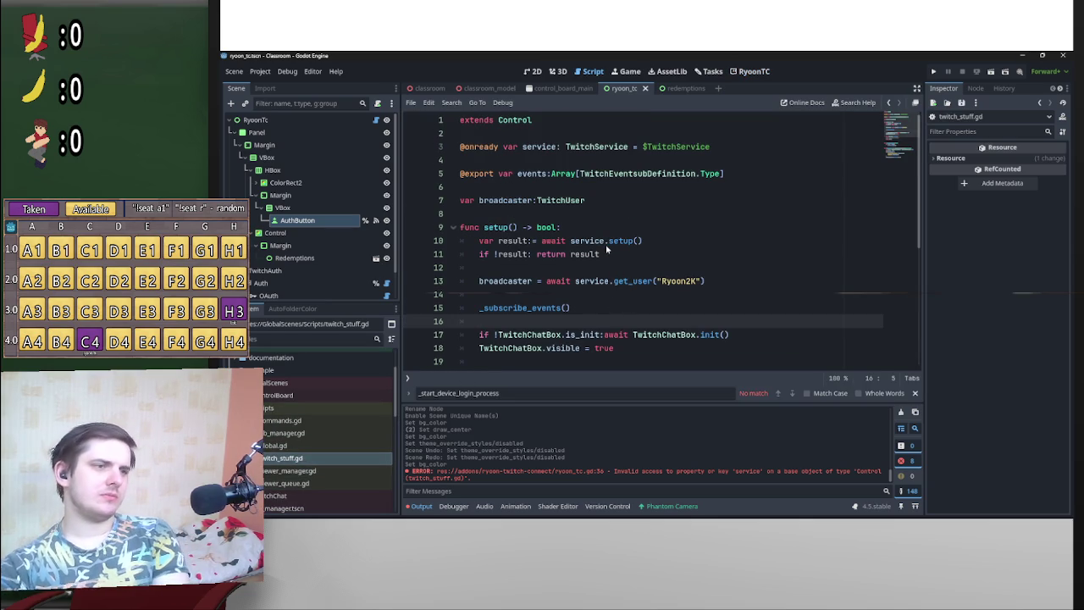
scroll(713, 254, down, 3)
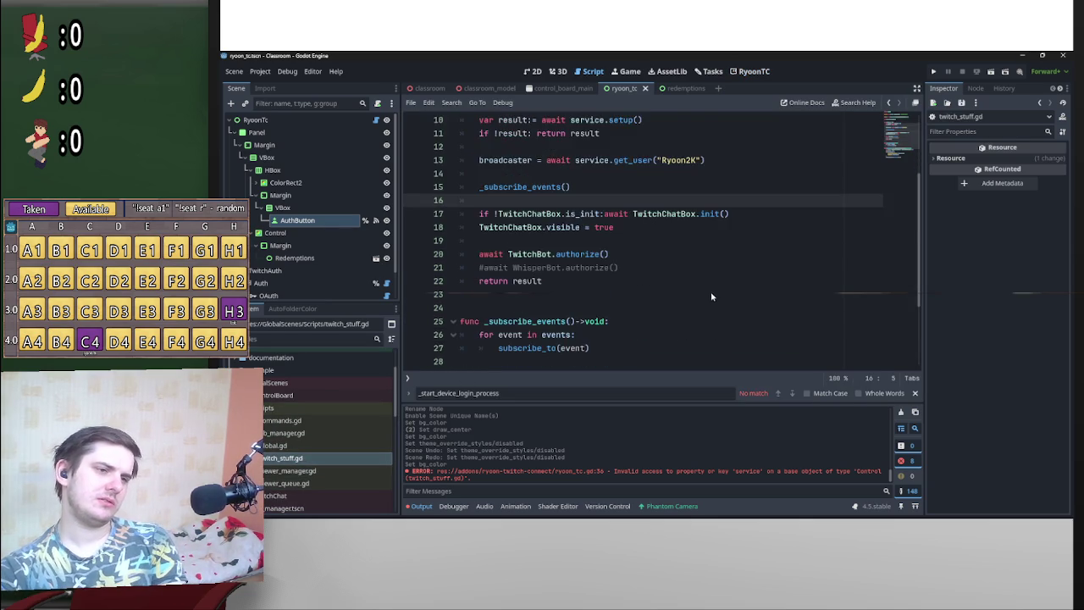
scroll(711, 295, down, 3)
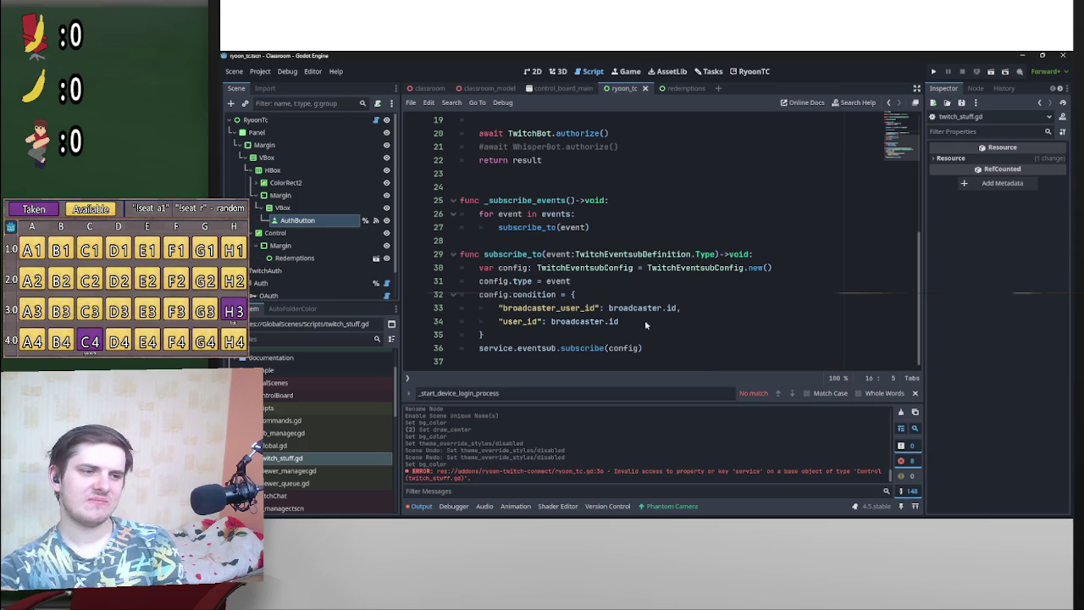
scroll(615, 347, up, 6)
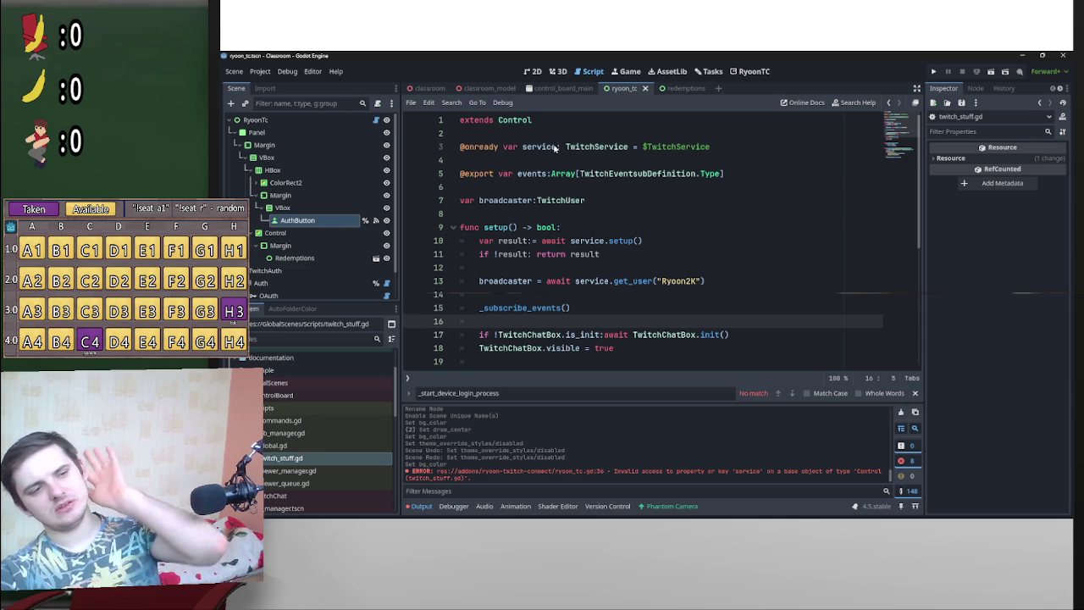
scroll(668, 284, down, 3)
scroll(678, 283, down, 3)
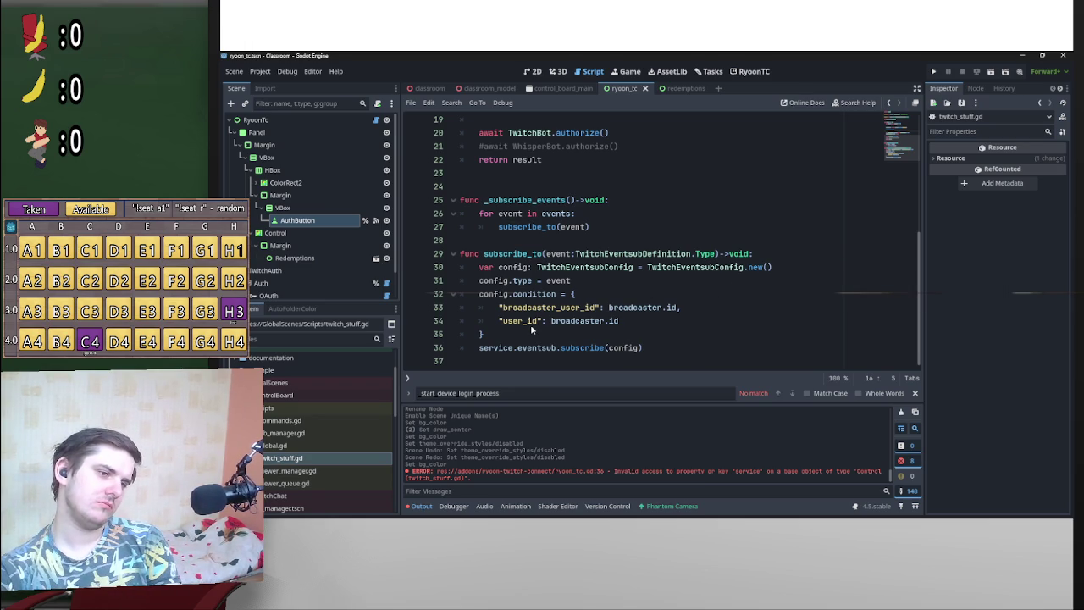
scroll(563, 330, up, 6)
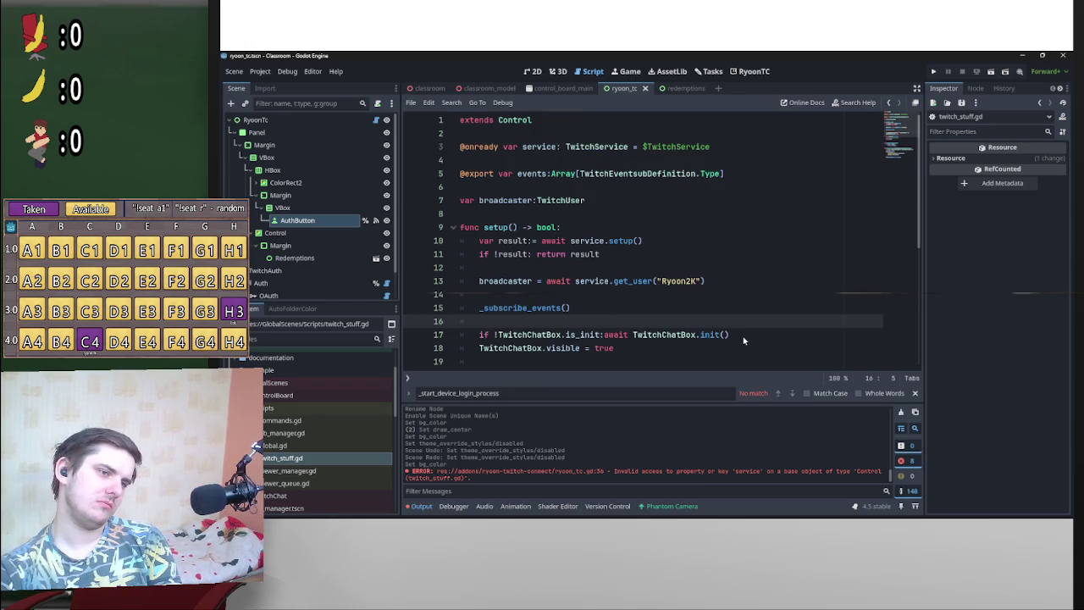
scroll(741, 337, down, 5)
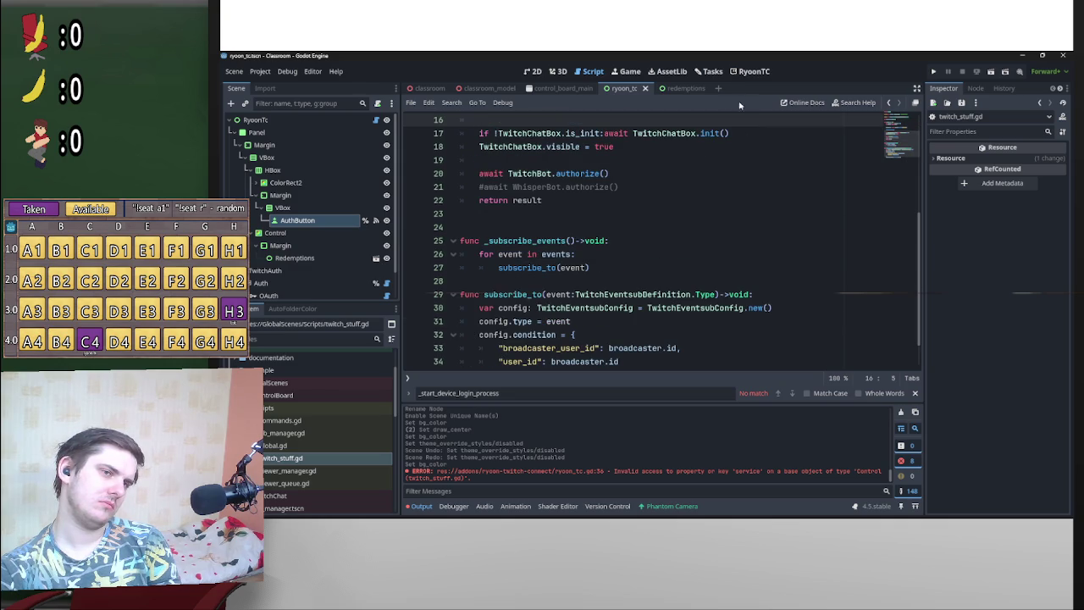
scroll(593, 203, down, 1)
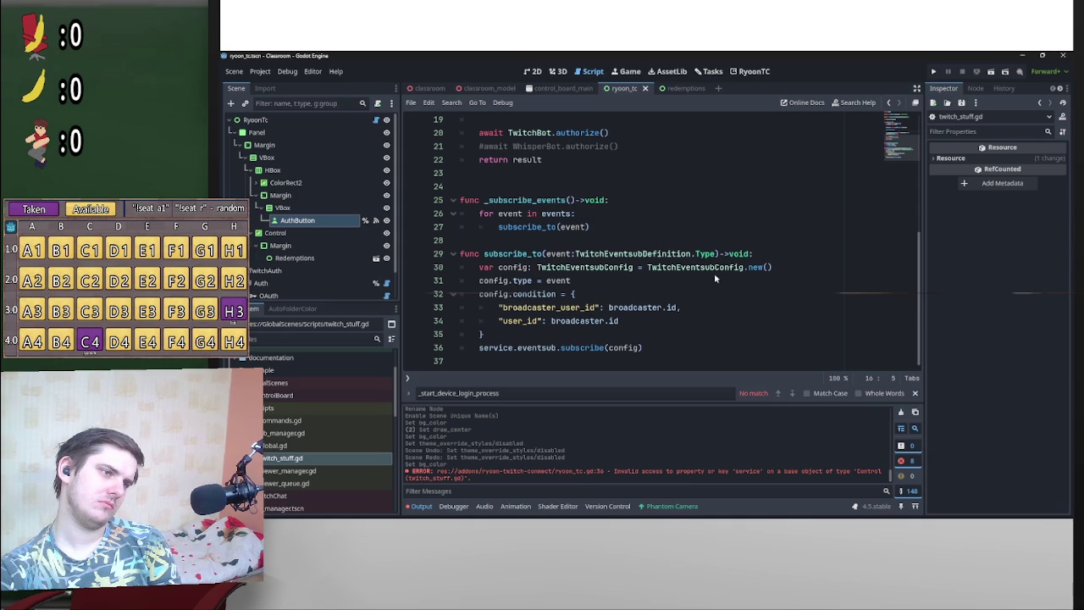
scroll(805, 330, up, 6)
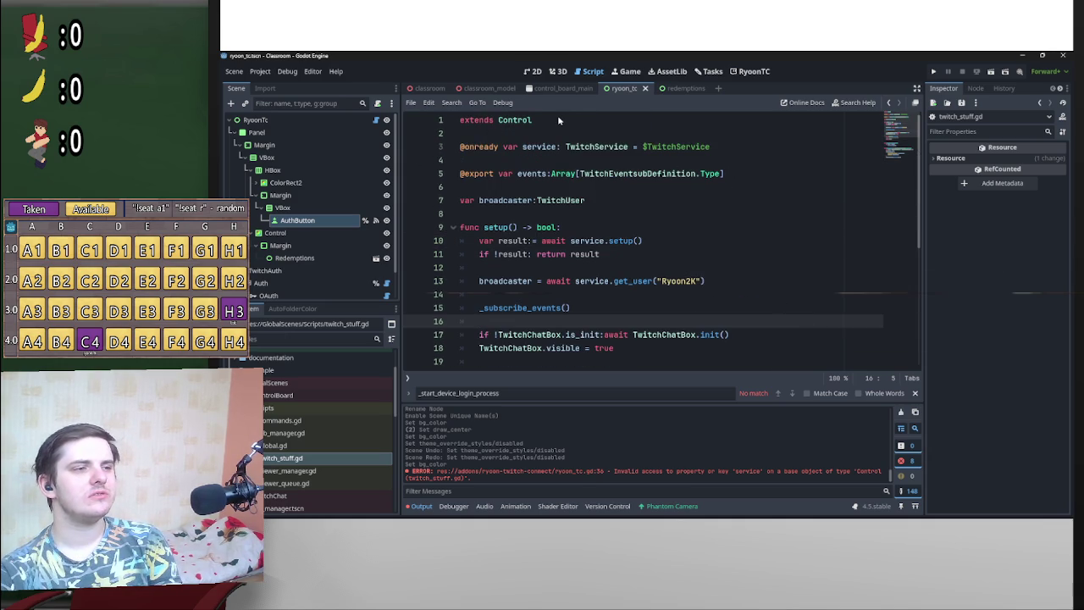
click(560, 73)
In the 2D view, select the Auth node, then open the root node's ryoon_tc script
click(532, 71)
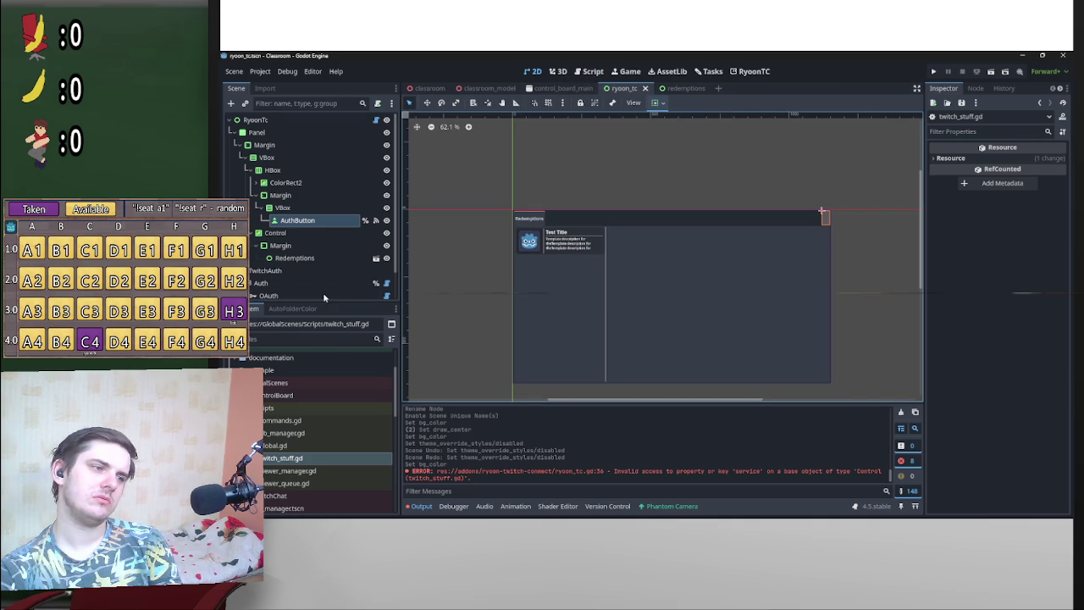
scroll(323, 292, down, 1)
click(303, 254)
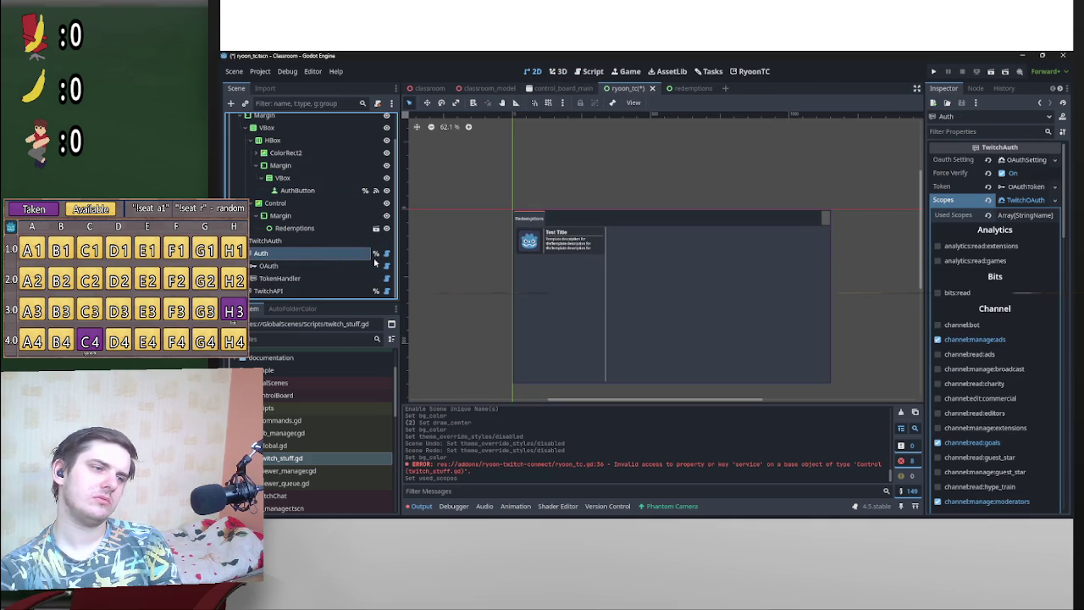
scroll(319, 197, up, 1)
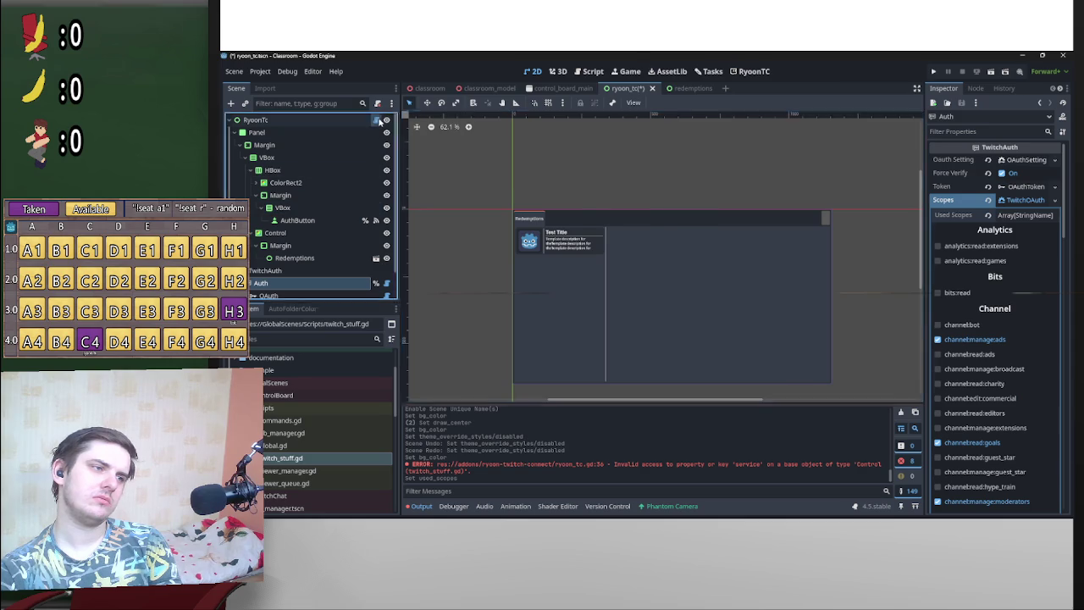
click(378, 122)
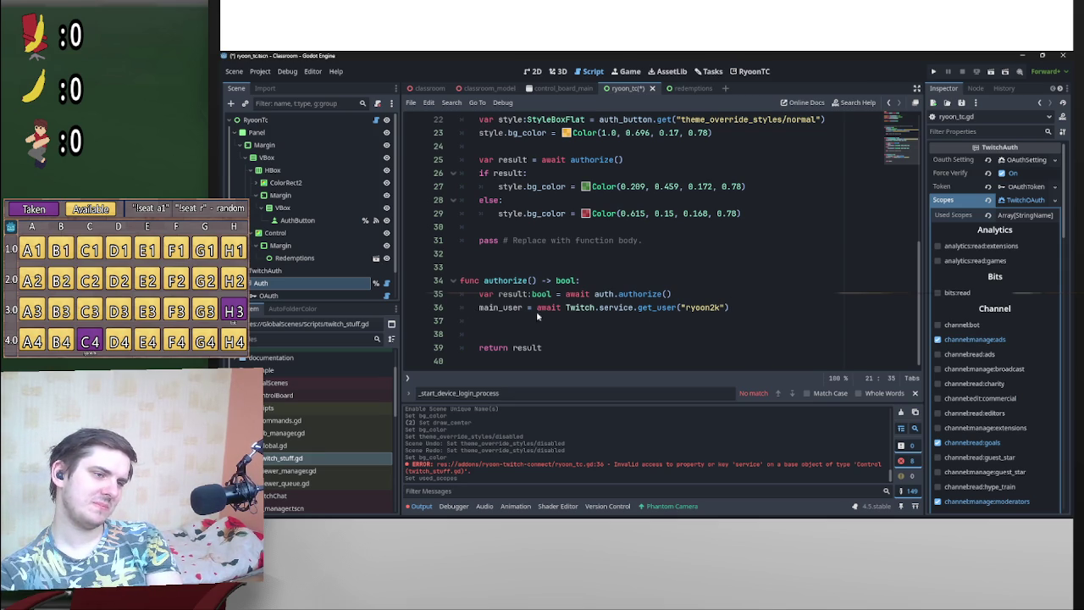
Comment out the main_user get_user line 36 and save the script
click(476, 307)
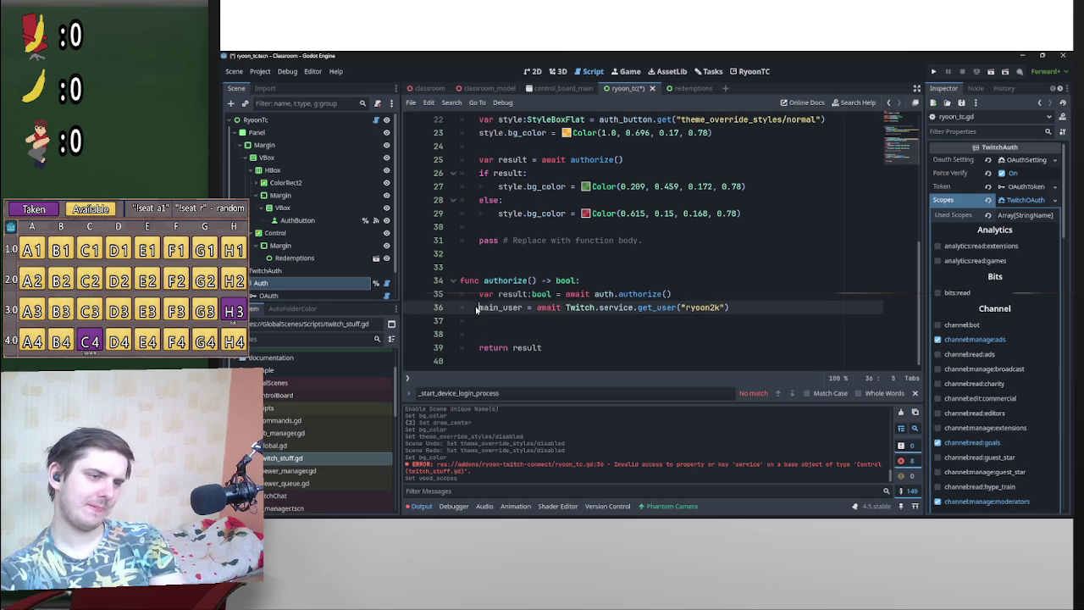
key(ctrl+k)
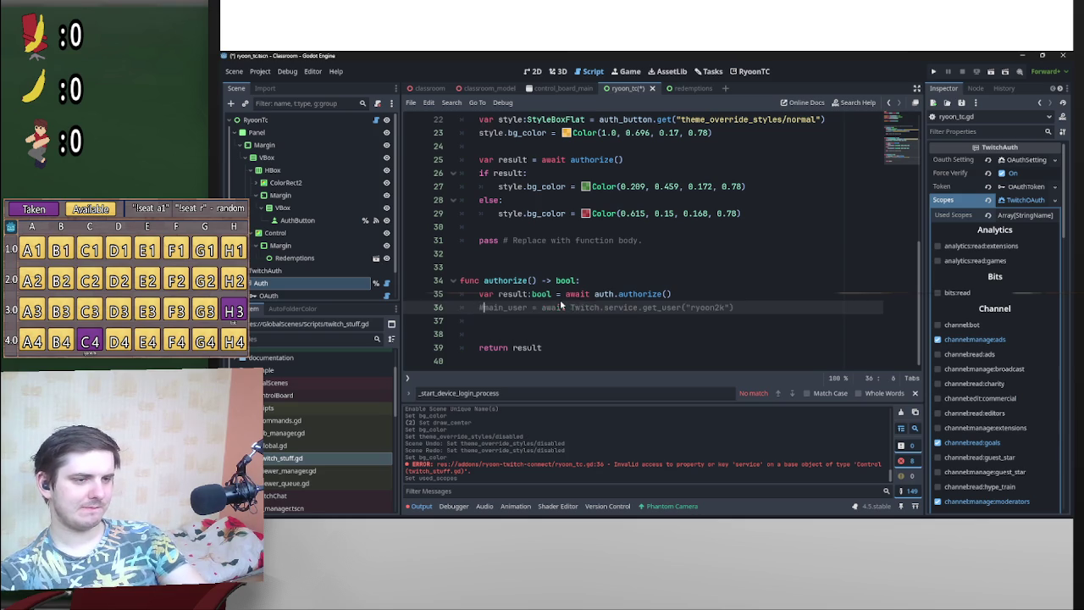
key(ctrl+s)
click(260, 71)
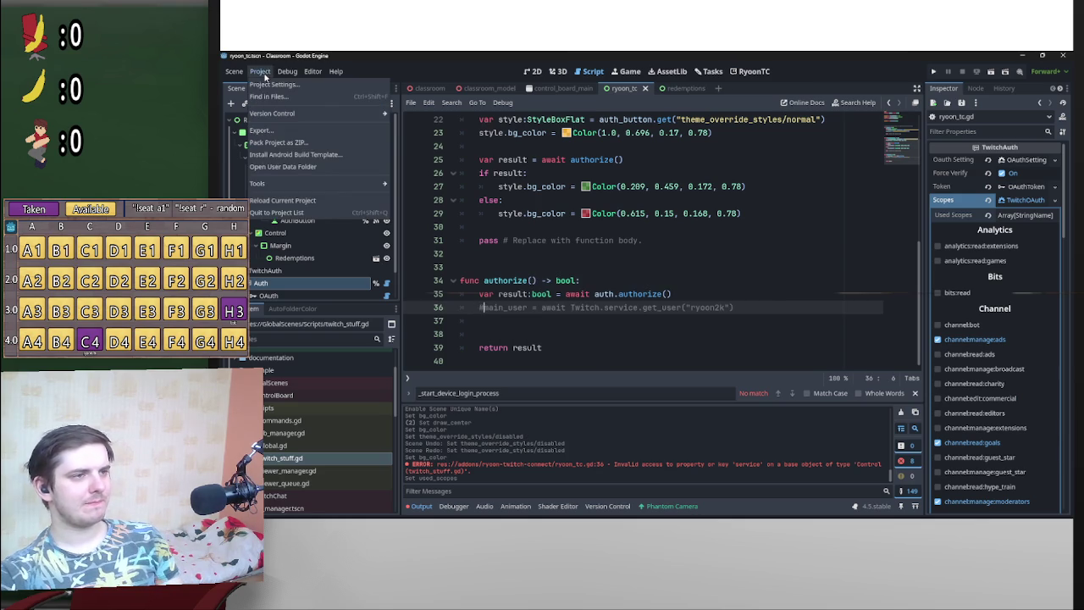
Review the Twitcher log levels, including Twitch Eventsub Config, in Project Settings > General
click(275, 88)
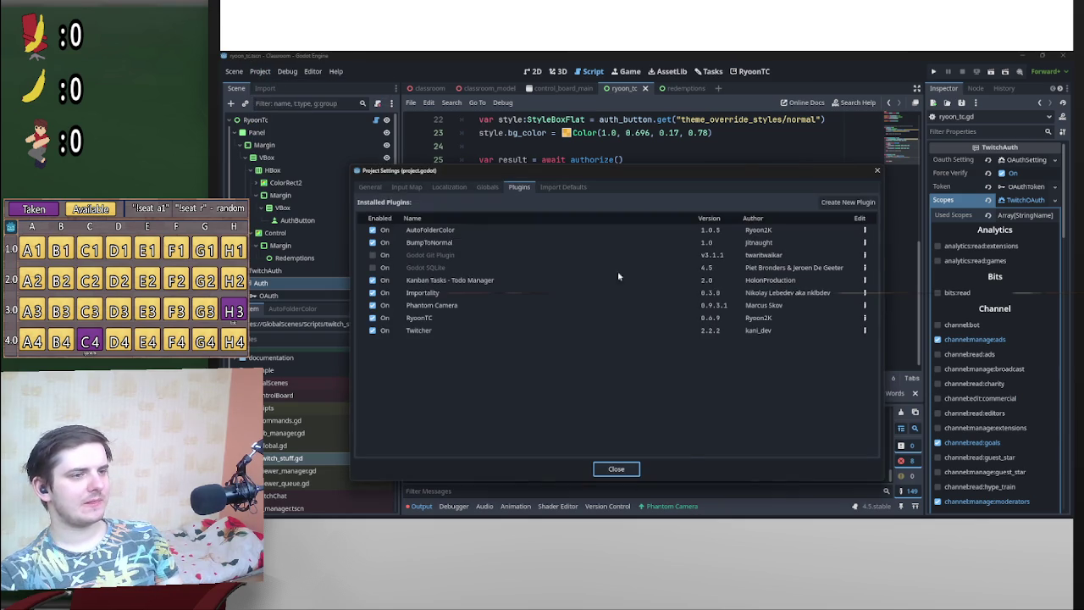
click(369, 187)
scroll(423, 356, down, 5)
scroll(424, 340, down, 10)
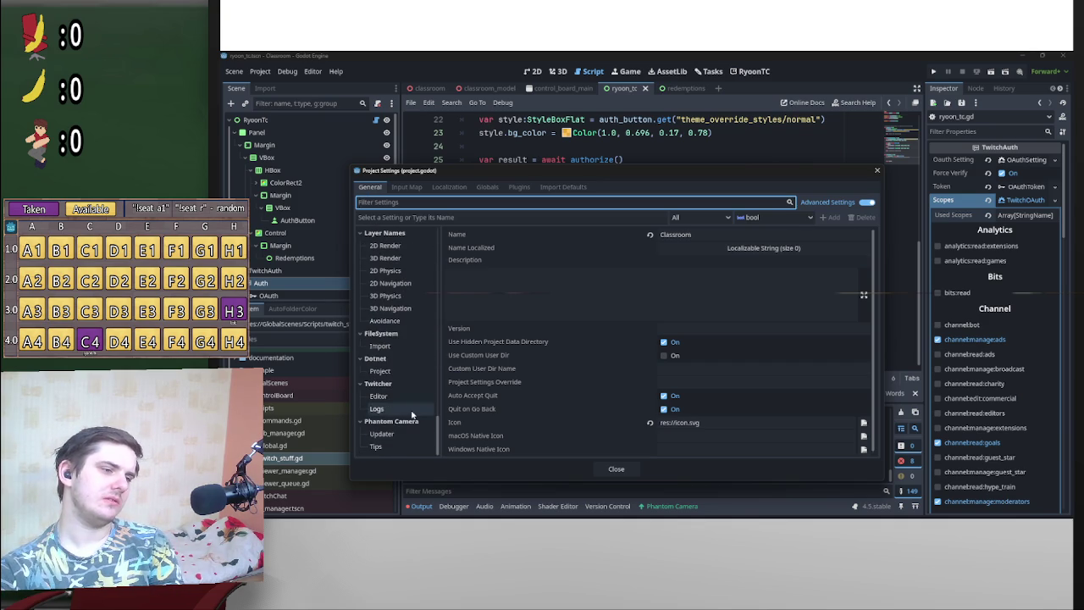
click(392, 409)
click(701, 236)
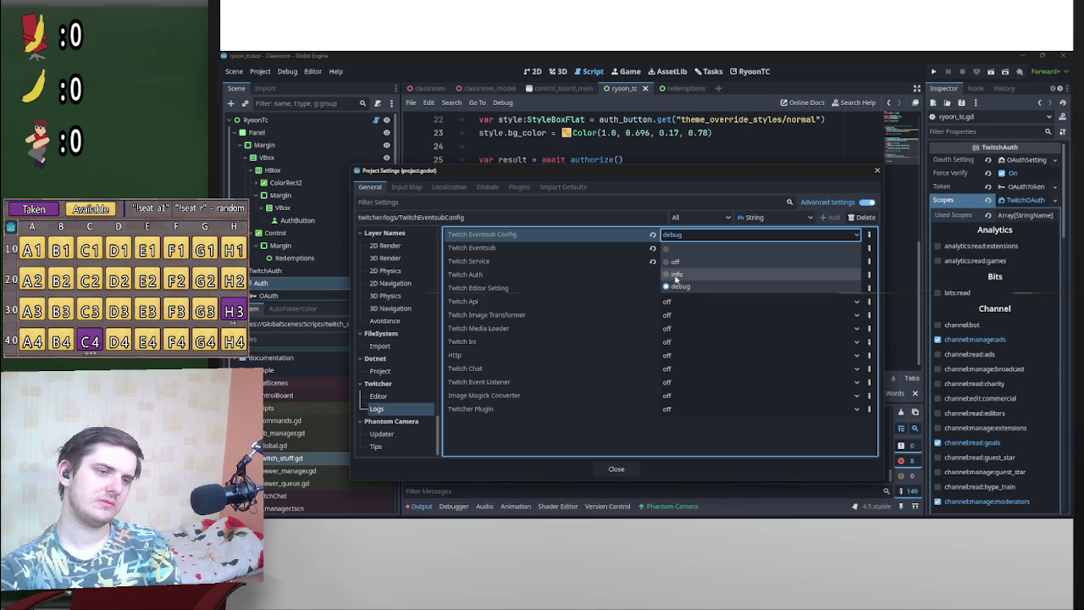
click(629, 474)
click(628, 474)
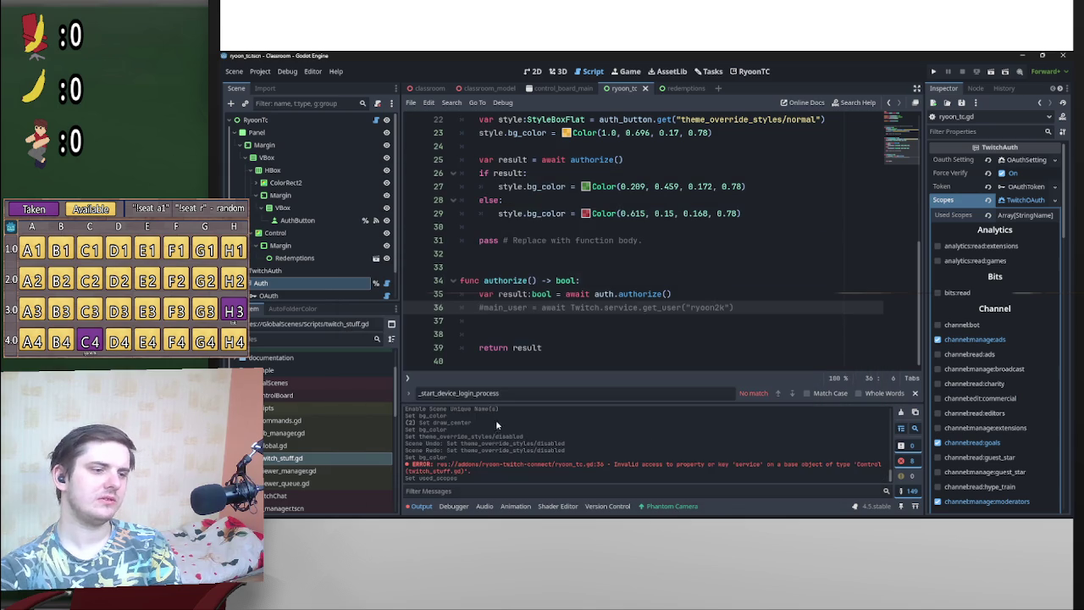
Browse the Debugger's Errors, Stack Trace, Profiler, Network and Video RAM tabs, then clear Output
scroll(658, 437, up, 3)
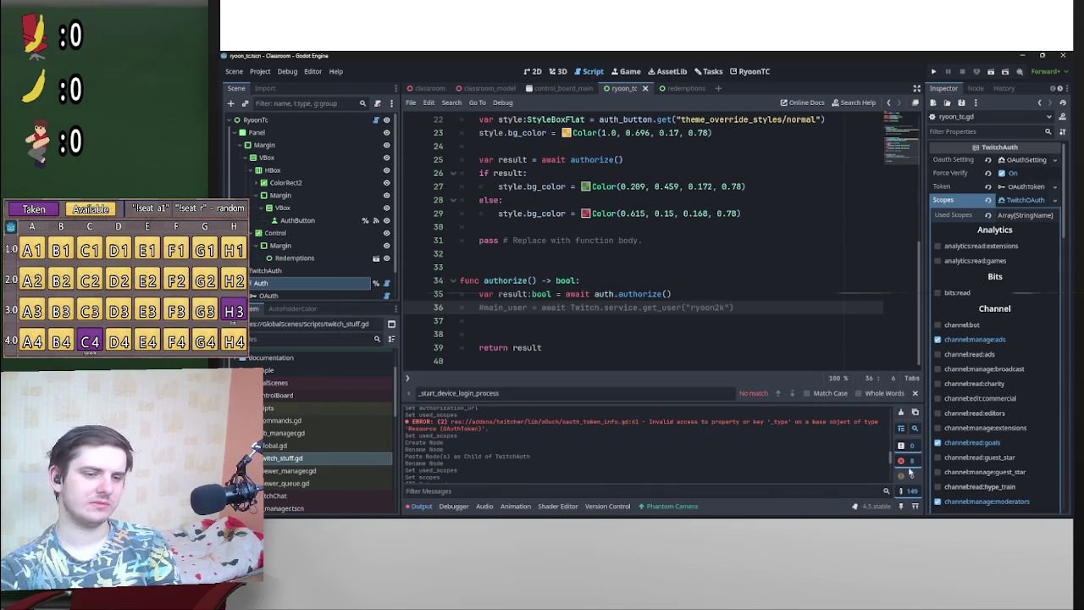
drag(890, 461, 887, 412)
scroll(887, 412, up, 2)
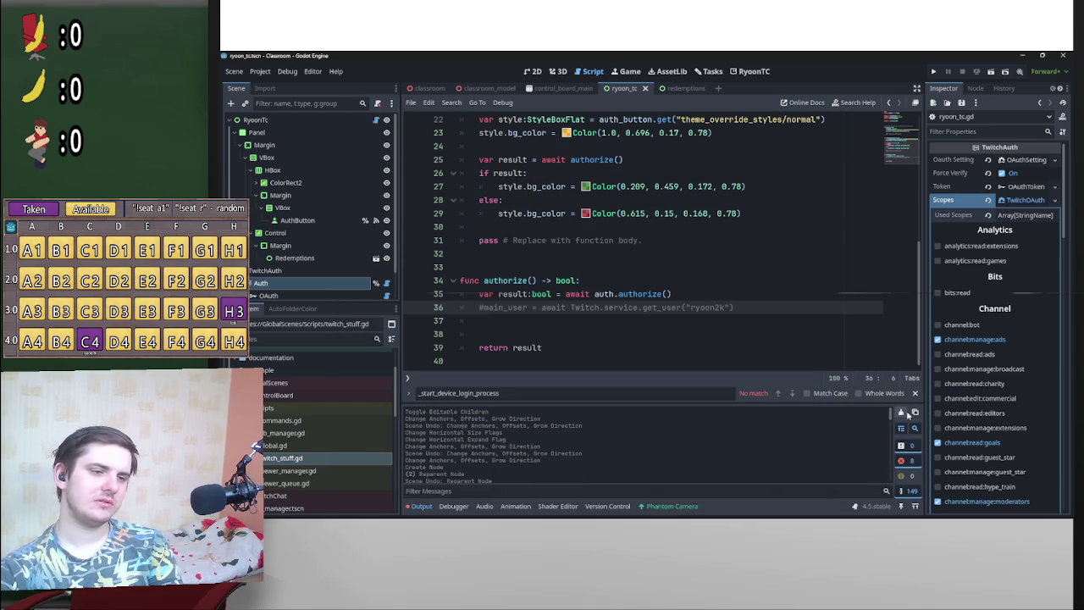
scroll(887, 484, up, 3)
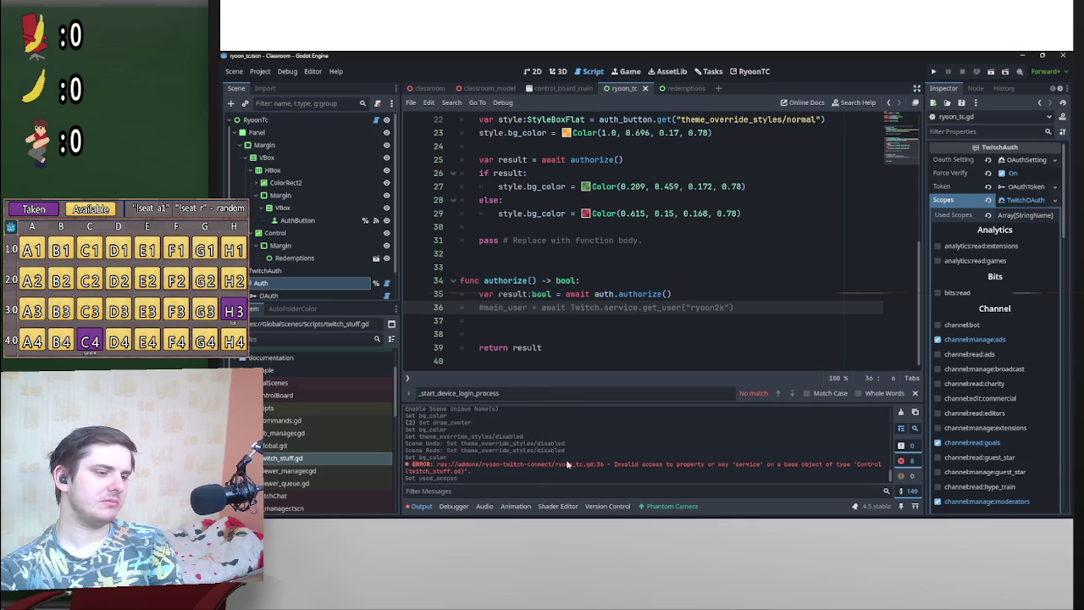
click(453, 506)
click(422, 398)
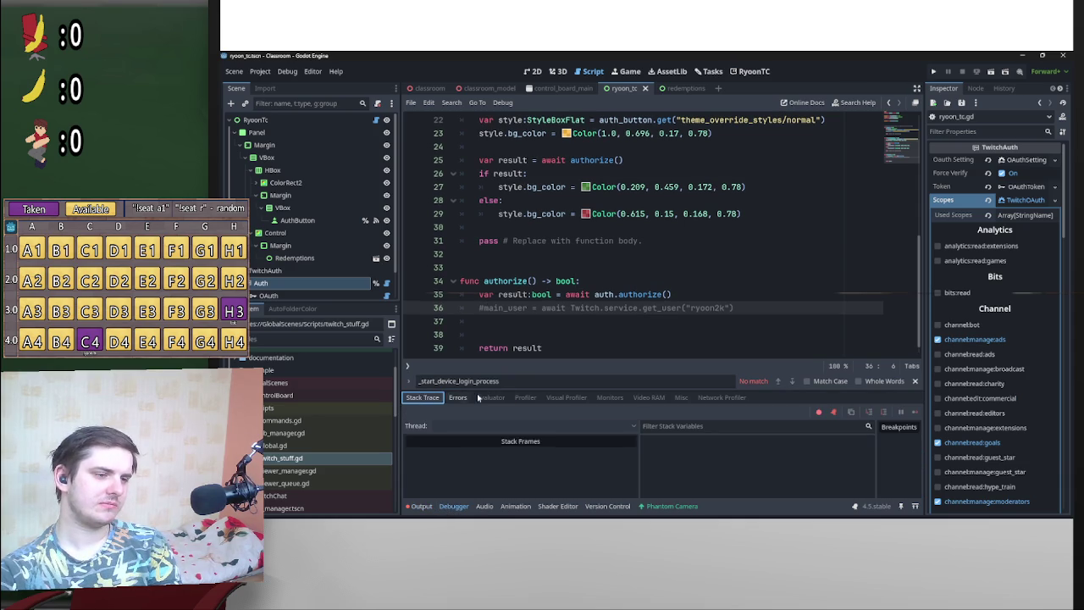
click(525, 397)
click(696, 399)
click(681, 397)
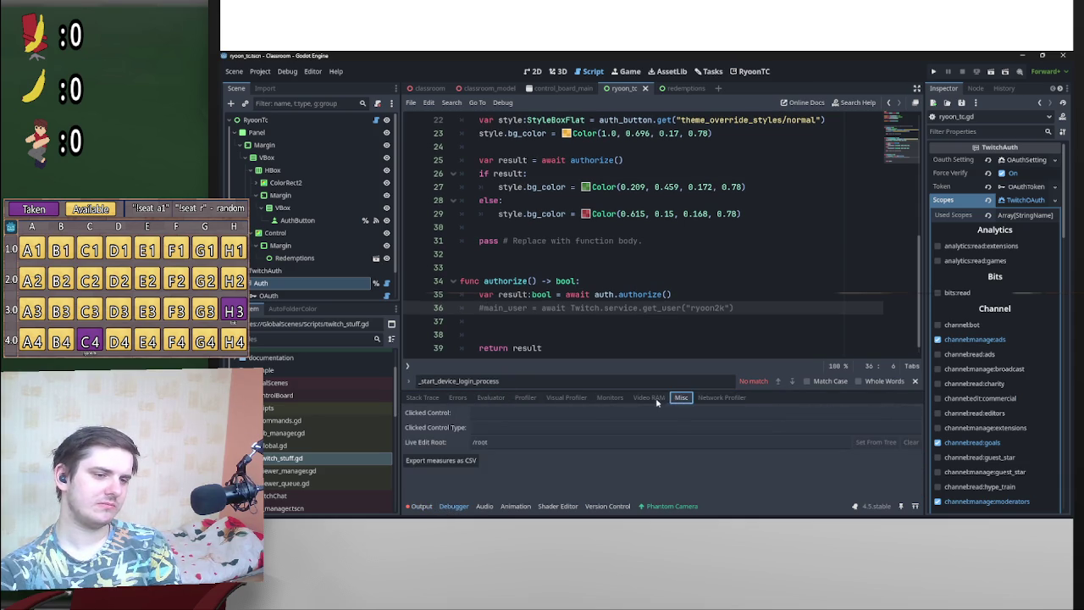
click(648, 397)
click(421, 476)
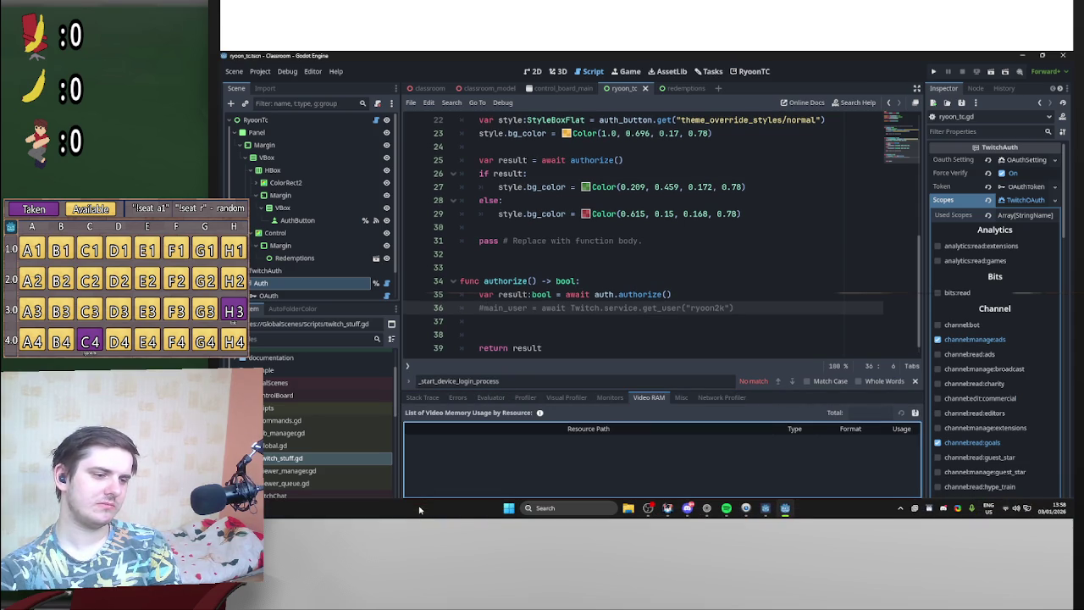
click(421, 506)
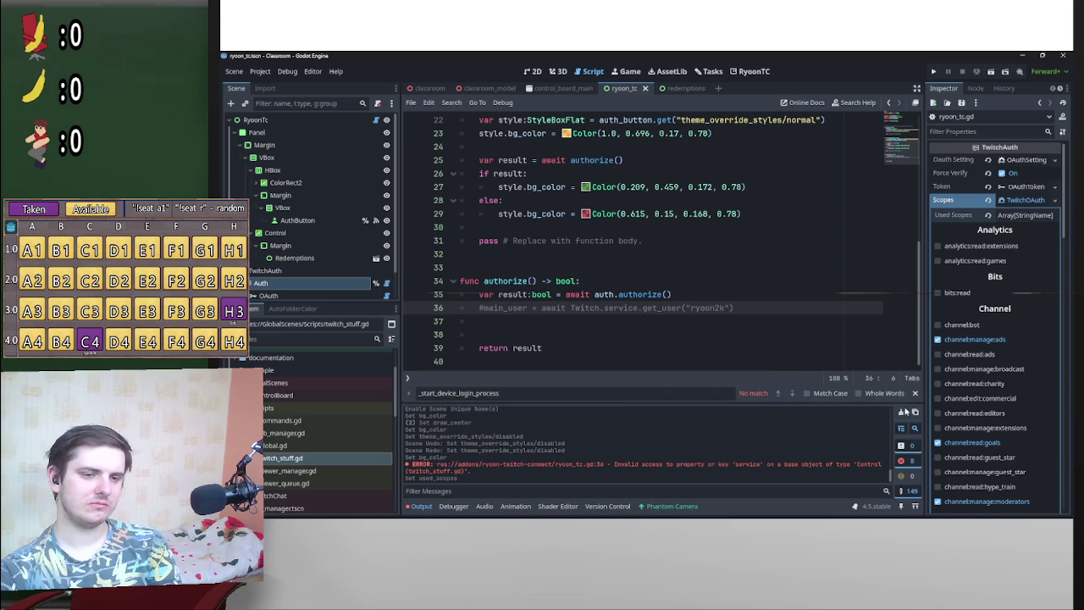
click(903, 411)
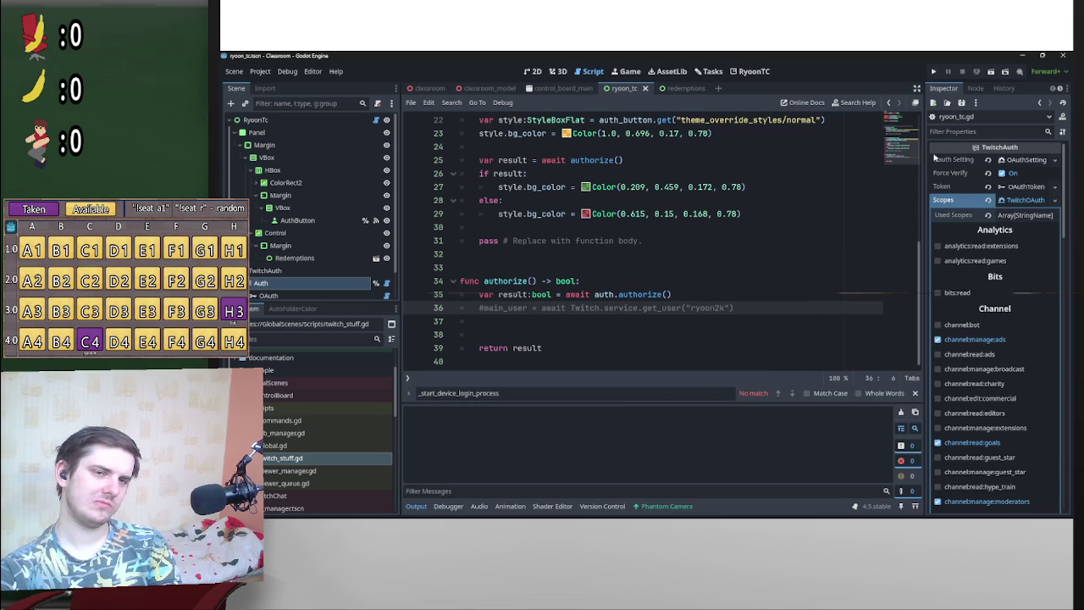
Browse Project Settings' Input Map, Localization and Plugins pages, then switch to the redemptions scene
click(259, 71)
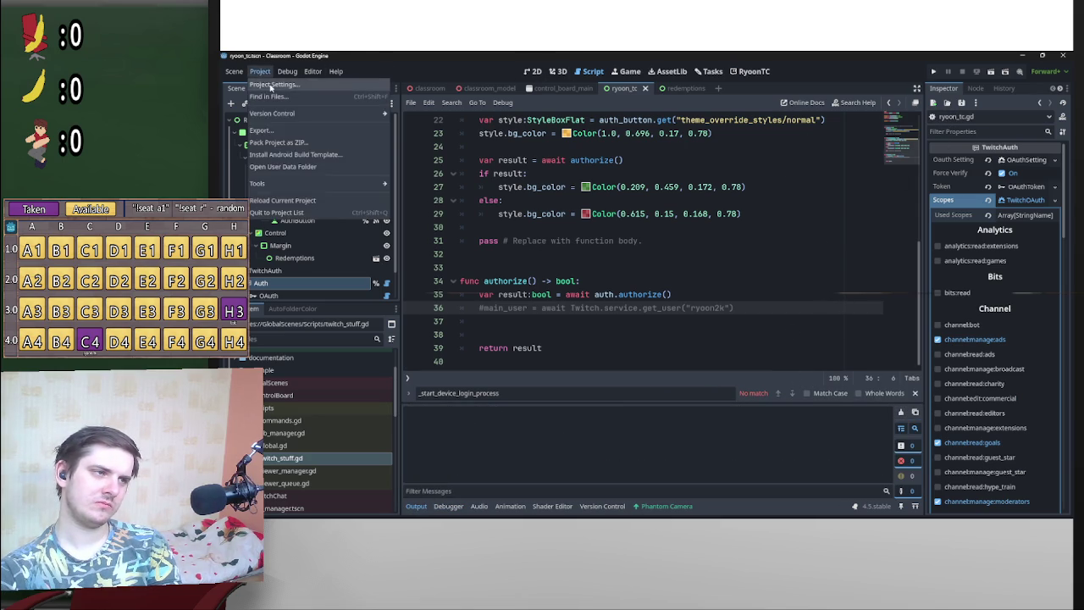
click(287, 86)
click(408, 186)
click(449, 187)
click(405, 187)
click(371, 187)
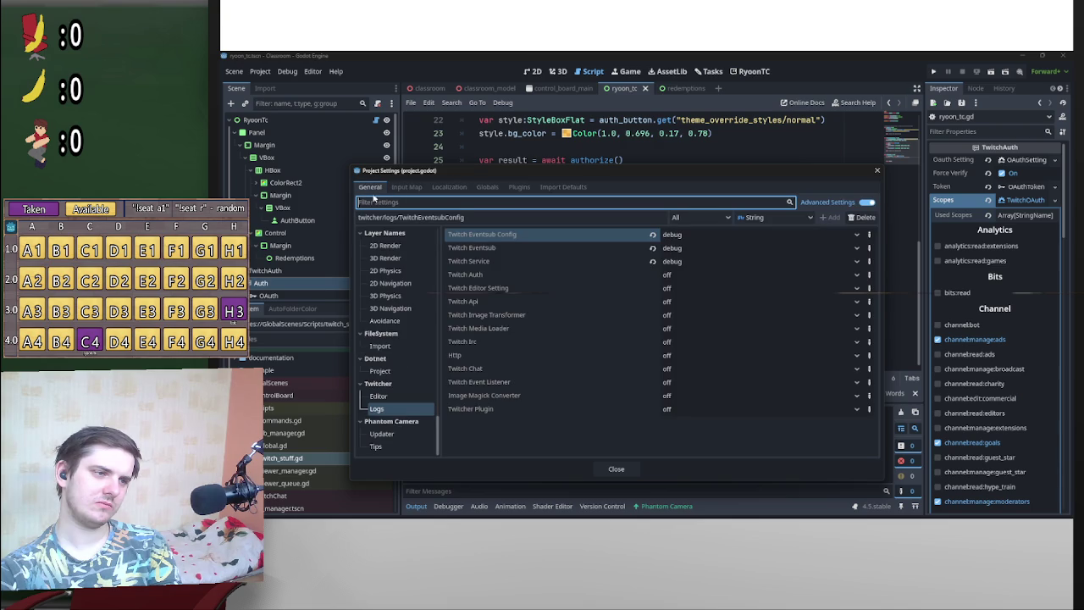
click(519, 187)
click(610, 470)
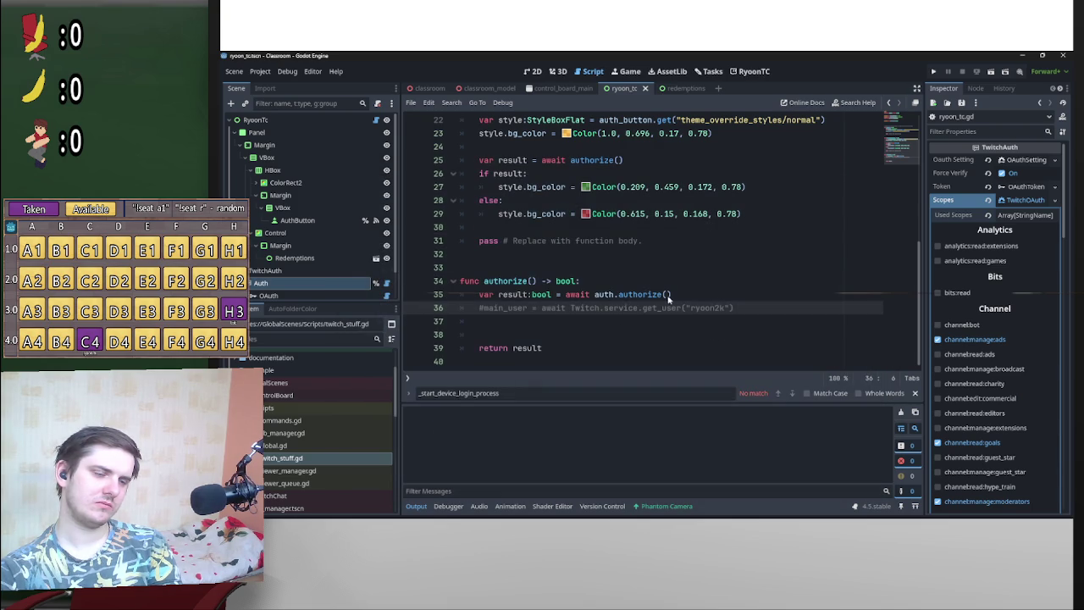
scroll(665, 301, up, 7)
scroll(673, 298, down, 4)
click(678, 88)
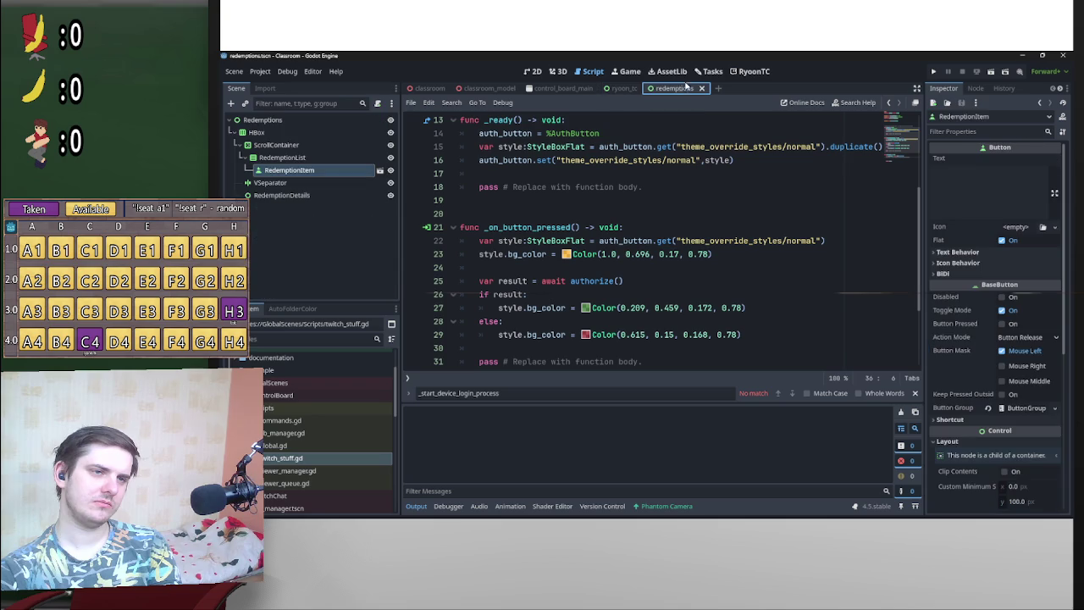
Open the RyoonTC main screen showing the Test Title redemption item
click(750, 71)
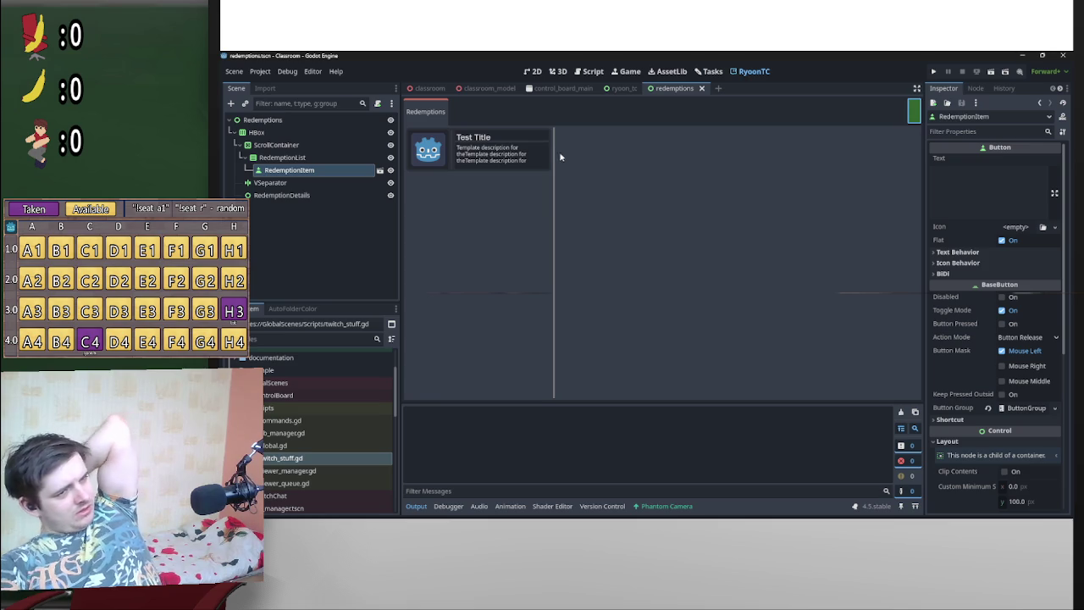
click(260, 71)
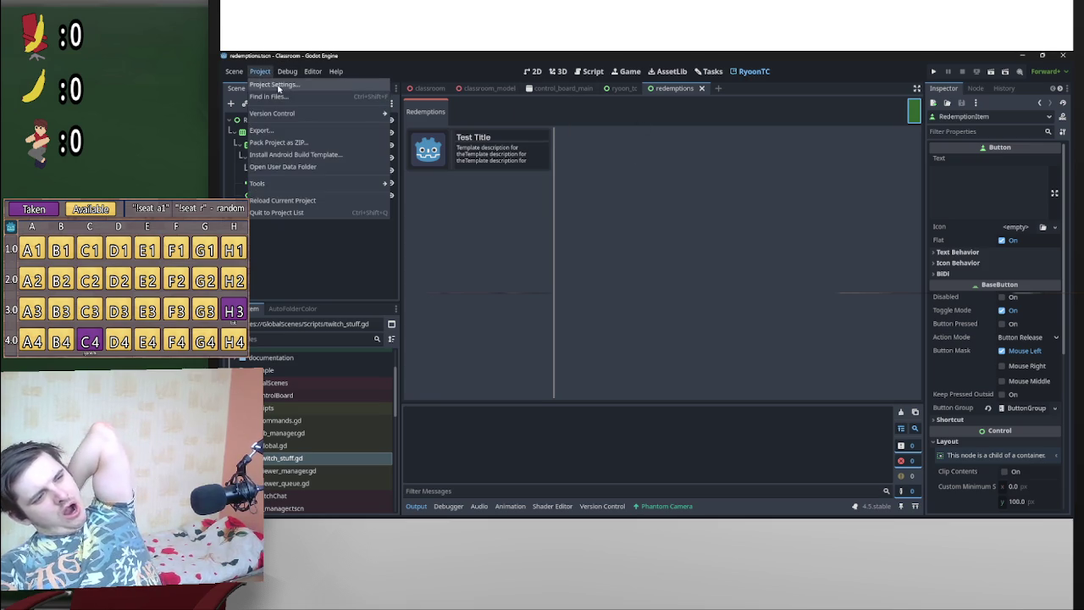
Uncheck and recheck RyoonTC's Enabled box in Project Settings, then close the dialog
click(280, 83)
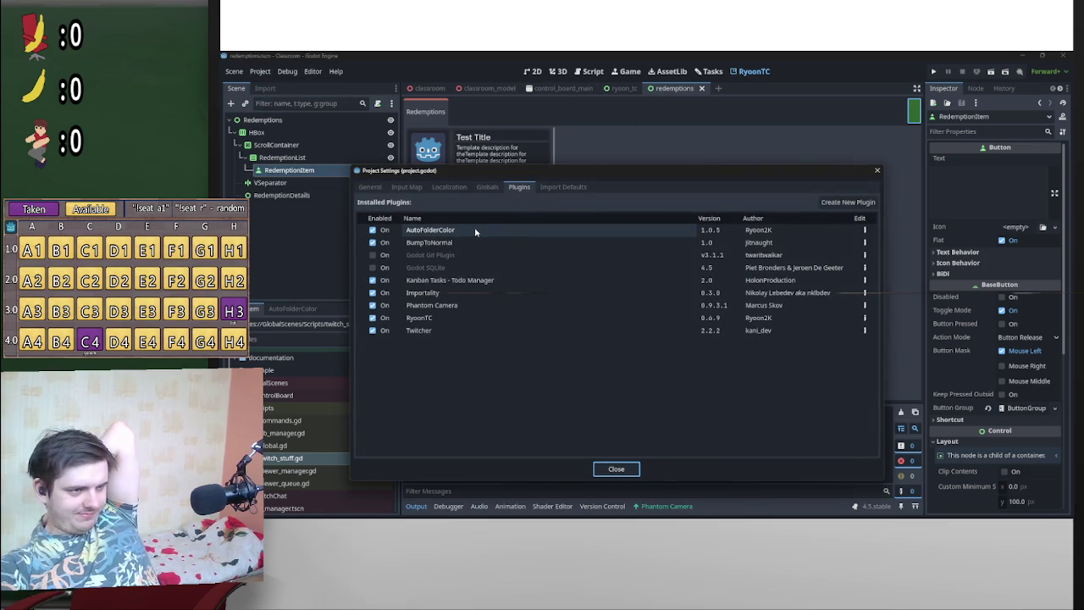
click(372, 318)
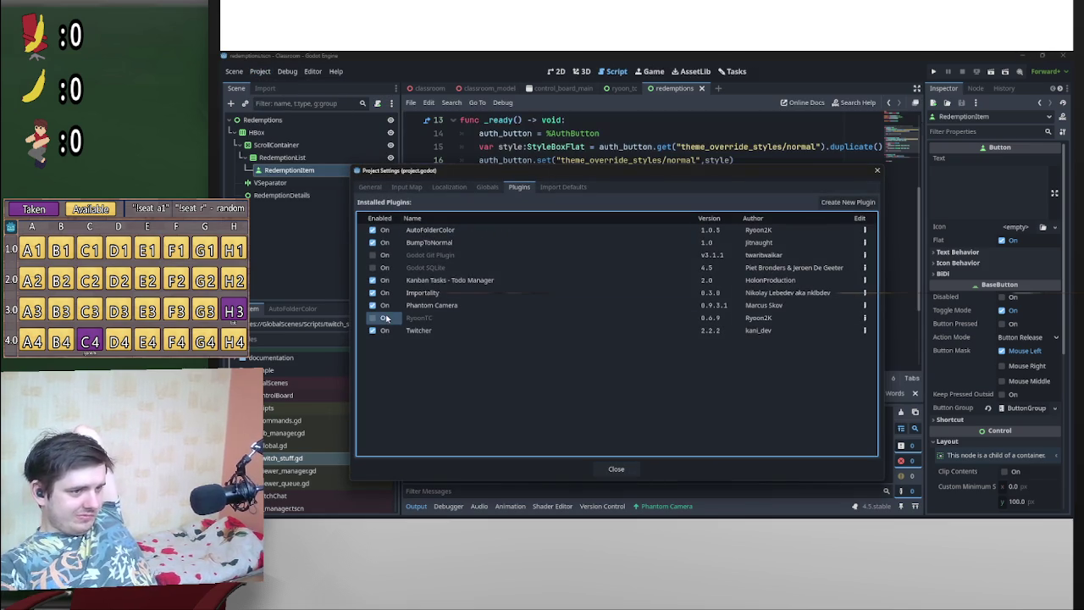
click(372, 318)
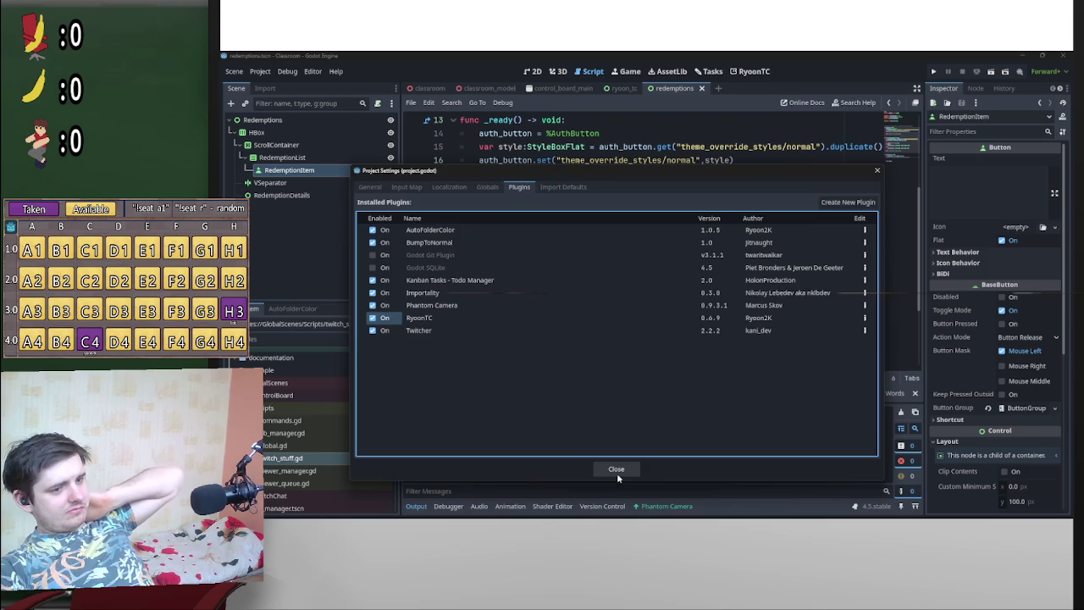
click(616, 470)
click(727, 309)
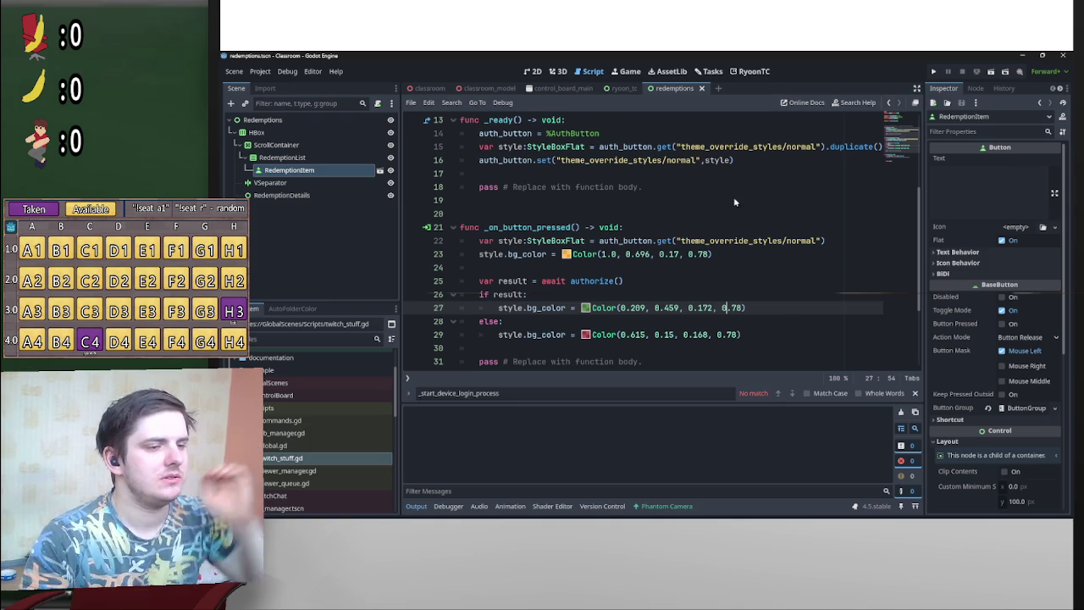
Delete the placeholder pass line and add a blank line above 'if result:'
scroll(739, 201, down, 3)
scroll(720, 211, up, 2)
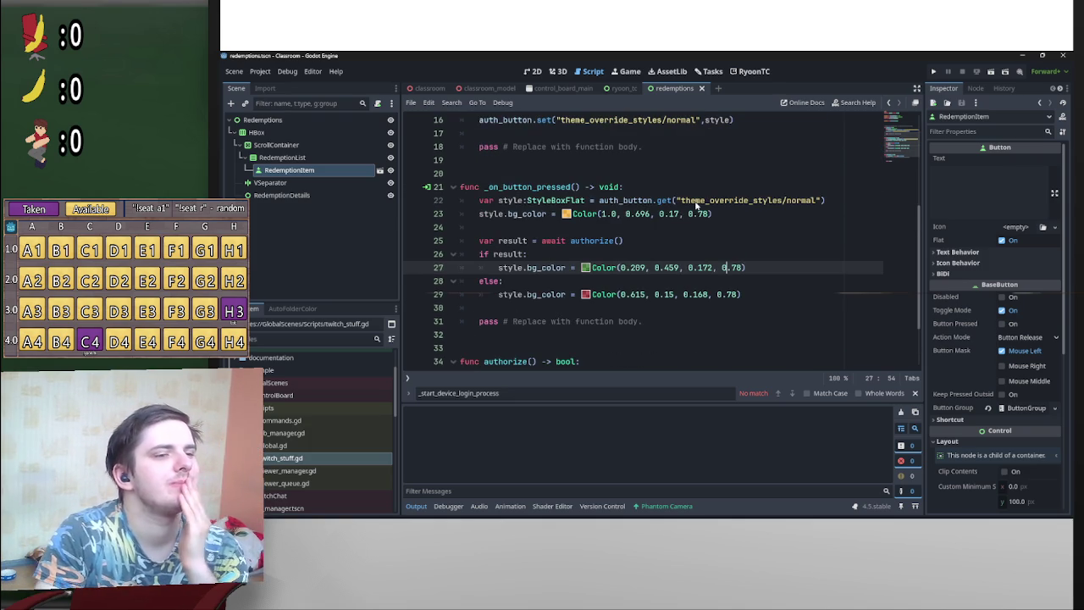
drag(720, 322, 442, 312)
key(BackSpace)
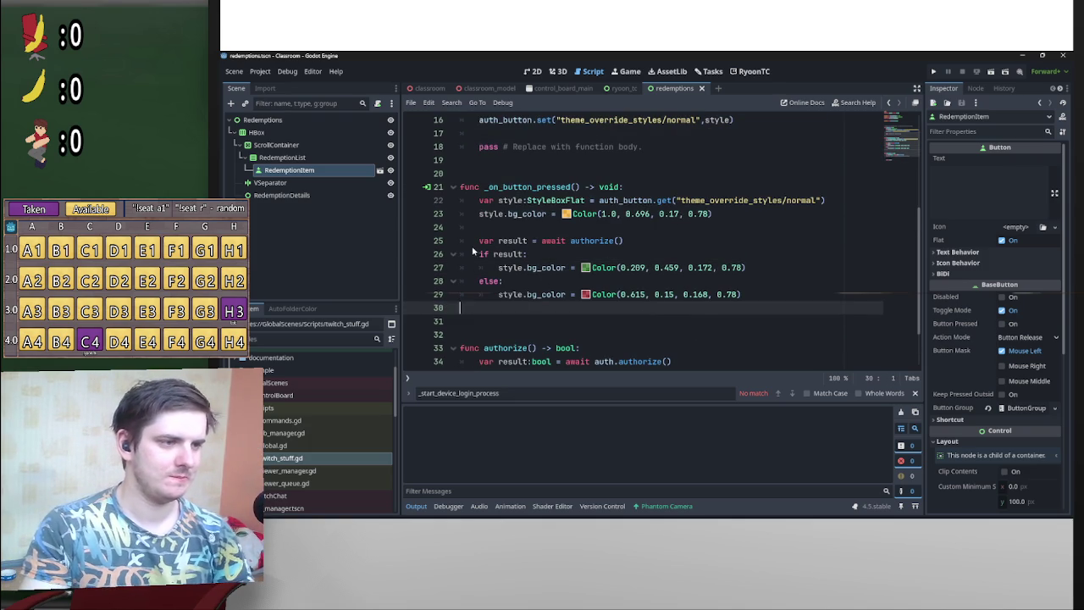
click(479, 254)
key(Return)
Uncomment the main_user get_user line, then jump to service's definition in twitch_stuff.gd
scroll(571, 263, down, 2)
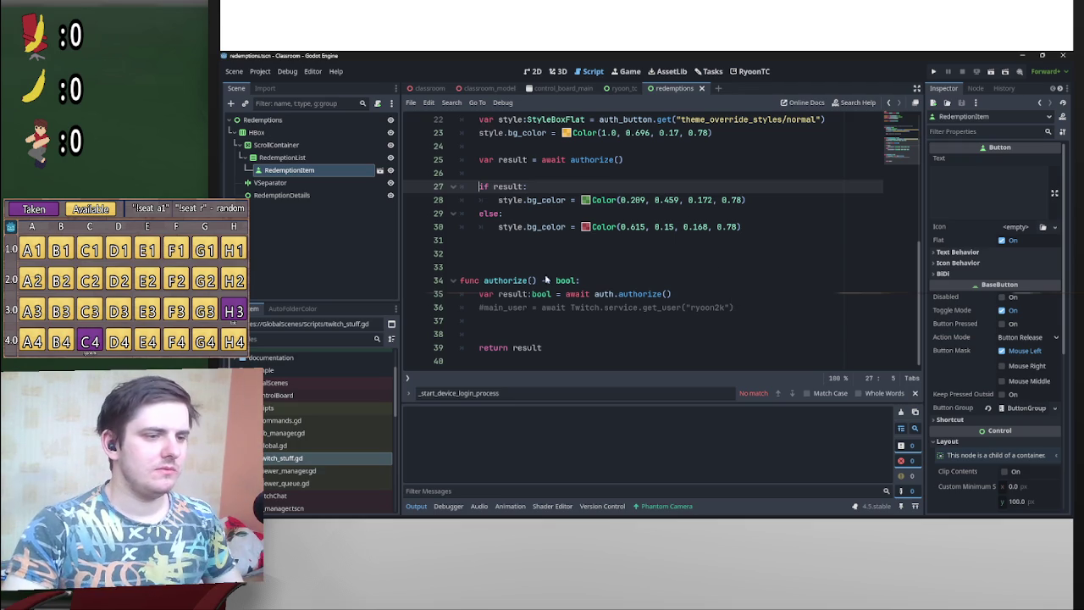
click(484, 308)
key(ctrl+k)
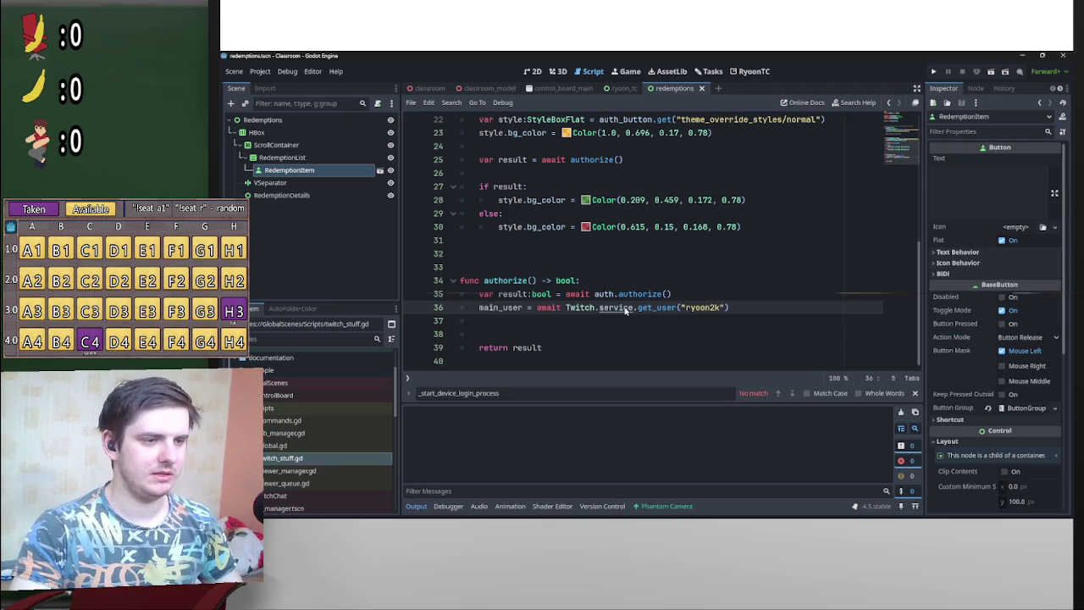
ctrl+click(616, 307)
scroll(630, 280, down, 6)
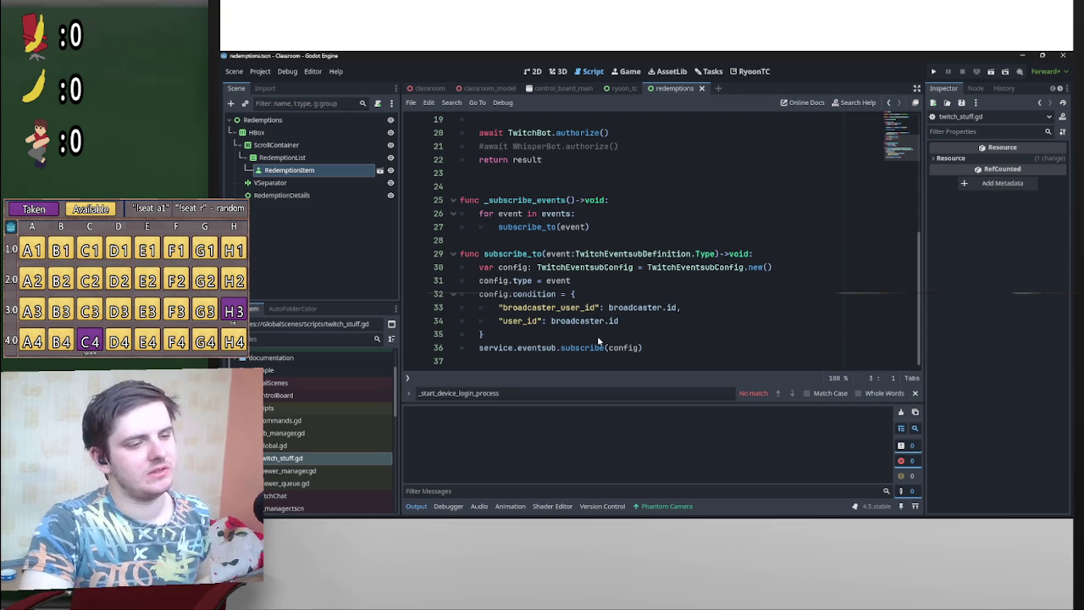
Inspect twitch_stuff.gd and the script defining Twitch, then go back to authorize()
scroll(587, 341, up, 6)
scroll(581, 315, down, 6)
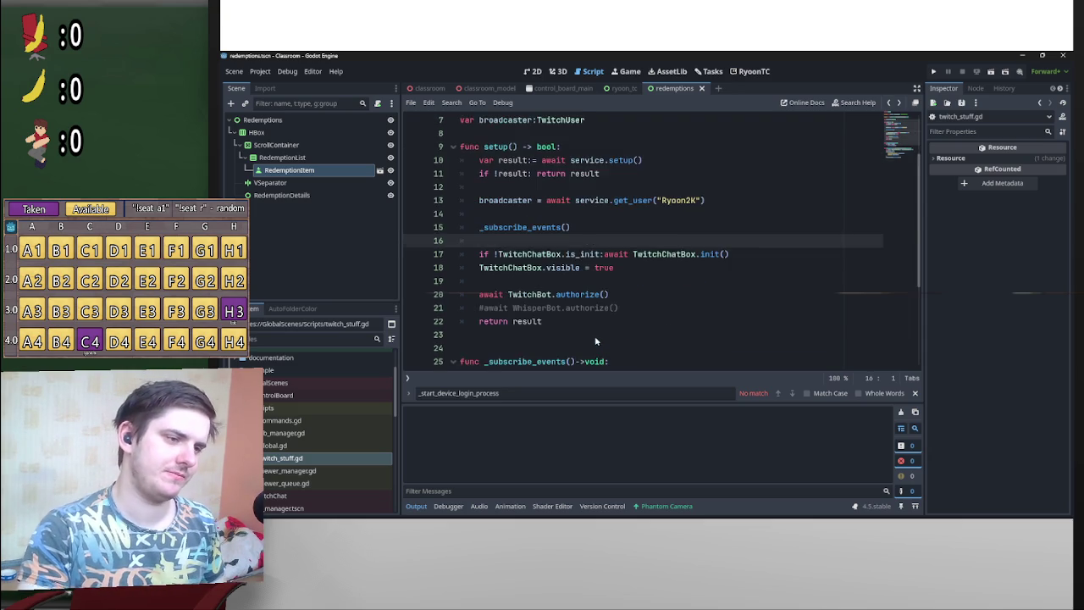
scroll(588, 333, up, 6)
scroll(590, 336, down, 7)
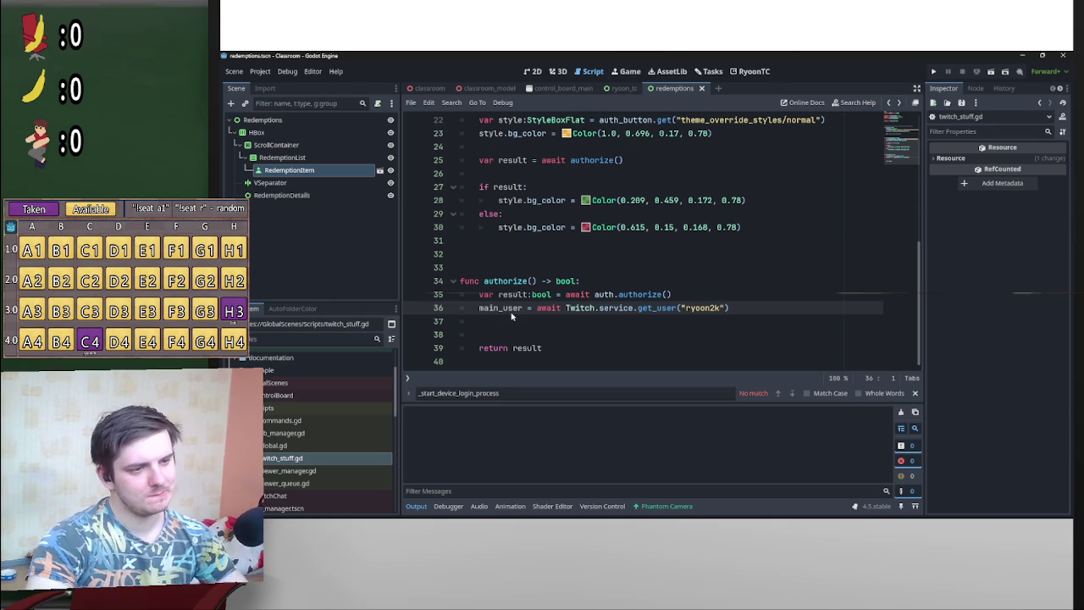
ctrl+click(593, 308)
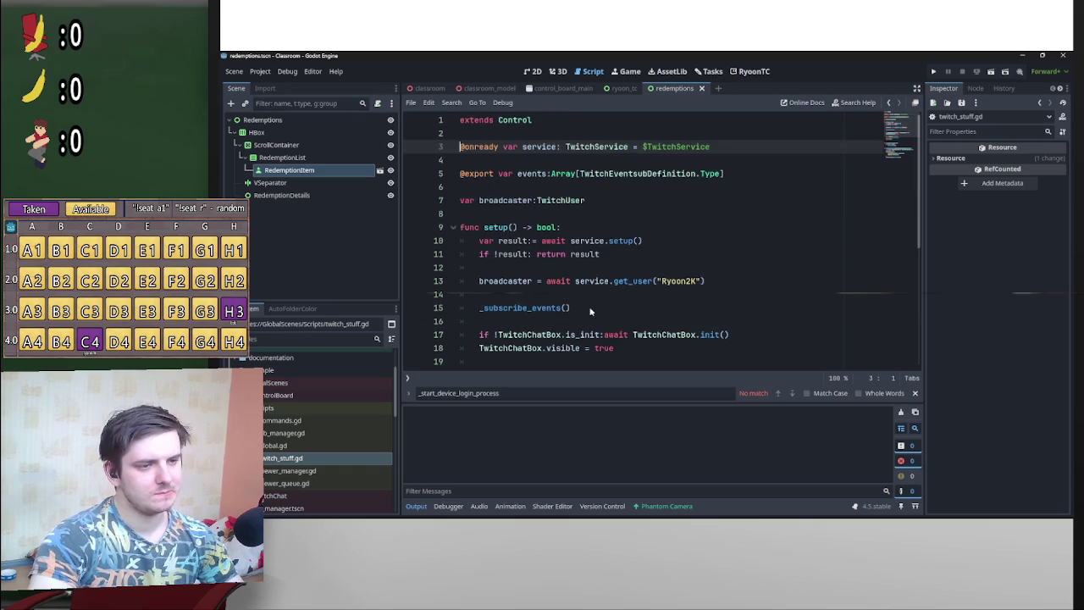
scroll(610, 322, down, 6)
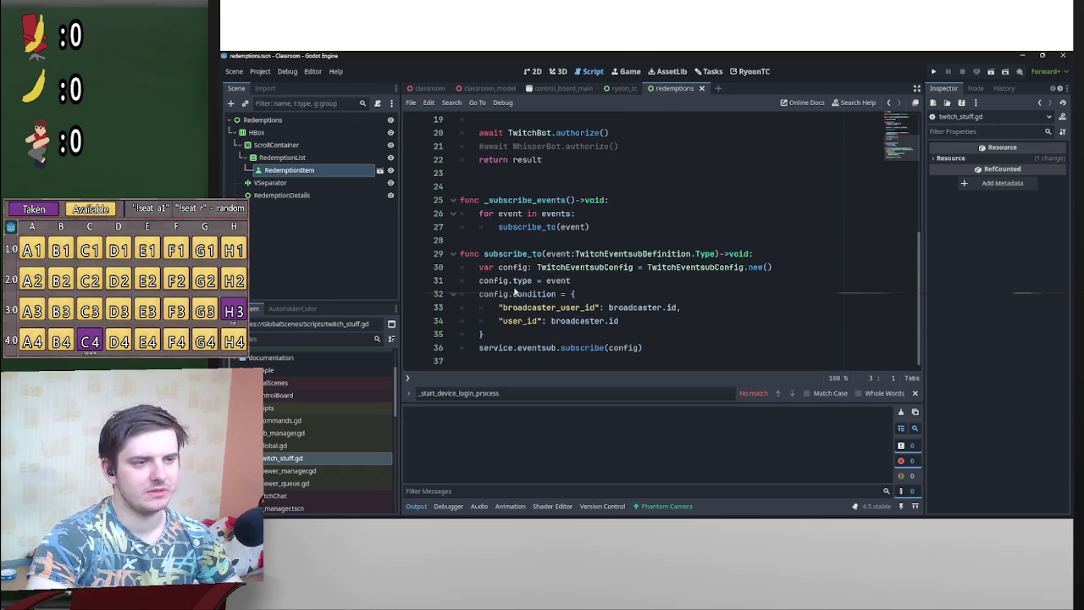
scroll(515, 291, up, 4)
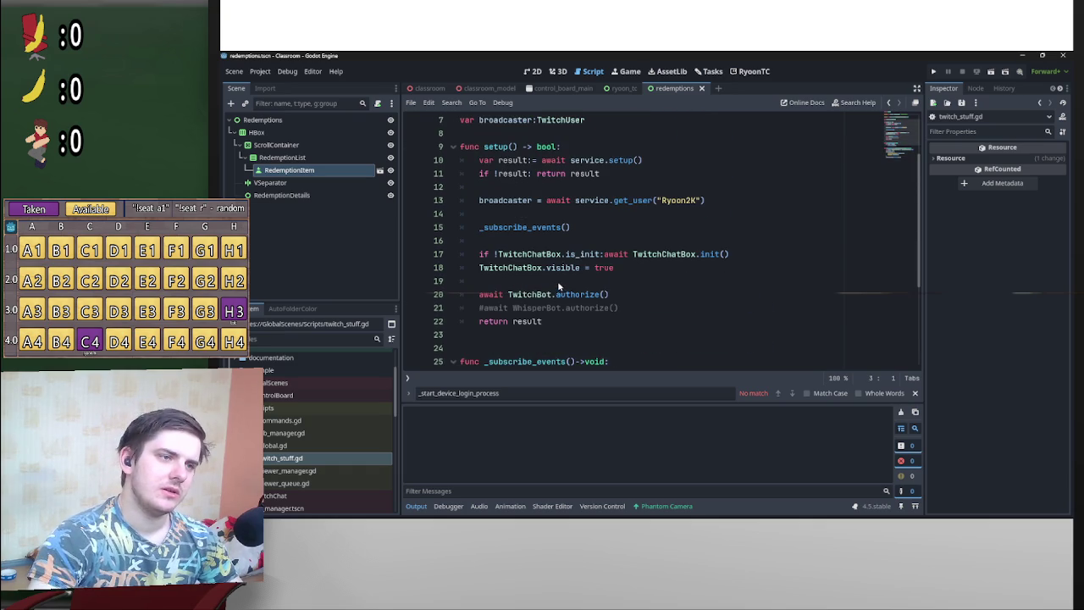
scroll(501, 319, down, 2)
scroll(530, 313, up, 4)
key(alt+Left)
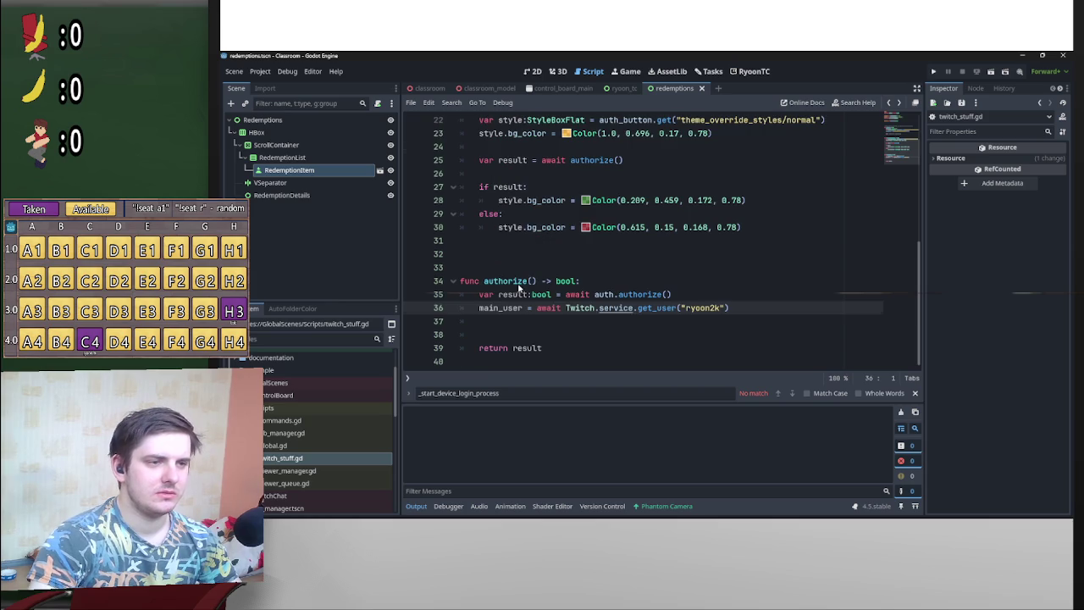
Inspect get_user in twitch_service.gd, then return to ryoon_tc.gd at the main_user line
ctrl+click(656, 309)
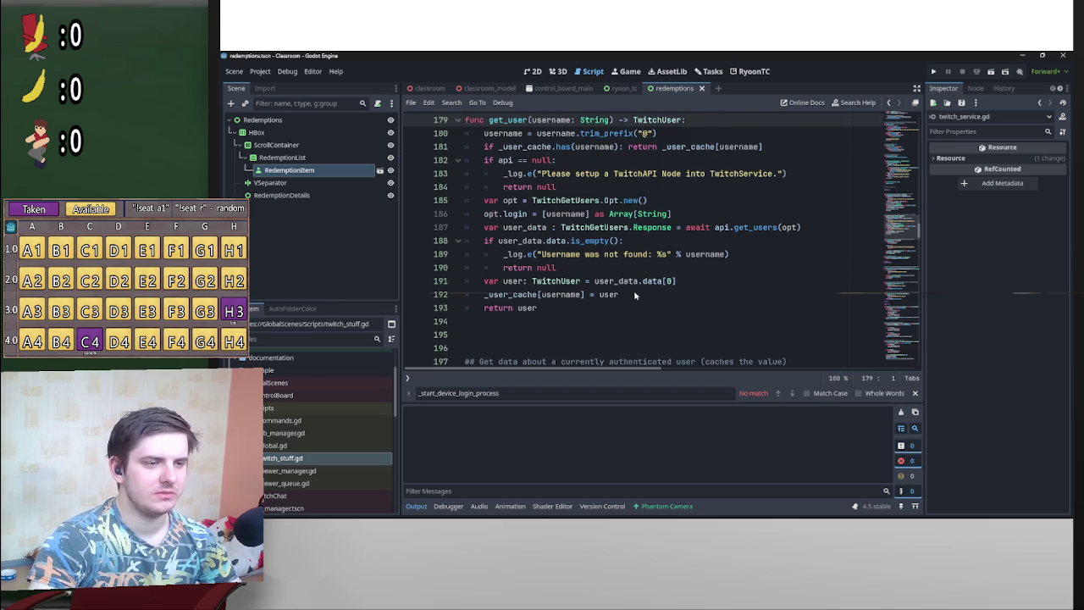
key(alt+Left)
ctrl+click(648, 311)
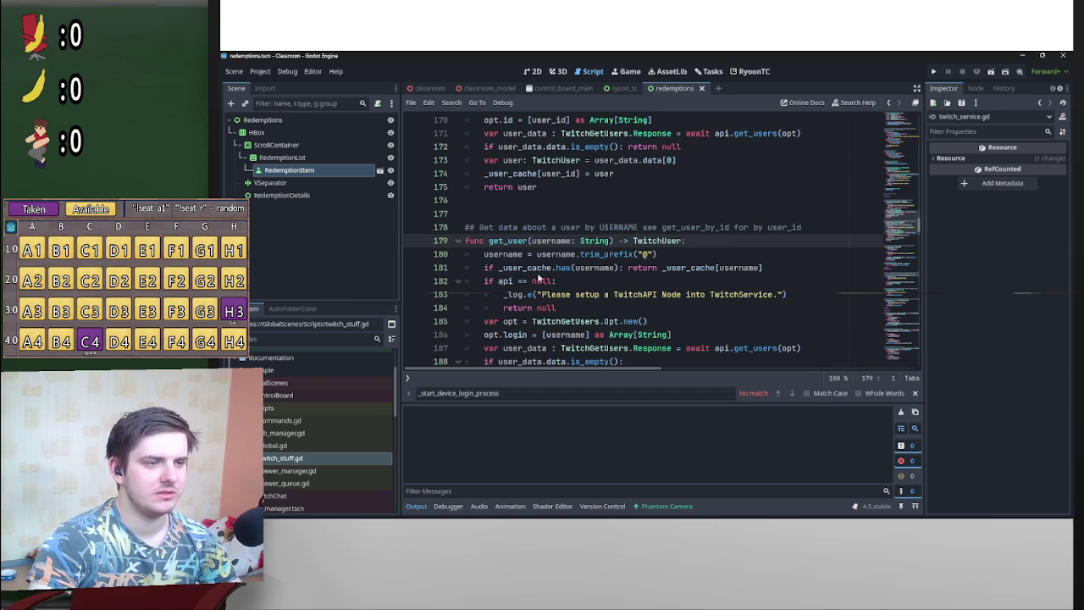
scroll(541, 280, up, 15)
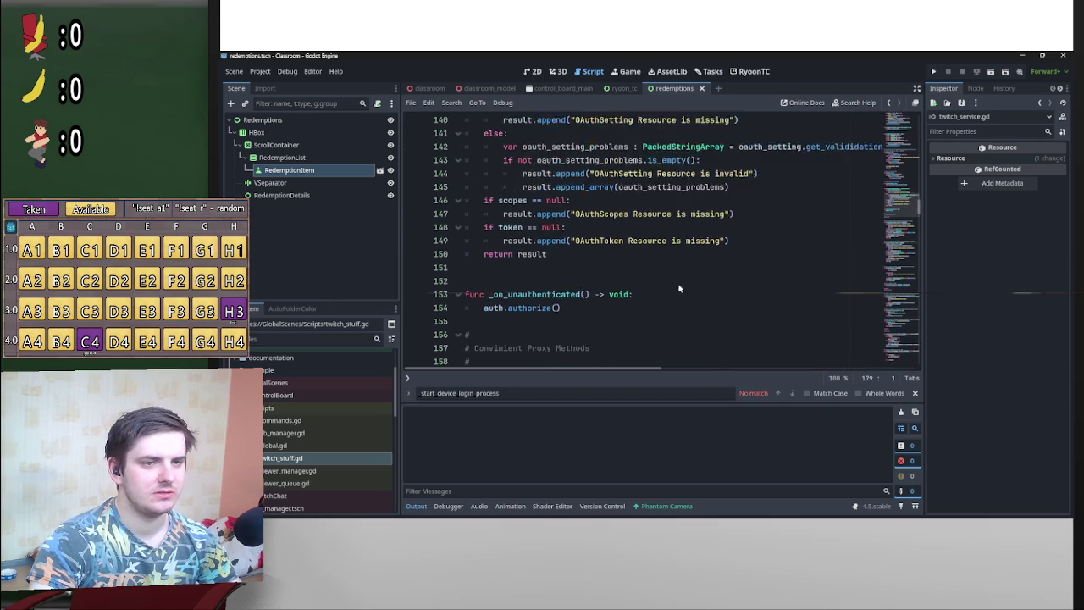
click(905, 132)
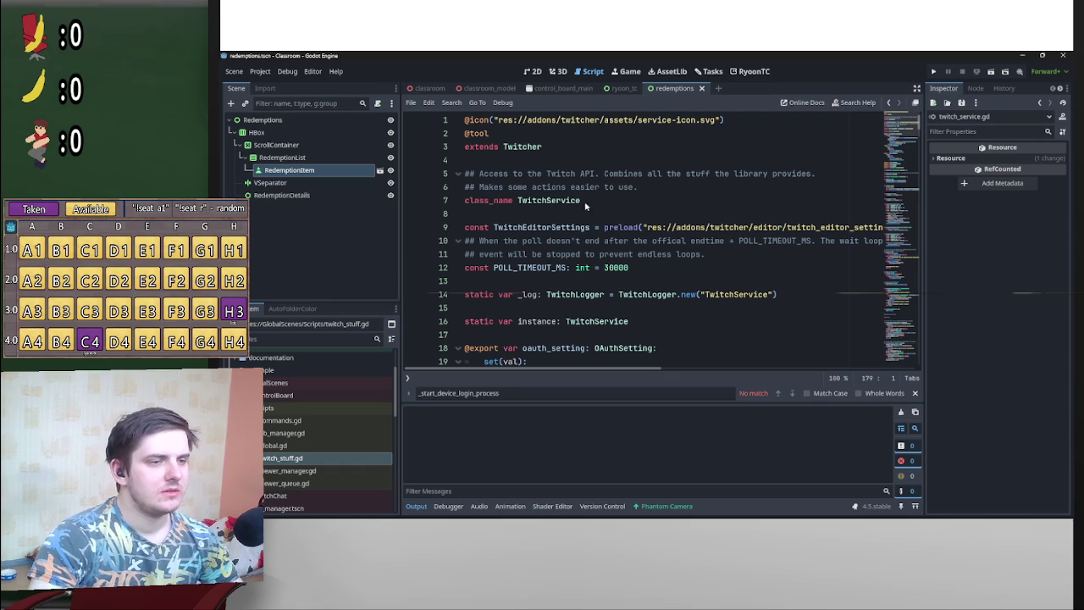
click(621, 88)
scroll(296, 227, down, 2)
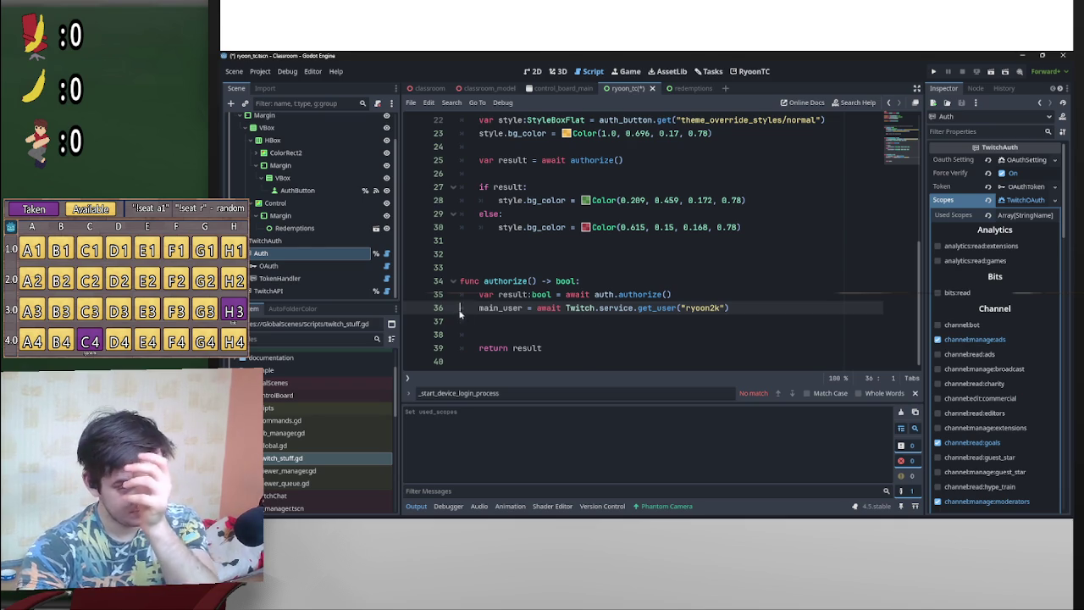
click(478, 310)
Add print(TwitchService.instance) on a new line above main_user in authorize()
key(Return)
key(Return)
key(Up)
key(Up)
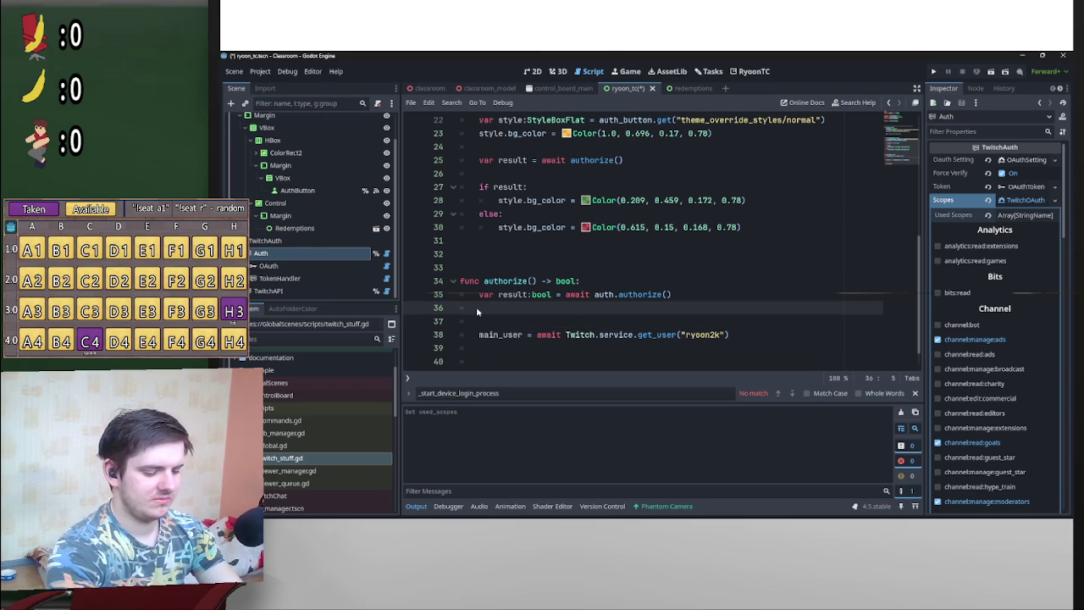
text(P)
key(BackSpace)
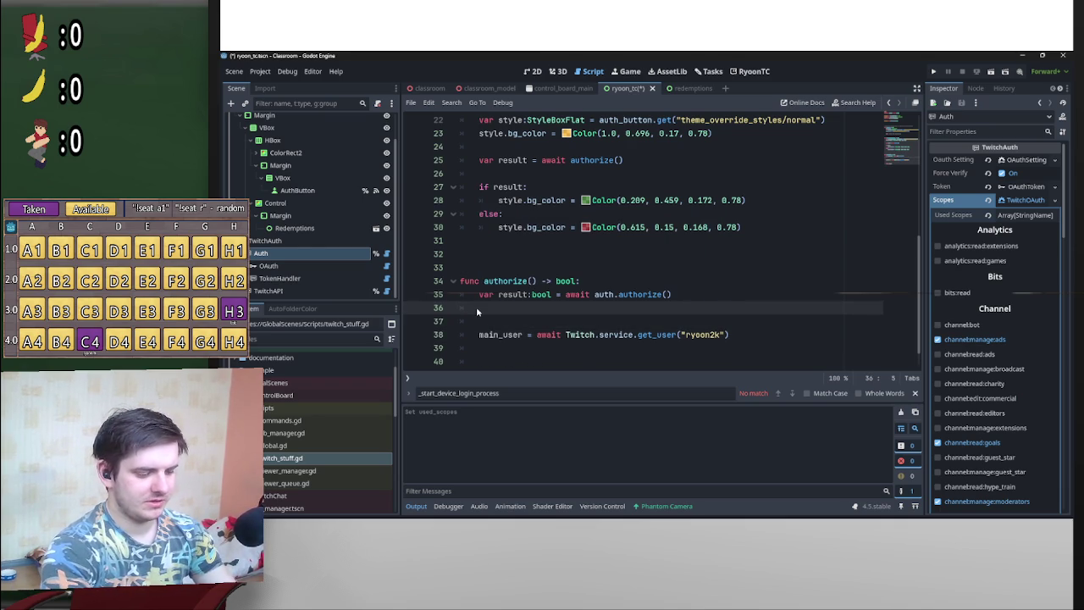
text(print)
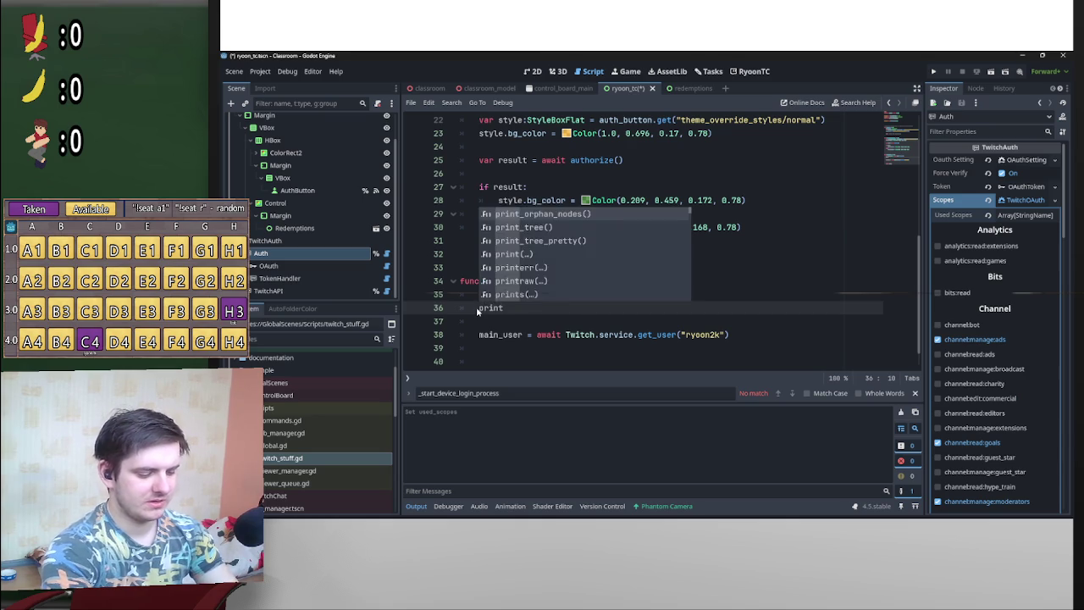
text((Te)
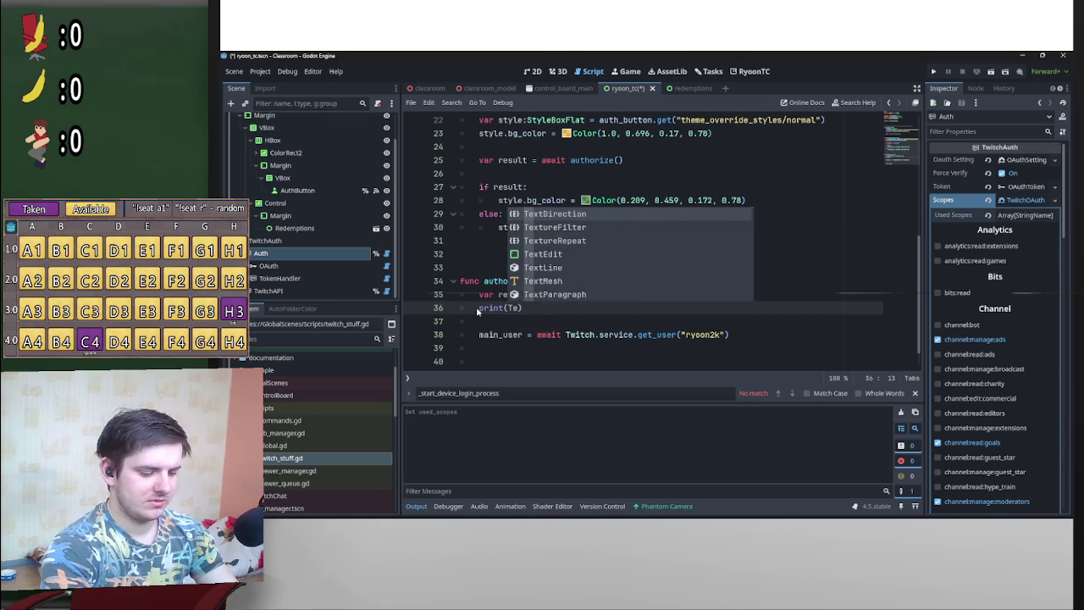
text(itchS)
key(BackSpace)
key(BackSpace)
key(BackSpace)
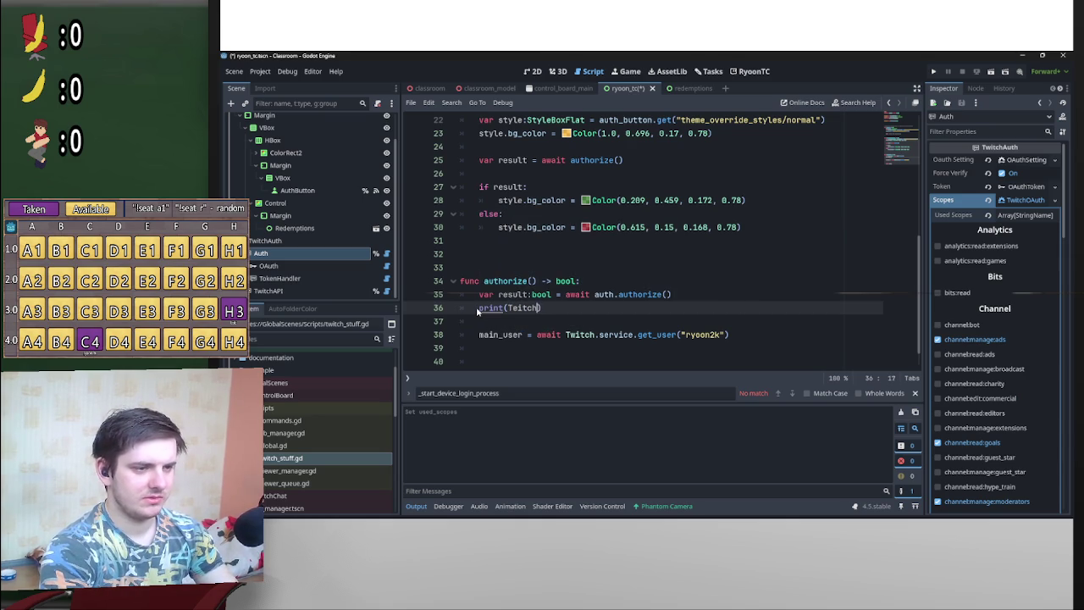
text(TwitchS)
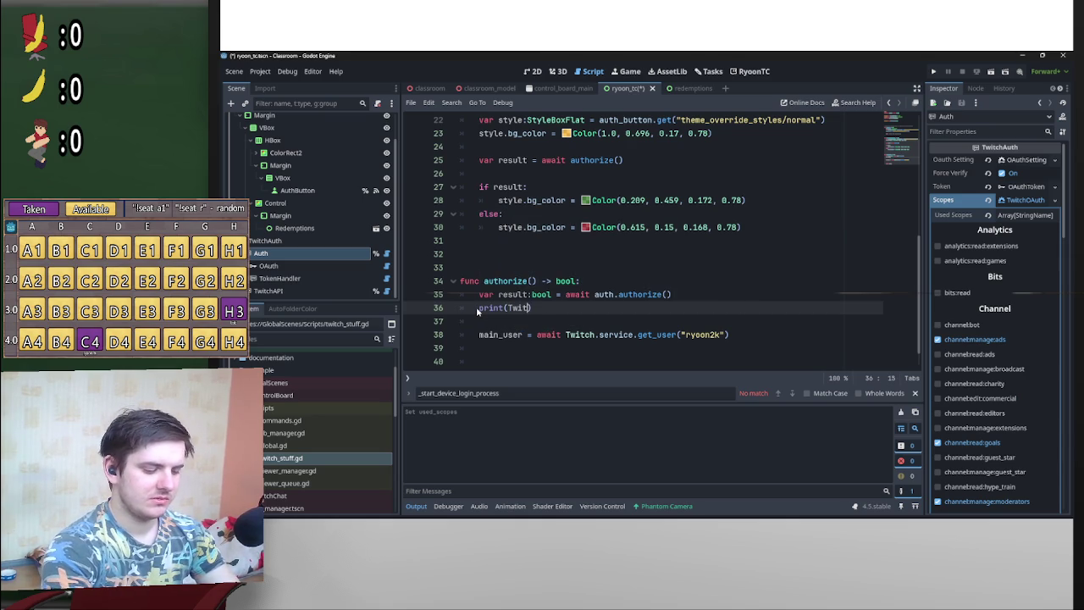
text(ervice)
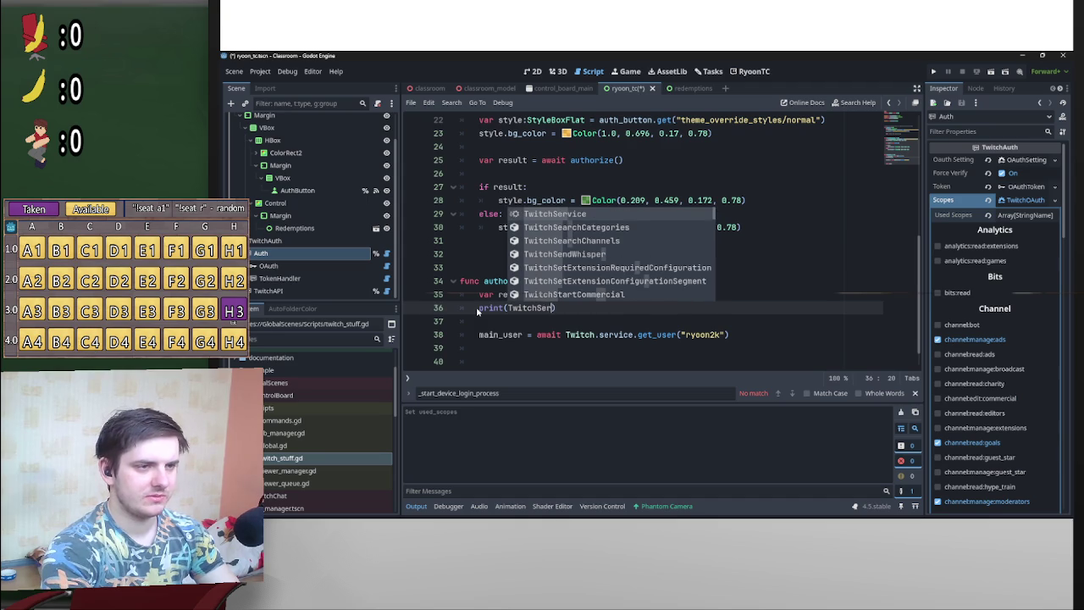
text(.)
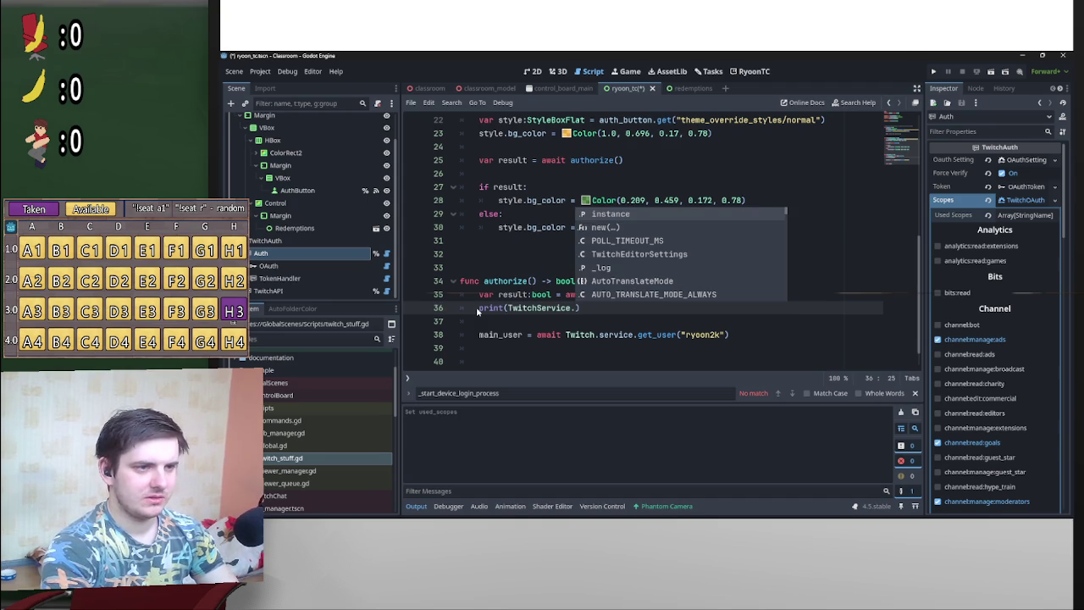
key(Return)
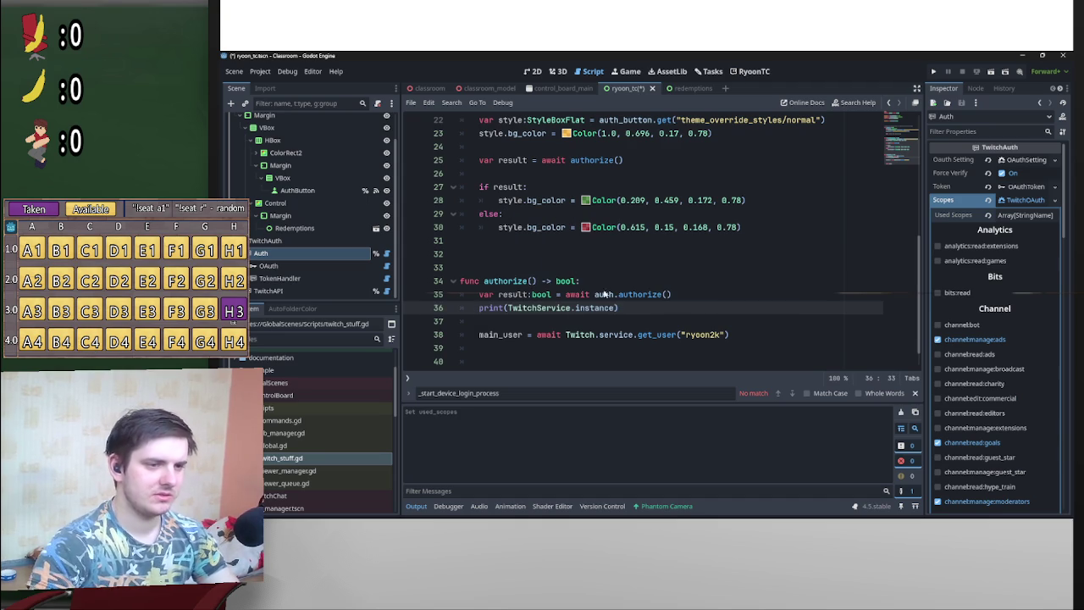
Comment out the main_user get_user line and save ryoon_tc.gd
click(479, 335)
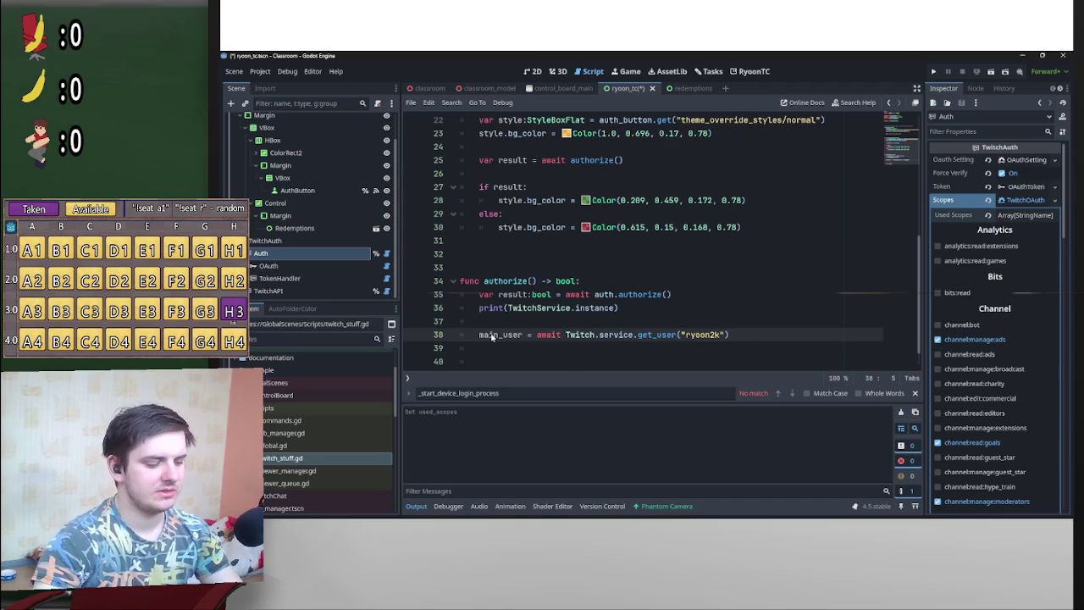
key(ctrl+k)
key(ctrl+s)
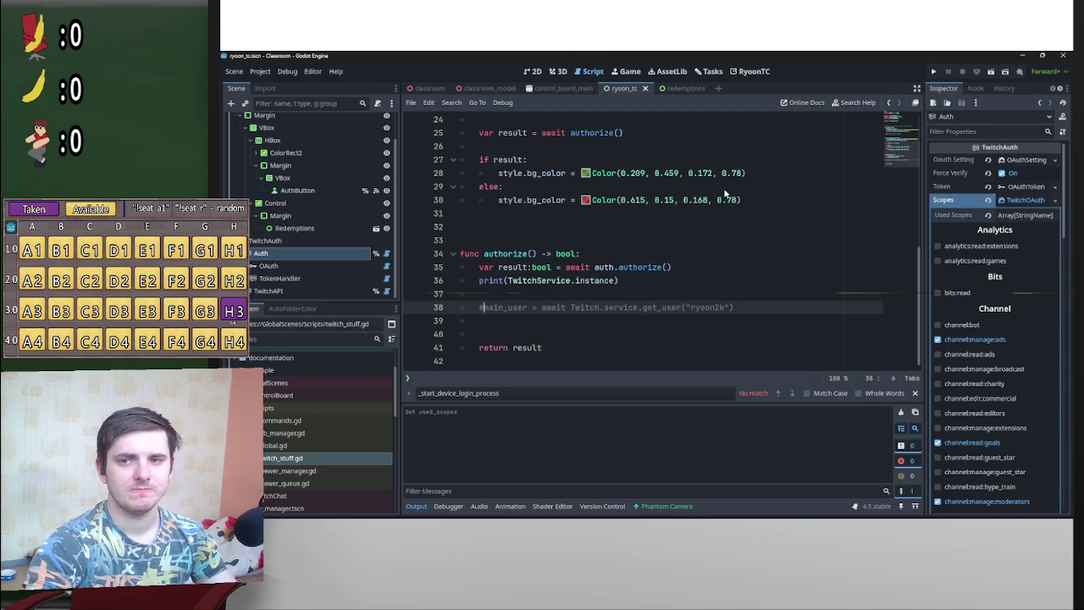
Toggle the RyoonTC plugin off and on in Project Settings > Plugins, then return to its Redemptions screen
click(260, 71)
click(264, 88)
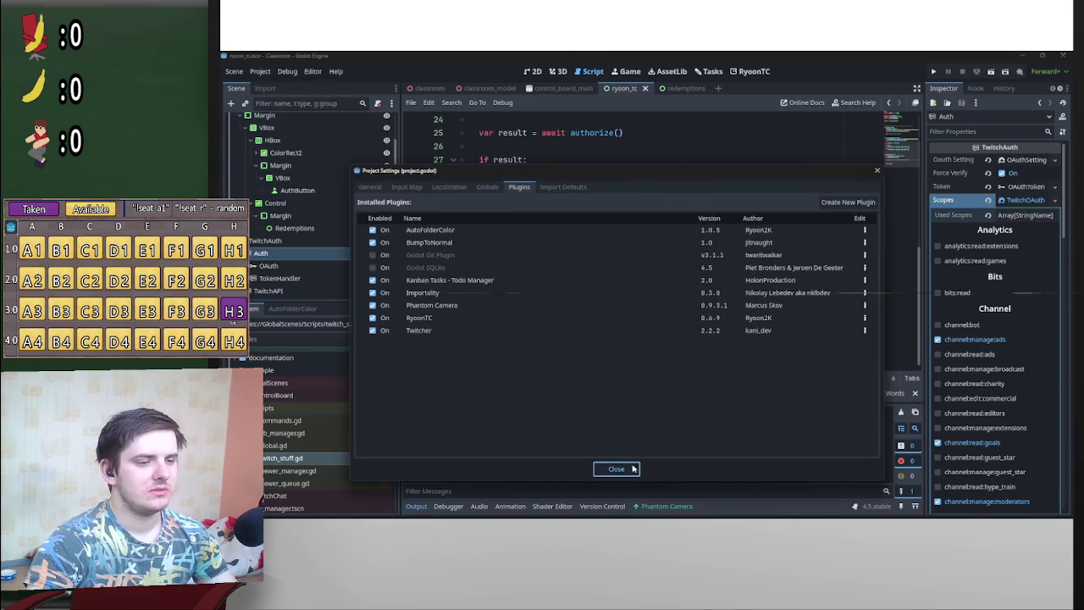
click(632, 465)
click(260, 71)
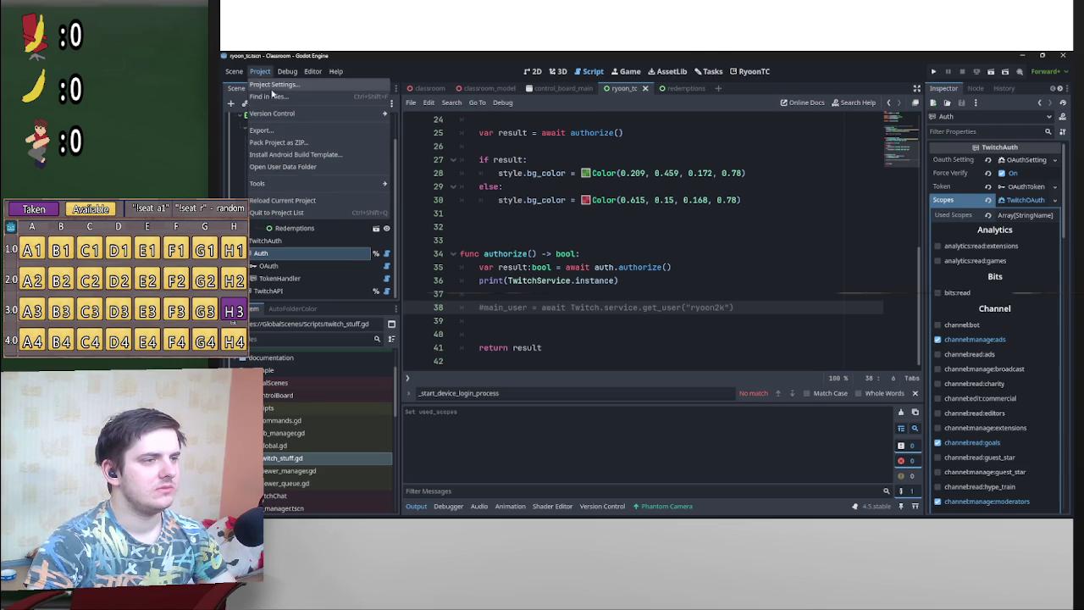
click(275, 85)
click(374, 318)
click(374, 318)
click(616, 468)
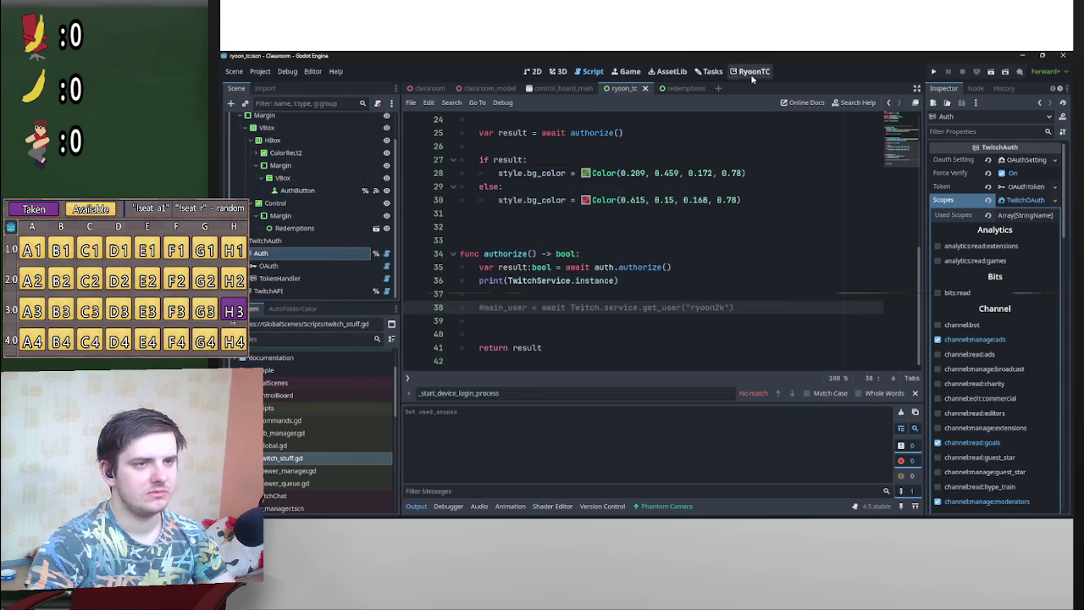
click(753, 74)
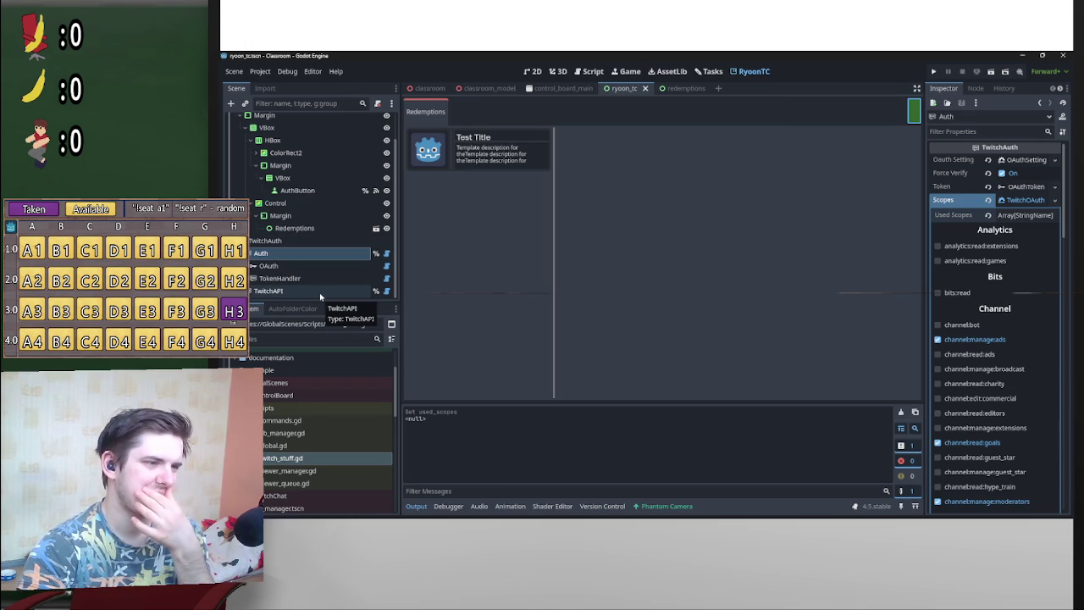
right_click(319, 241)
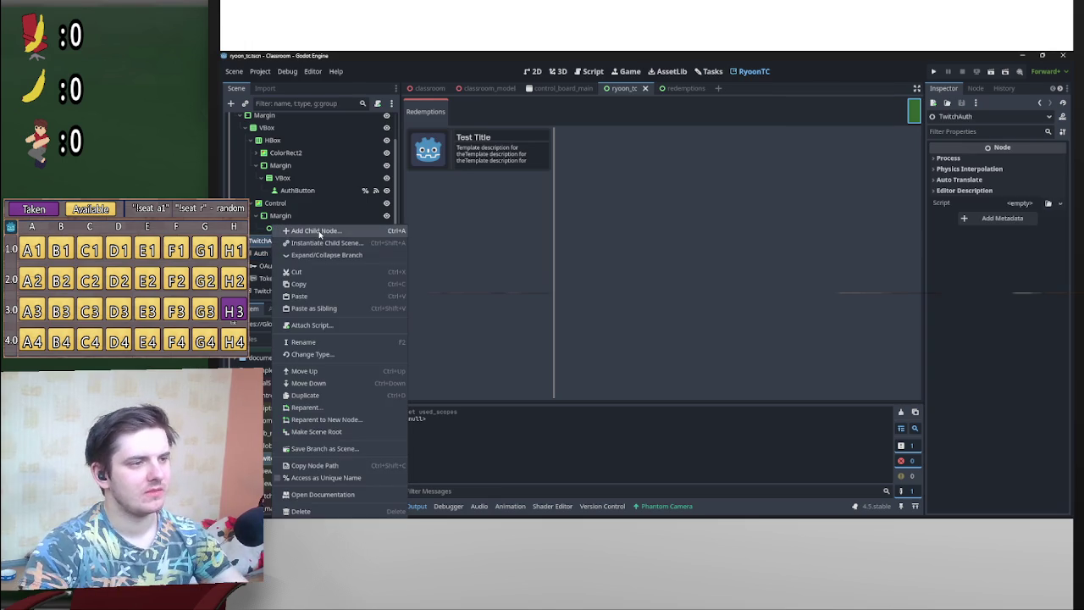
Search 'TwitchService' in Create New Node and add it as a child of TwitchAuth
click(319, 235)
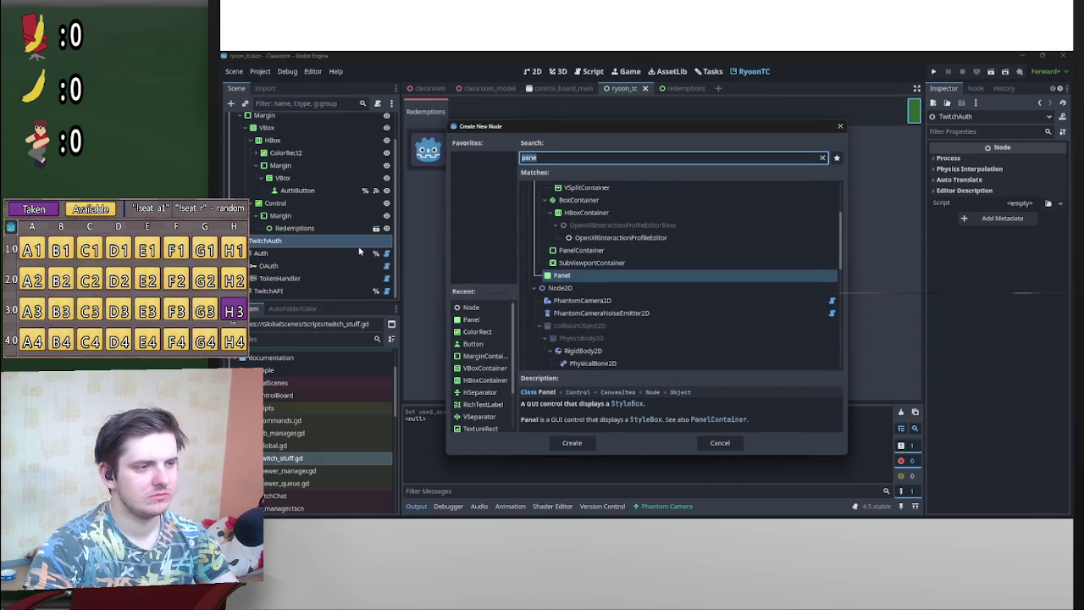
scroll(787, 325, up, 5)
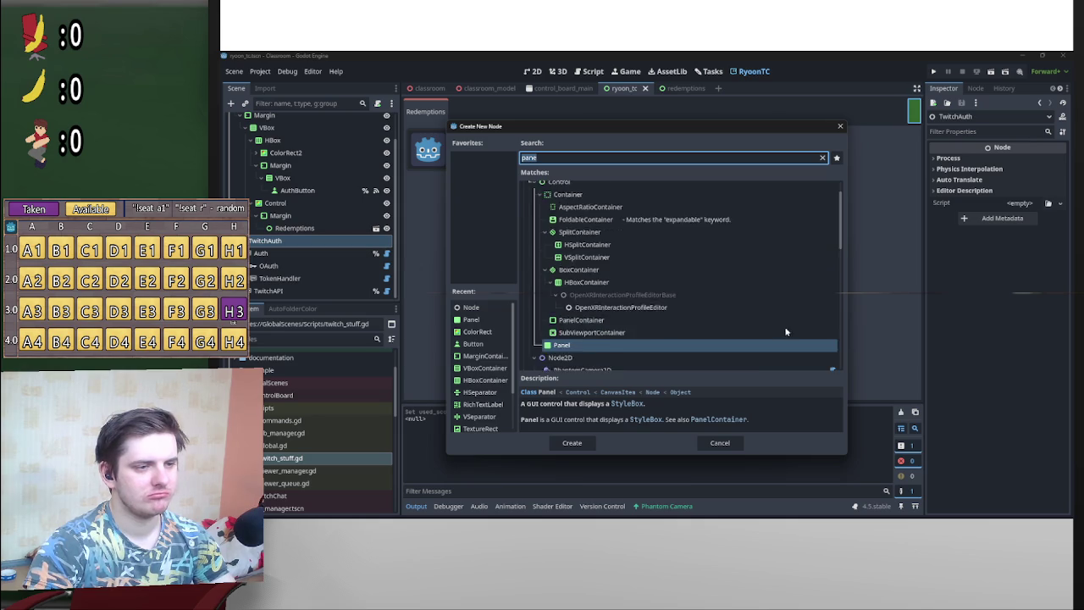
text(Tw)
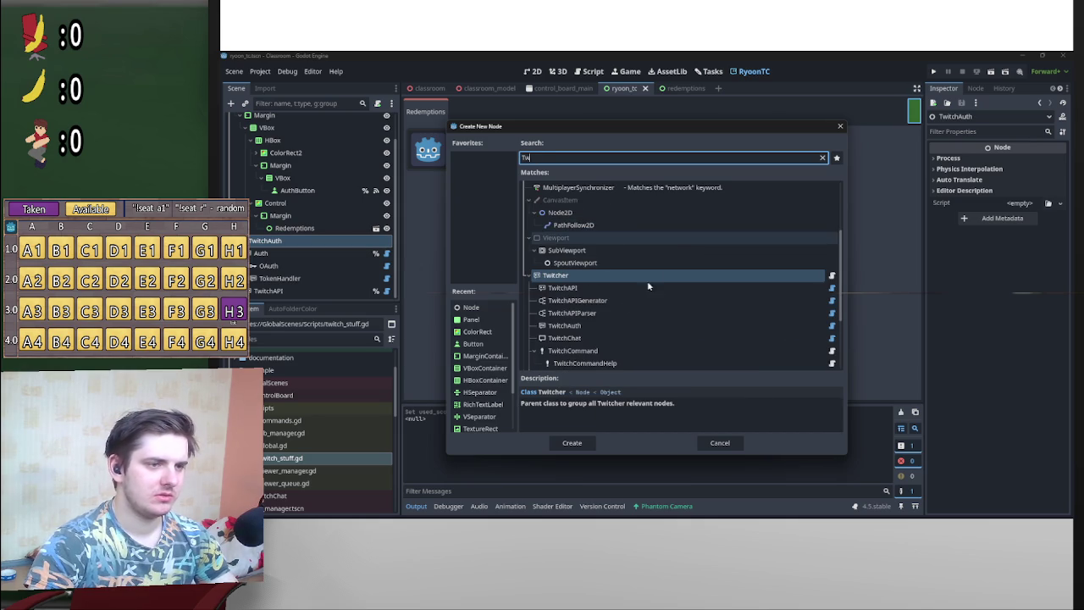
scroll(597, 335, down, 1)
text(itchS)
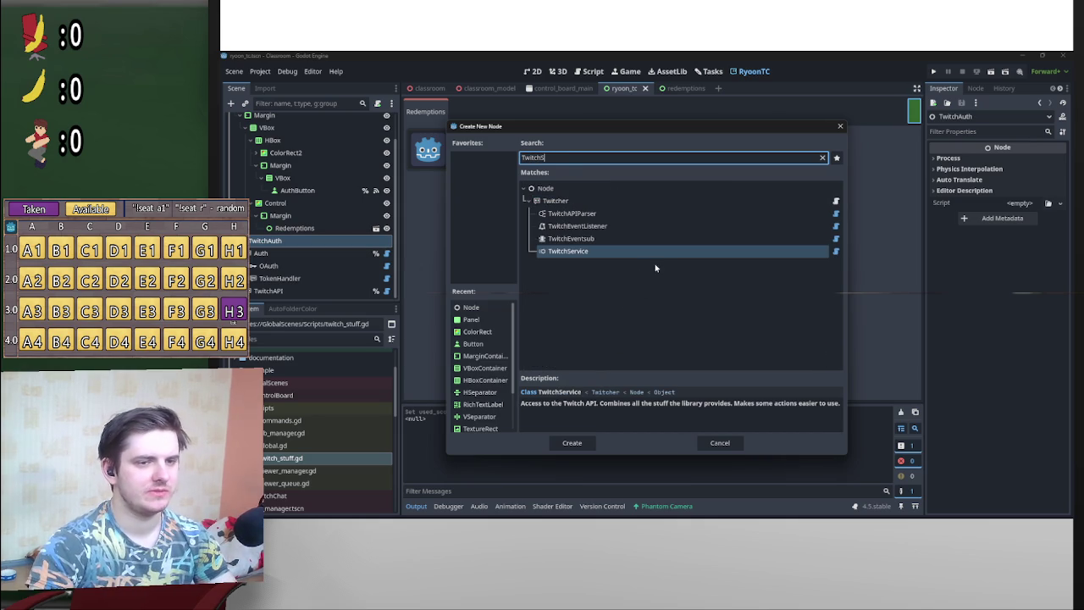
key(Return)
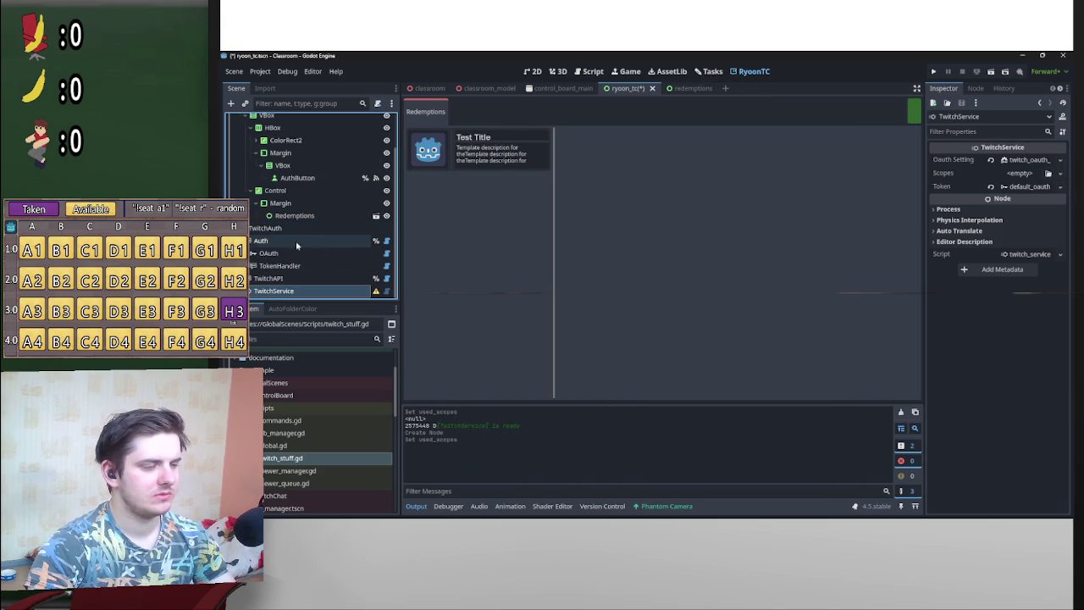
Rename the TwitchAuth node to Twitch
click(270, 229)
drag(269, 229, 332, 230)
key(BackSpace)
Give TwitchService the same TwitchOAuthScopes resource as the Auth node
click(320, 294)
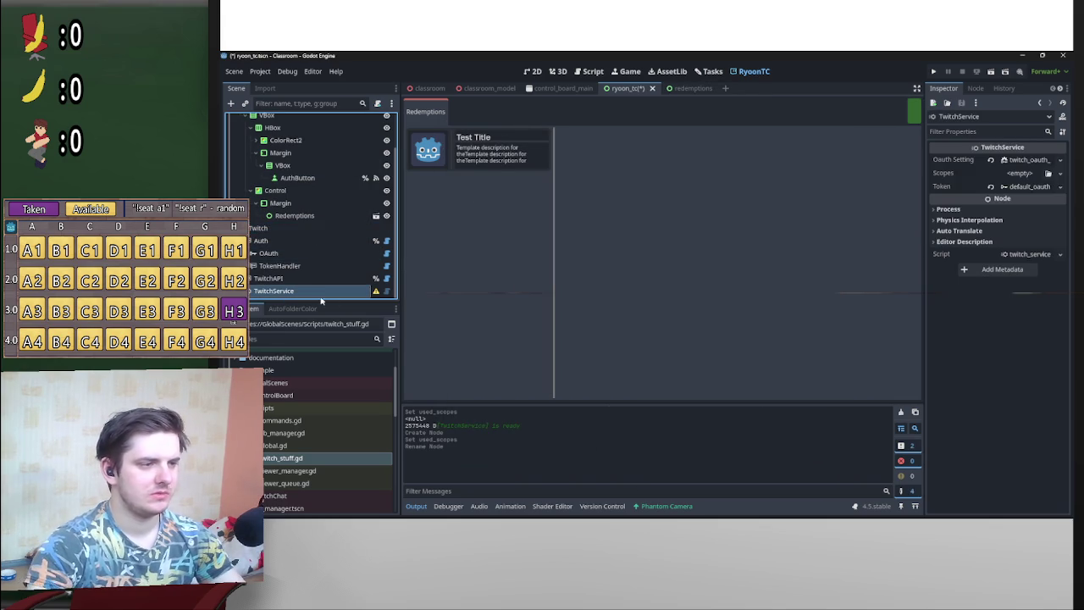
click(299, 239)
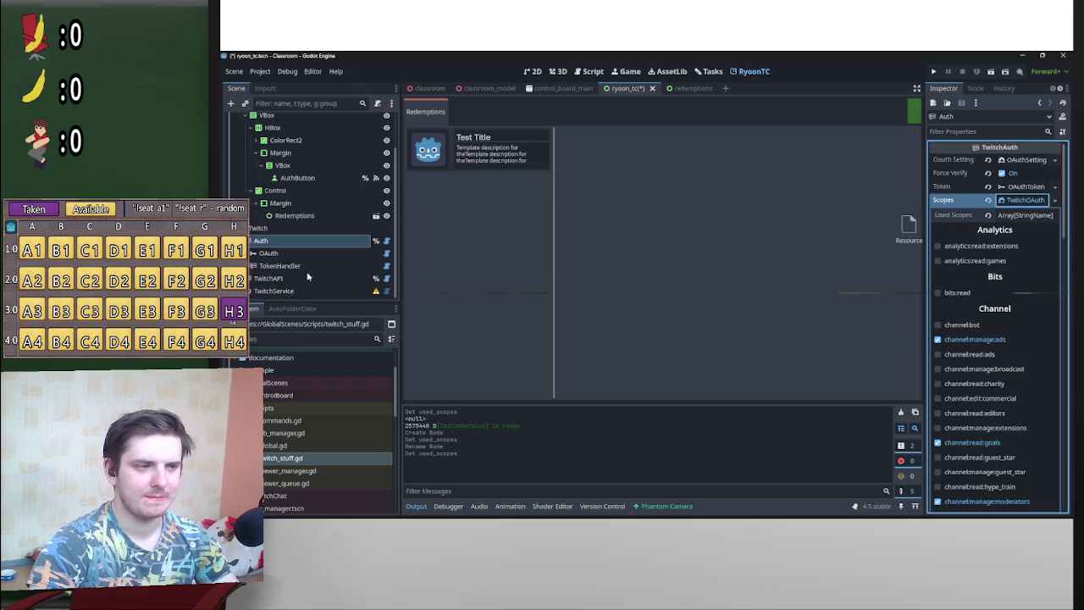
click(284, 290)
drag(1015, 188, 1020, 174)
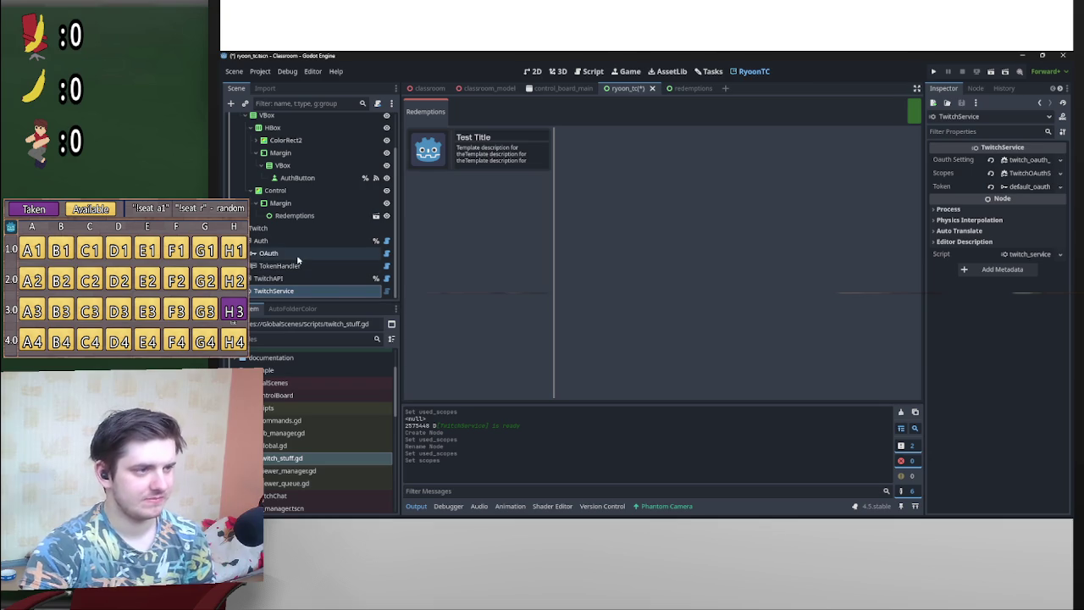
Try assigning the OAuth node to TwitchService's Oauth Setting, leaving it cleared to empty
mouse_move(301, 254)
mouse_down()
mouse_move(1026, 165)
mouse_move(334, 263)
mouse_move(1027, 161)
mouse_up()
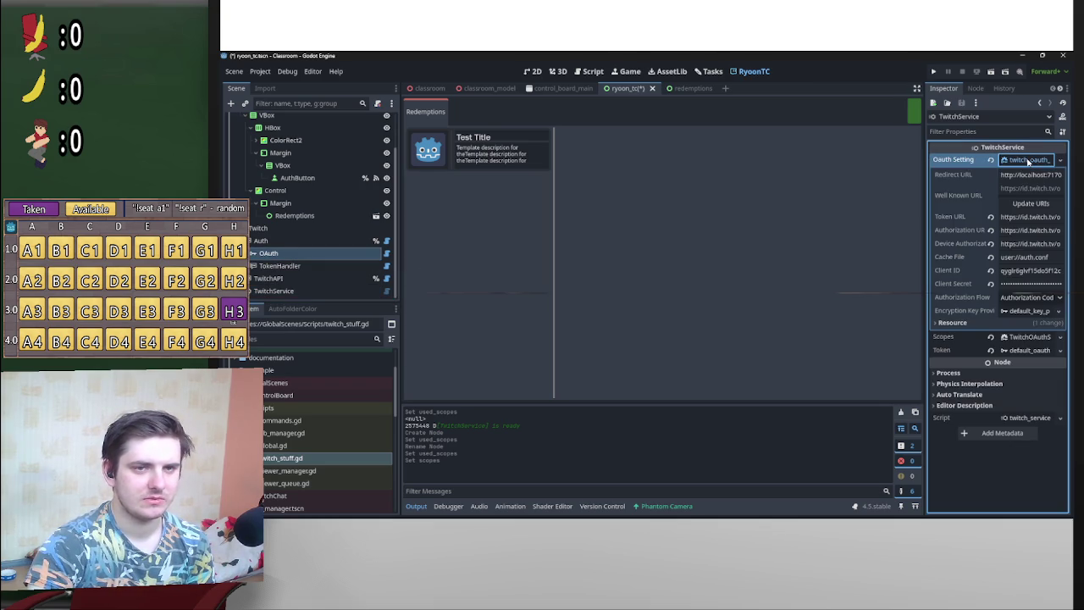
click(1029, 161)
click(1060, 160)
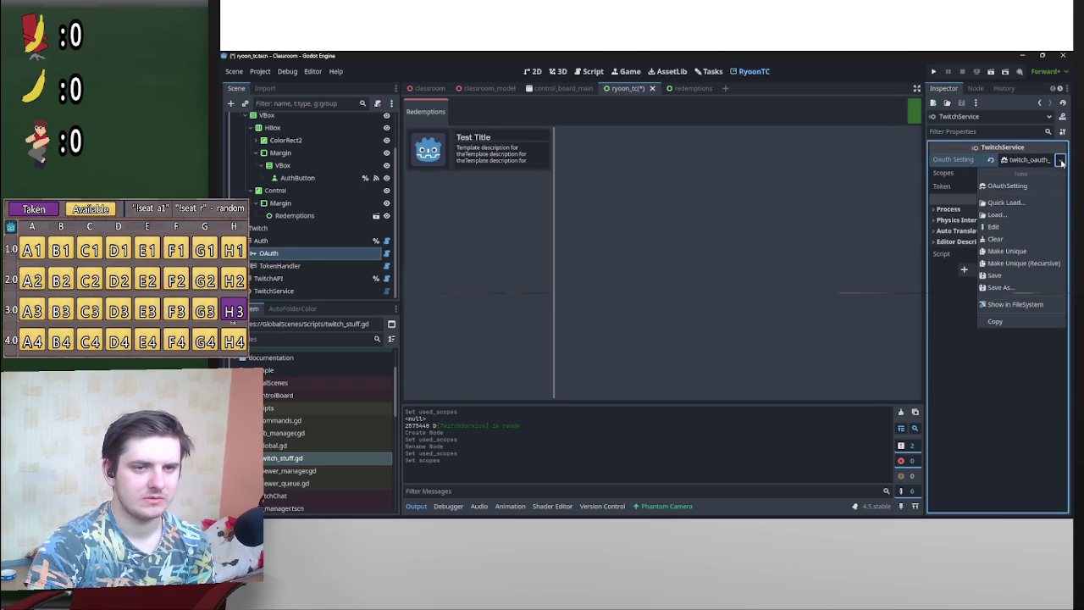
click(994, 162)
click(992, 160)
click(1020, 161)
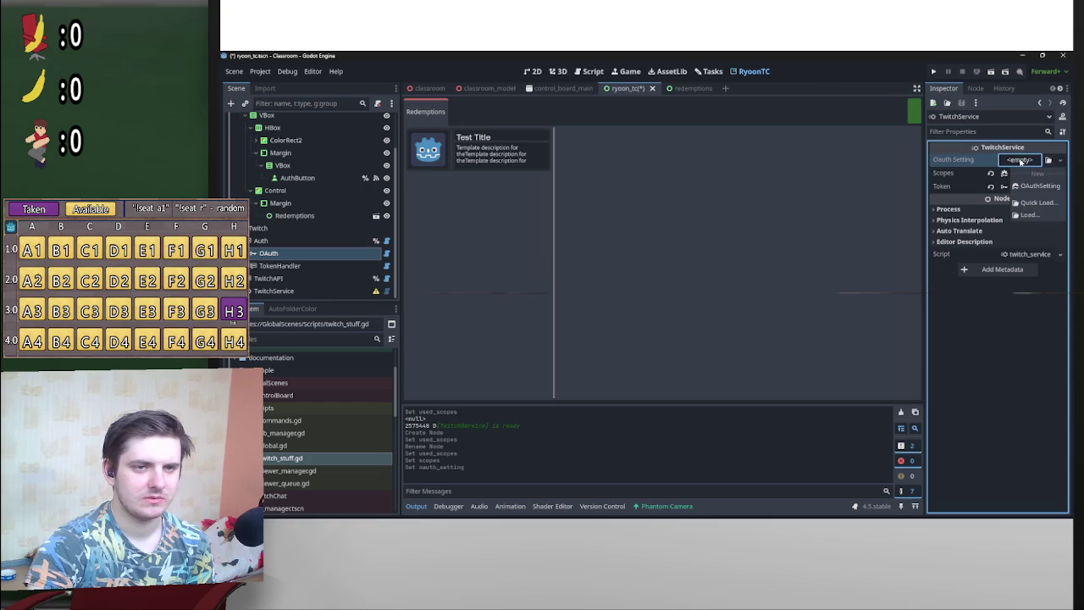
click(298, 258)
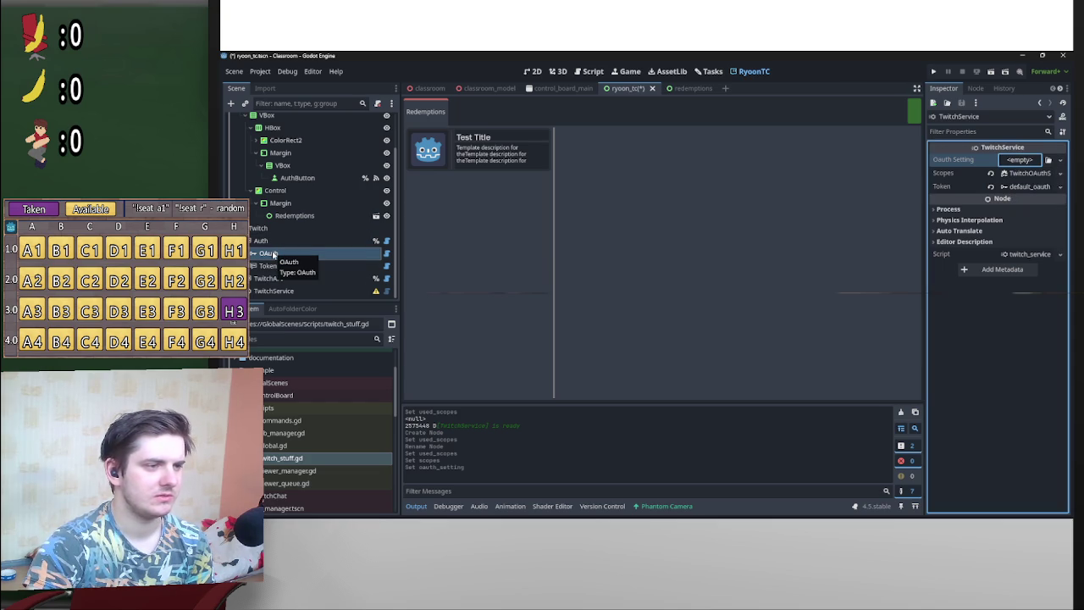
mouse_move(273, 254)
mouse_down()
mouse_move(716, 240)
mouse_move(1045, 159)
mouse_move(362, 254)
mouse_up()
Dismiss the OAuthSetting file picker and undo clearing TwitchService's Oauth Setting
click(1049, 159)
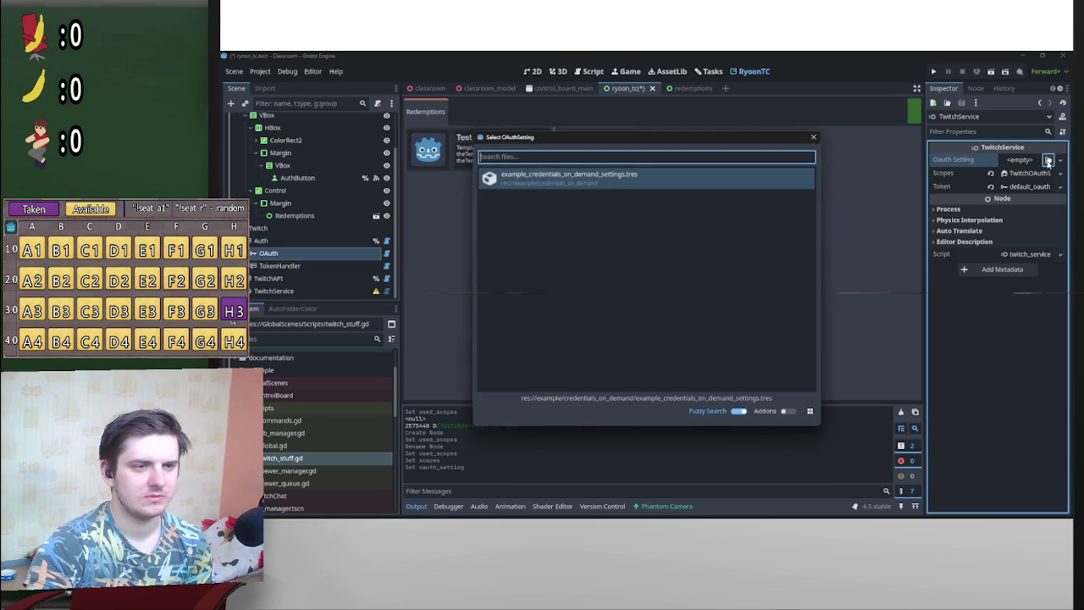
click(812, 135)
key(ctrl+z)
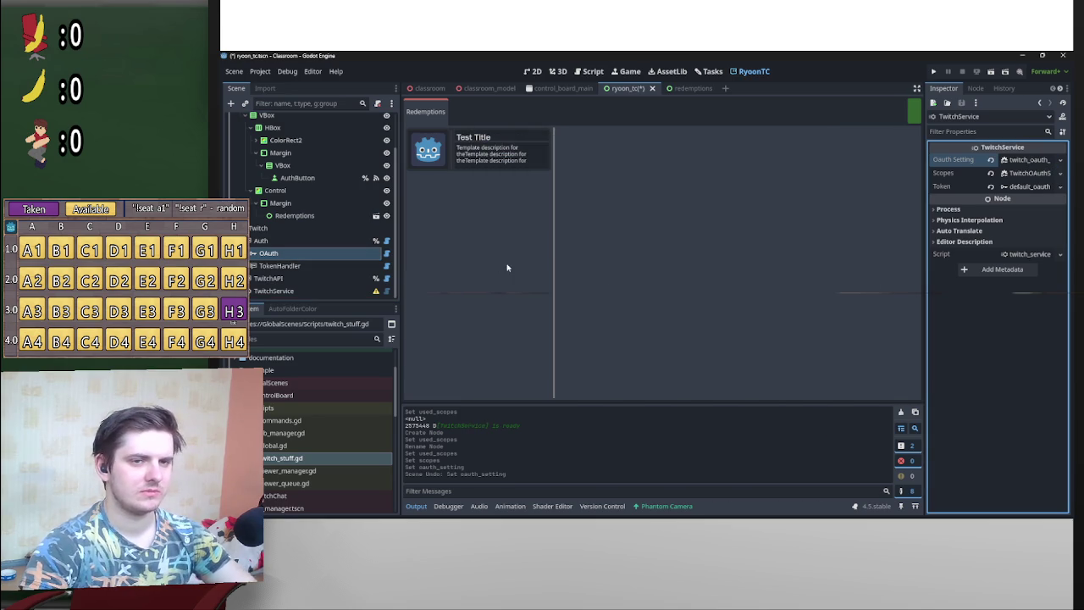
Give TwitchService the Auth node's OAuthSetting resource and save the scene
click(296, 242)
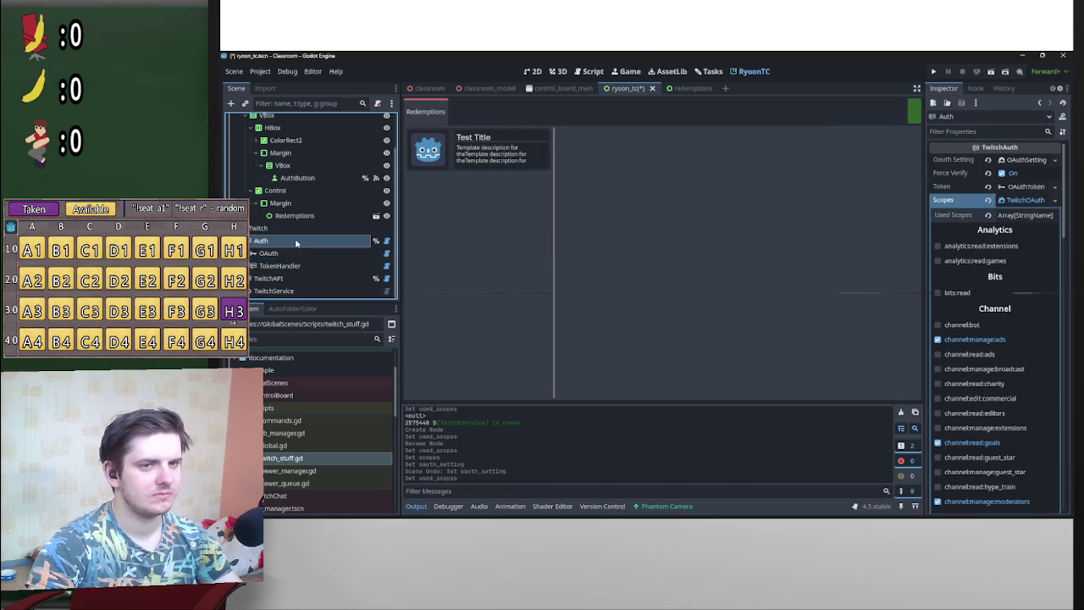
click(1030, 201)
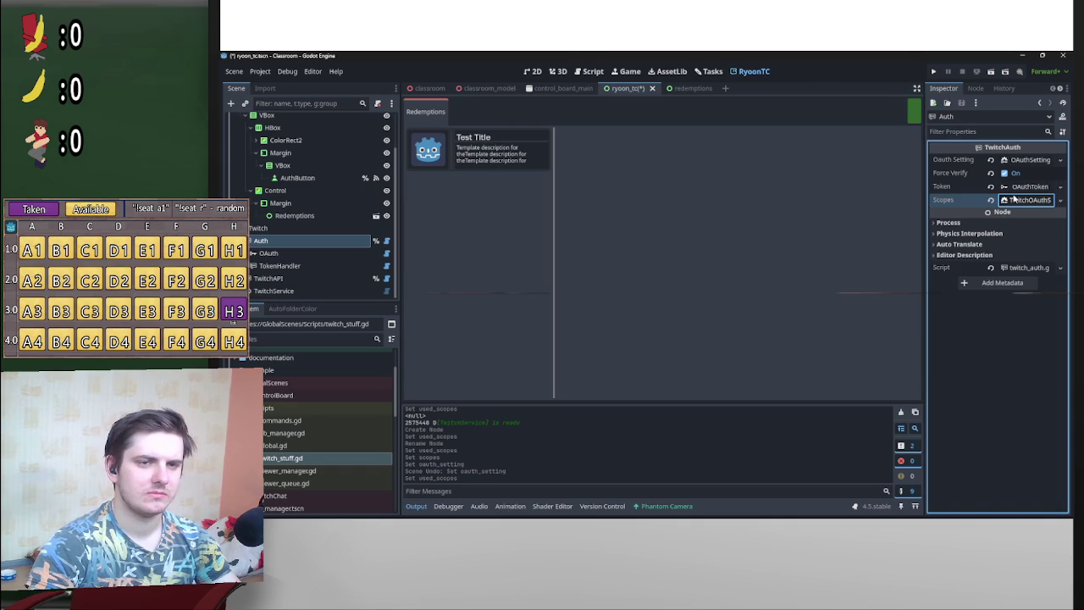
click(1026, 160)
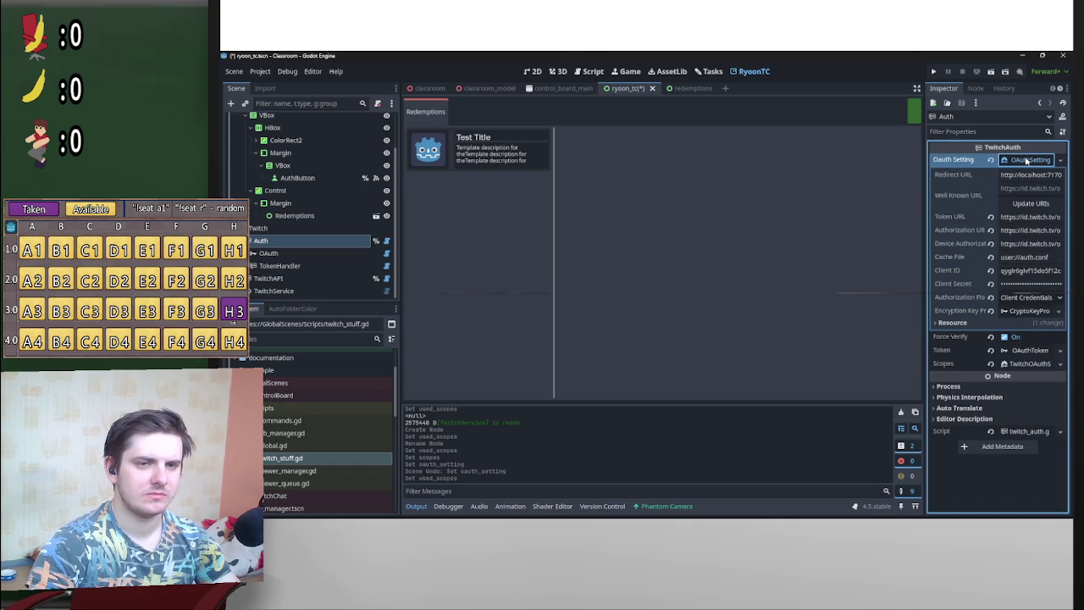
click(1027, 160)
mouse_move(1026, 160)
mouse_down()
mouse_move(520, 279)
mouse_move(310, 307)
mouse_move(1002, 187)
mouse_move(1035, 159)
mouse_up()
key(ctrl+s)
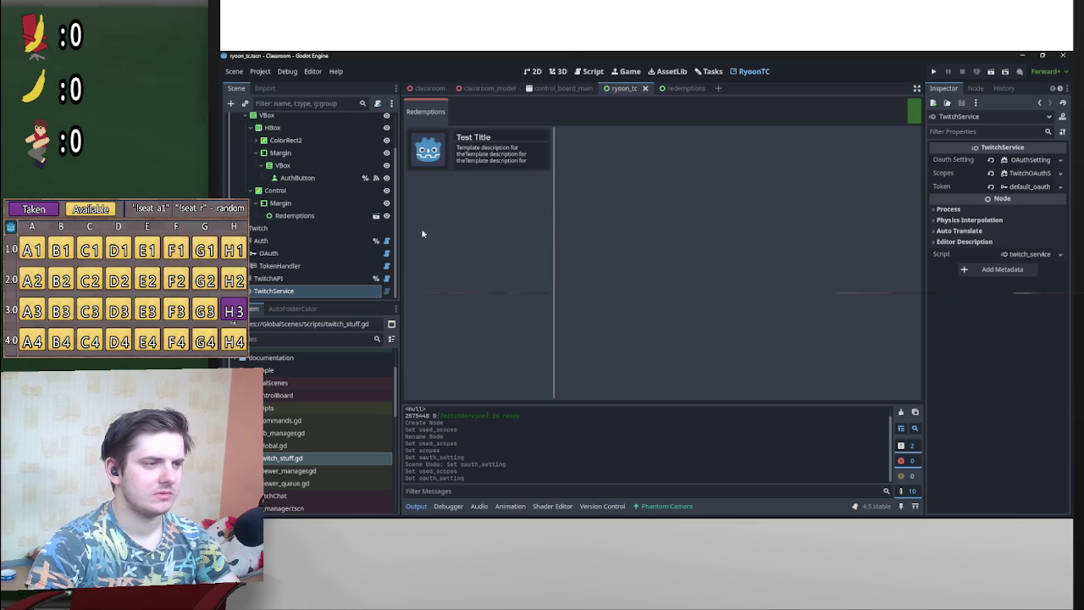
Assign the Auth node's OAuthToken resource to TwitchService's Token field and save
click(297, 254)
scroll(1022, 343, up, 15)
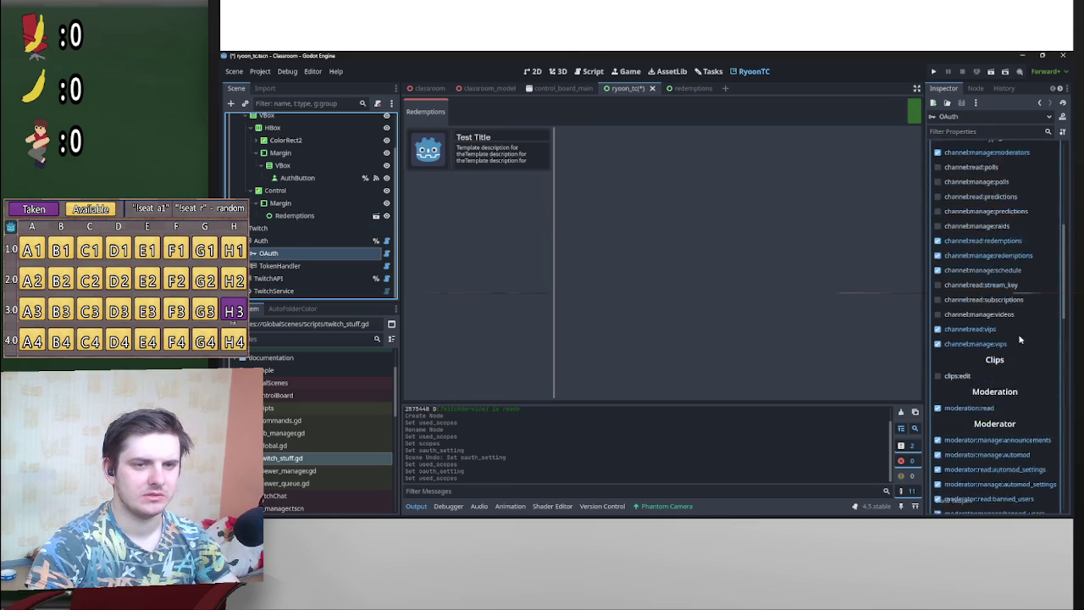
click(1021, 172)
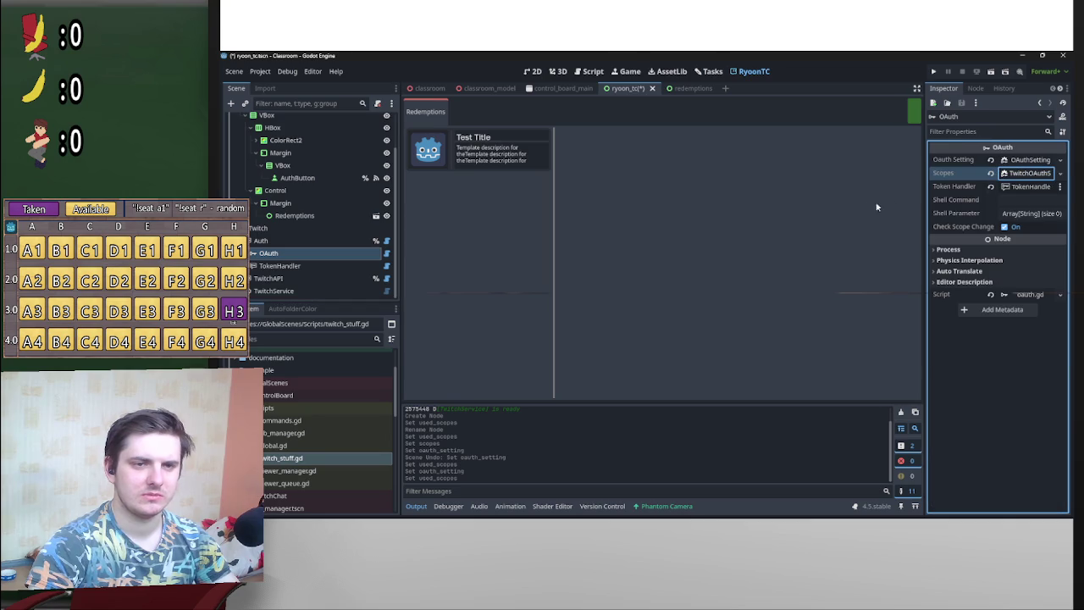
click(1027, 186)
click(718, 127)
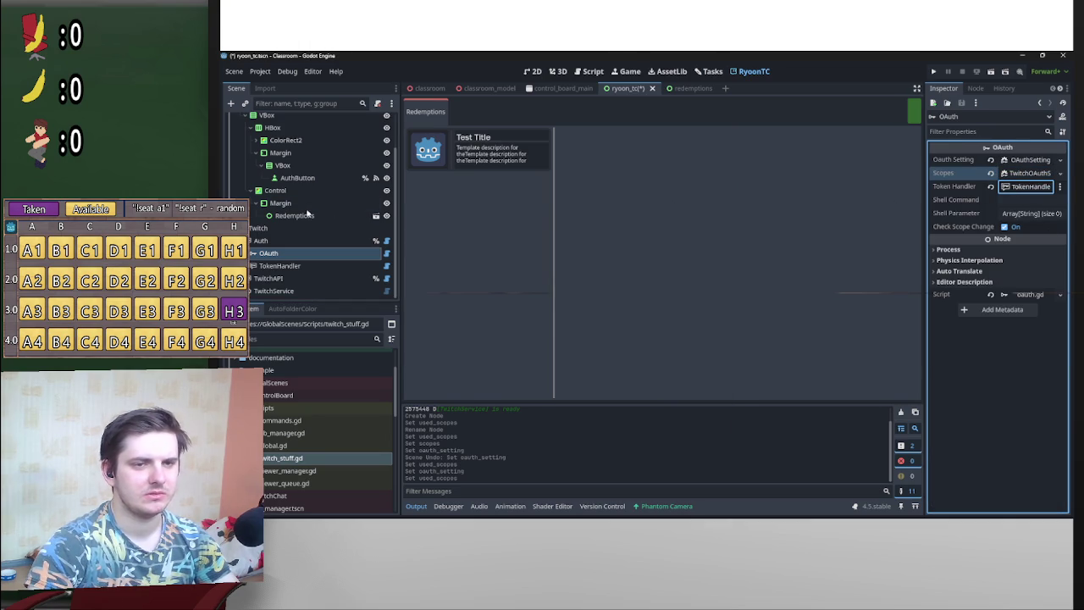
click(273, 242)
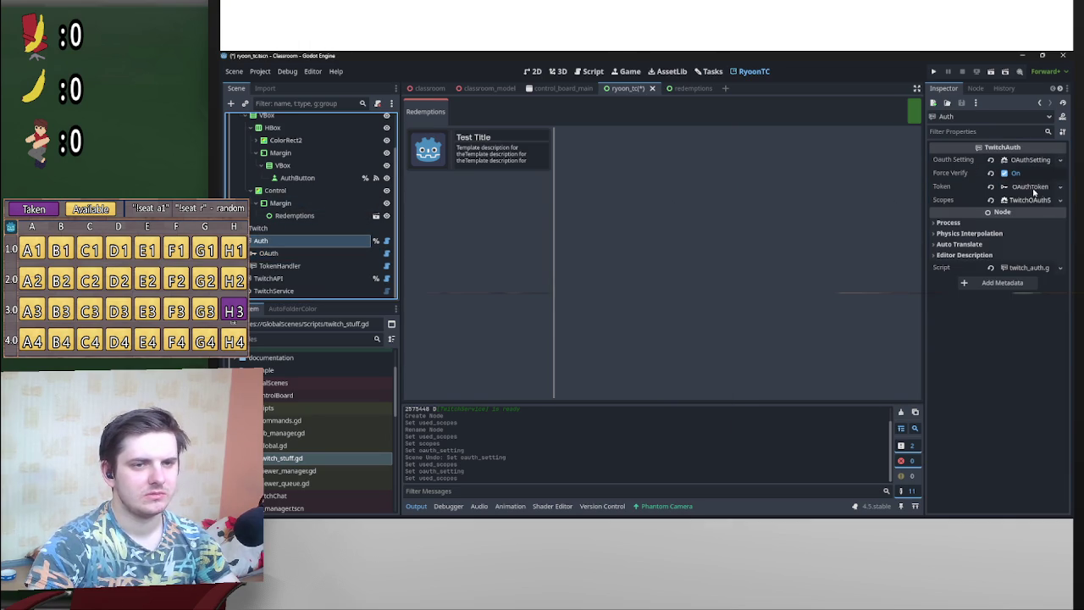
mouse_move(1030, 187)
mouse_down()
mouse_move(285, 292)
mouse_move(987, 222)
mouse_move(1029, 188)
mouse_up()
key(ctrl+s)
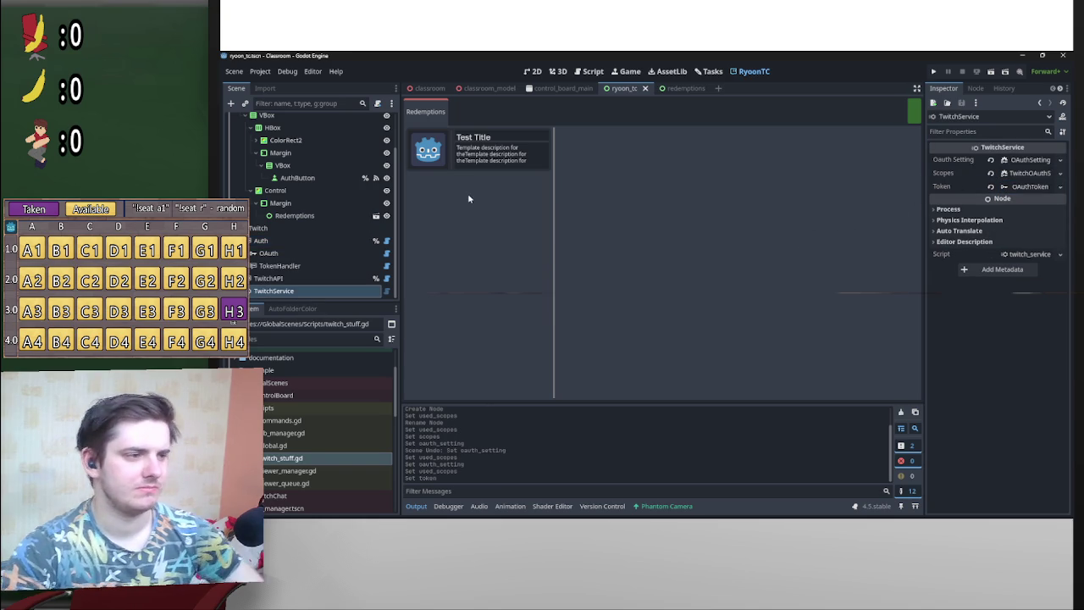
Open the root node's script ryoon_tc.gd
scroll(330, 254, up, 2)
scroll(324, 237, down, 2)
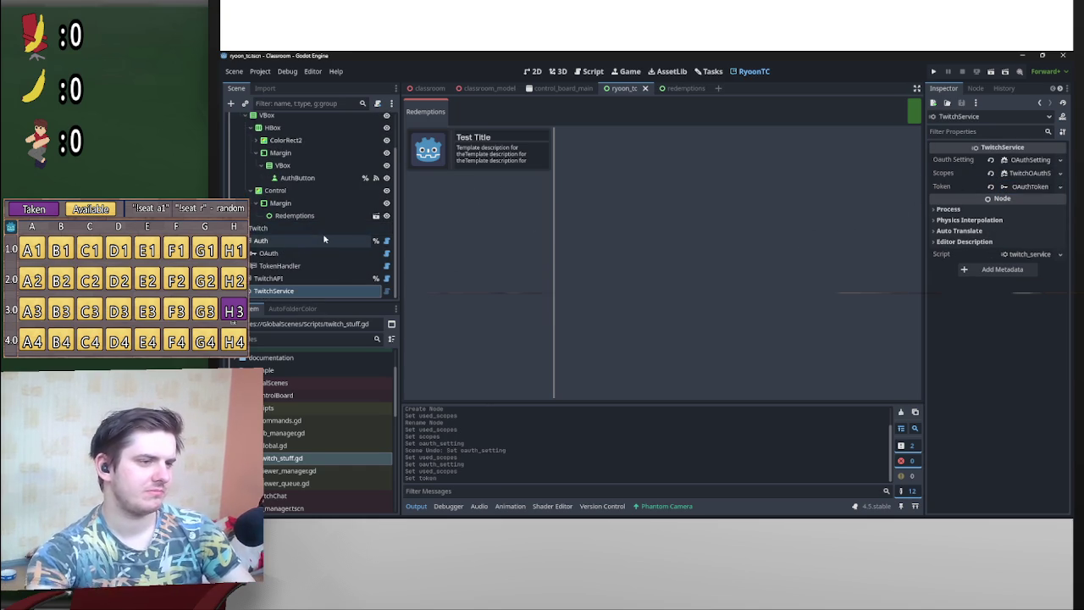
scroll(322, 167, up, 2)
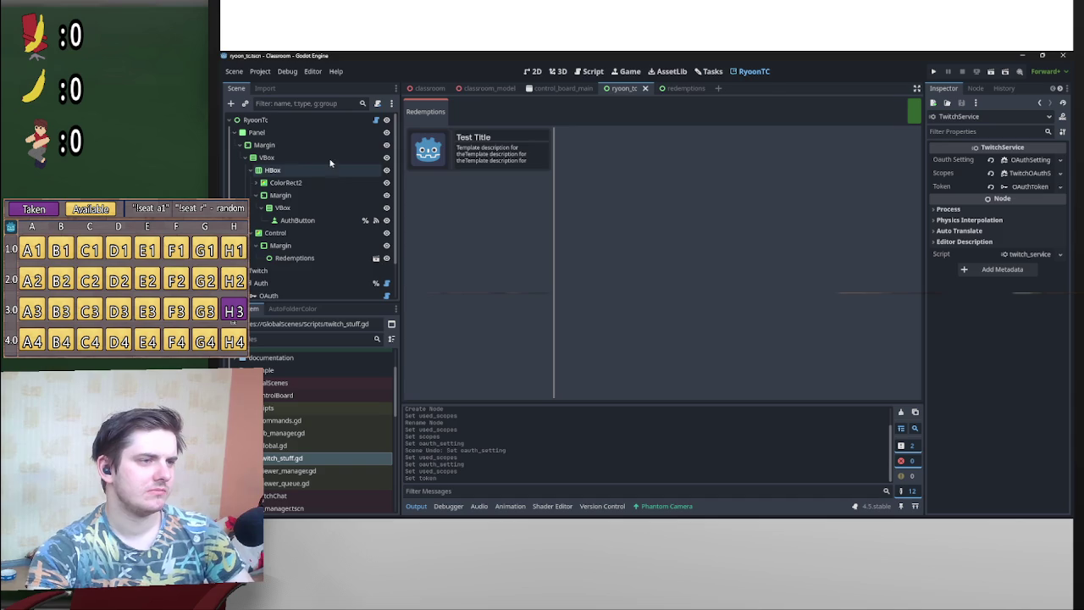
click(376, 120)
scroll(581, 259, up, 8)
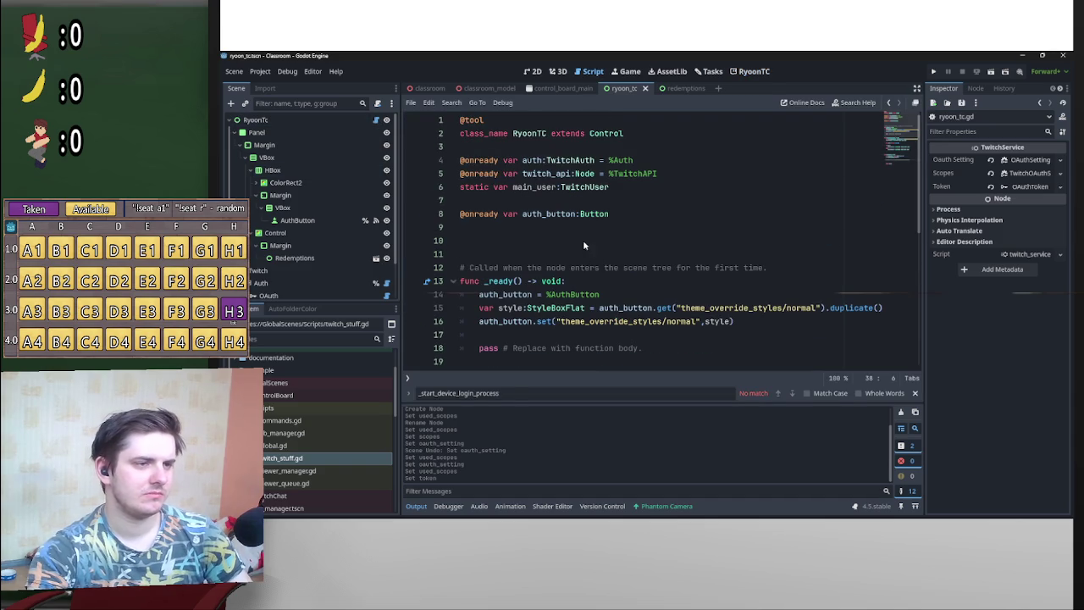
click(640, 188)
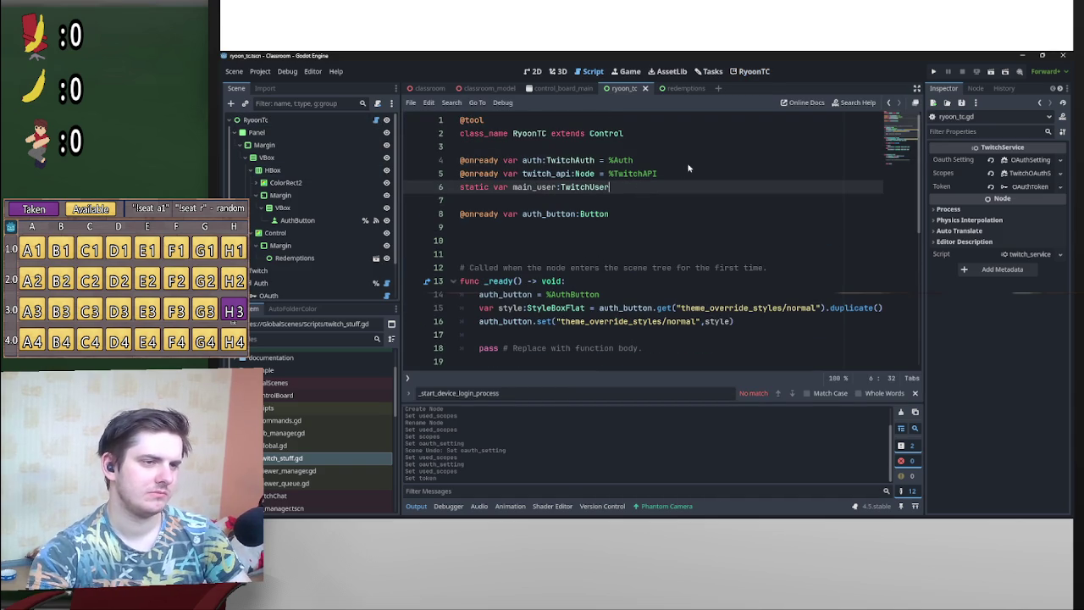
key(Up)
key(Return)
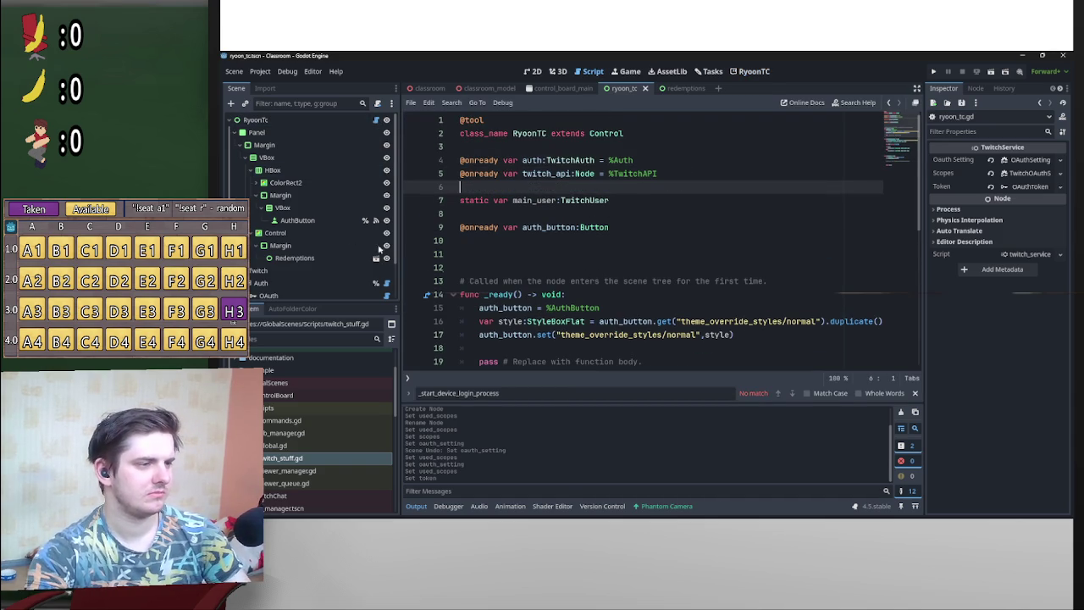
scroll(328, 253, down, 2)
mouse_move(290, 292)
mouse_down()
mouse_move(508, 227)
mouse_move(517, 191)
mouse_move(529, 203)
mouse_move(542, 188)
mouse_move(523, 189)
mouse_up()
key(BackSpace)
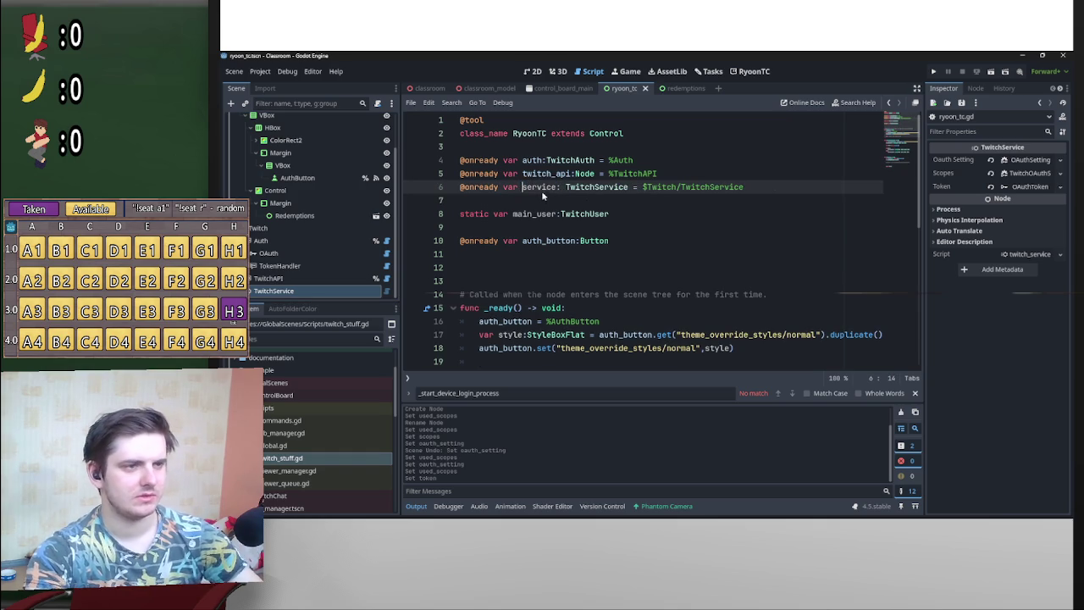
click(508, 205)
key(BackSpace)
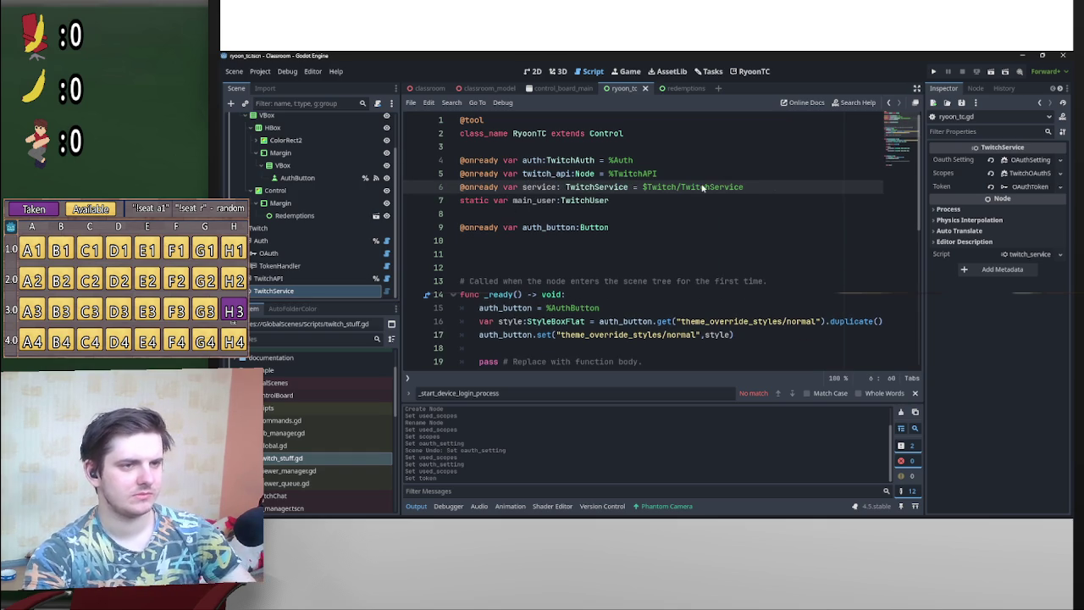
scroll(665, 211, down, 8)
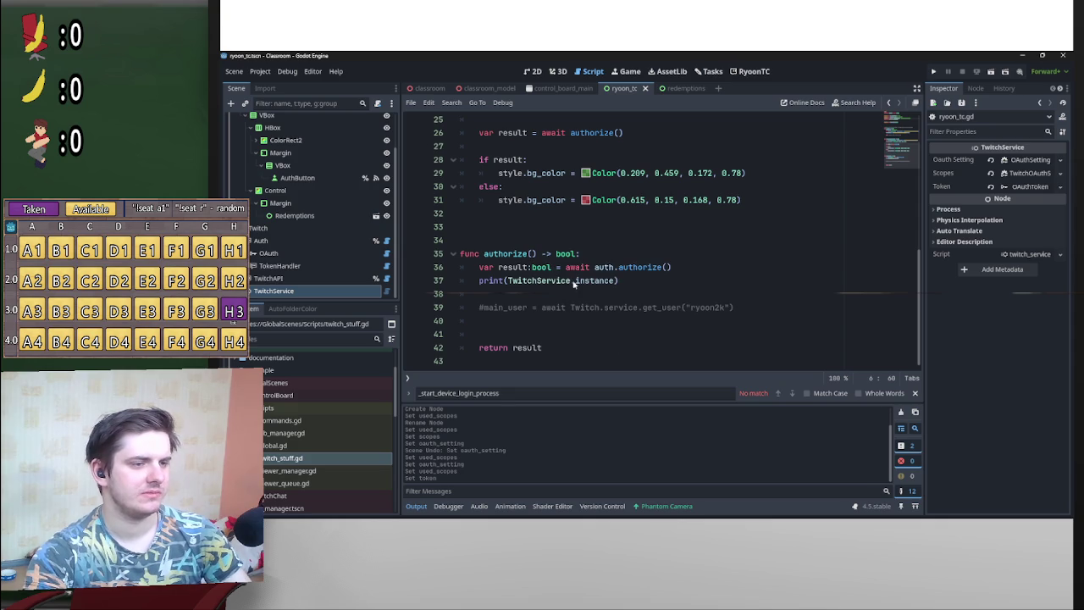
scroll(618, 296, up, 8)
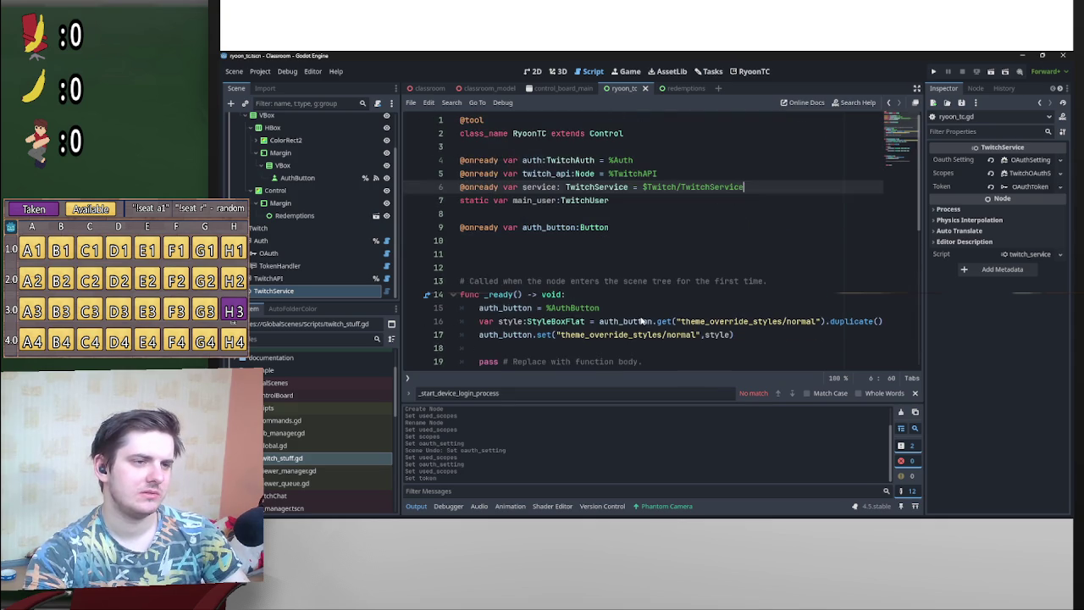
scroll(641, 320, down, 7)
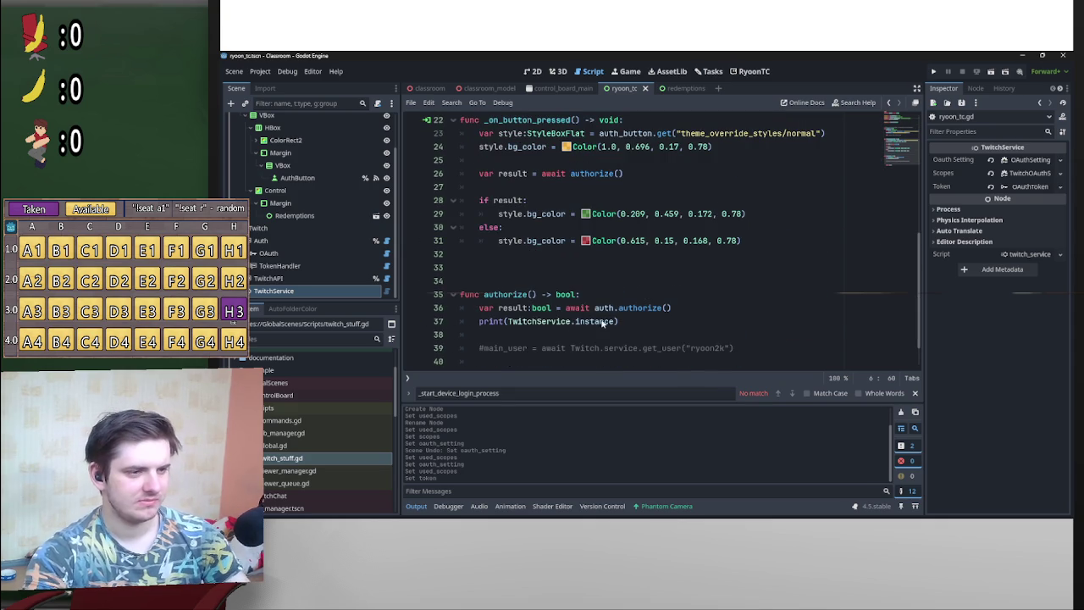
Replace print(TwitchService.instance) with service.get_user(...) copied from the commented main_user line
drag(619, 325, 479, 322)
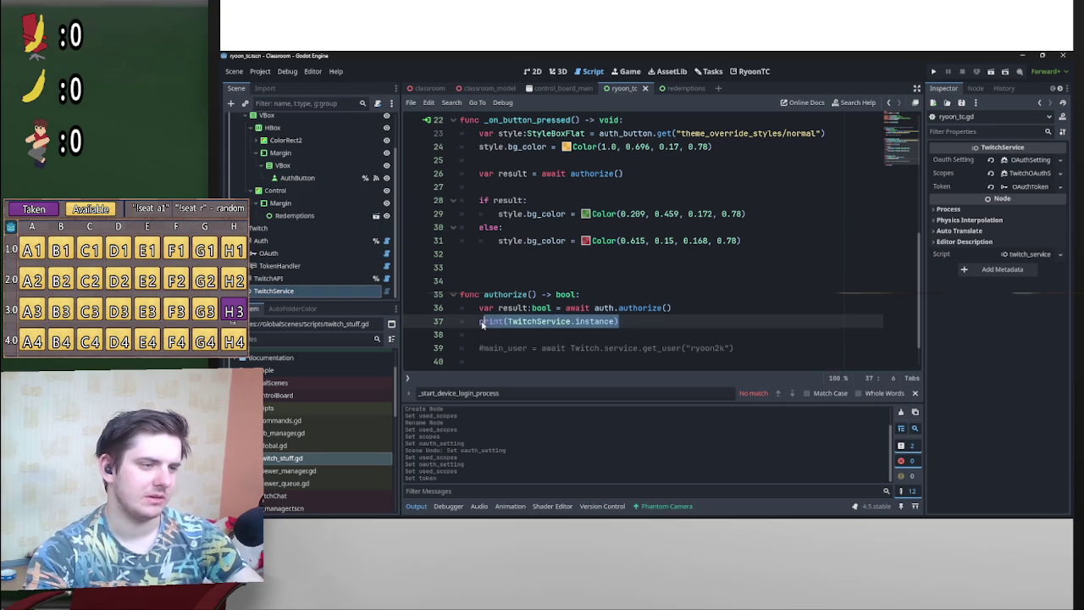
key(BackSpace)
text(service.)
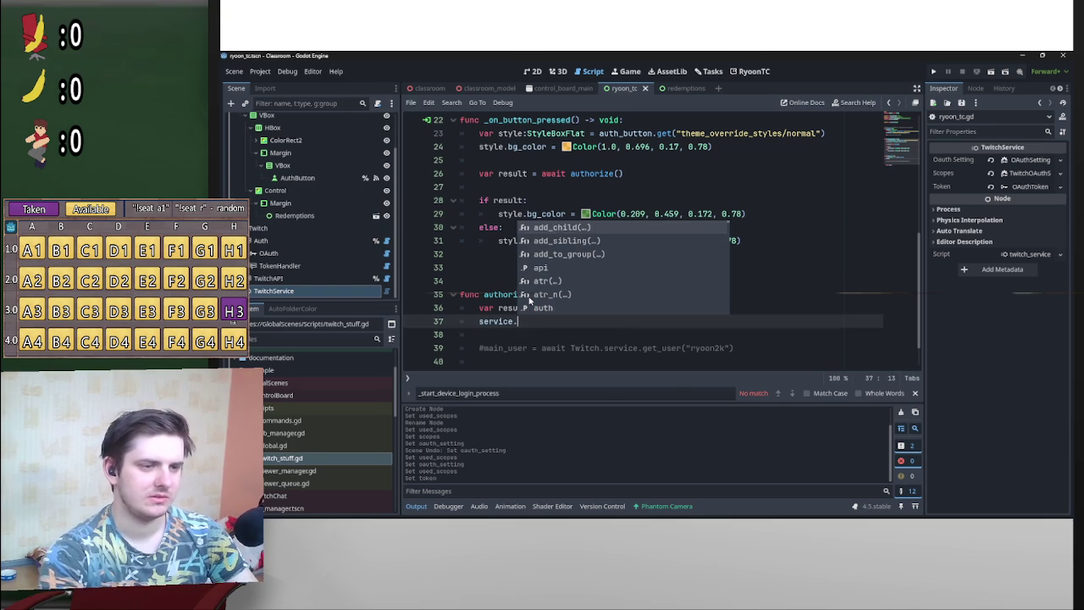
drag(749, 349, 643, 354)
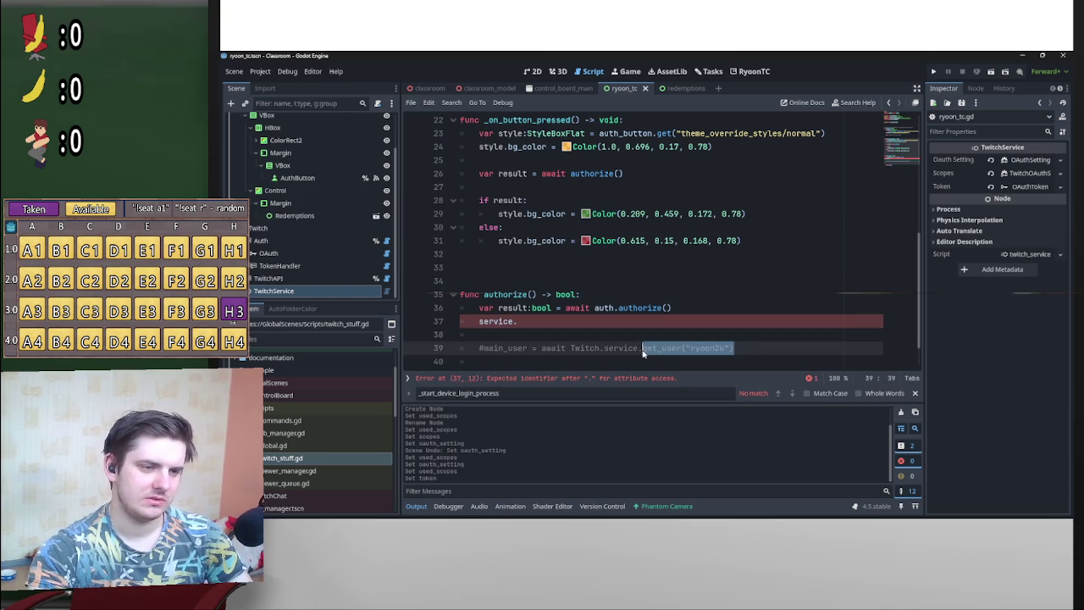
key(ctrl+c)
click(592, 322)
key(ctrl+v)
Wrap the service.get_user call in print()
click(534, 336)
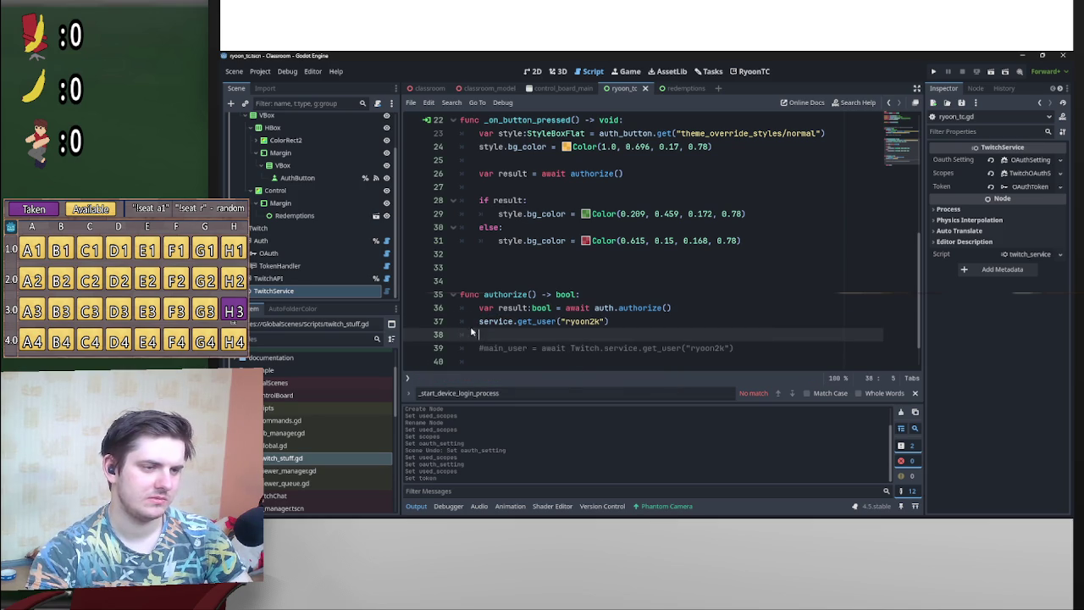
drag(478, 321, 673, 323)
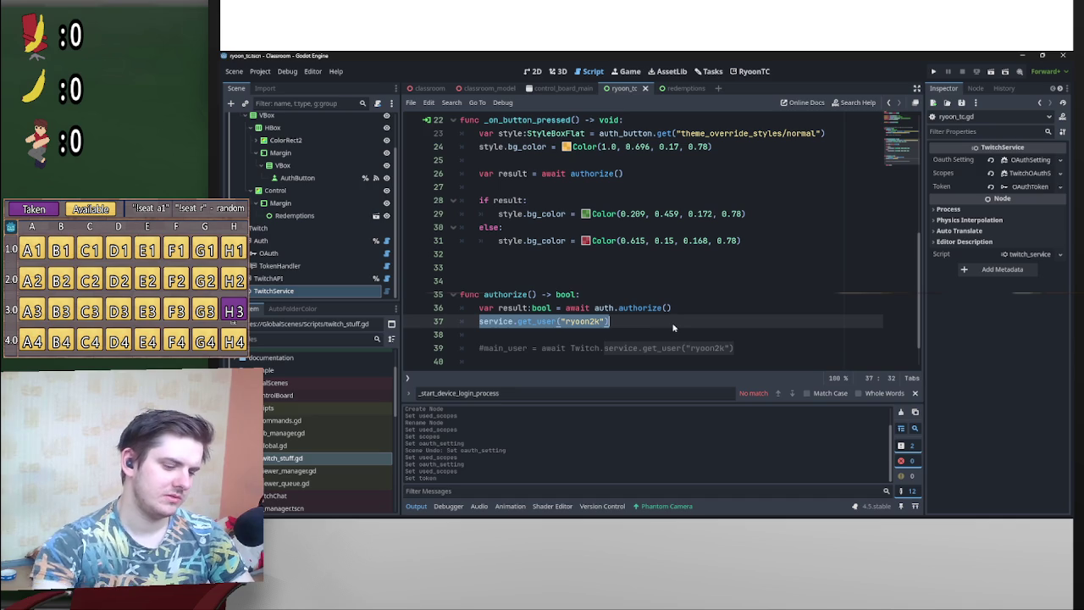
text(()
click(479, 327)
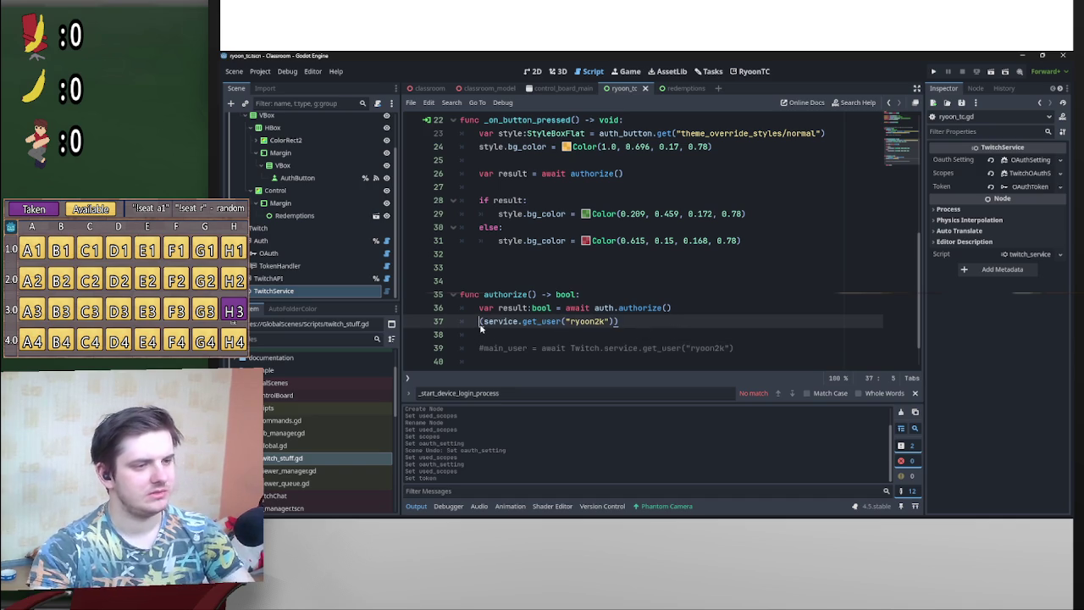
text(print)
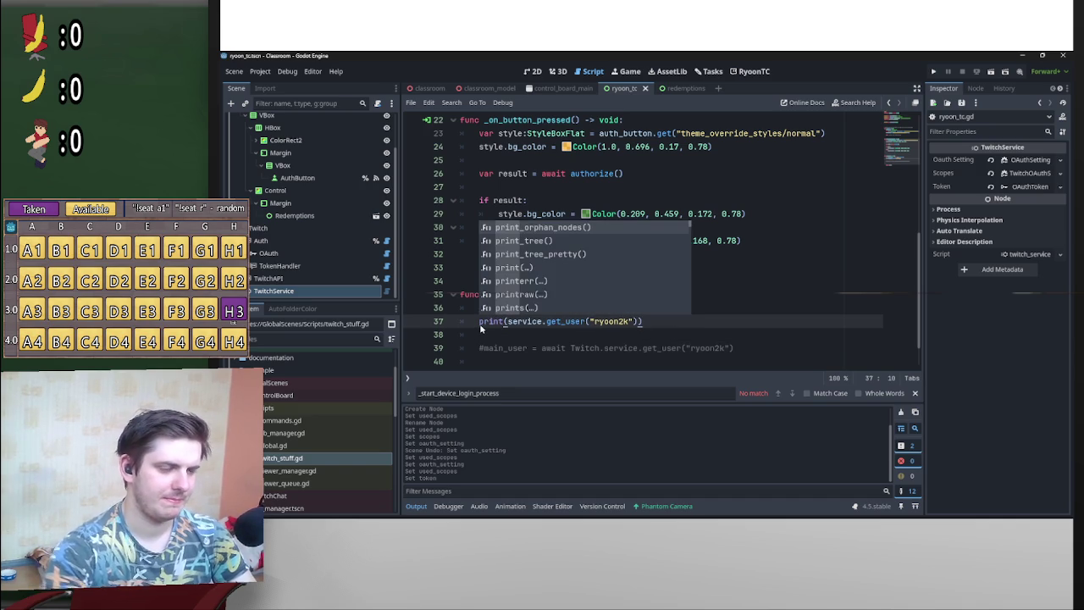
Look up get_user's definition in TwitchService, then navigate back
ctrl+click(566, 320)
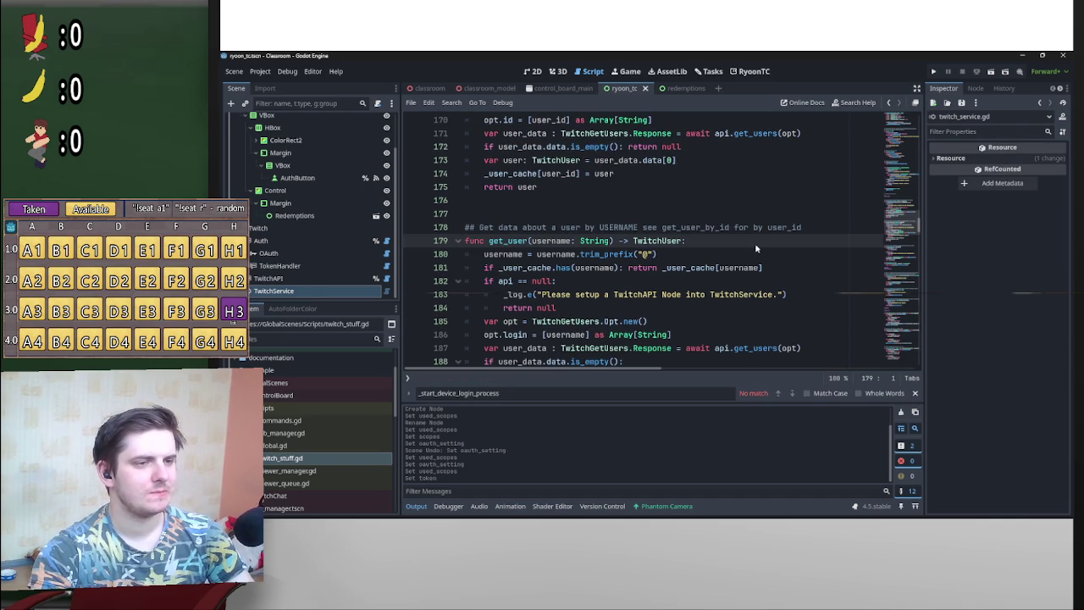
key(alt+Left)
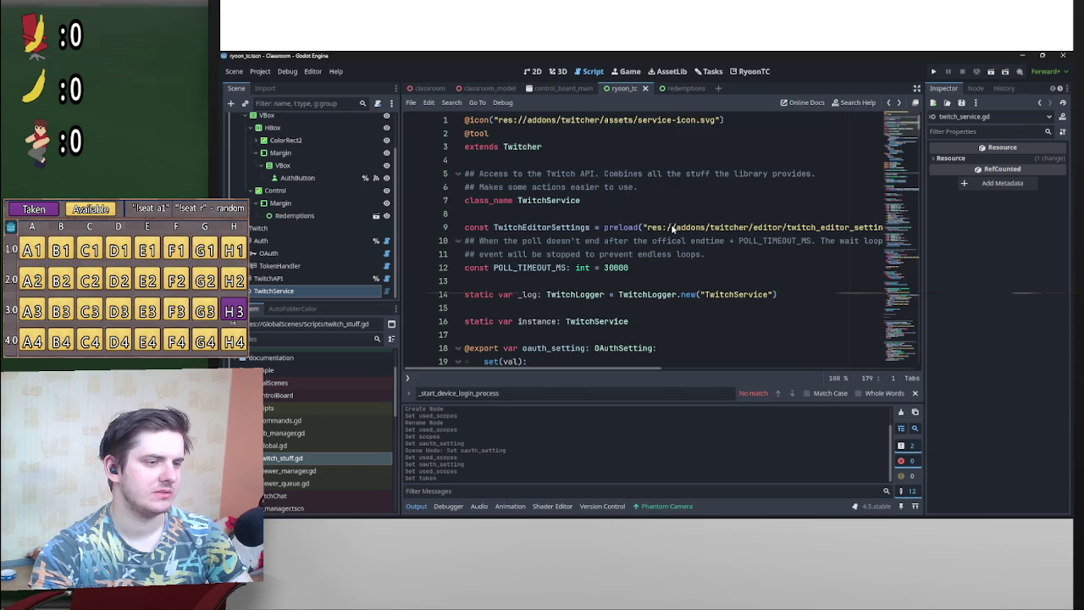
key(alt+Left)
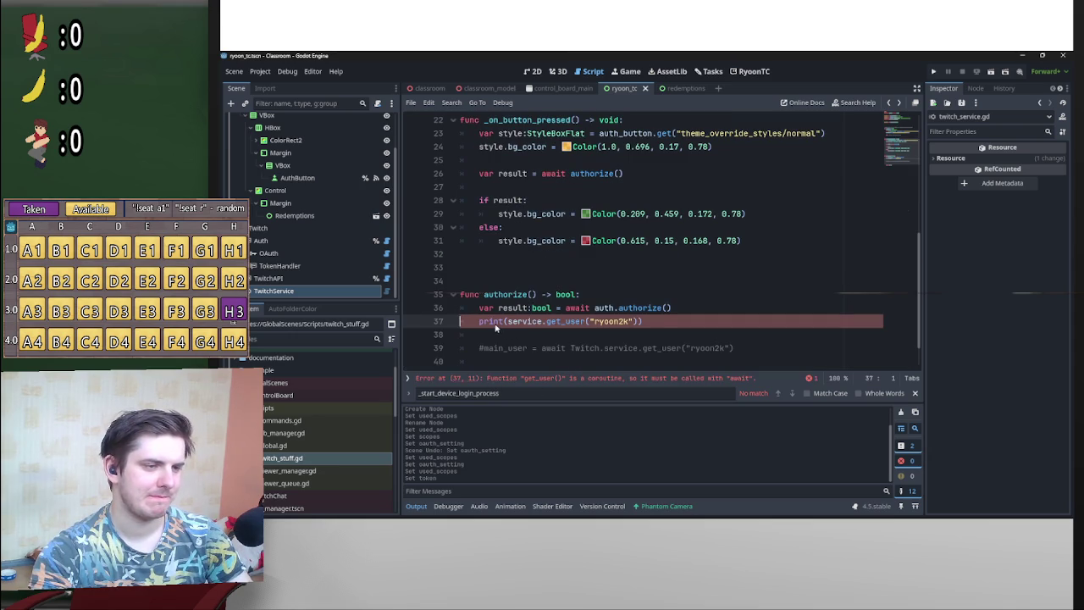
Add await before service.get_user inside the print call
text(await)
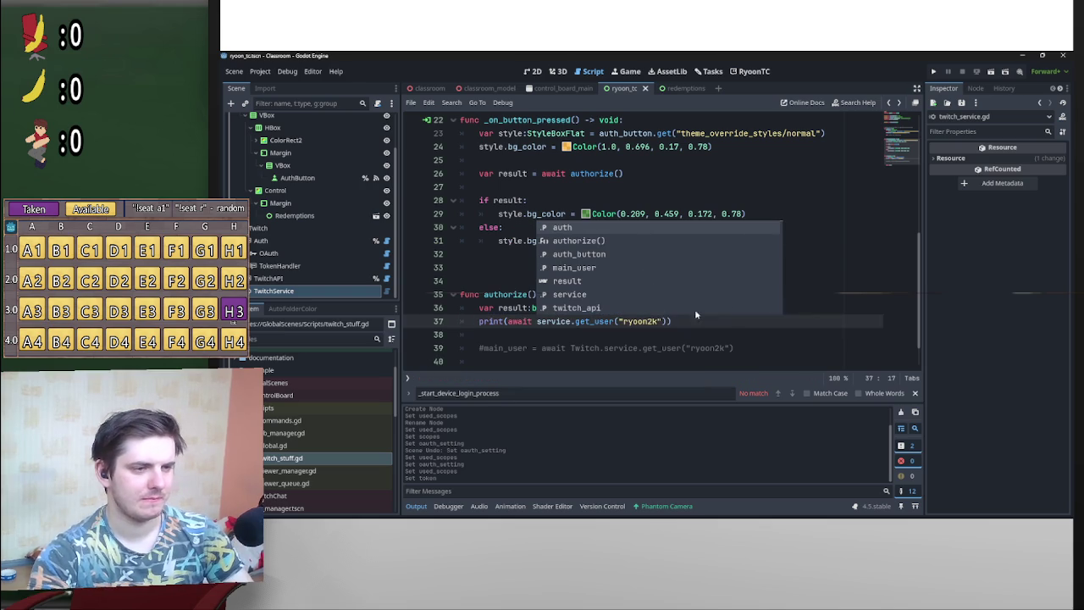
click(852, 270)
scroll(521, 345, down, 1)
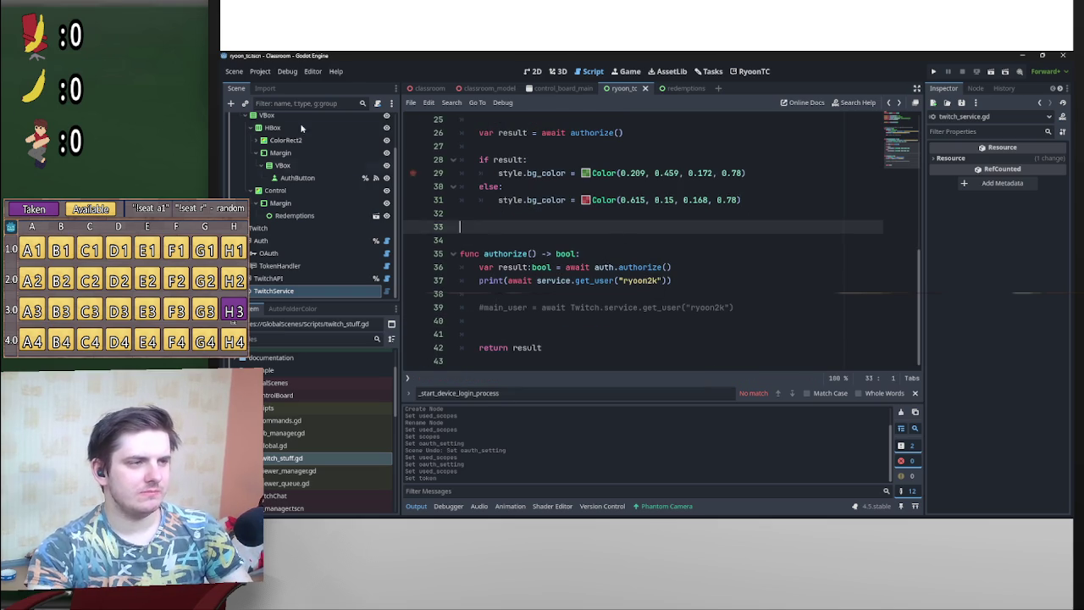
Reload the RyoonTC plugin in Project Settings and run authorization from its panel
click(287, 71)
click(279, 86)
click(390, 320)
click(391, 320)
click(615, 468)
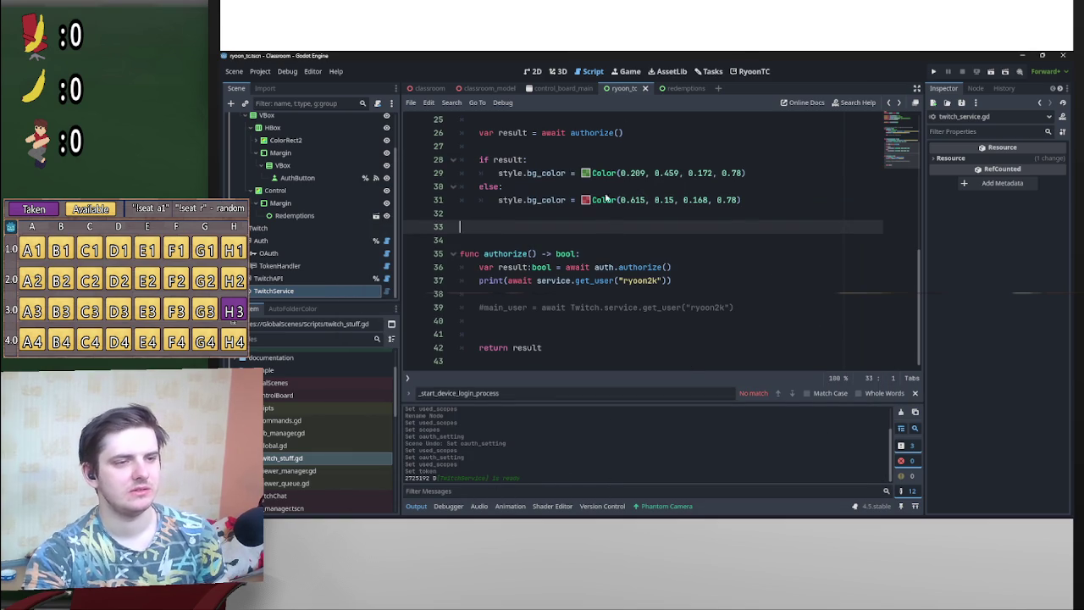
click(752, 71)
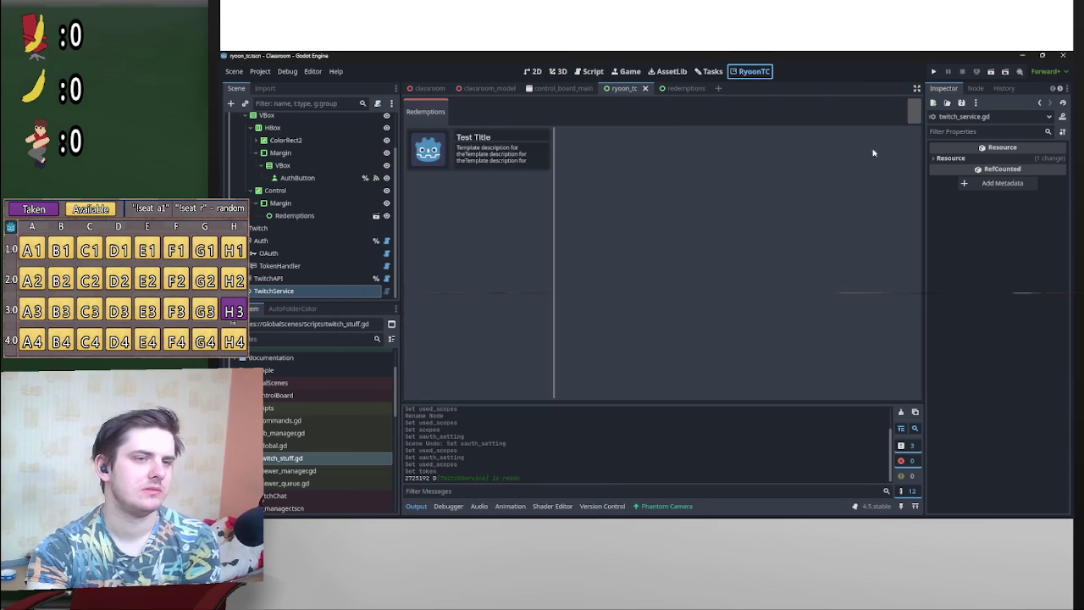
click(915, 113)
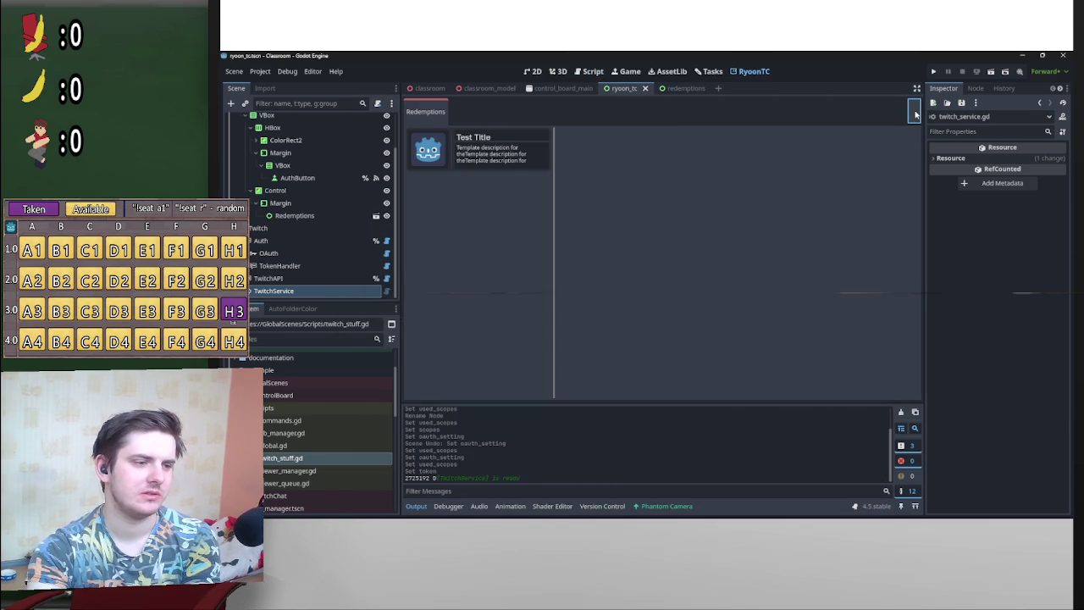
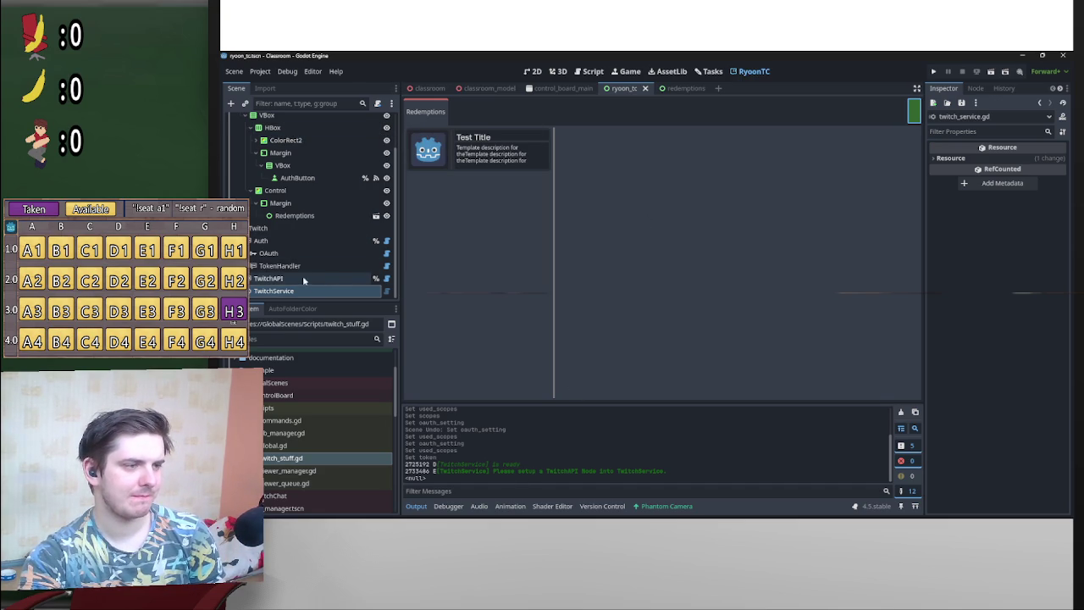
Switch to the 2D view and select TwitchService to show its OAuth, scopes and token properties
key(ctrl+F3)
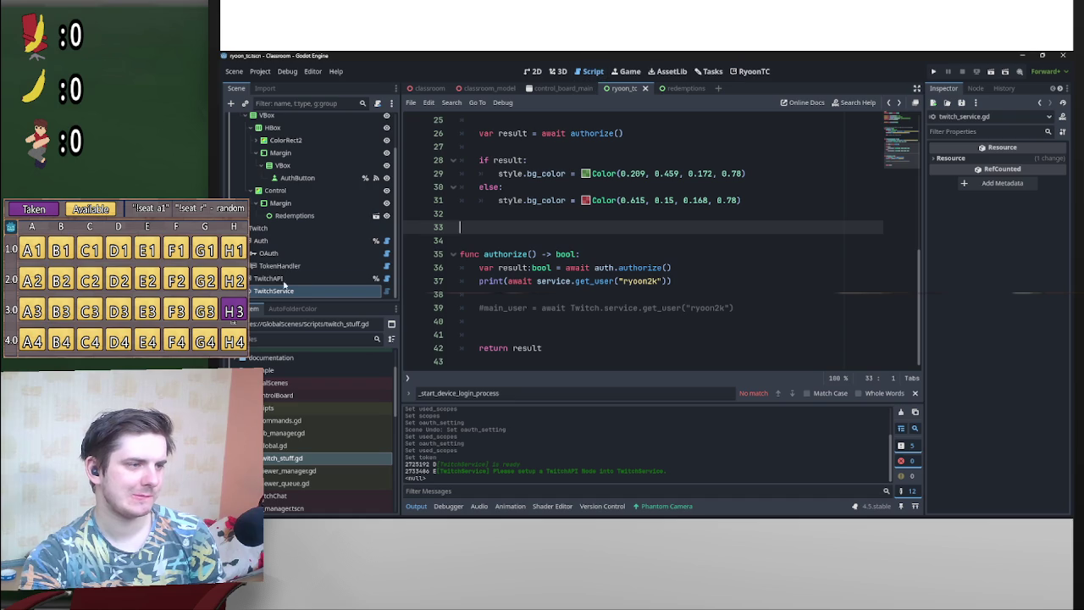
click(555, 71)
click(535, 73)
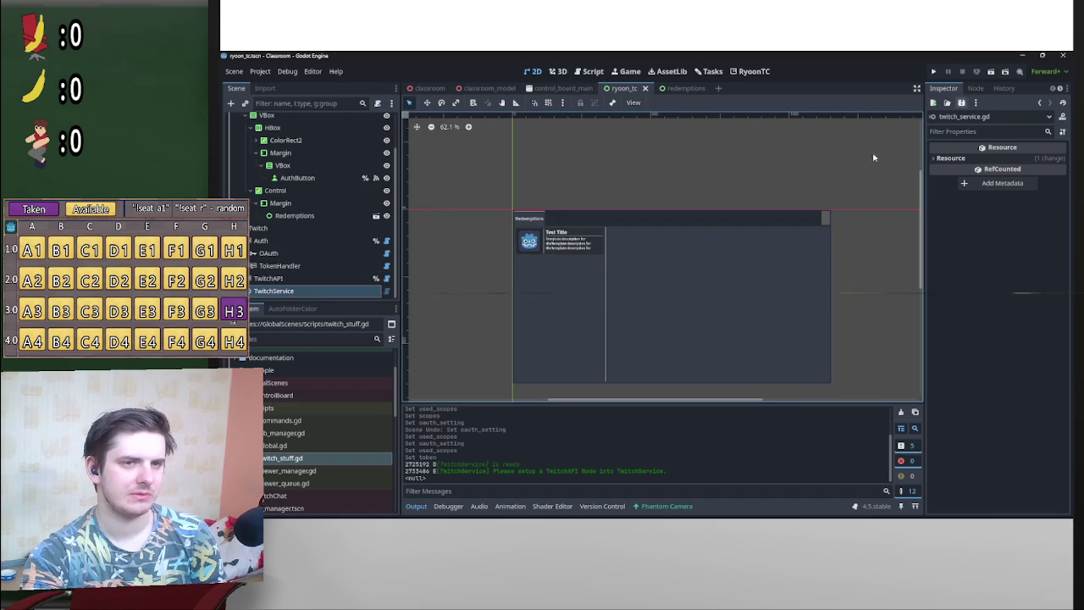
click(305, 288)
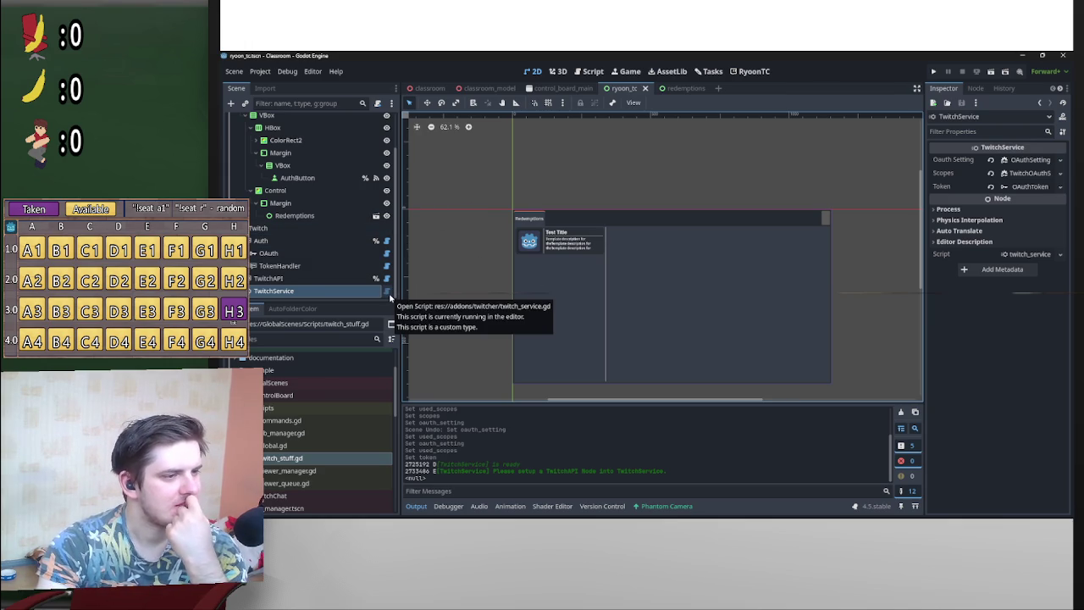
click(386, 291)
Scroll through twitch_service.gd to read its exported settings and onready API members
scroll(668, 294, down, 1)
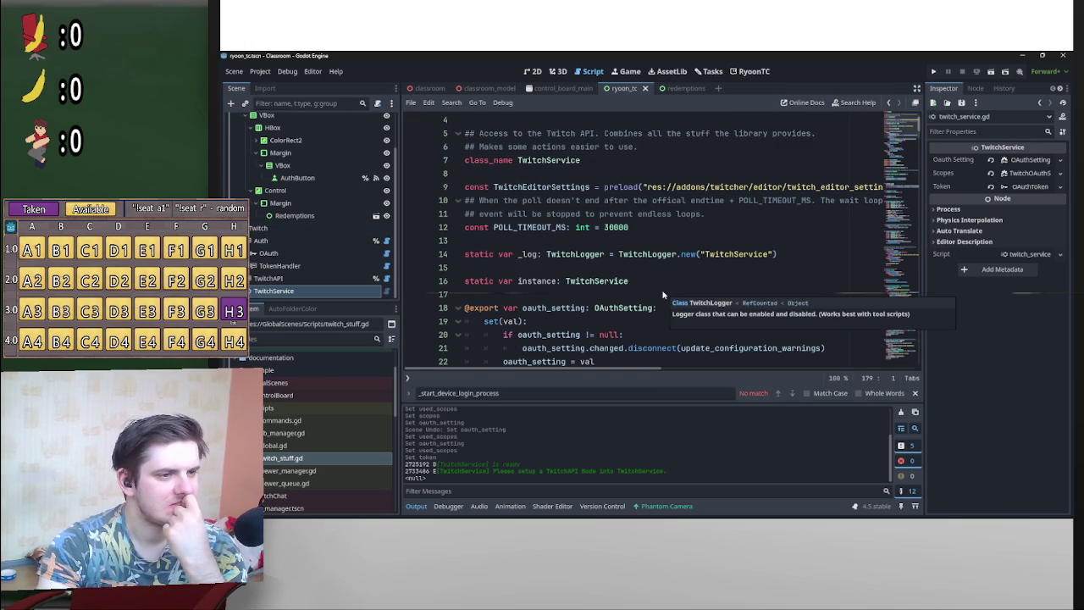
scroll(635, 297, down, 3)
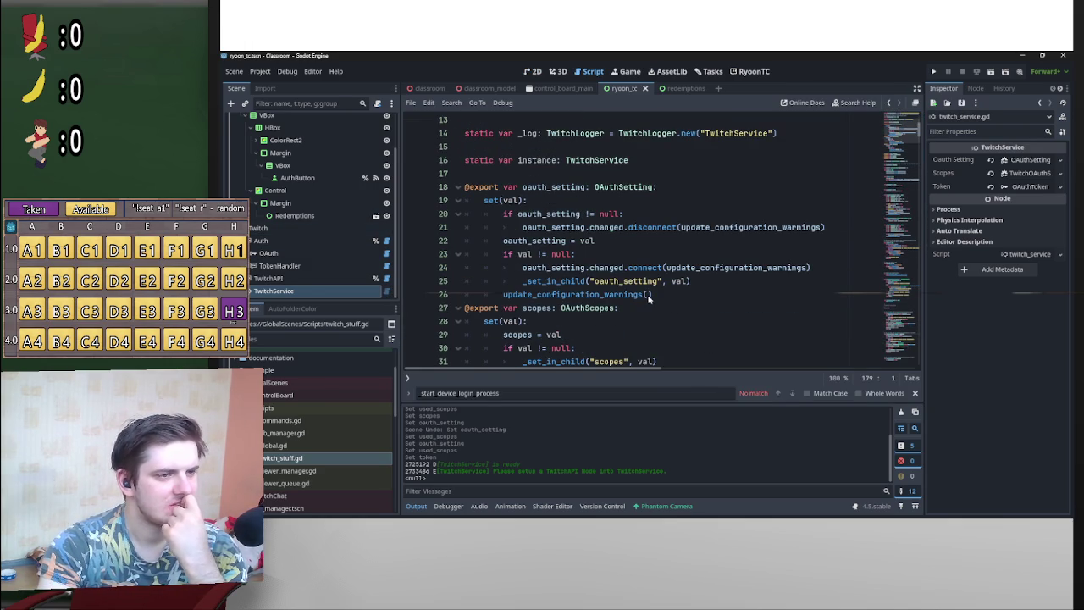
scroll(683, 323, down, 4)
scroll(684, 314, up, 8)
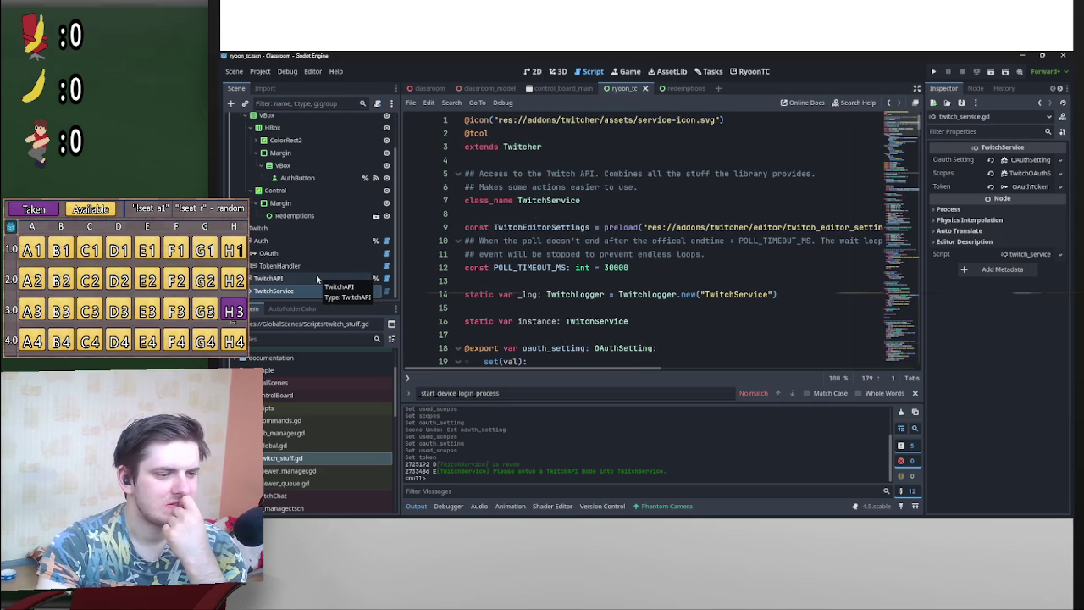
scroll(581, 313, down, 9)
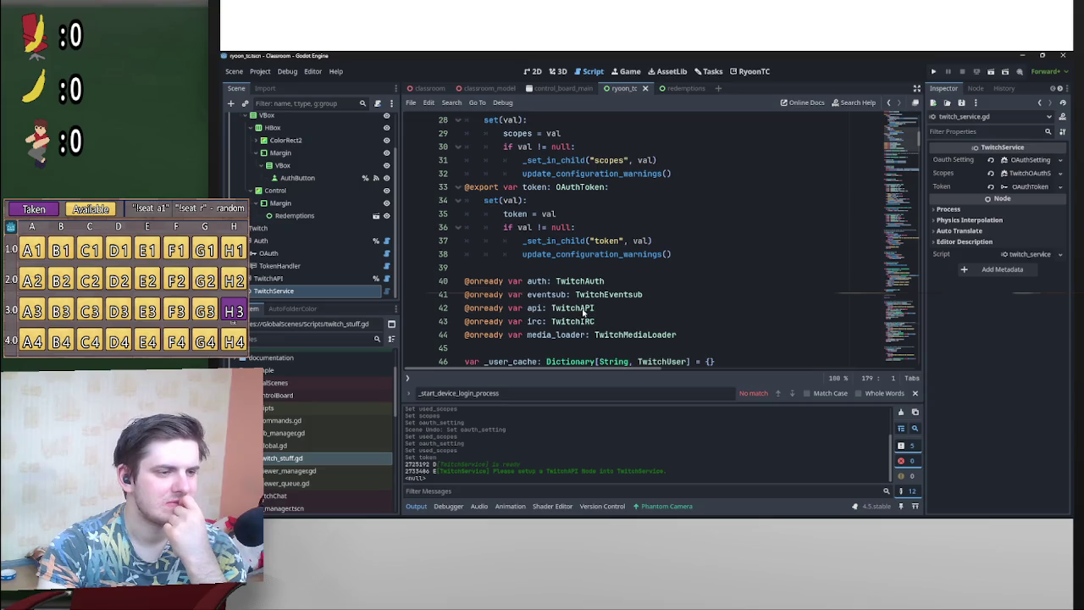
scroll(684, 303, down, 2)
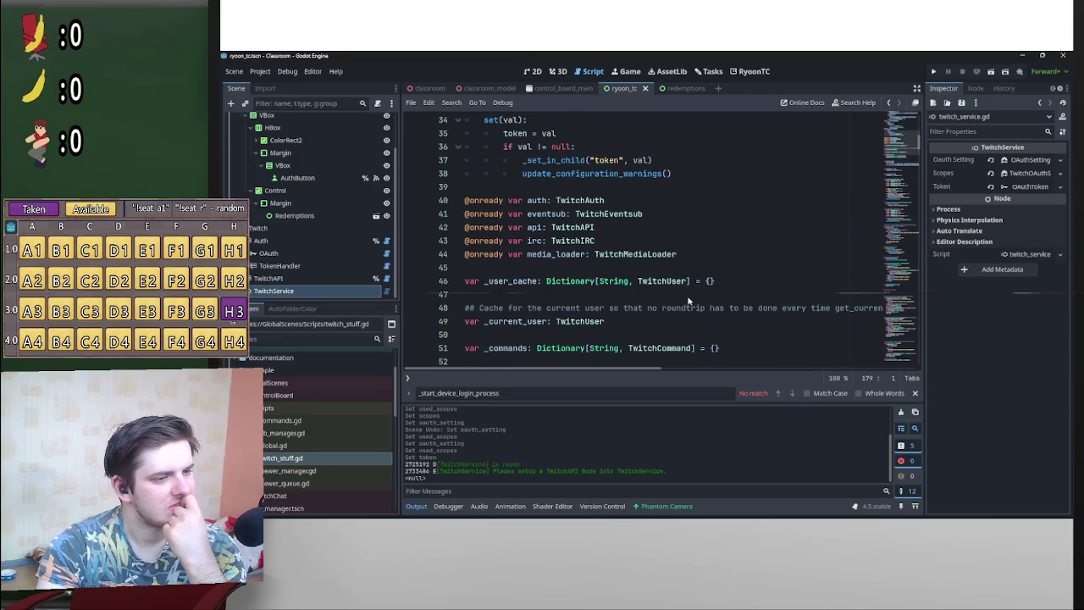
scroll(711, 293, down, 2)
scroll(711, 294, up, 4)
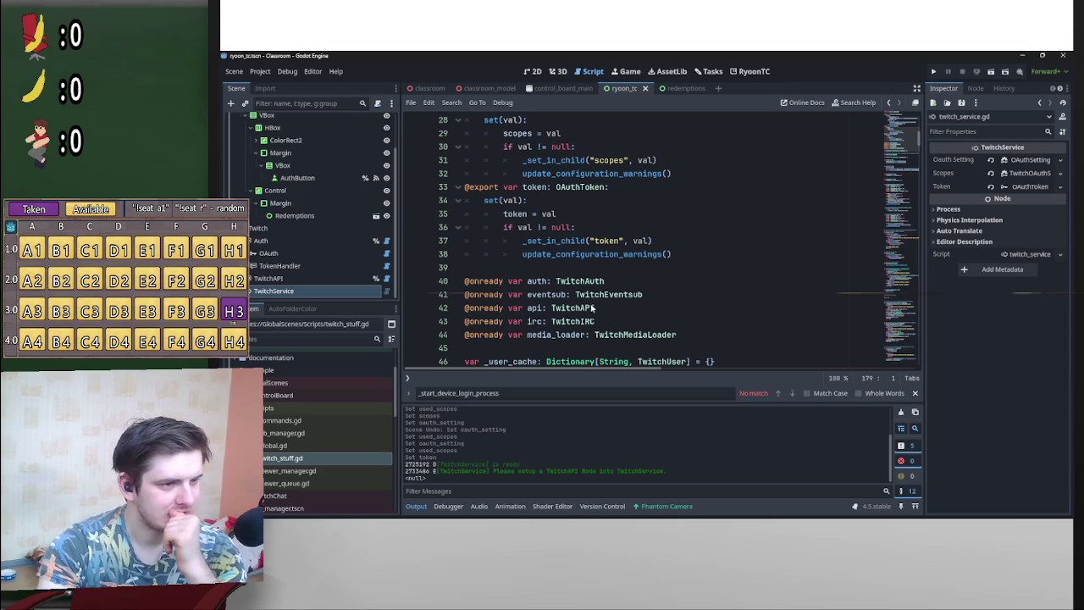
scroll(610, 306, down, 3)
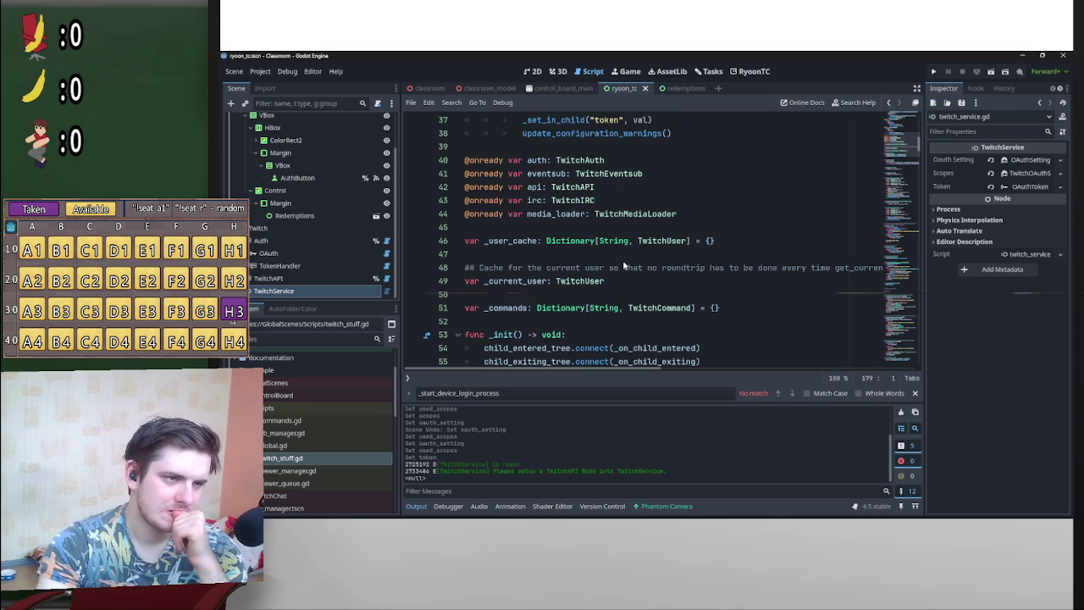
scroll(624, 267, up, 2)
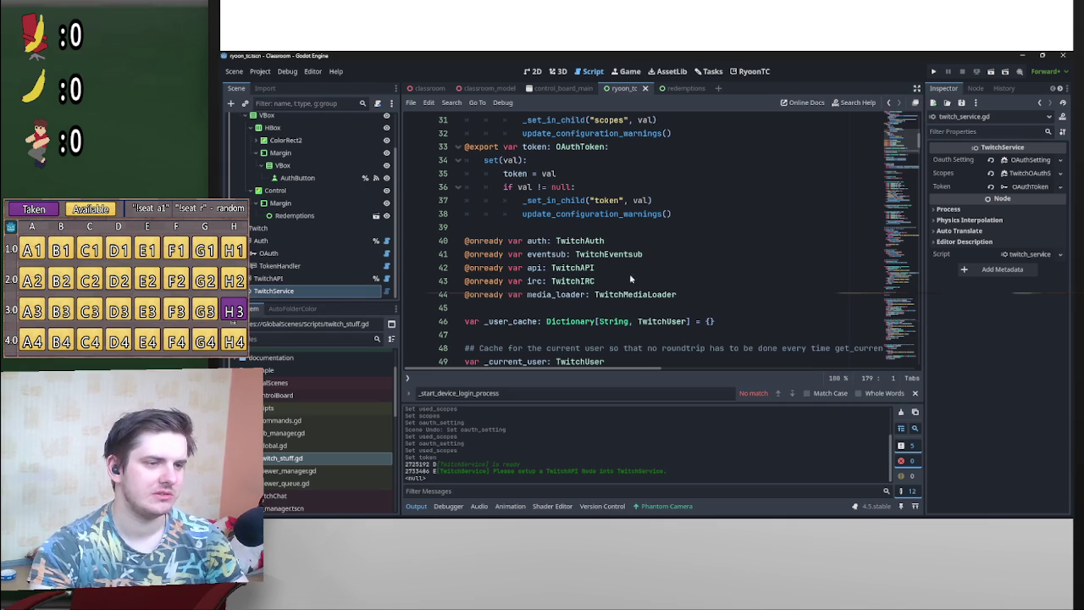
Glance at the 3D view, then return to twitch_service.gd near the top
click(563, 72)
click(584, 72)
scroll(516, 127, up, 10)
scroll(368, 146, up, 3)
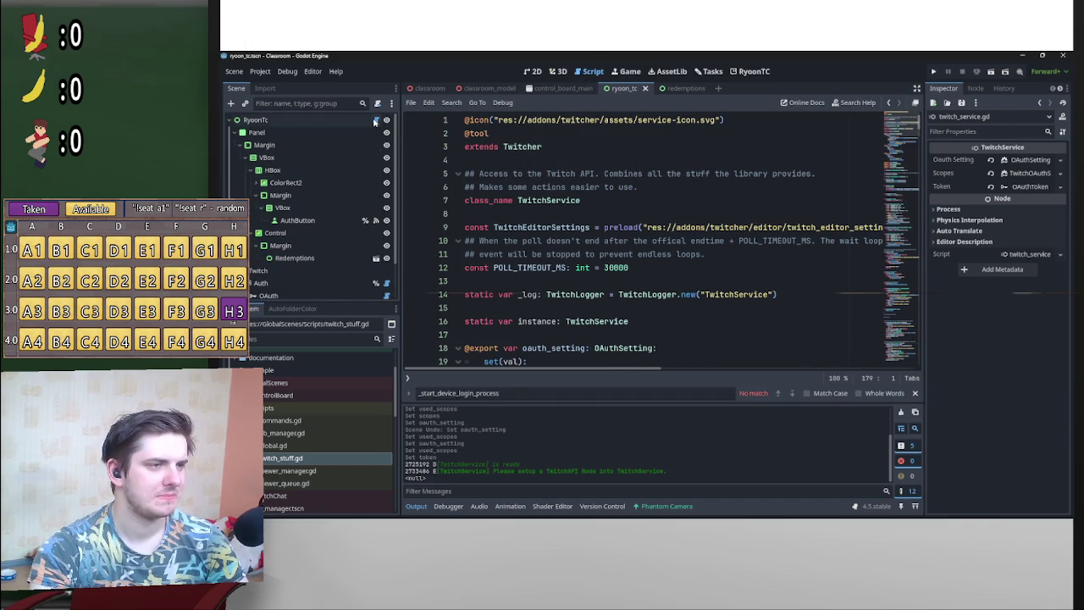
Open ryoon_tc.gd and add blank lines inside its _ready function
click(375, 121)
scroll(322, 212, down, 2)
scroll(589, 285, up, 7)
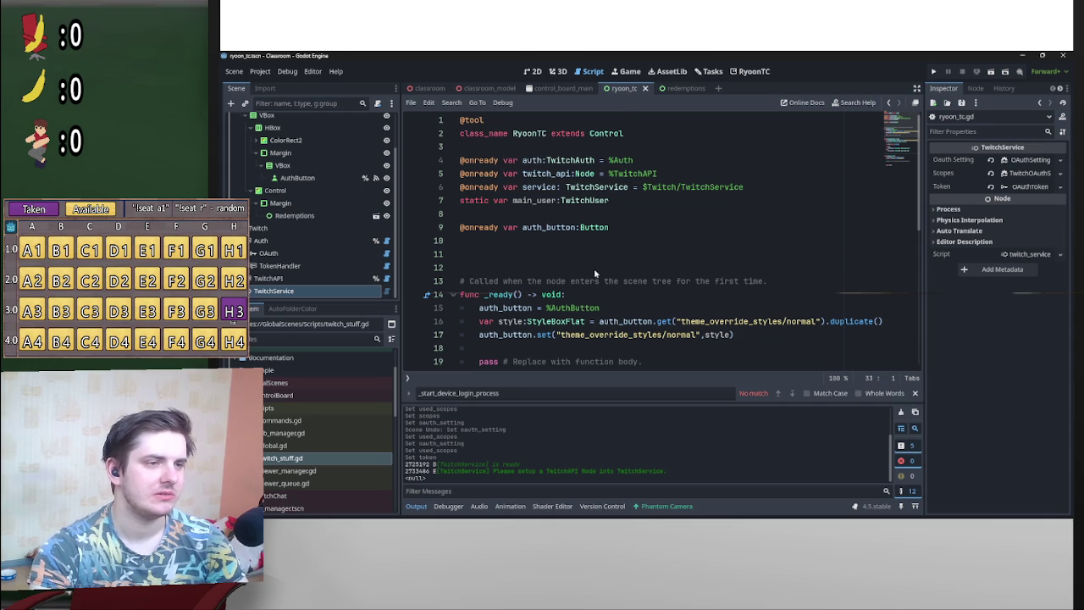
scroll(593, 268, down, 4)
scroll(567, 268, up, 2)
click(541, 267)
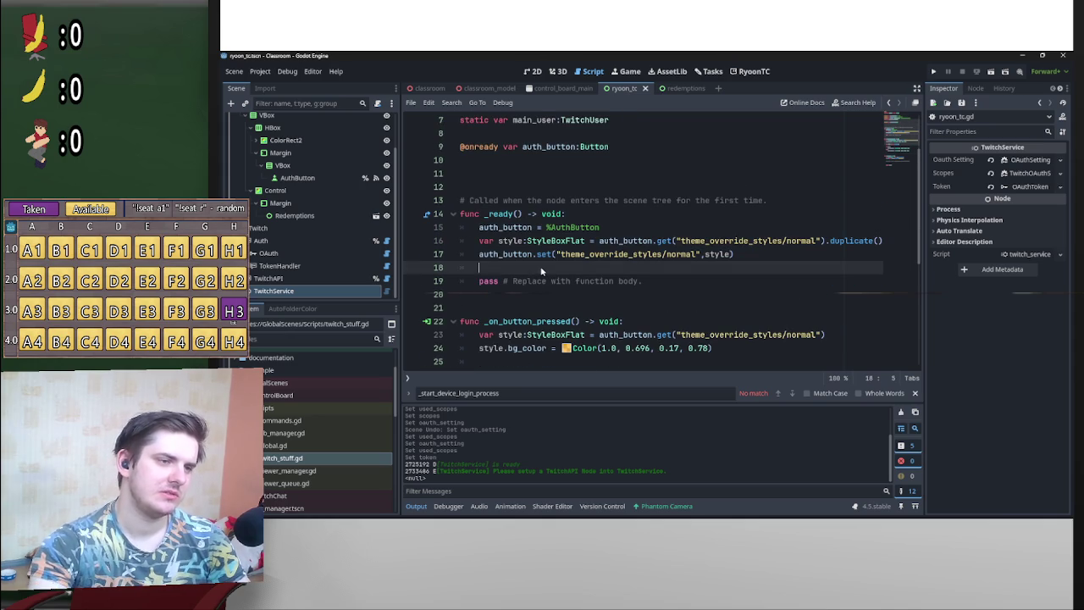
key(Return)
key(Return)
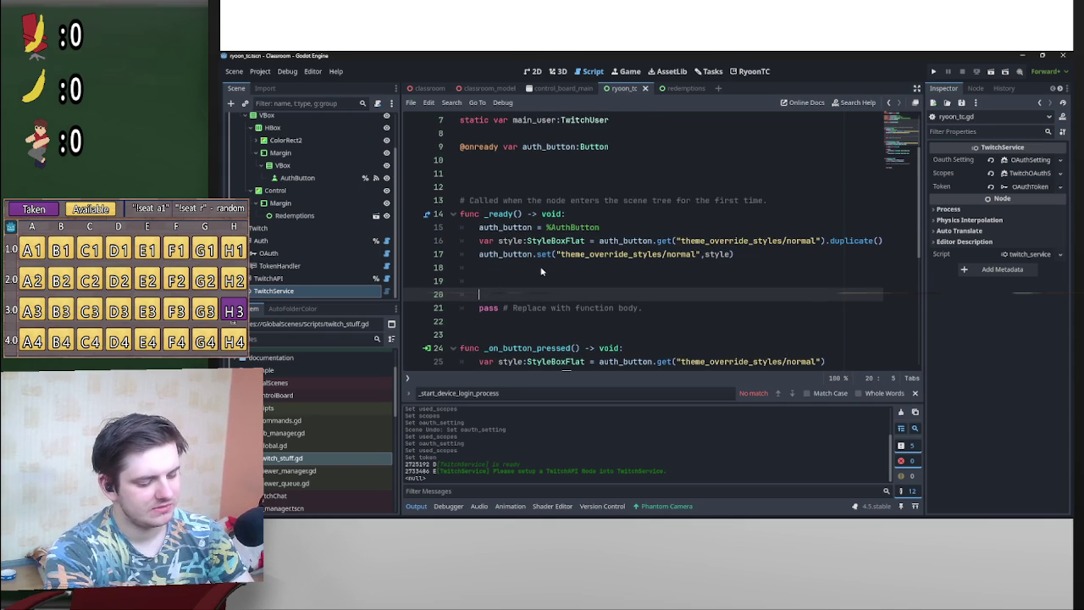
Add 'service.api = twitch_api' and 'service.auth = auth' lines to _ready
text(service)
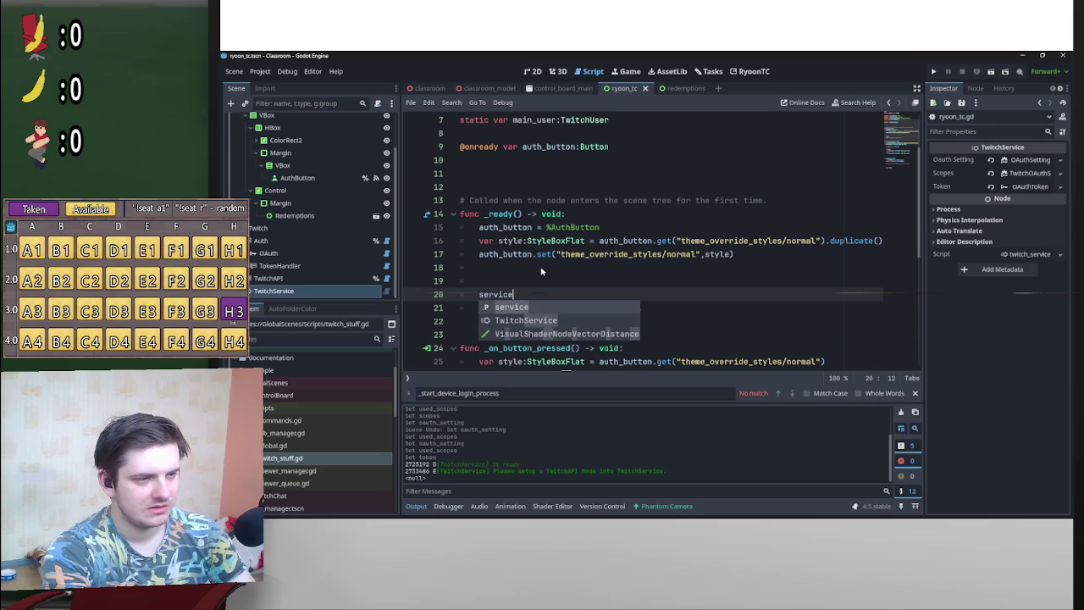
text(.api)
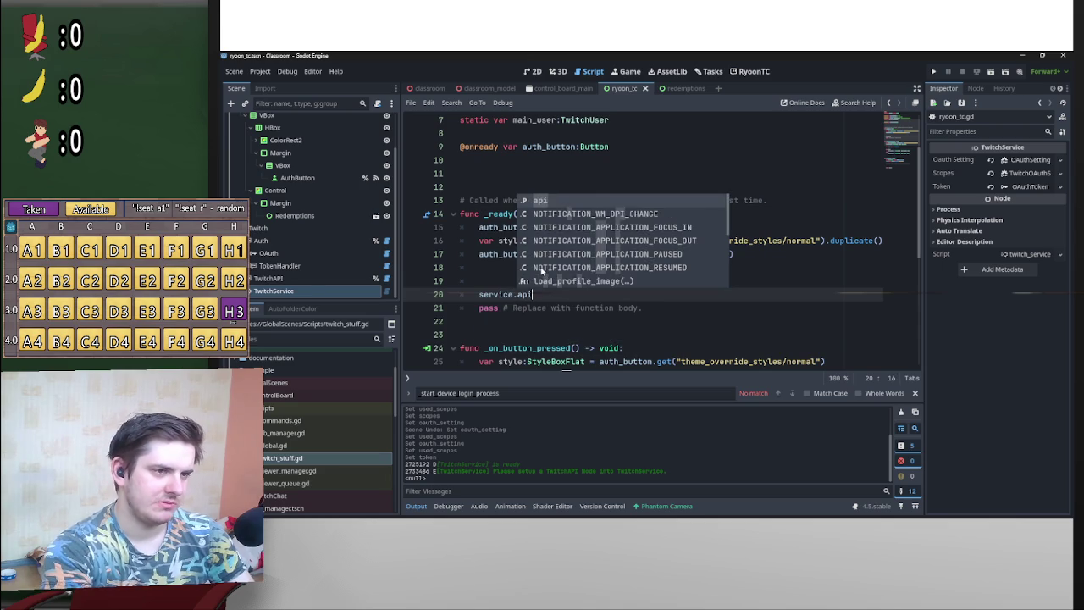
text( =)
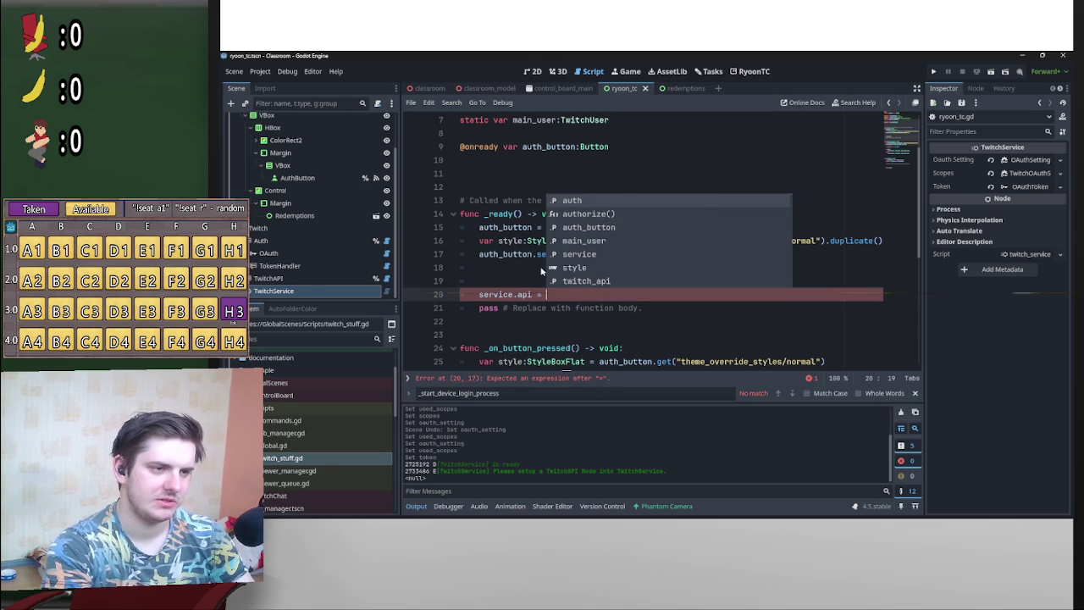
click(627, 279)
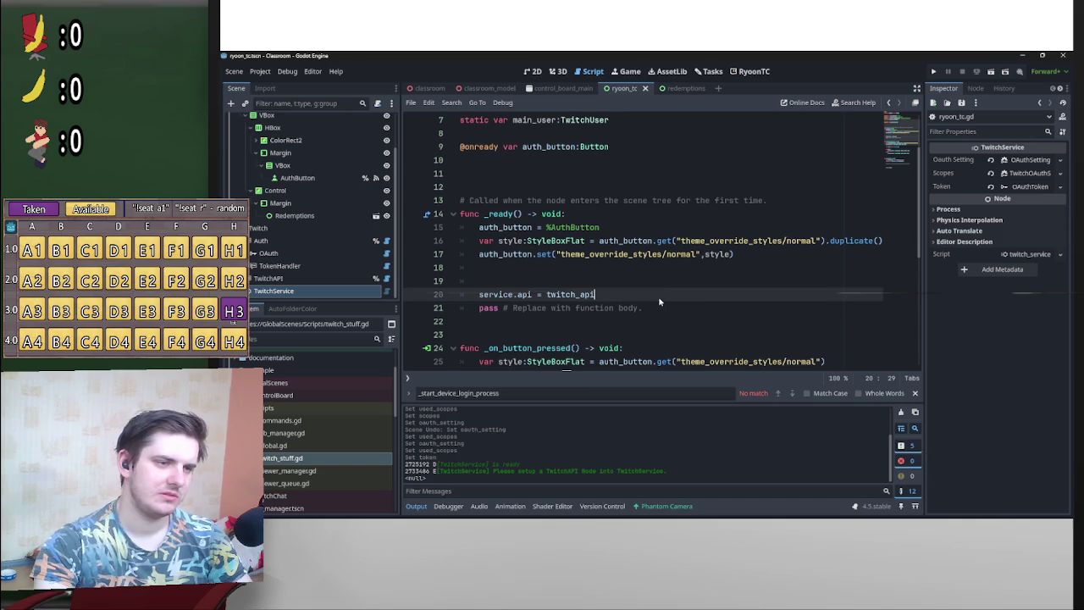
key(Return)
text(3)
key(BackSpace)
text(service.a)
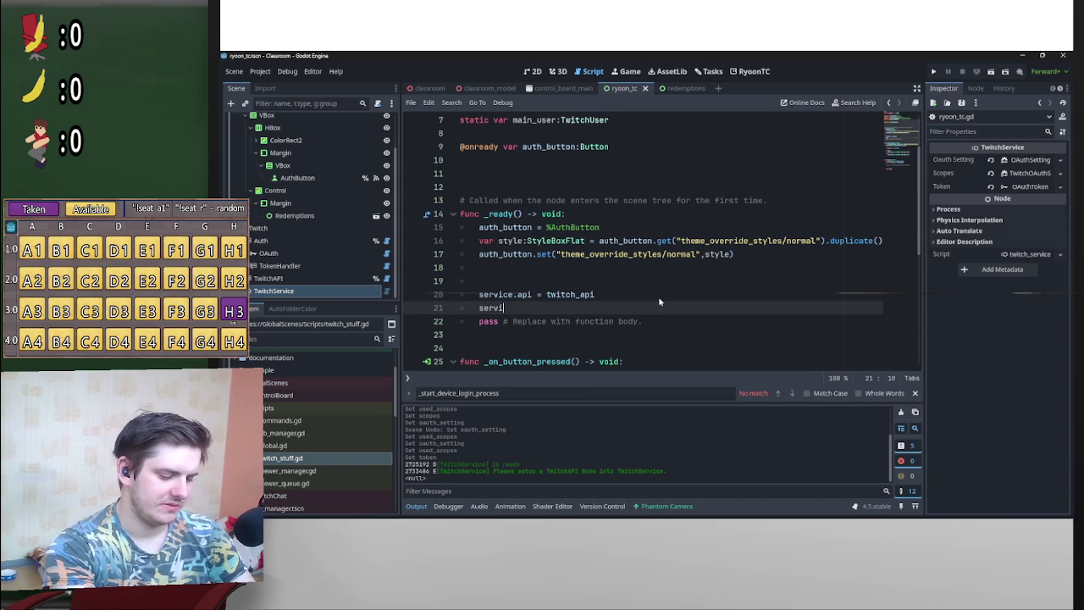
text(uth = )
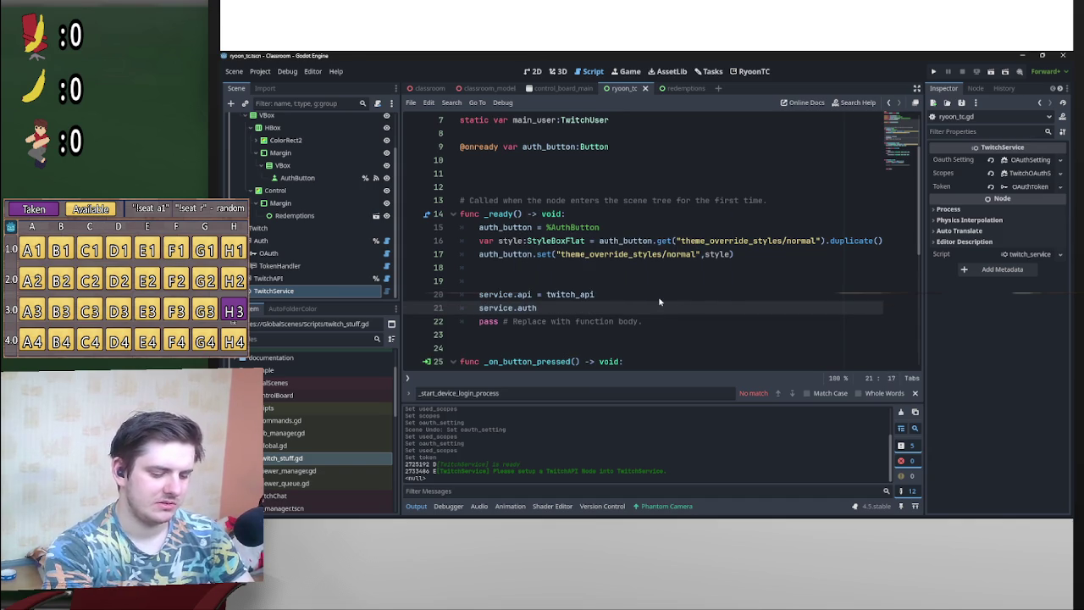
text(auth)
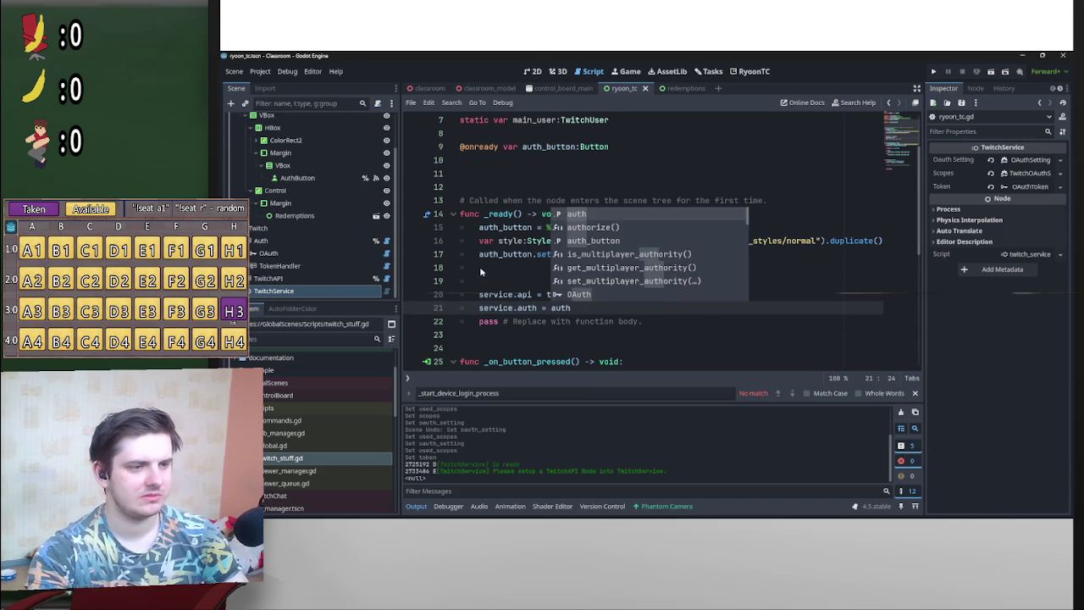
click(480, 269)
Review the updated _ready code before heading to the Project menu
scroll(683, 258, up, 2)
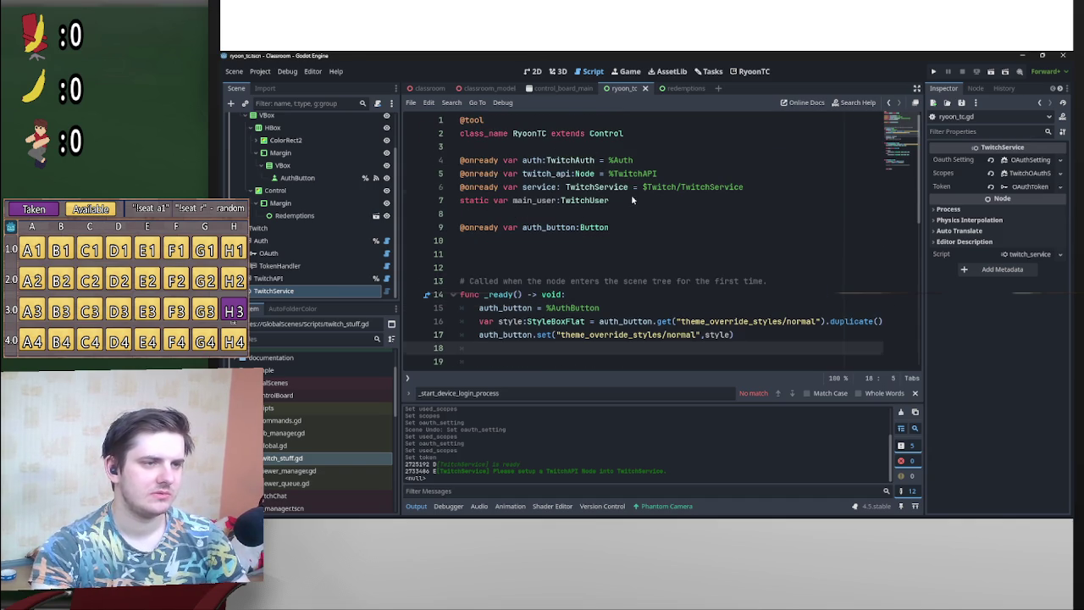
scroll(636, 212, down, 5)
scroll(658, 227, up, 5)
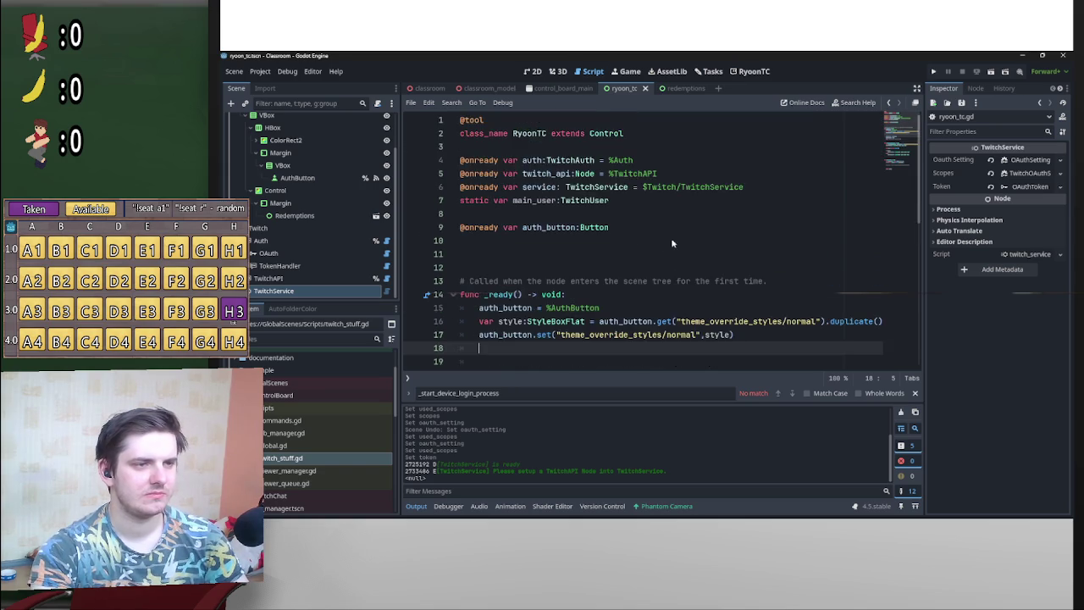
scroll(672, 243, down, 9)
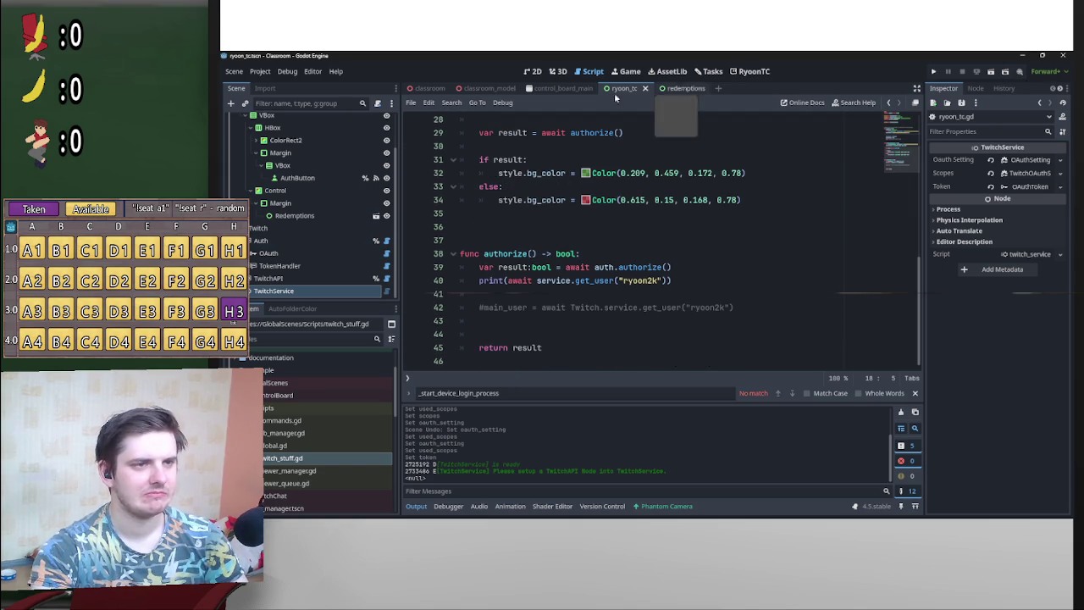
click(260, 71)
Toggle RyoonTC off and on in Project Settings > Plugins, then view its main screen
click(284, 86)
click(383, 318)
click(383, 317)
click(616, 469)
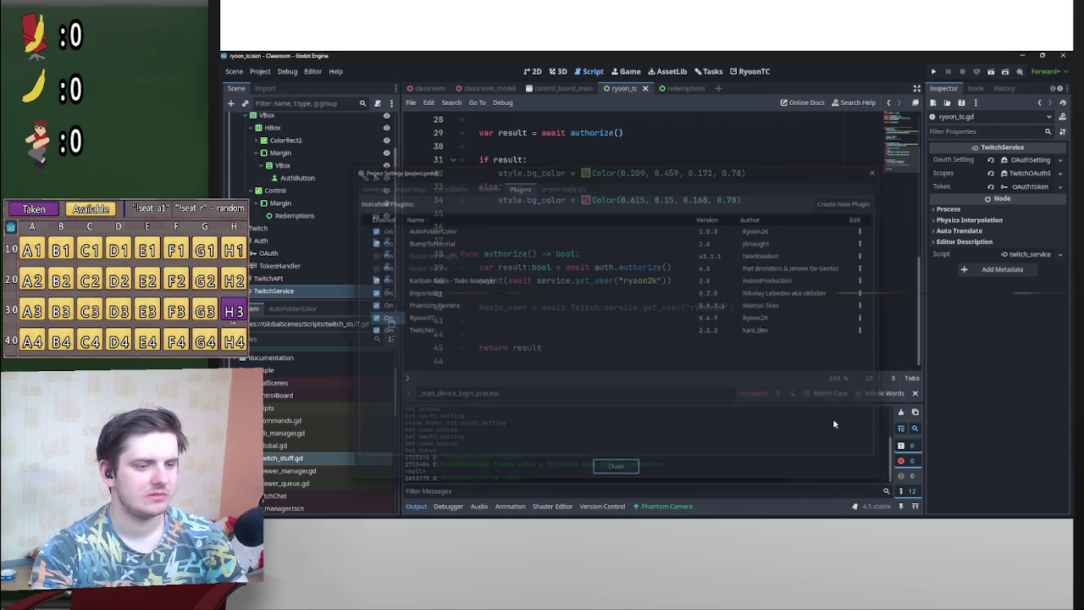
click(747, 73)
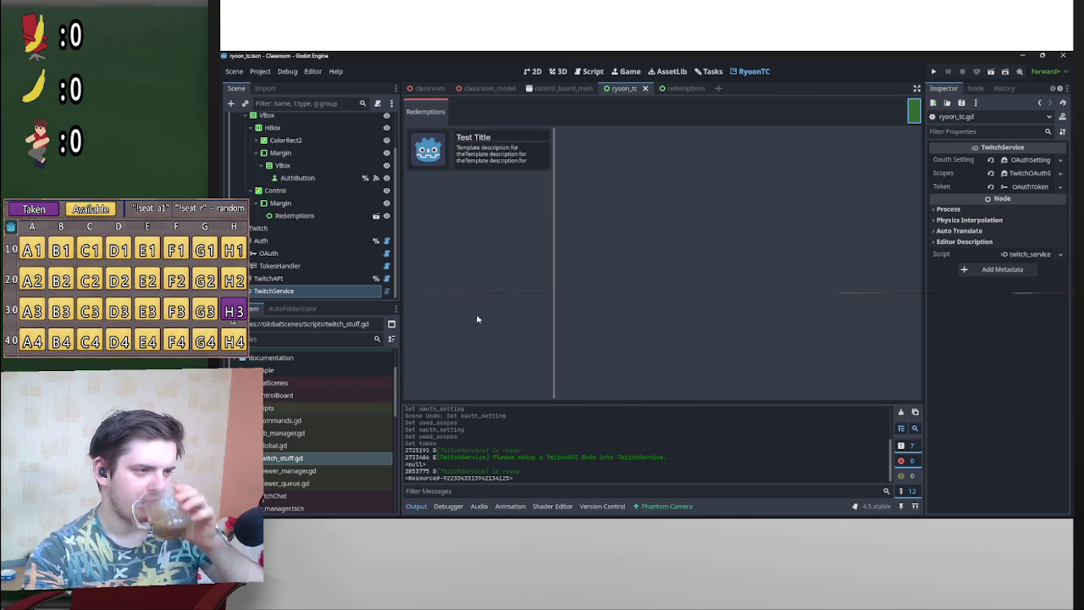
click(589, 71)
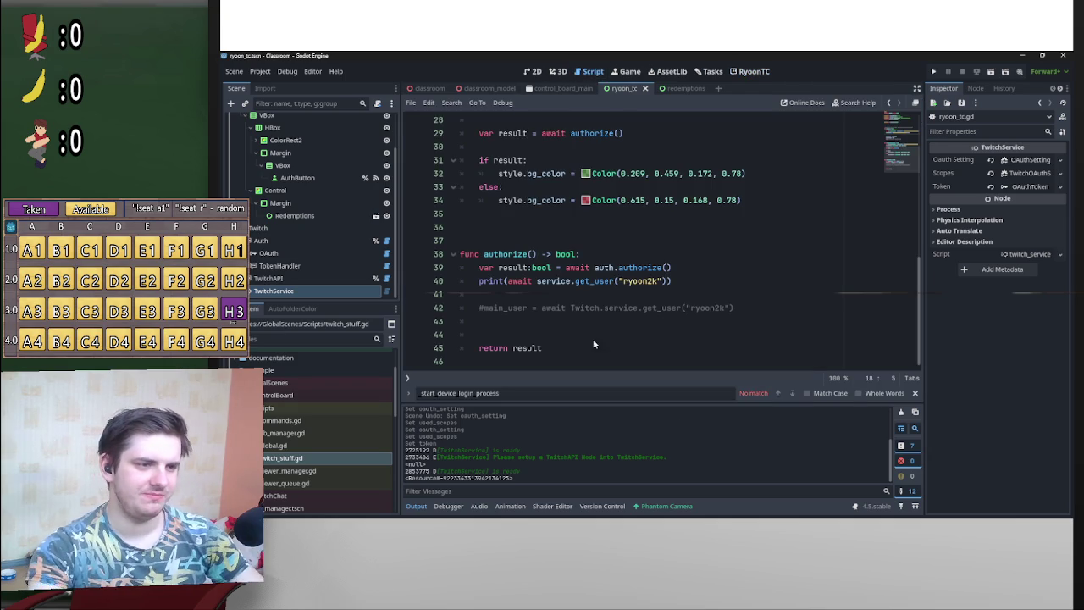
Jump to get_user and TwitchUser's display_name property, then return to authorize()
ctrl+click(594, 281)
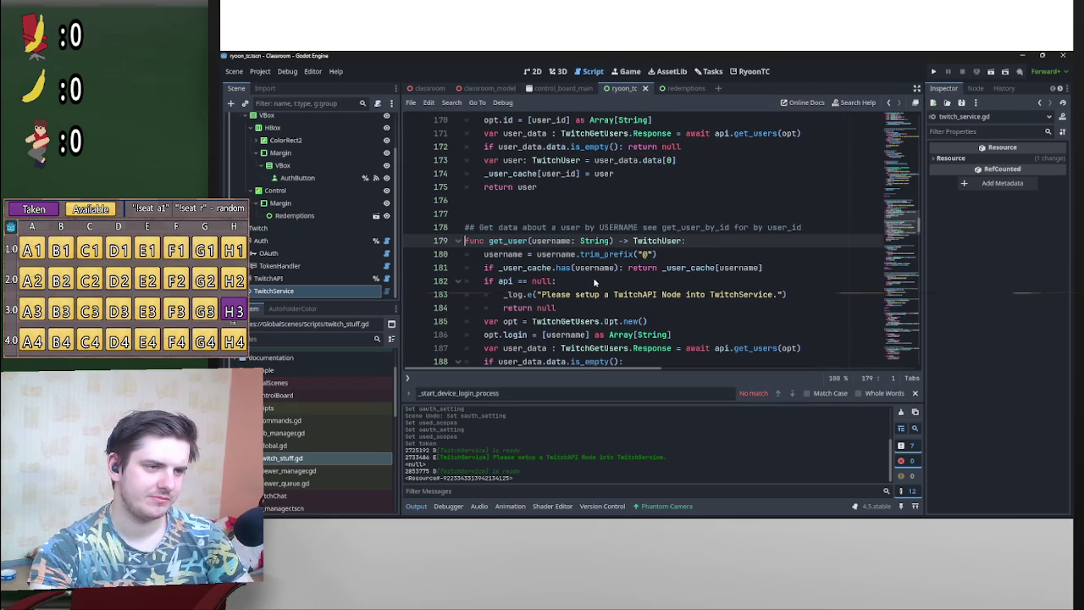
ctrl+click(659, 241)
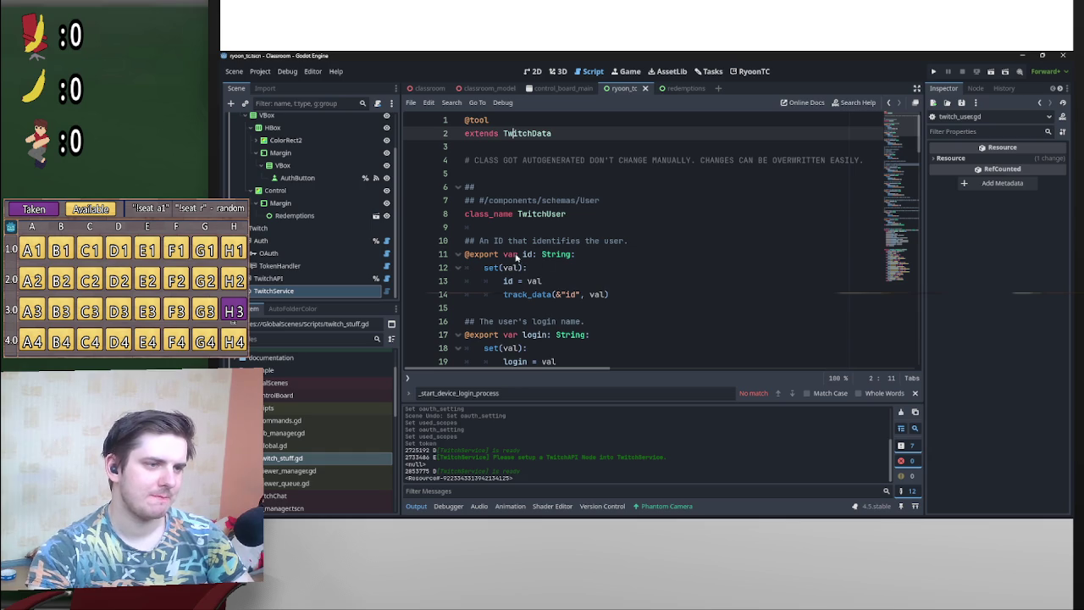
scroll(620, 243, down, 4)
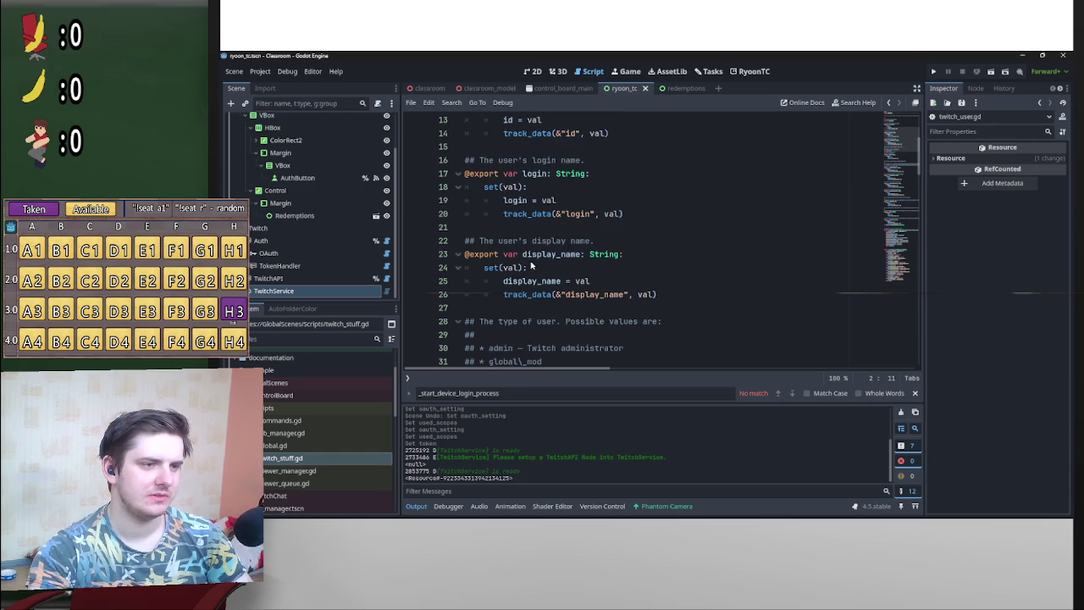
drag(521, 257, 574, 258)
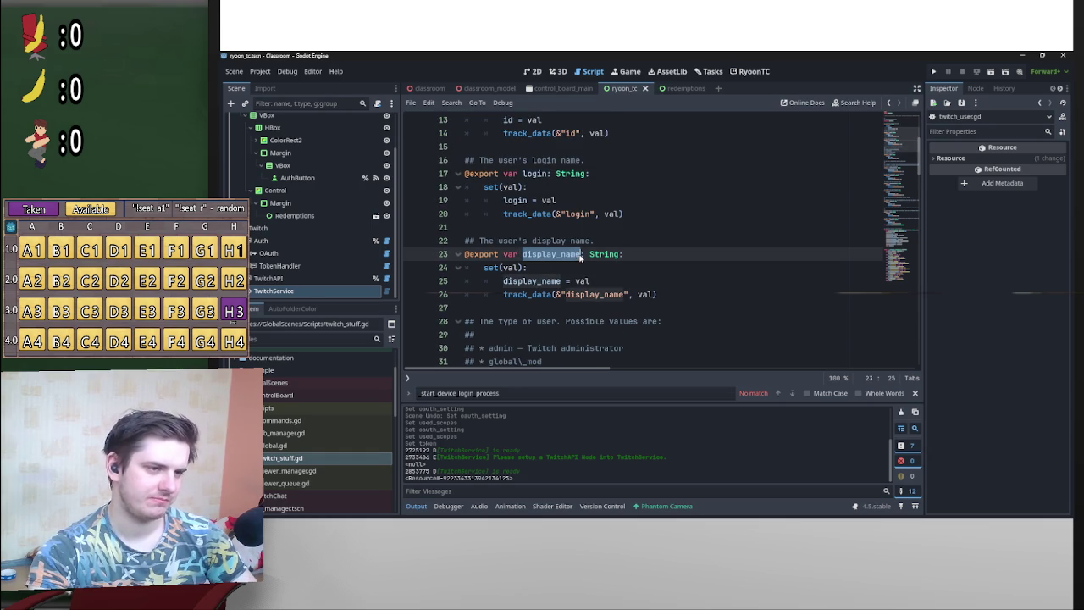
key(alt+Left)
key(alt+Left)
key(alt+Left)
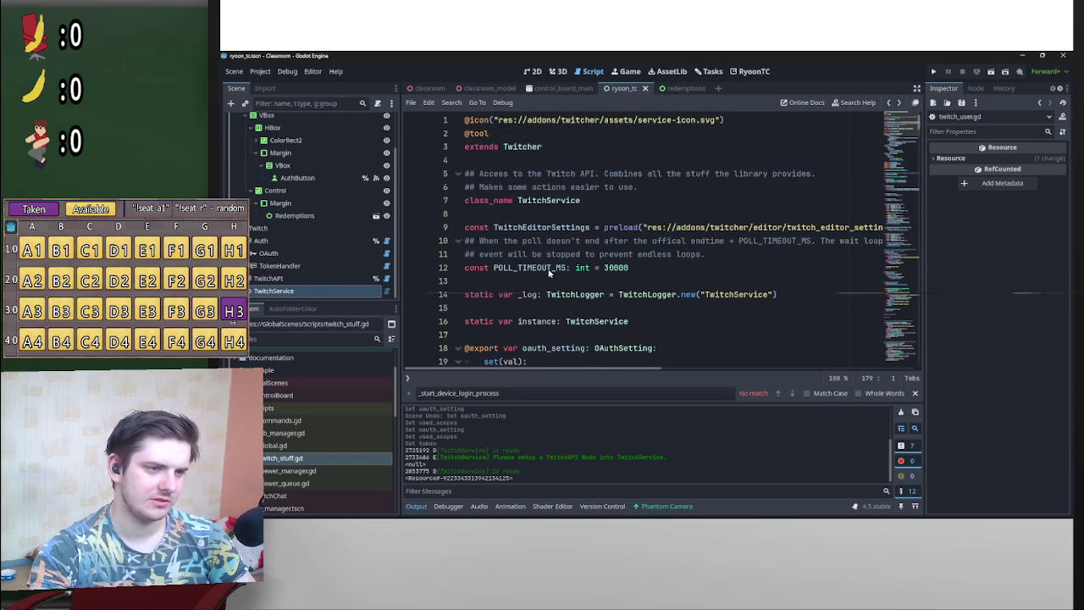
key(alt+Left)
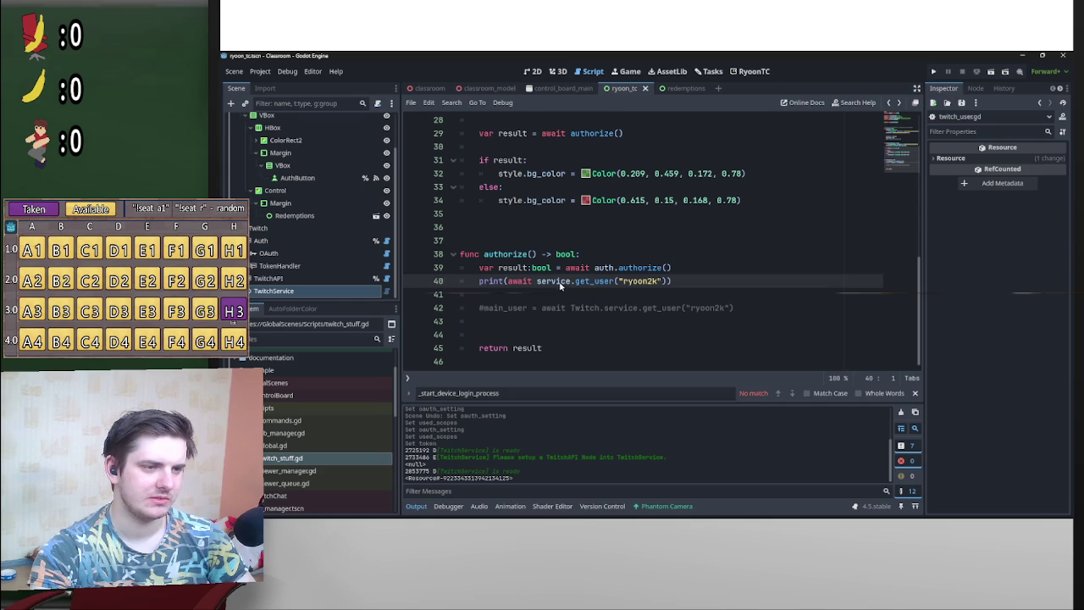
Move the service.get_user call into the uncommented main_user assignment on line 42
drag(507, 285, 480, 286)
click(527, 308)
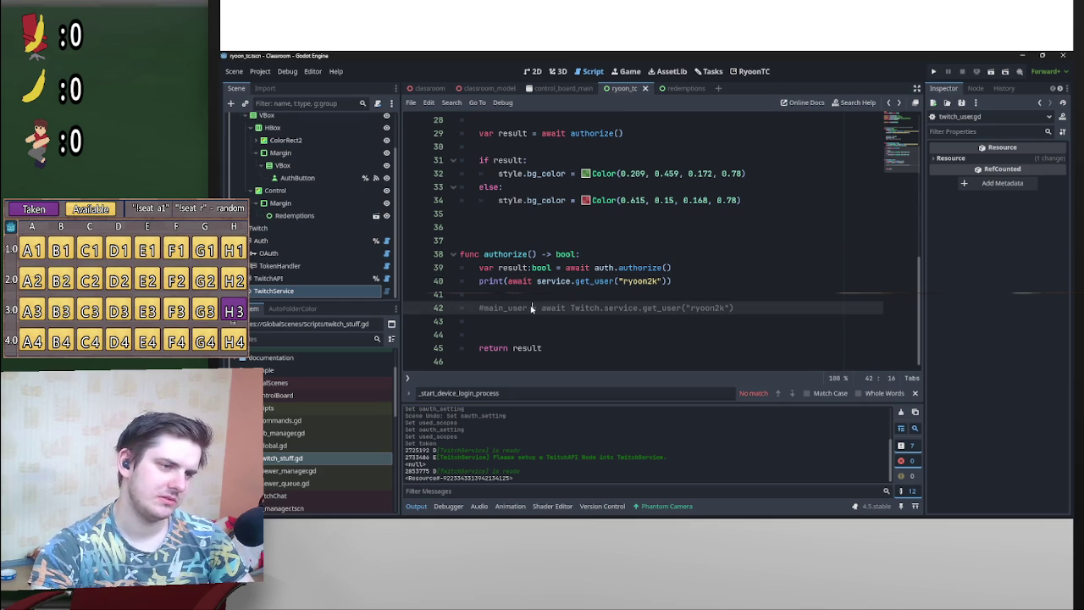
drag(668, 284, 508, 289)
key(ctrl+c)
key(BackSpace)
drag(745, 308, 542, 310)
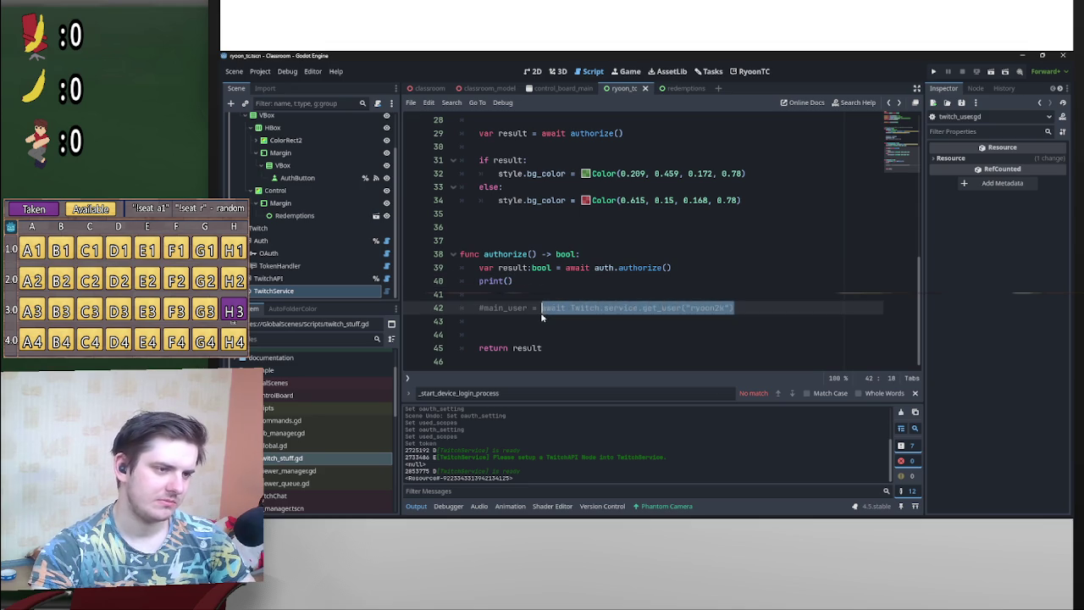
key(ctrl+v)
key(Home)
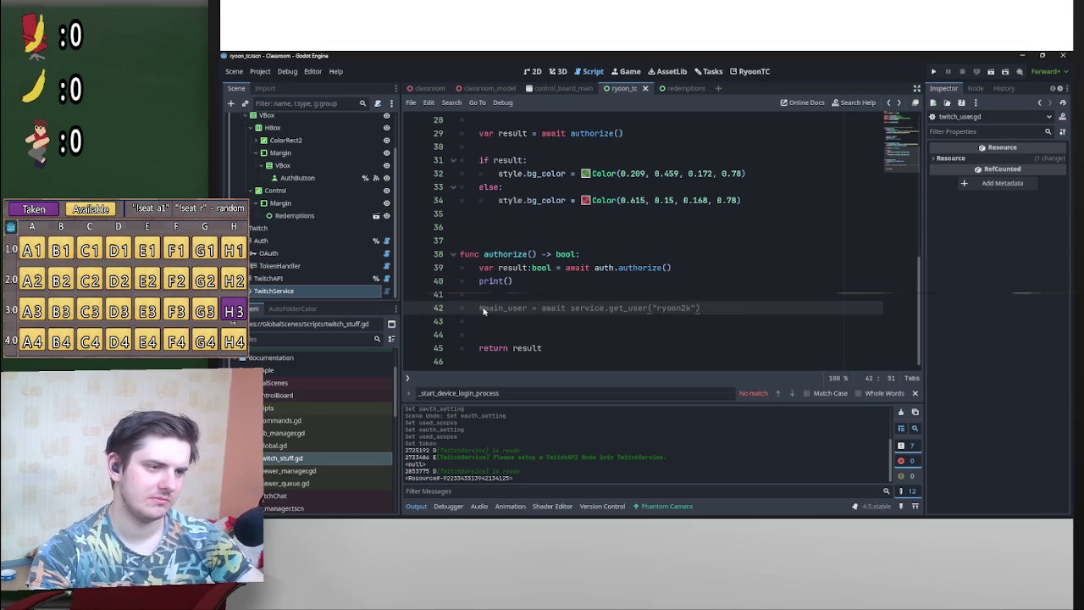
key(Delete)
Place print() below main_user, make it print main_user.display_name, and save
mouse_move(514, 280)
mouse_down()
mouse_move(480, 280)
mouse_move(496, 330)
mouse_up()
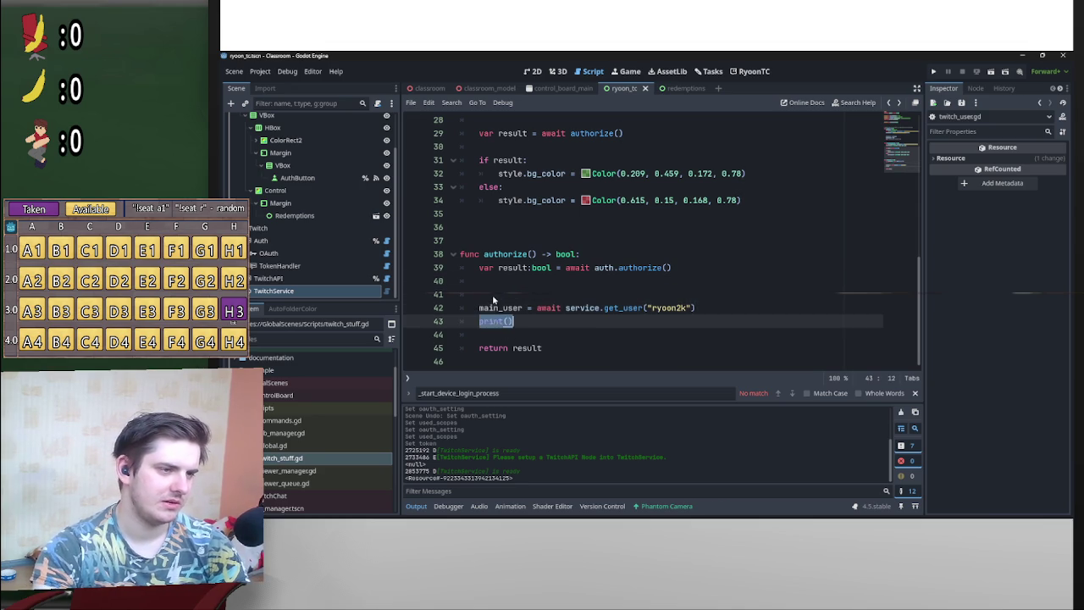
click(515, 294)
key(BackSpace)
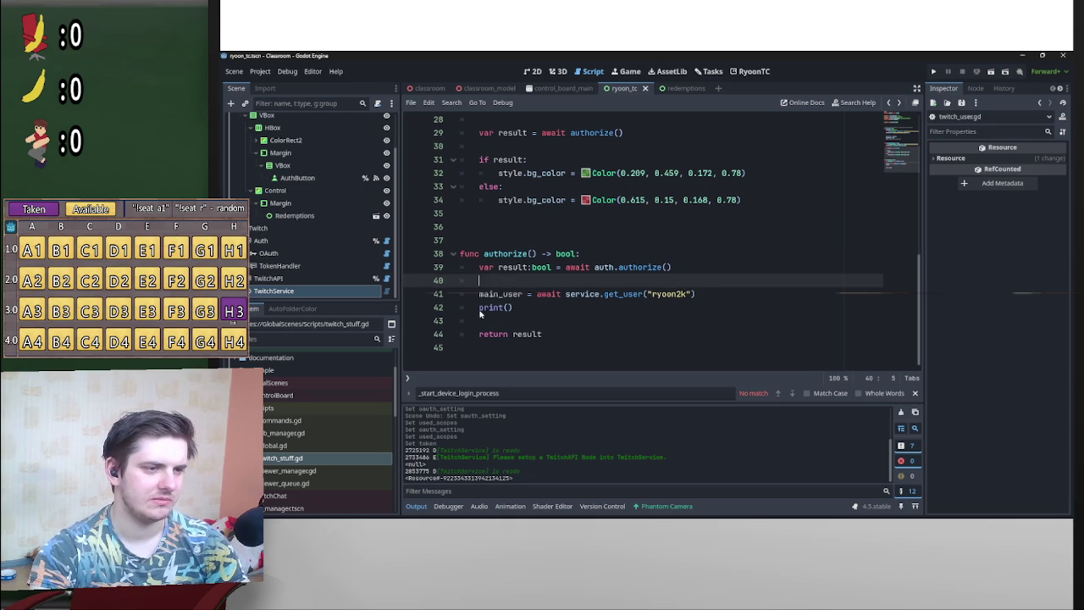
click(480, 307)
key(Return)
click(511, 320)
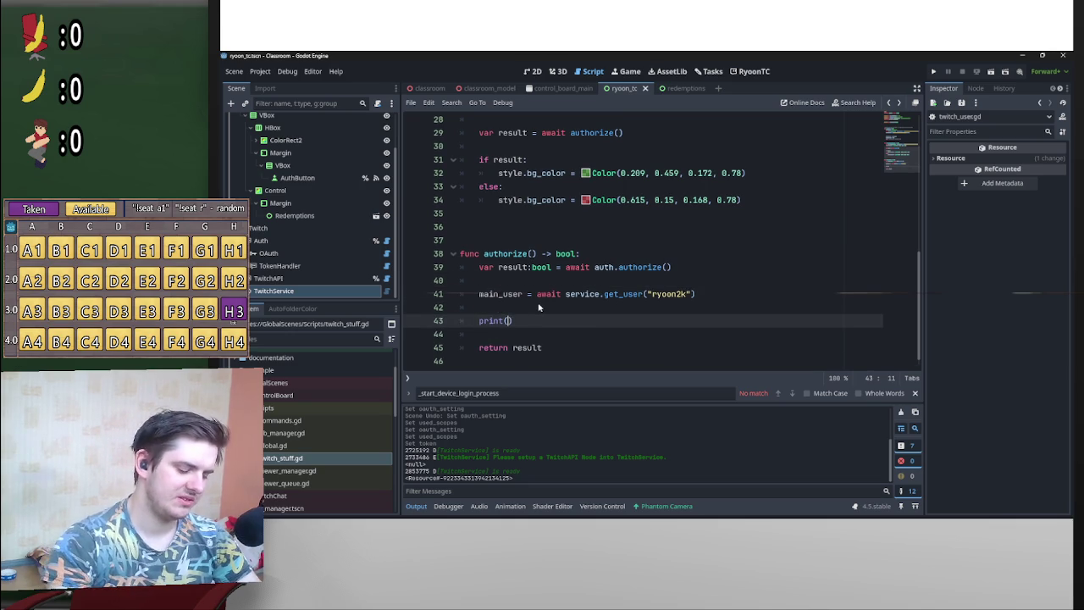
text(main_user)
scroll(606, 236, up, 4)
scroll(603, 254, down, 4)
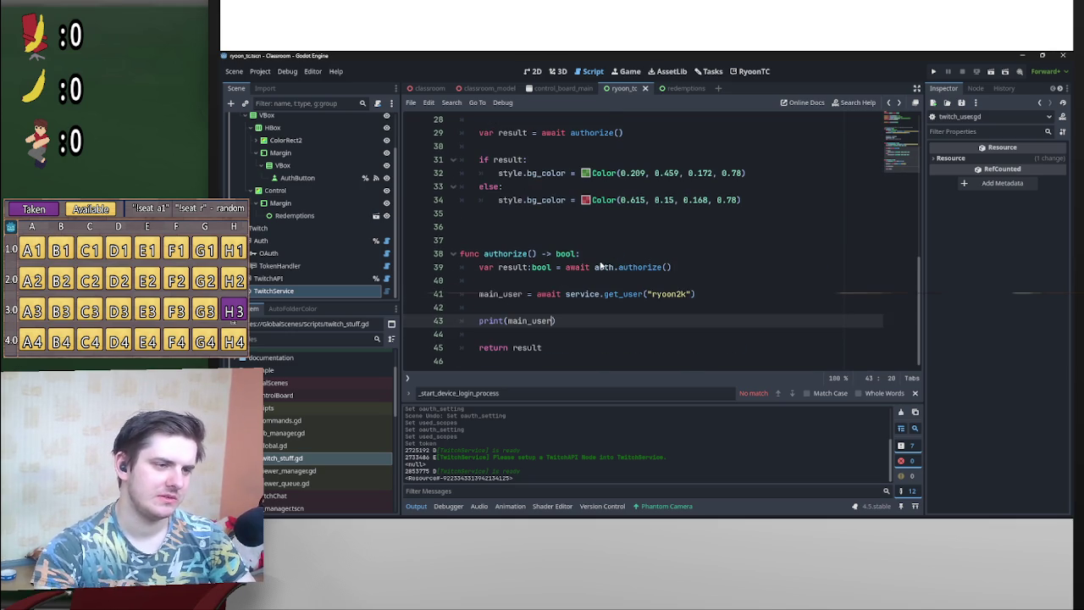
text(.)
text(display_name)
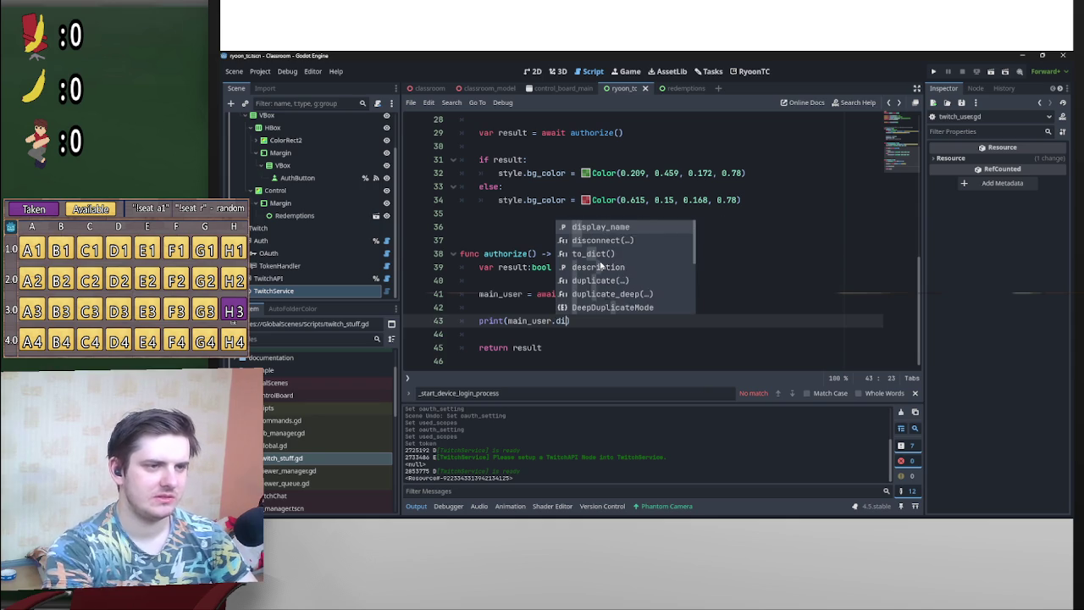
key(ctrl+s)
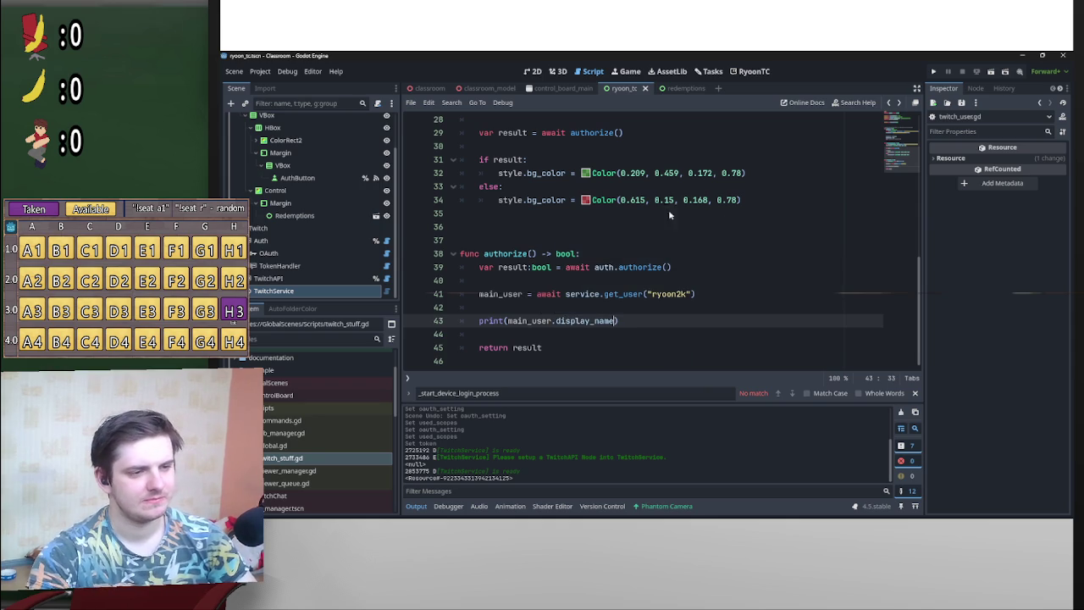
click(621, 227)
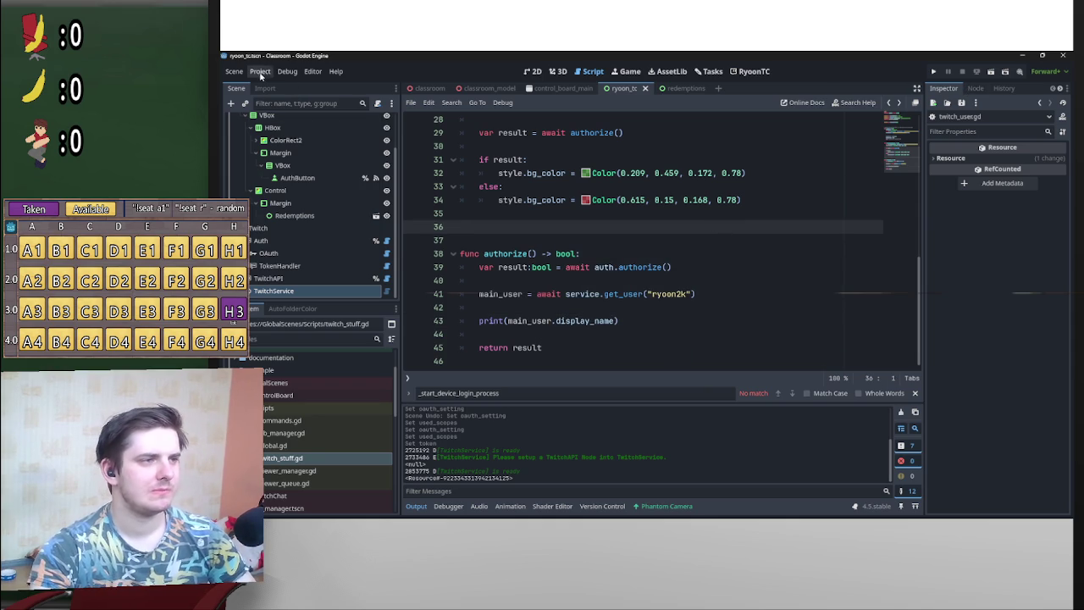
click(260, 71)
Toggle RyoonTC off and on in Project Settings > Plugins, then clear the Output log
click(283, 86)
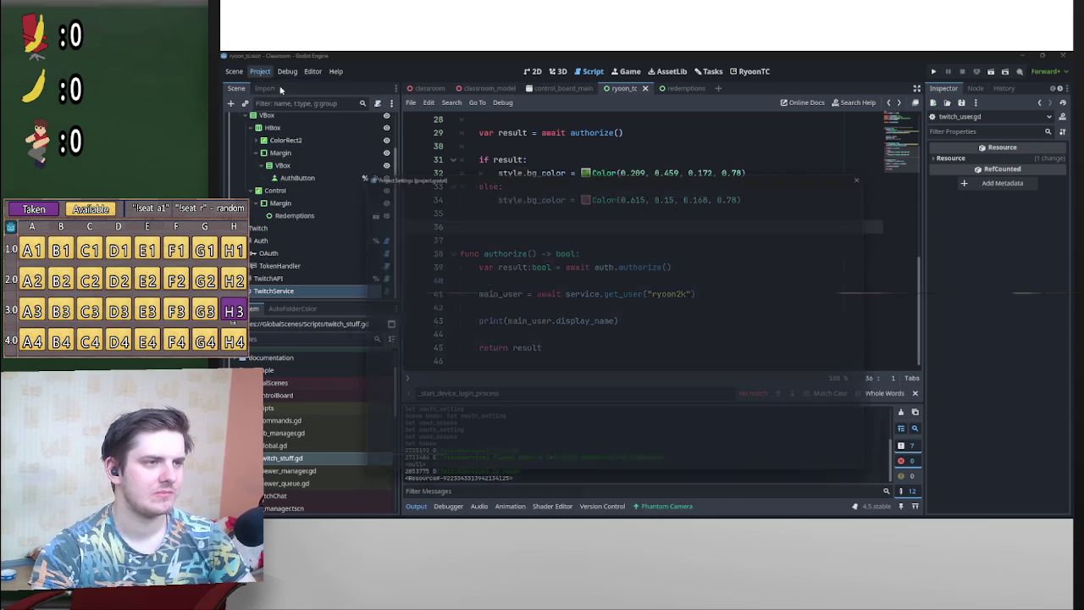
click(377, 321)
click(373, 318)
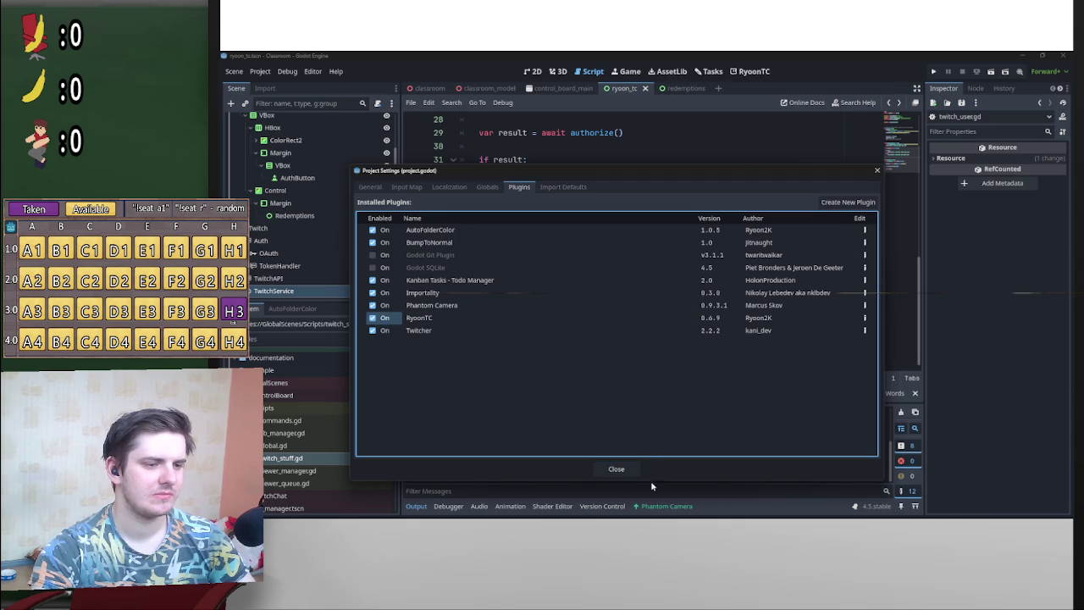
click(616, 468)
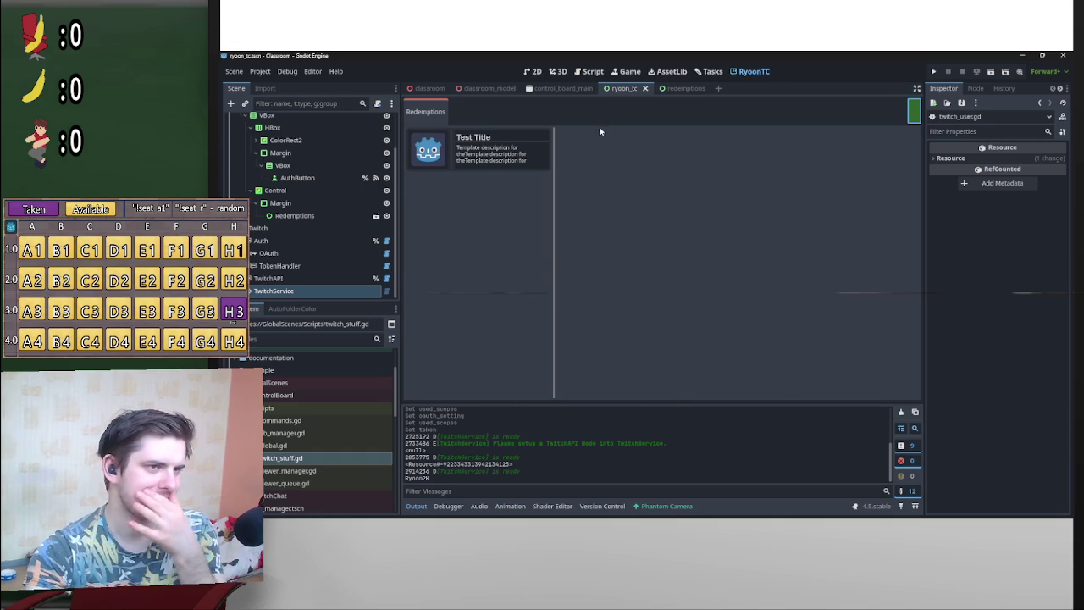
scroll(690, 449, up, 5)
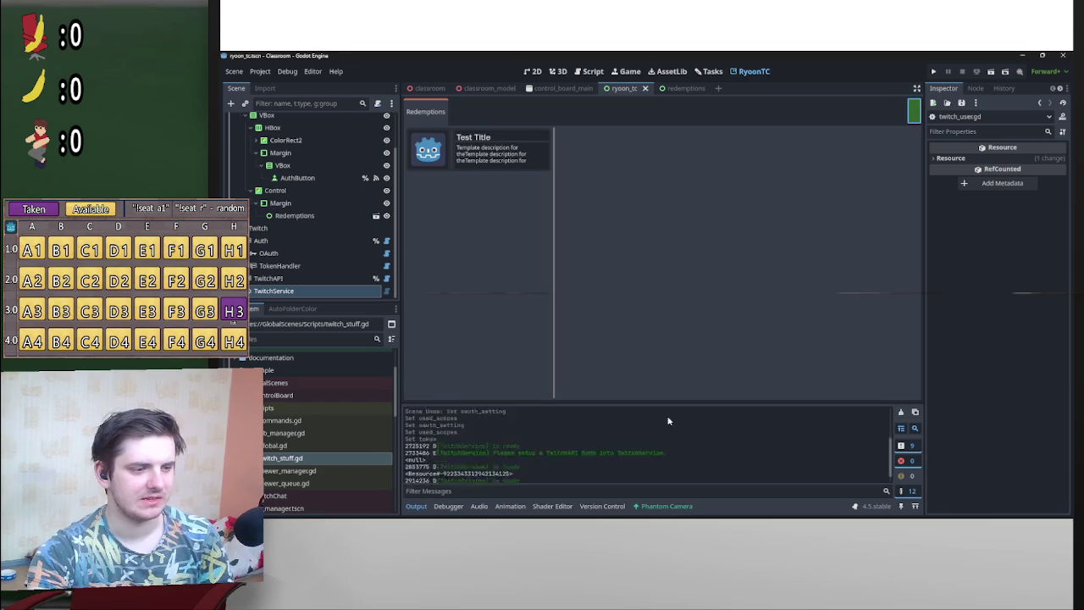
click(900, 412)
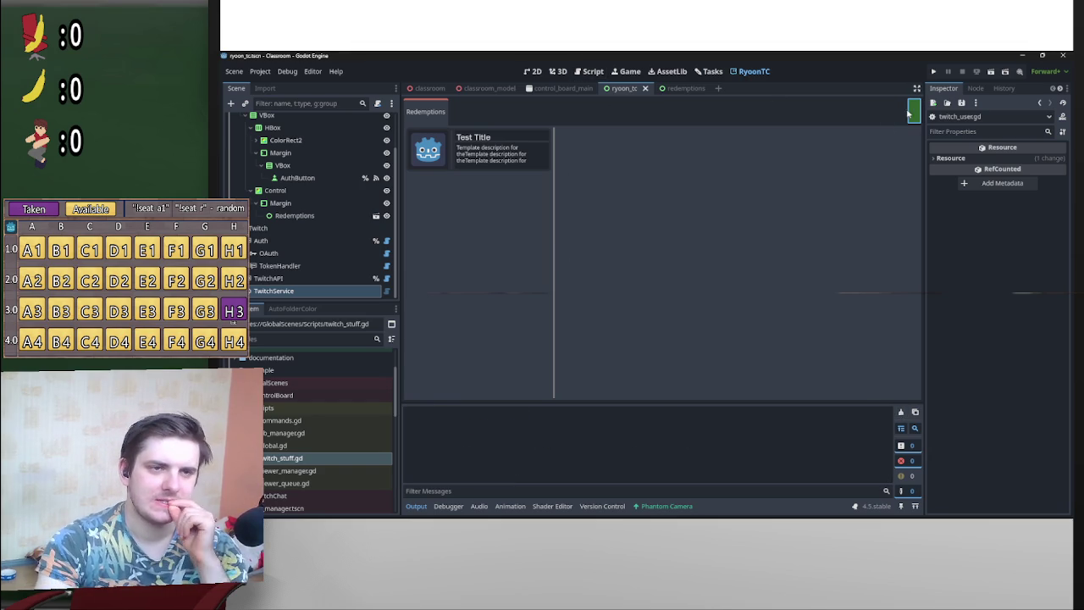
click(593, 71)
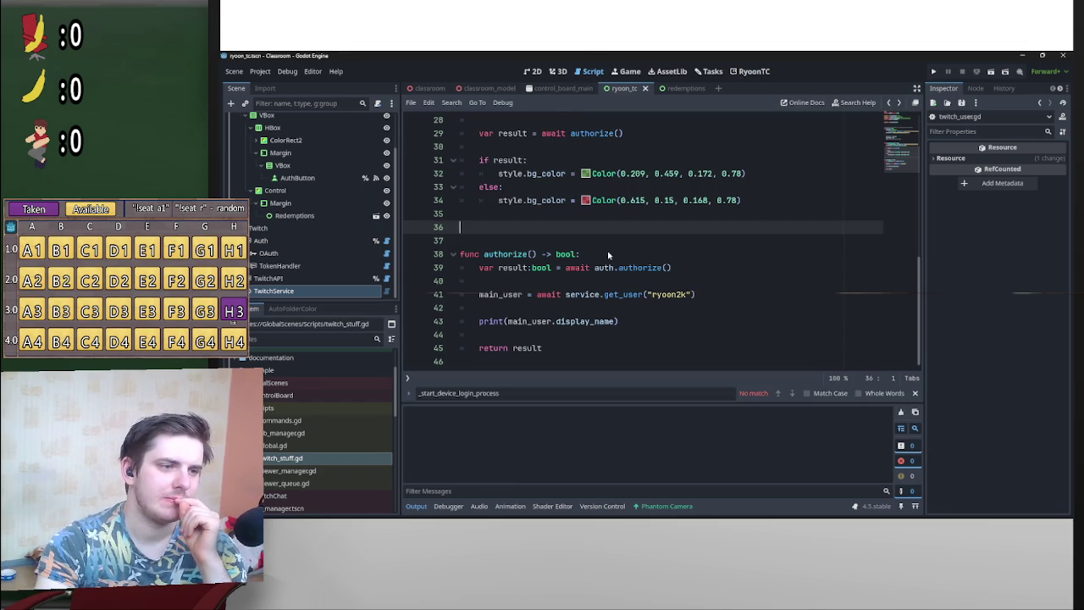
Declare 'var connected:bool= false' on line 11 of ryoon_tc.gd
scroll(703, 291, up, 9)
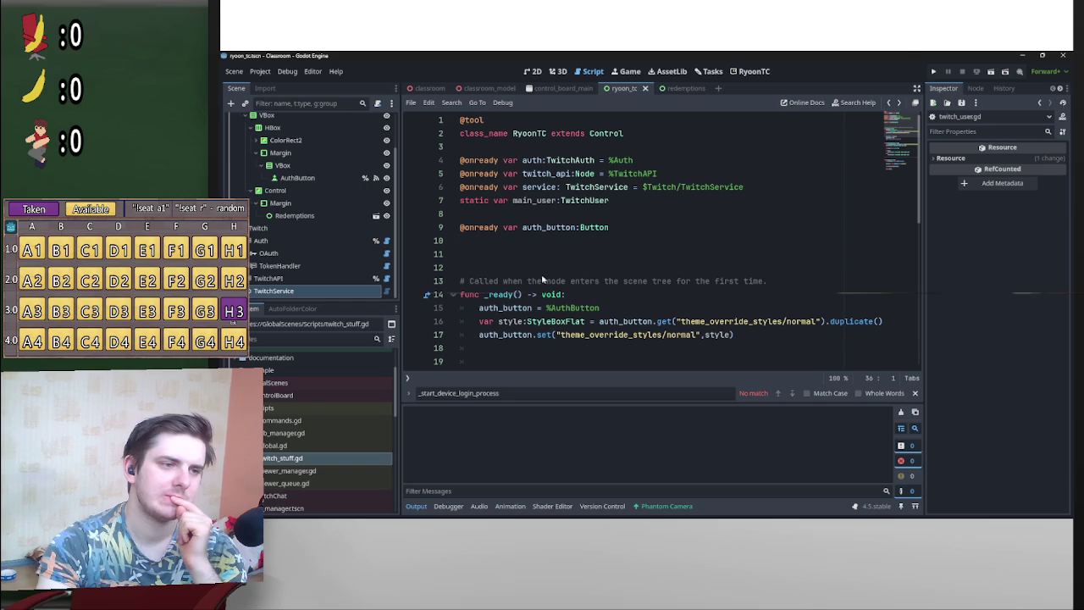
click(538, 265)
click(536, 259)
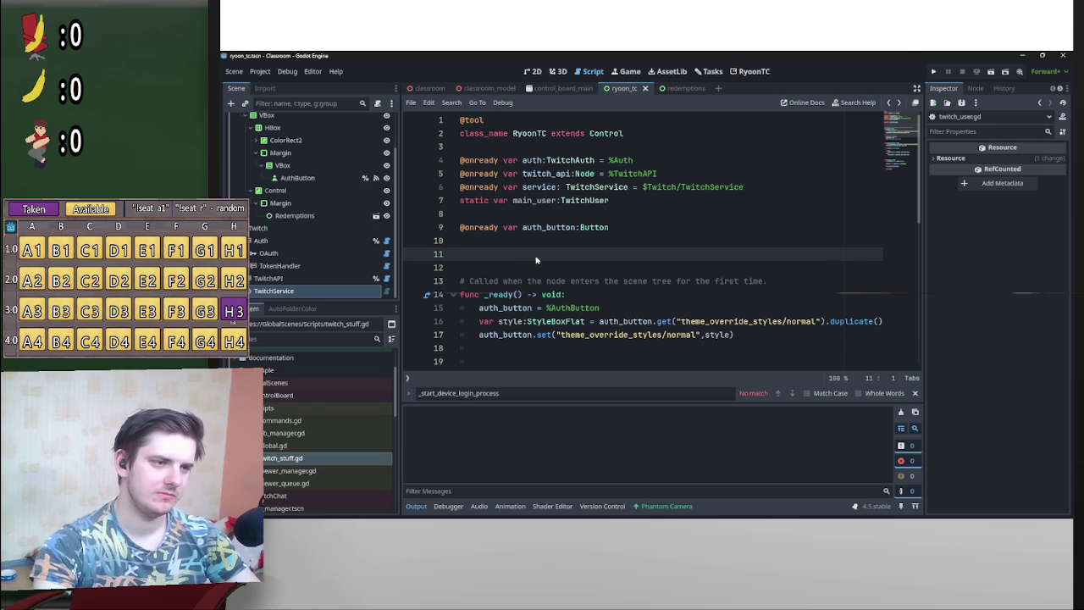
key(Return)
key(BackSpace)
key(BackSpace)
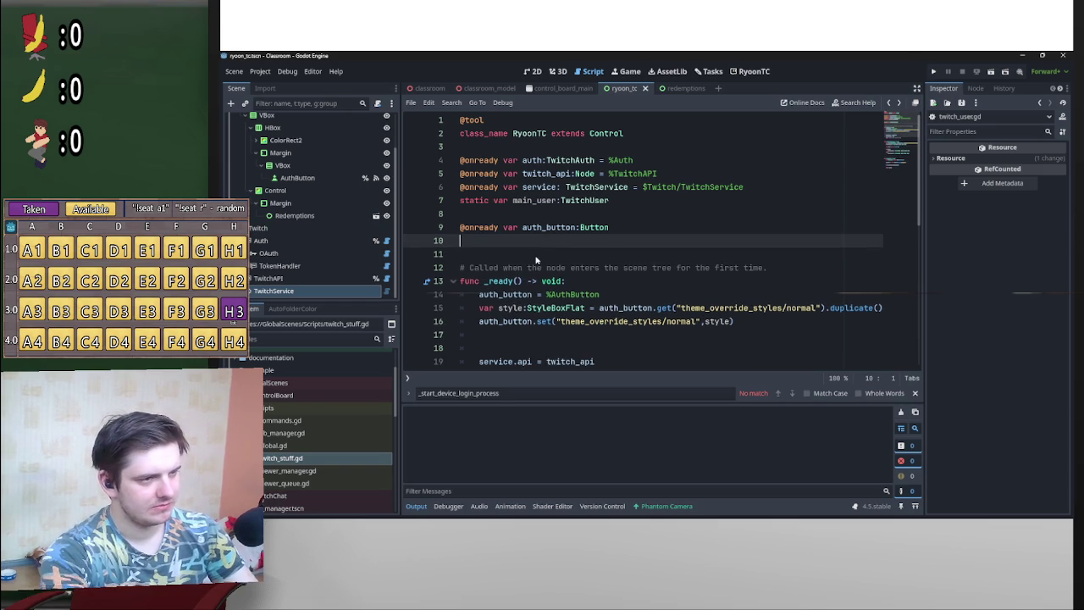
key(Return)
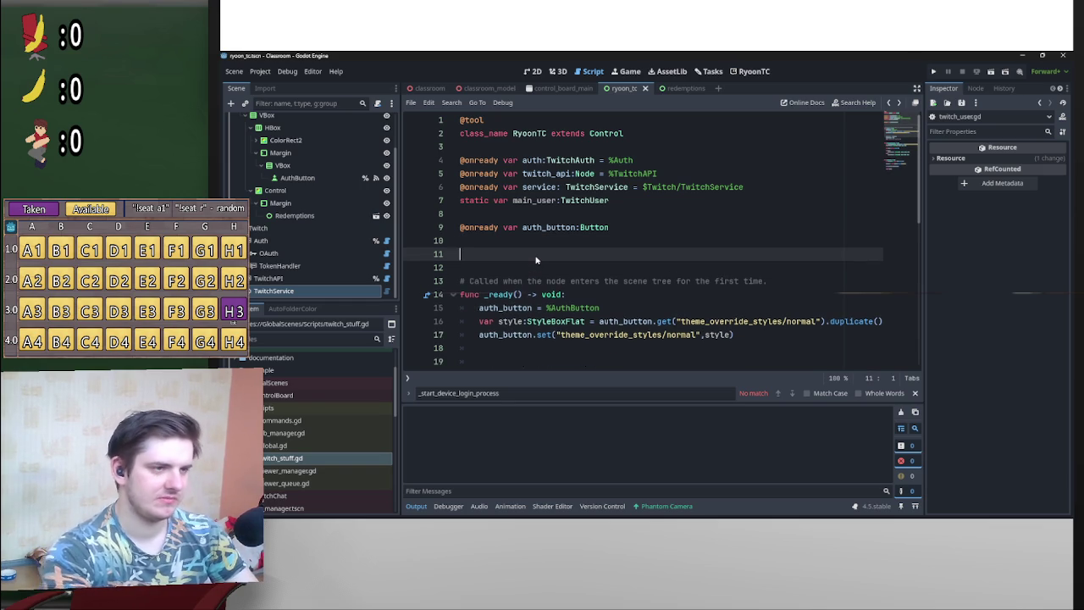
text(var co)
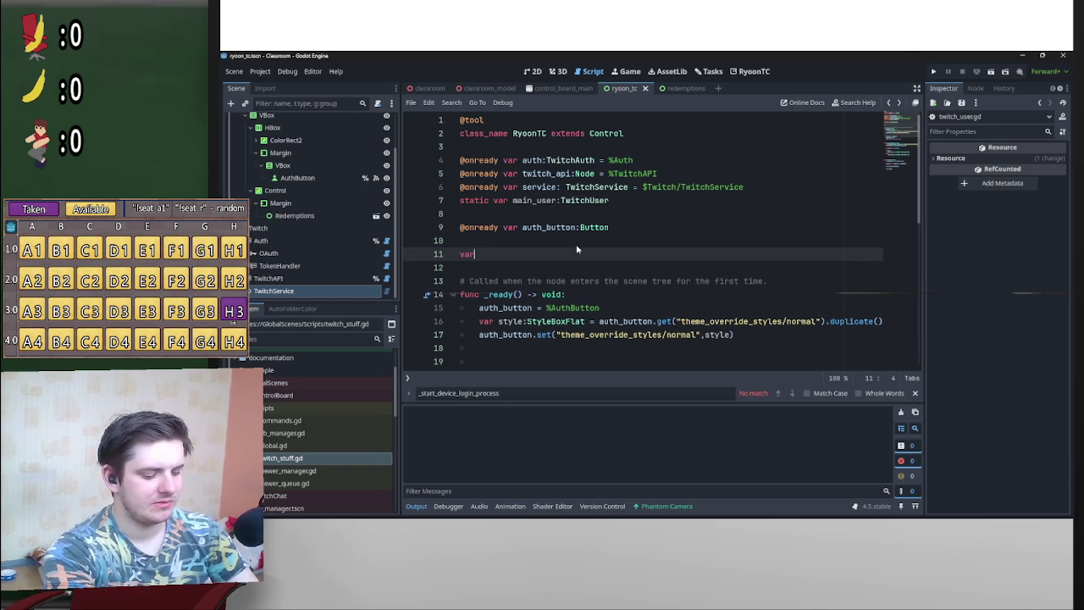
text(nnected:)
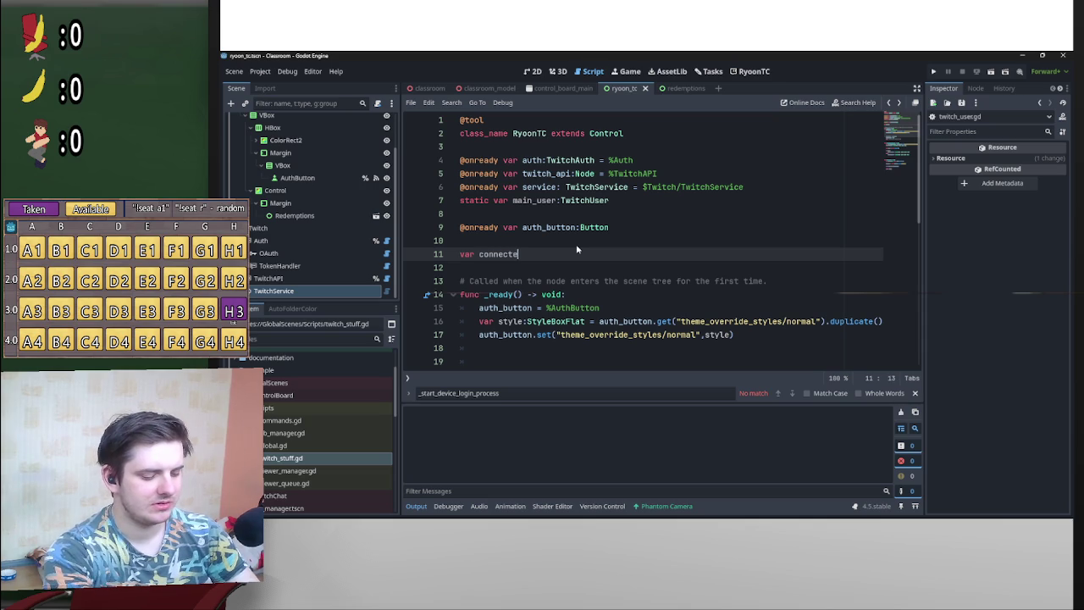
text(bool= false)
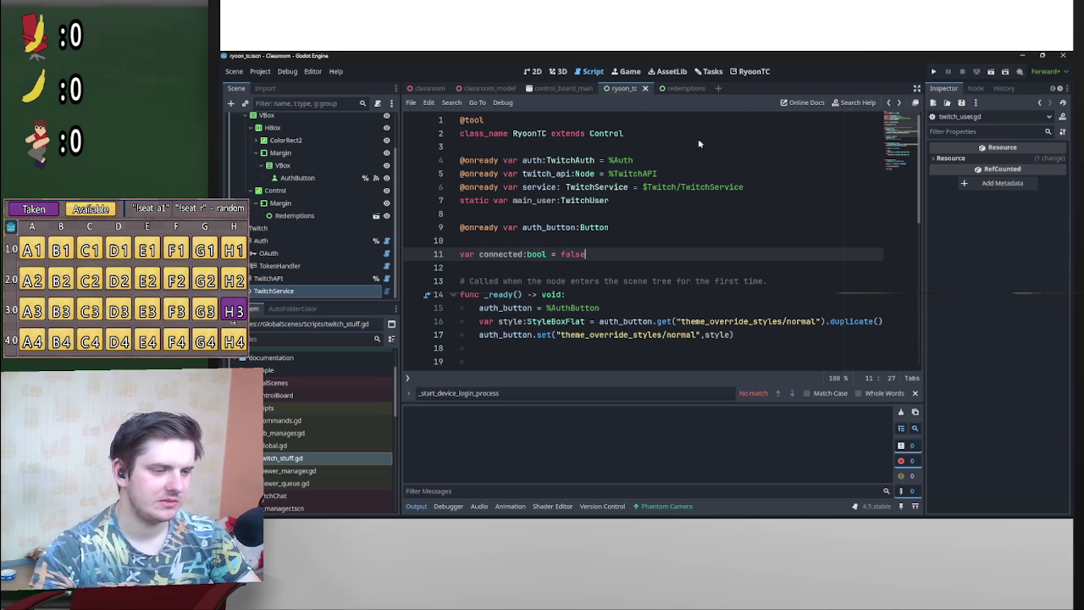
scroll(508, 271, down, 9)
scroll(745, 269, up, 2)
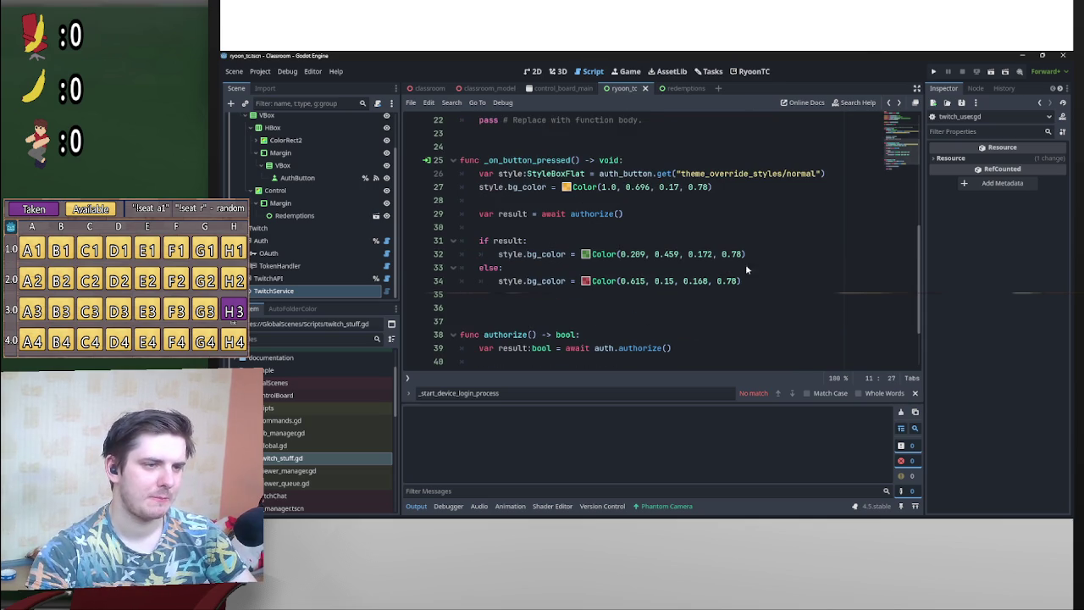
Set connected = true under 'if result:' and connected = false under 'else:'
click(604, 246)
key(Return)
text(con)
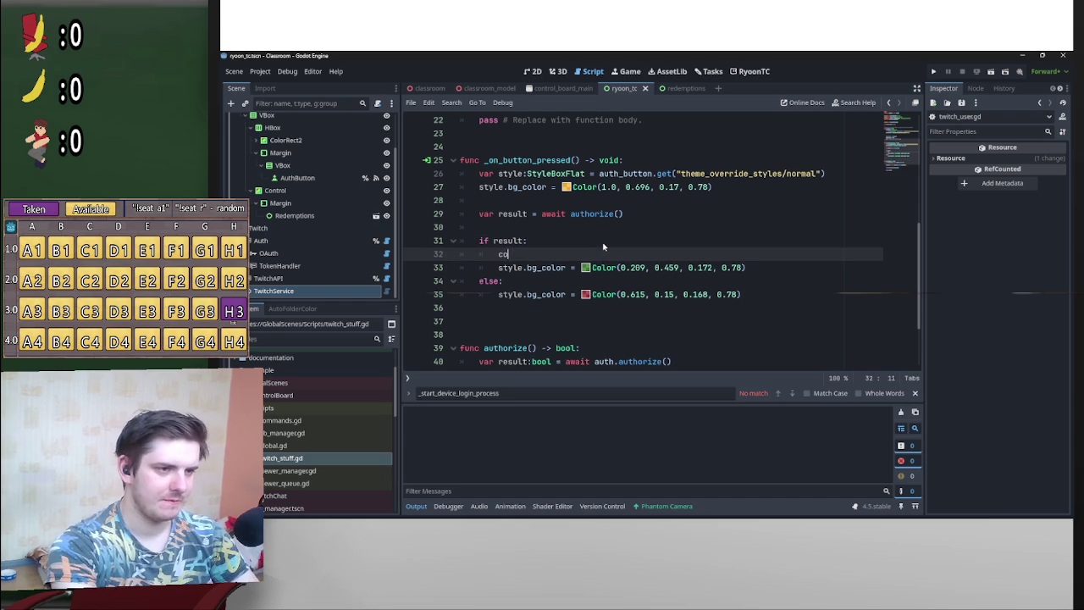
key(Return)
text(= true)
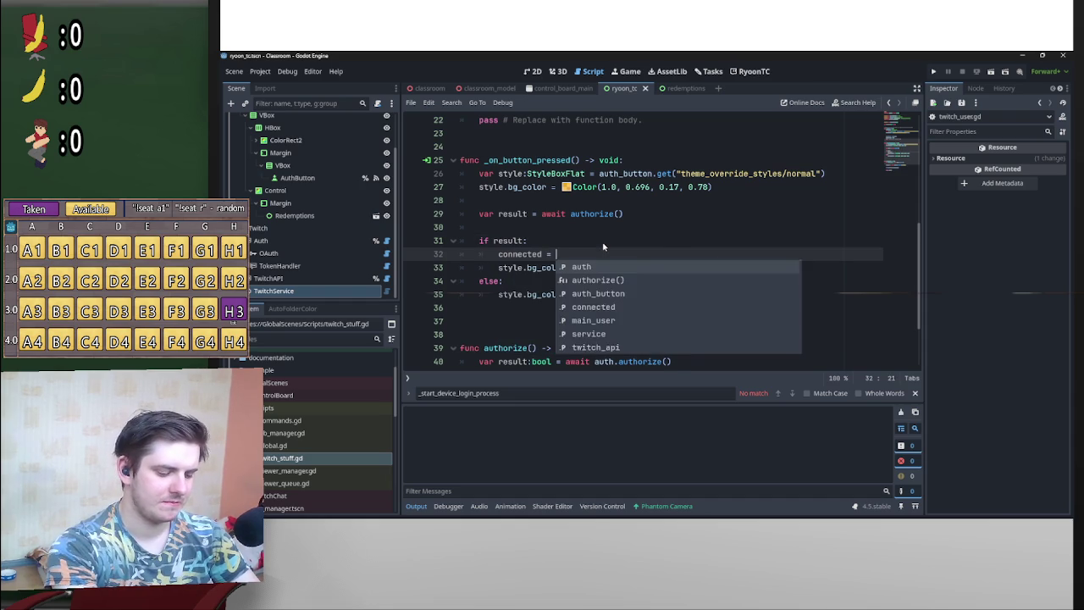
key(shift+Home)
key(shift+Home)
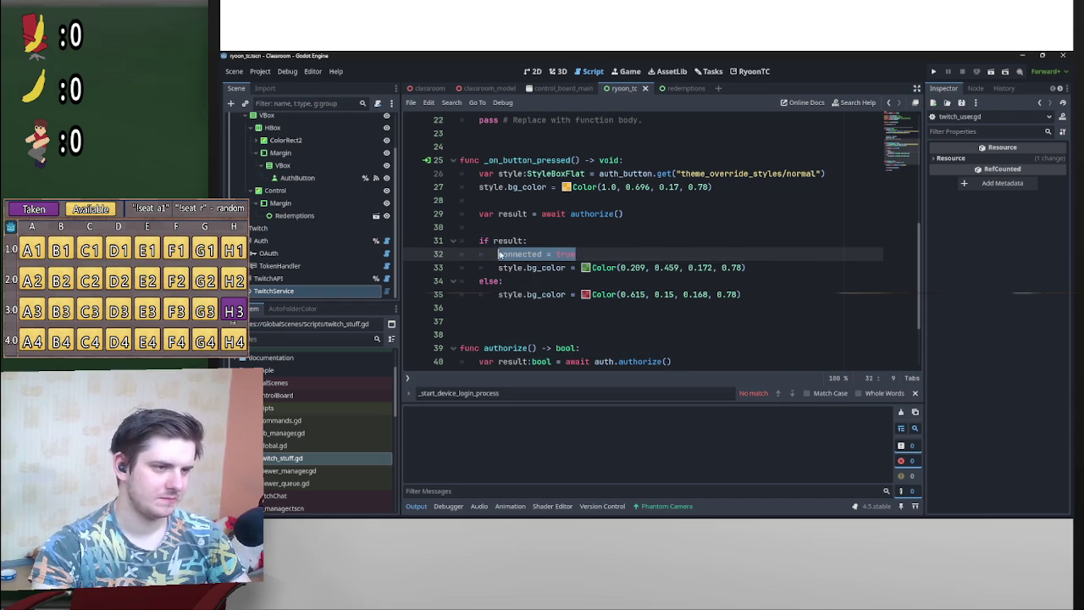
key(ctrl+c)
click(604, 285)
key(Return)
key(ctrl+v)
key(BackSpace)
key(BackSpace)
key(BackSpace)
text(false)
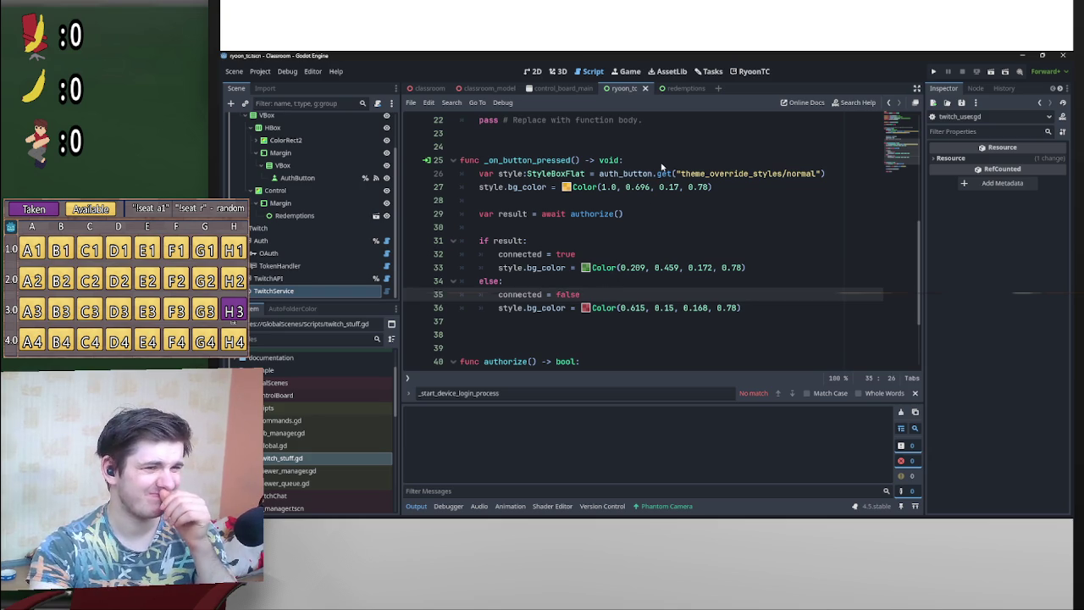
click(661, 162)
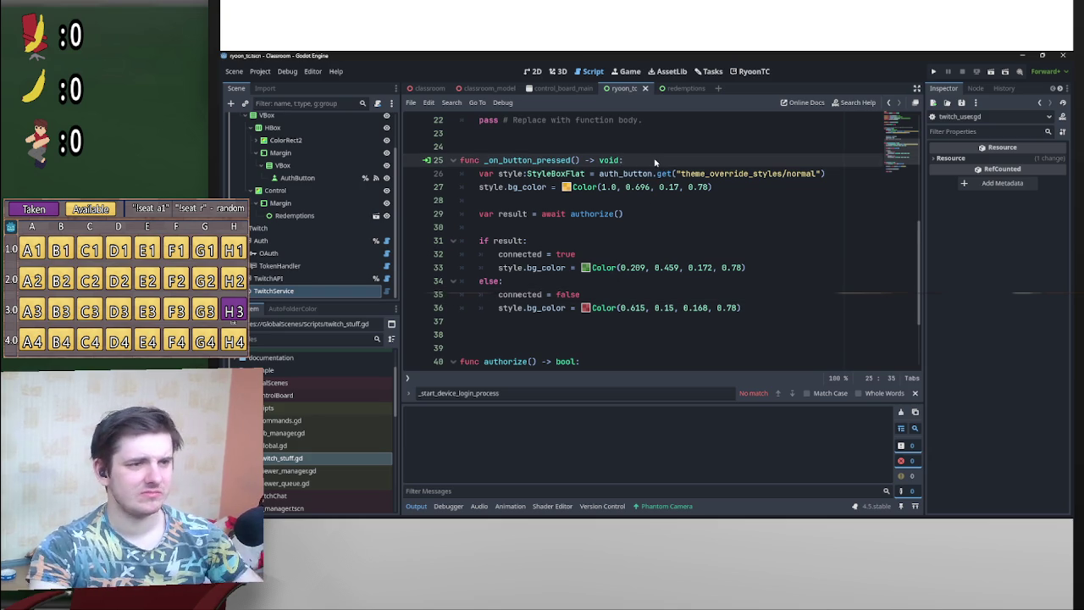
Add 'if connected: return' at the top of _on_button_pressed
key(Return)
text(f con)
key(Return)
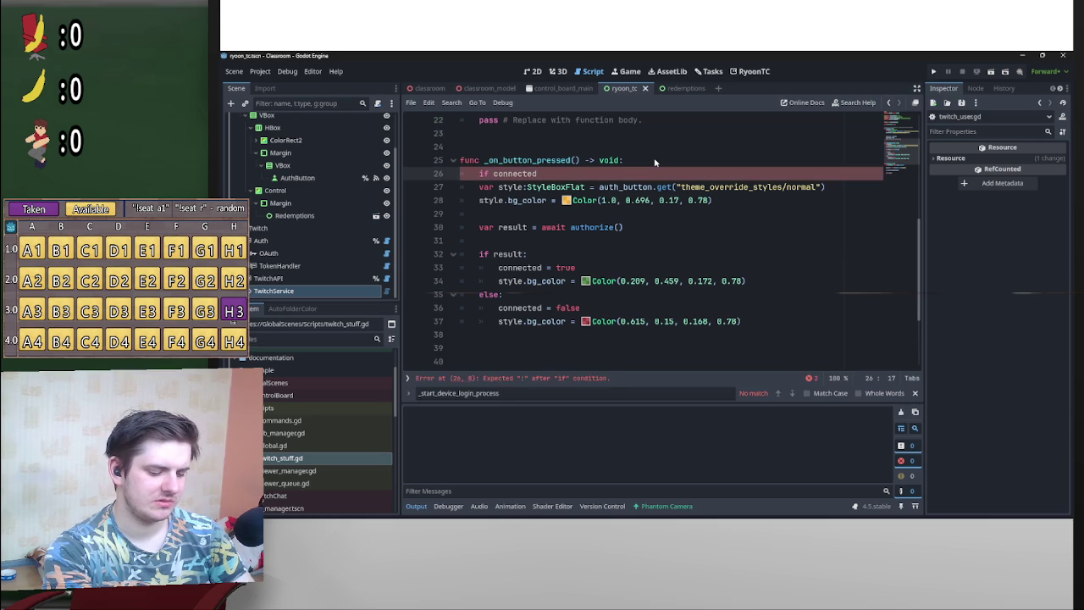
text(turn)
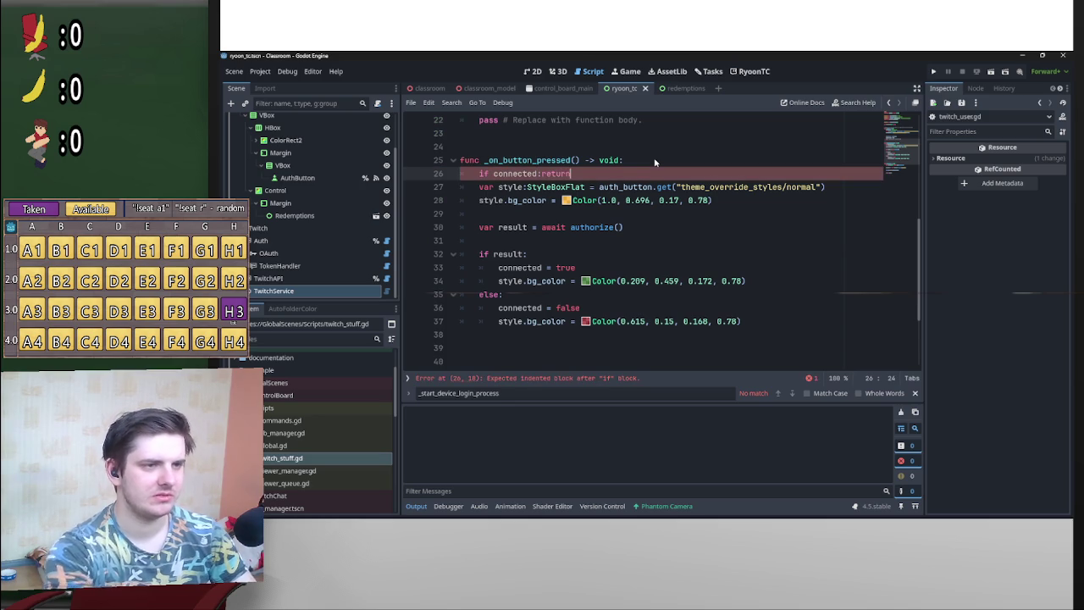
key(Return)
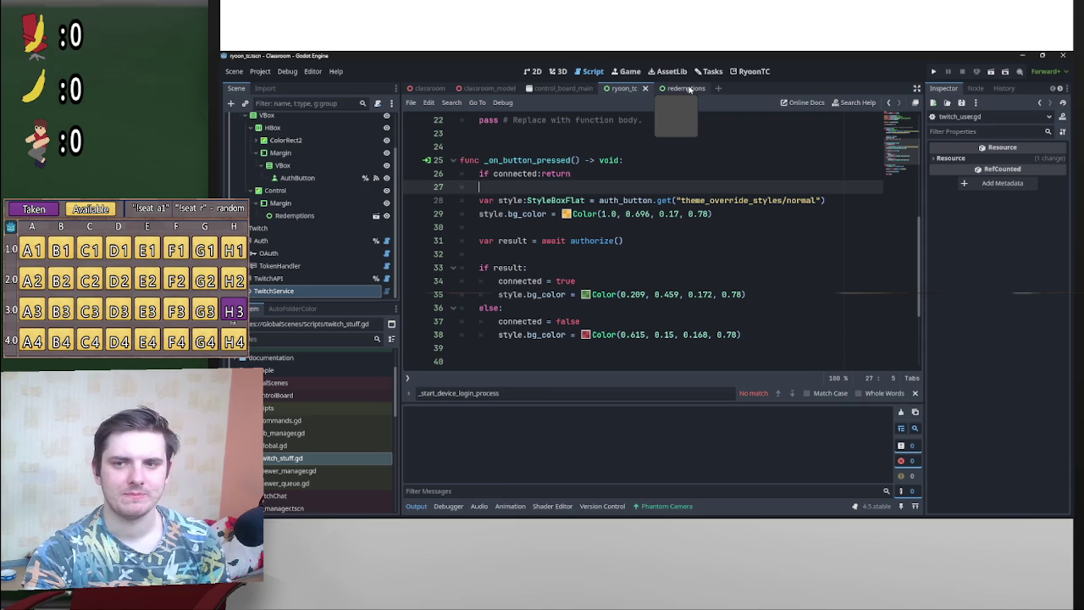
Close the script's find bar and look over the handler code
scroll(770, 268, up, 4)
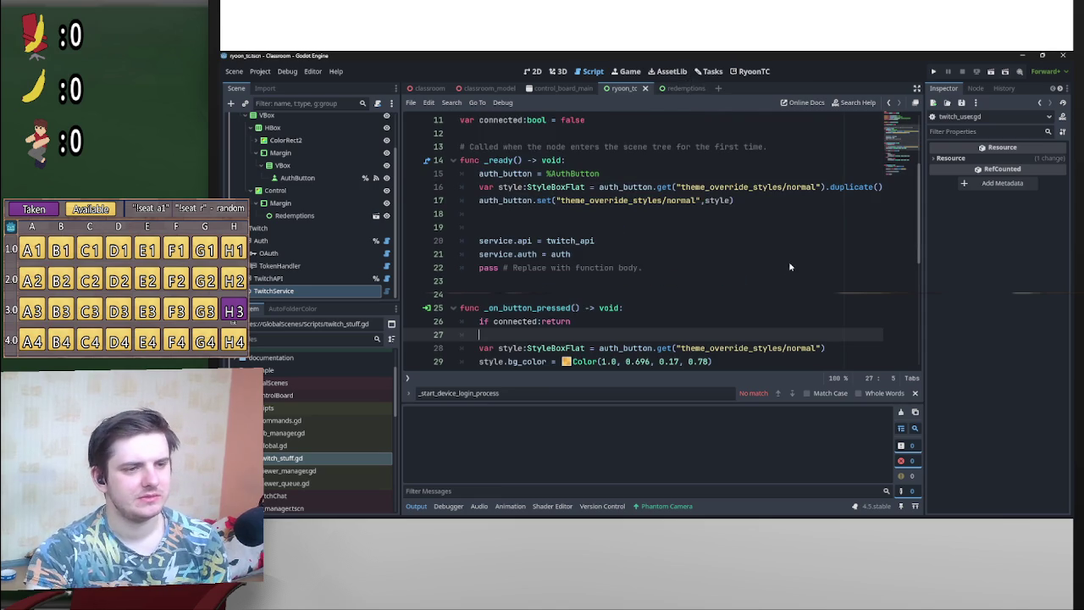
click(914, 393)
scroll(811, 315, down, 7)
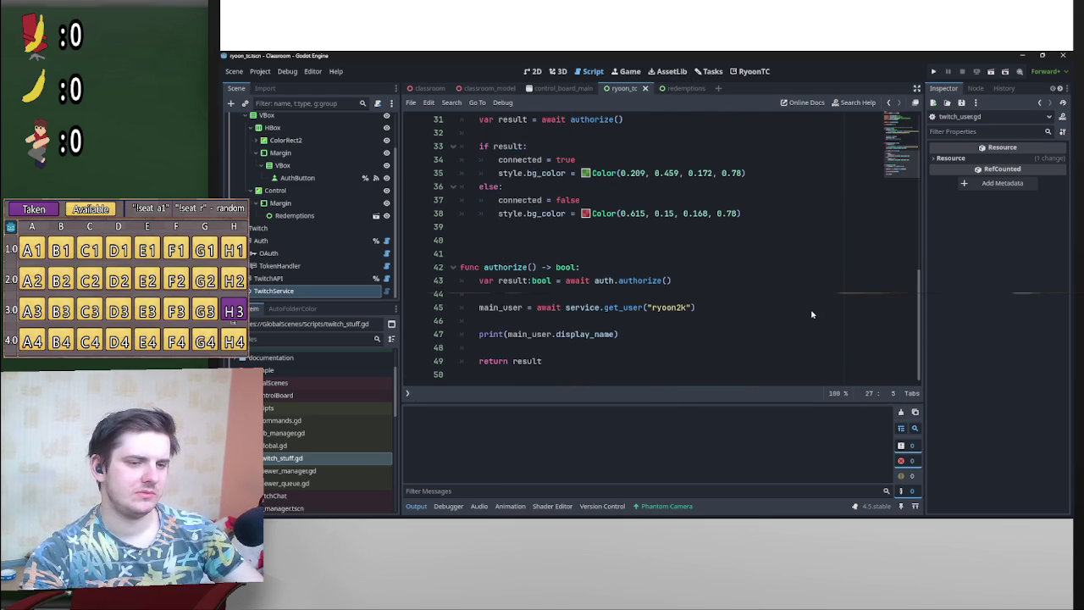
scroll(811, 312, up, 4)
scroll(813, 310, down, 4)
scroll(787, 264, up, 8)
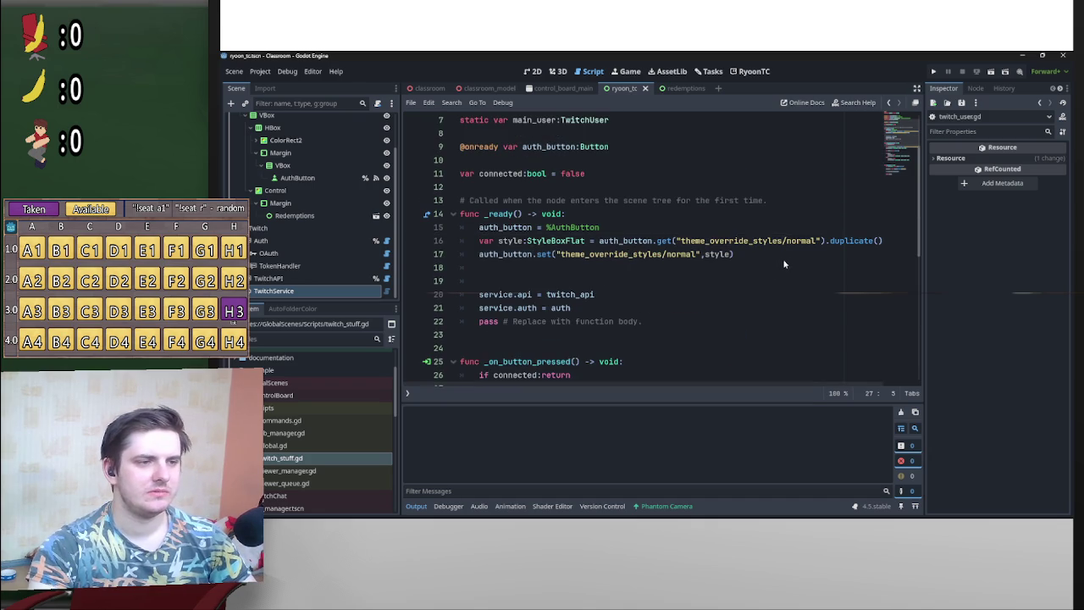
scroll(572, 254, down, 8)
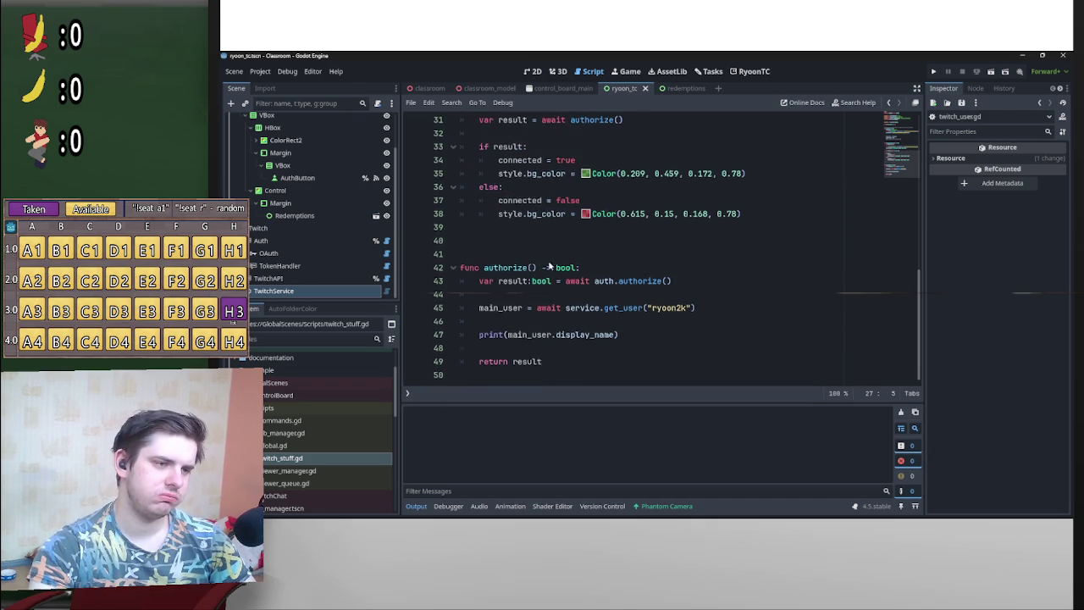
Rename authorize to _authorize on line 42 and in the await call on line 31
click(485, 265)
text(_)
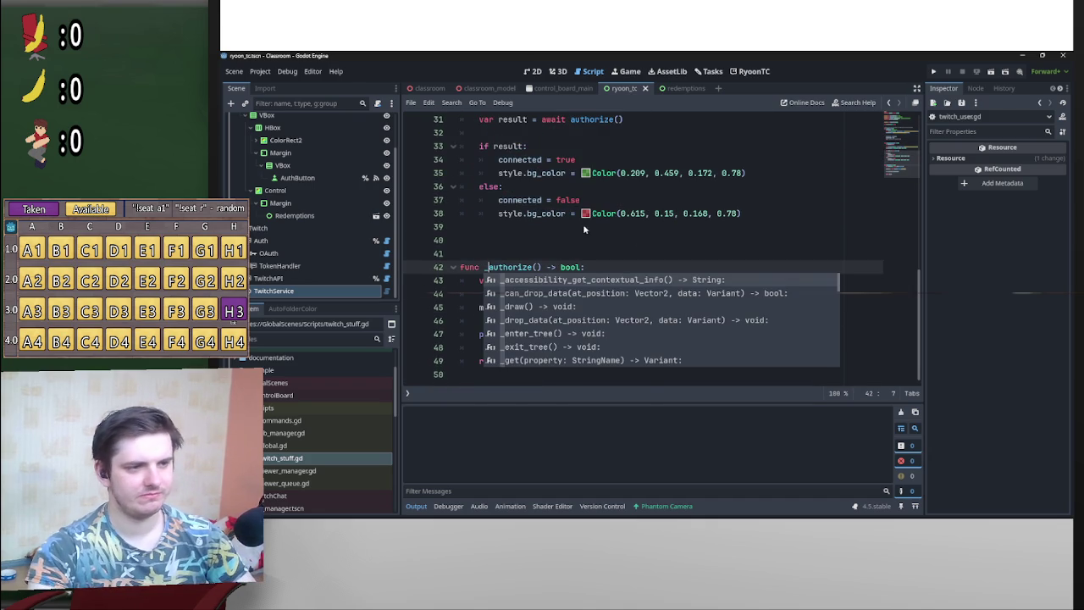
scroll(571, 203, up, 2)
click(572, 202)
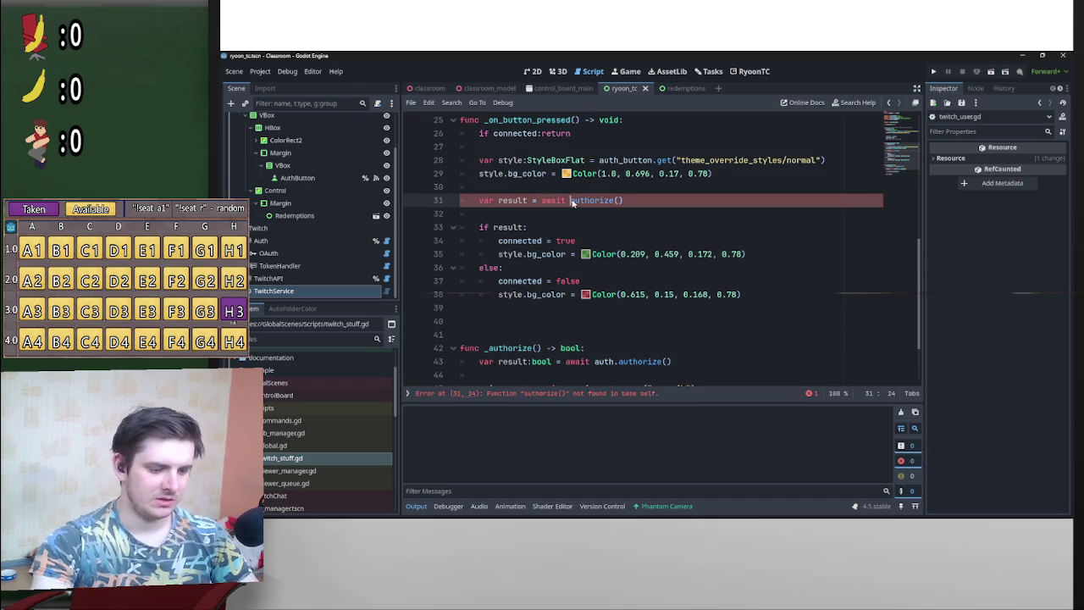
text(_)
click(546, 161)
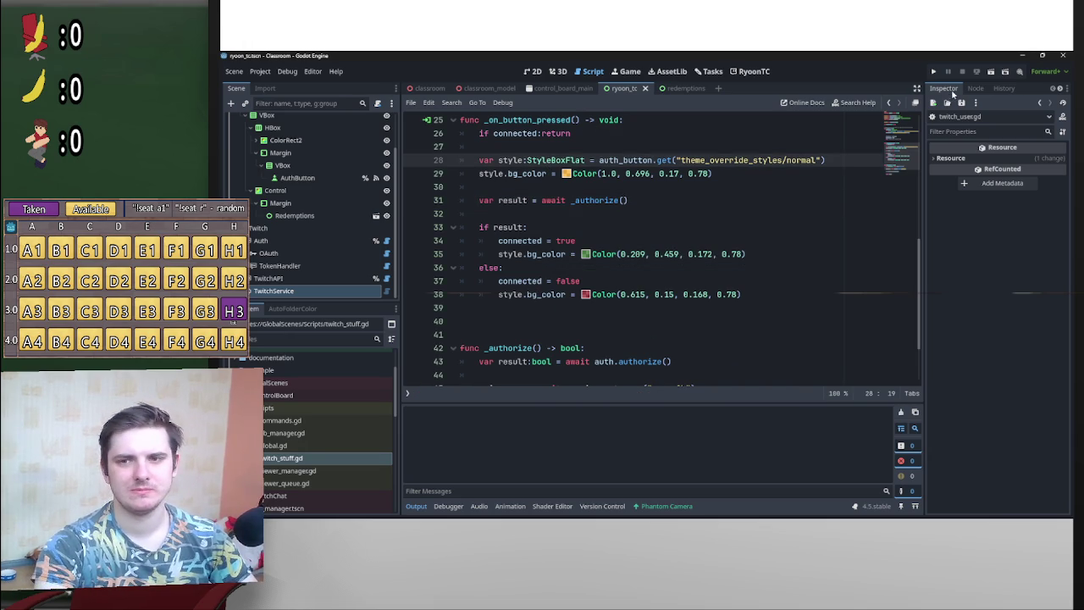
scroll(480, 269, up, 1)
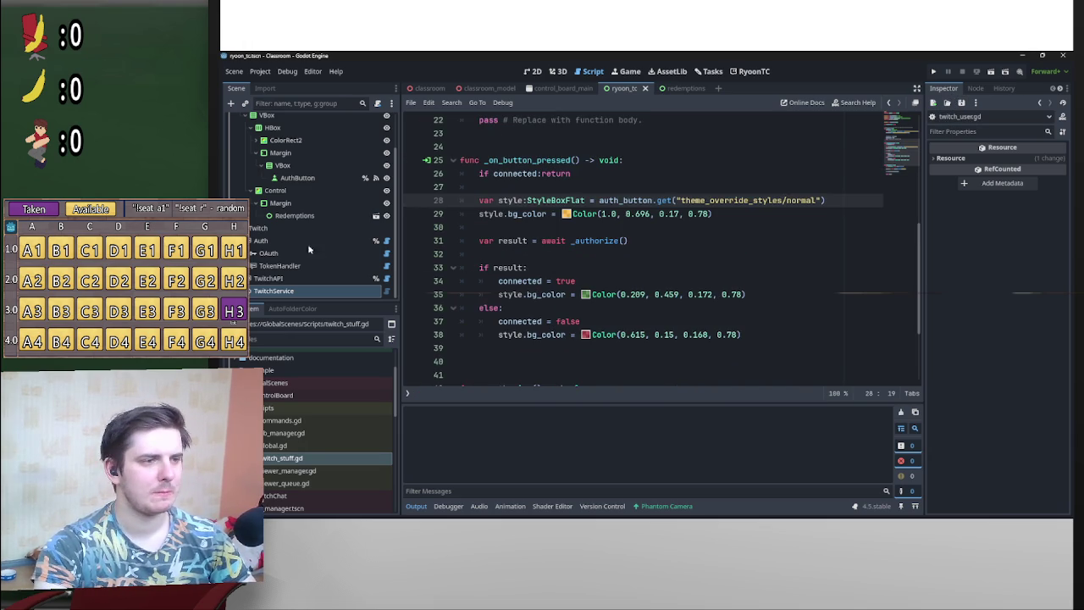
scroll(400, 223, up, 2)
scroll(404, 294, down, 2)
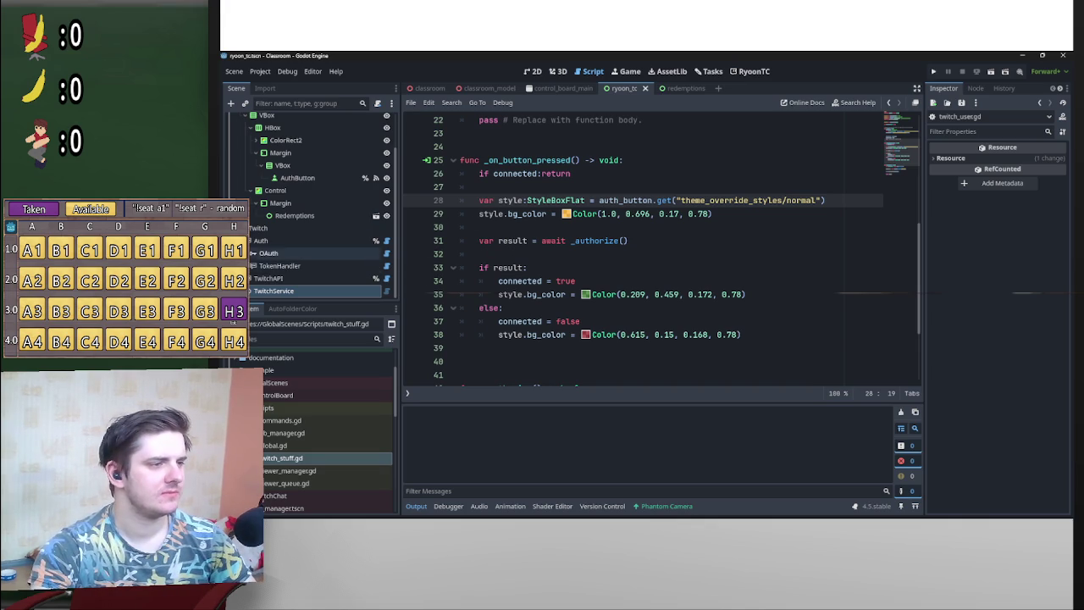
scroll(288, 246, up, 2)
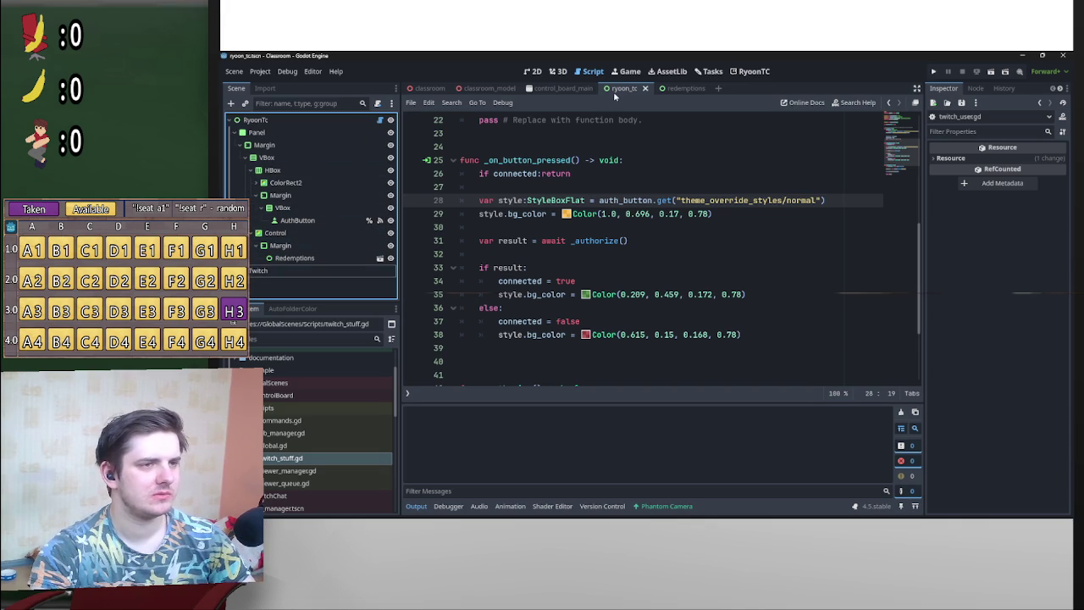
Switch the editor to the 2D view and zoom into the Redemptions panel's Test Title card
click(557, 71)
click(532, 71)
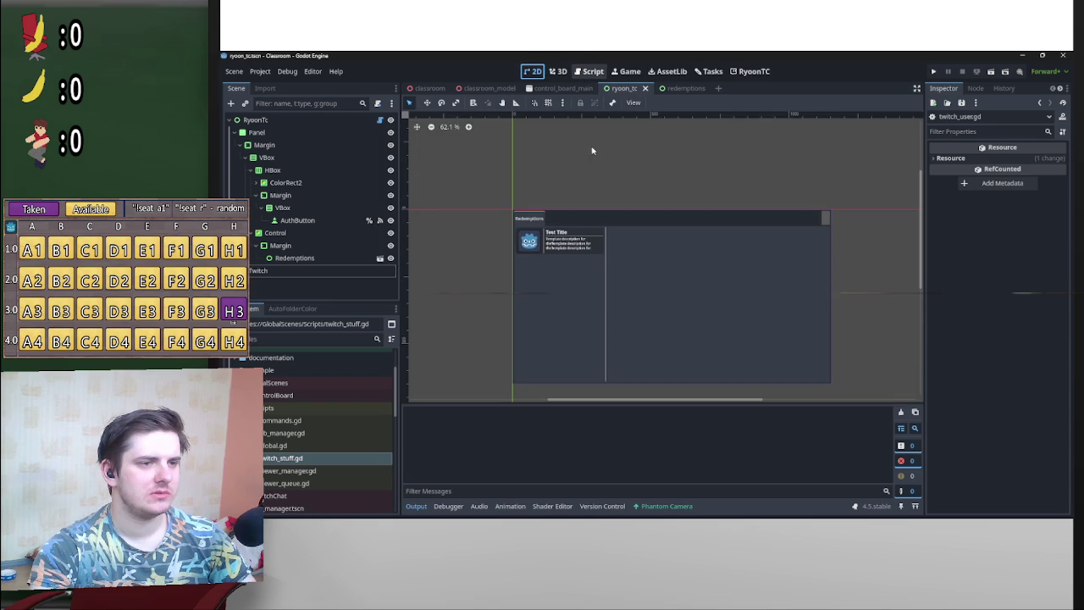
scroll(575, 267, up, 4)
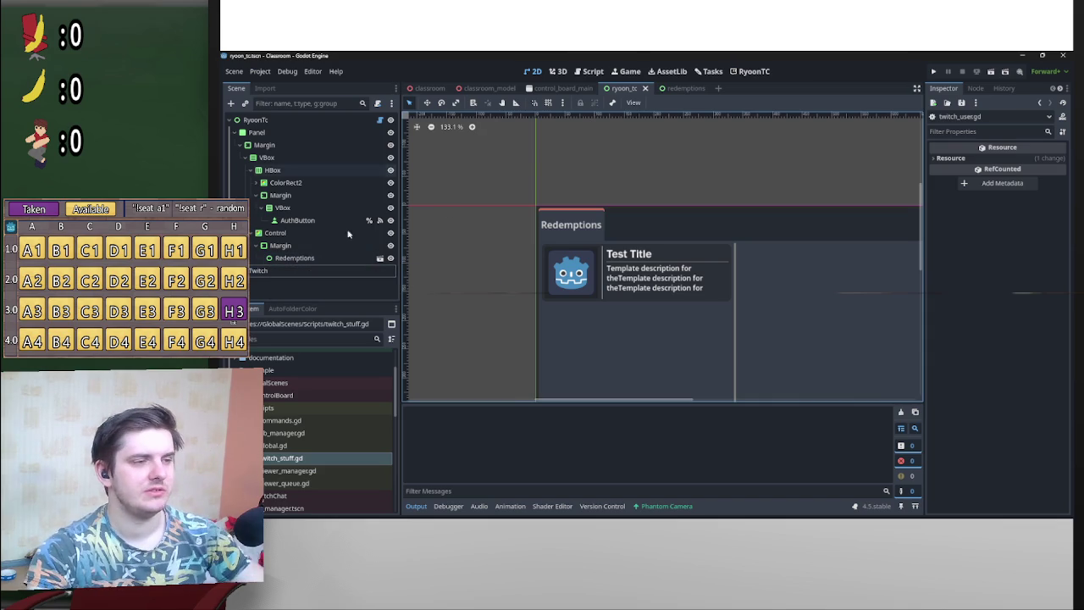
Return to the ryoon_tc.gd script and fold the _authorize function body
click(379, 119)
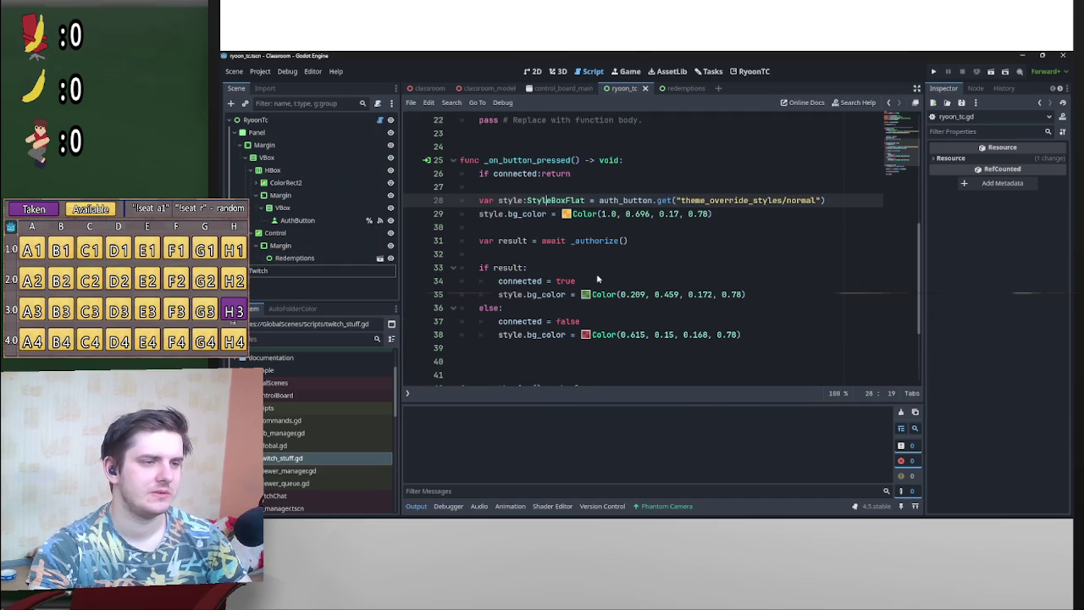
scroll(597, 277, down, 3)
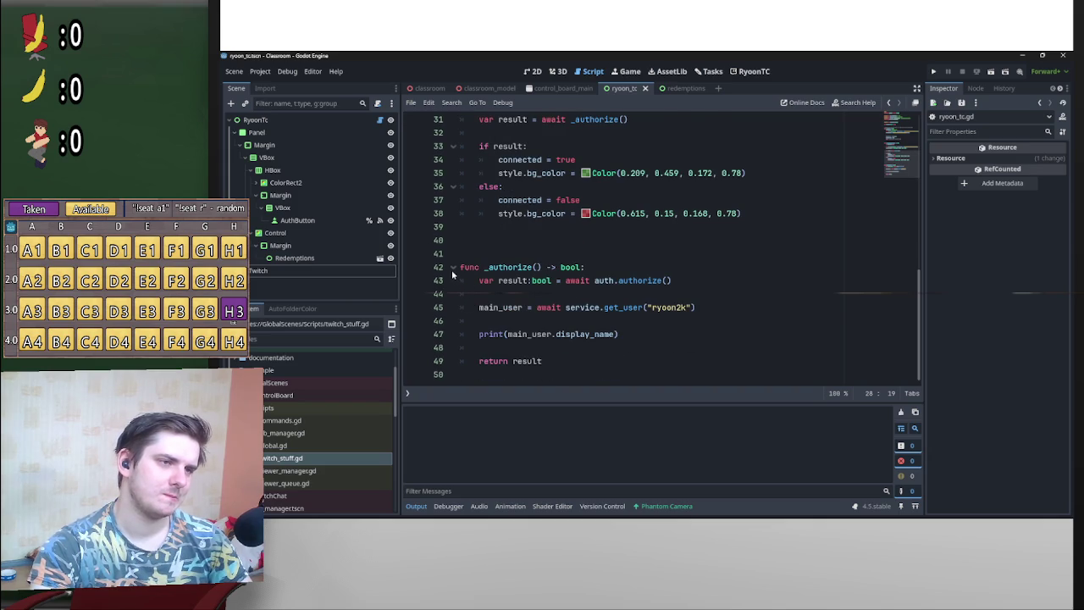
scroll(452, 273, up, 3)
scroll(468, 284, down, 1)
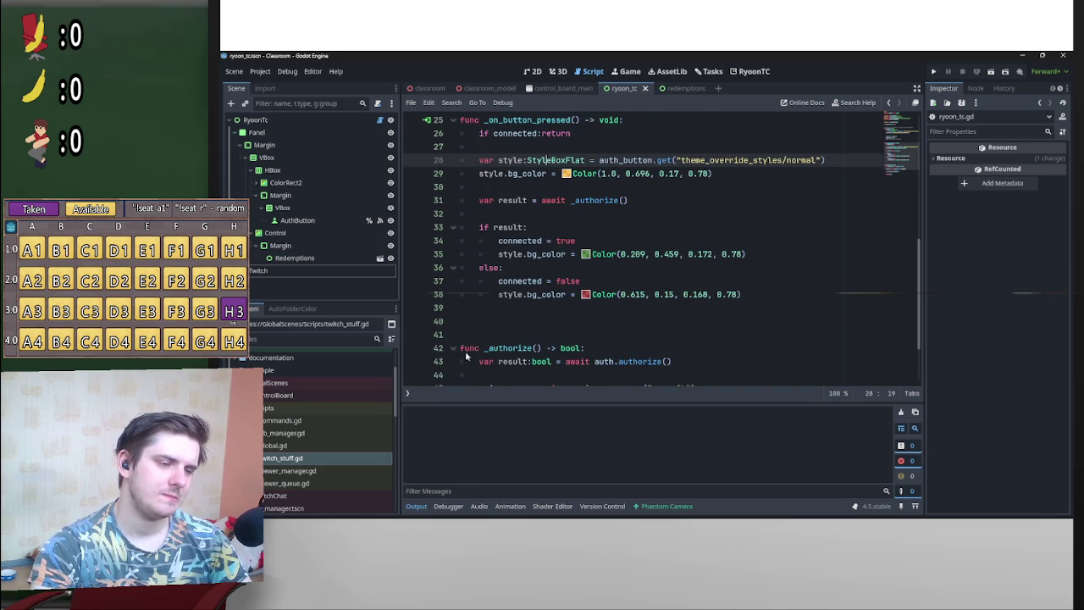
click(453, 348)
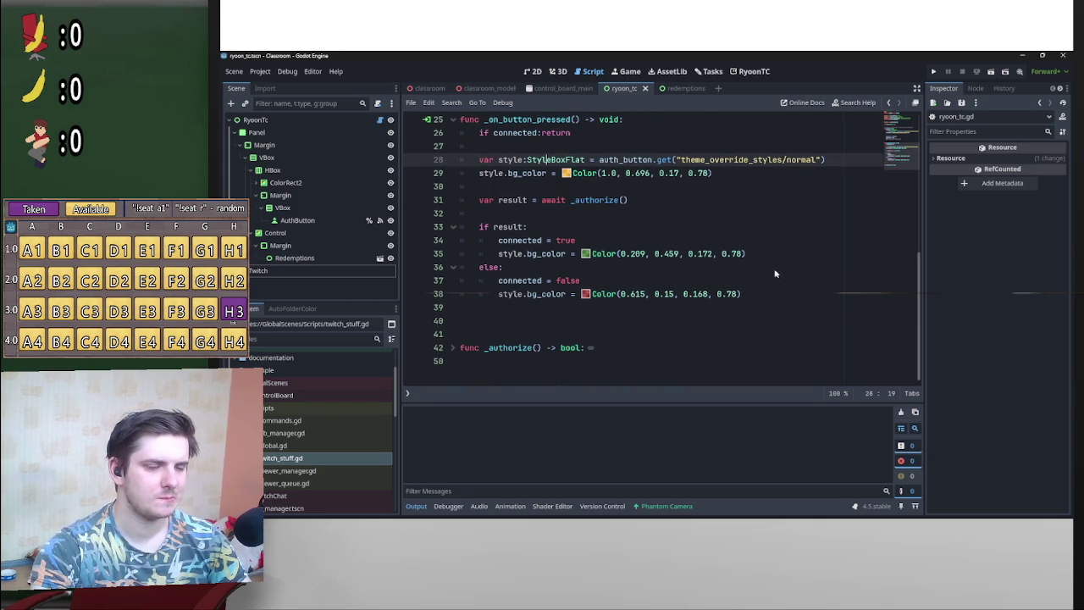
Remove an extra blank line and start typing func _init_redemptions below _authorize
click(497, 335)
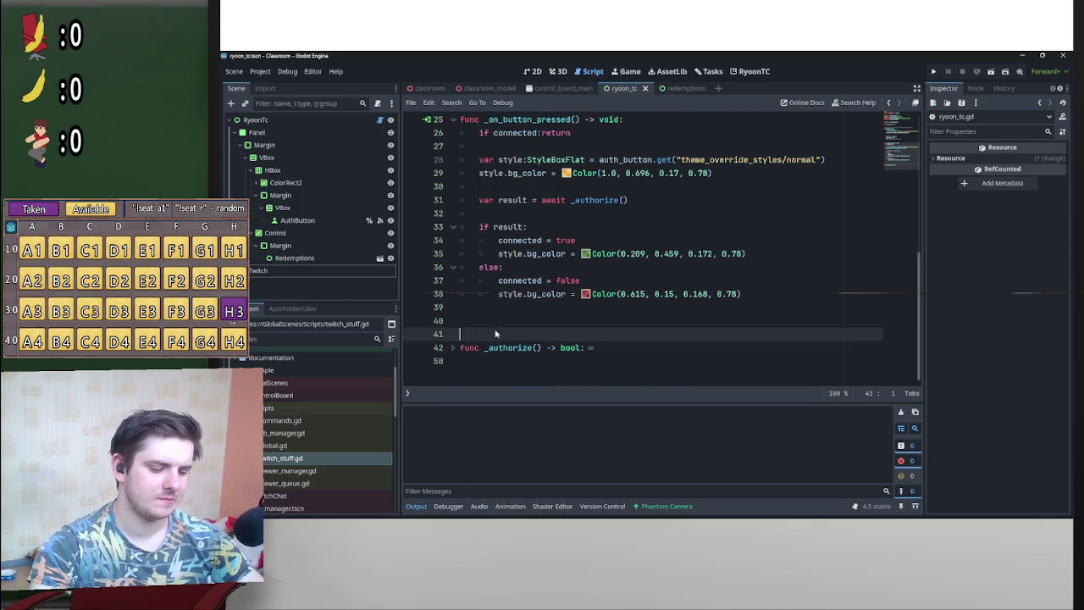
key(BackSpace)
click(503, 357)
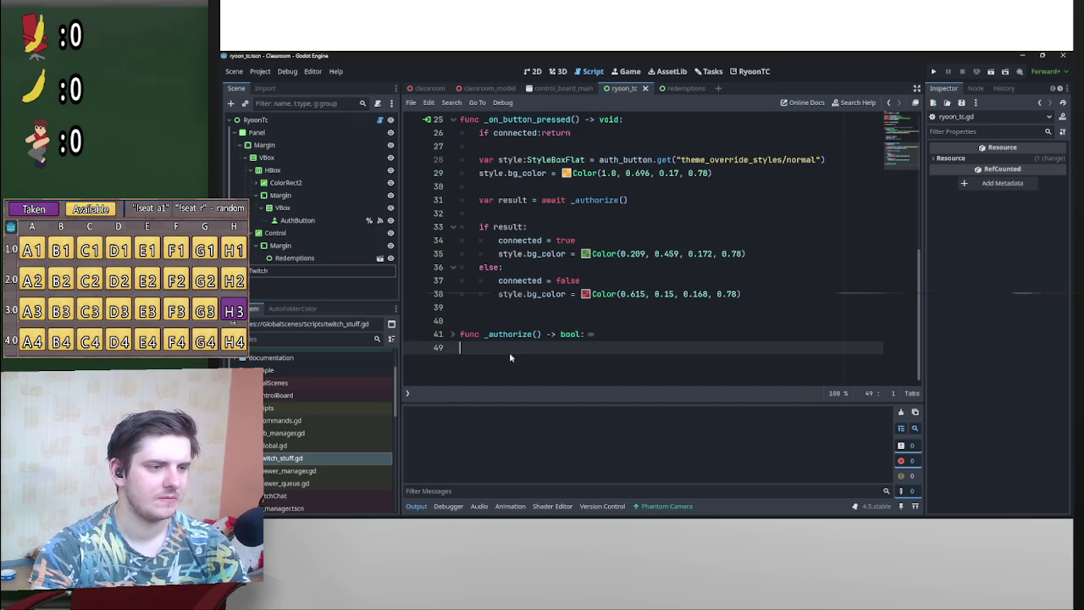
key(Return)
key(Return)
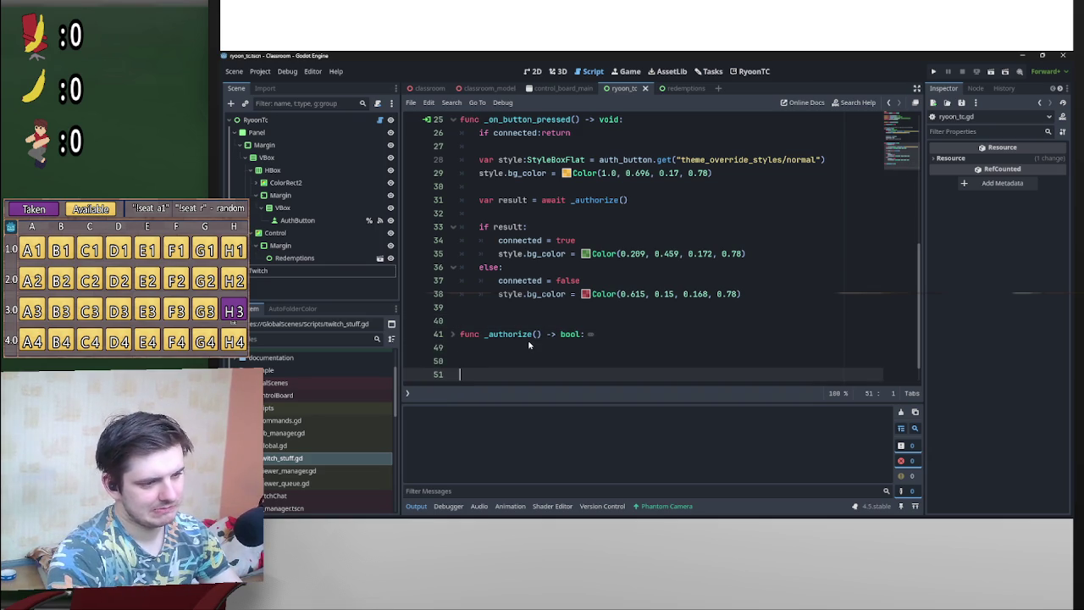
text(func )
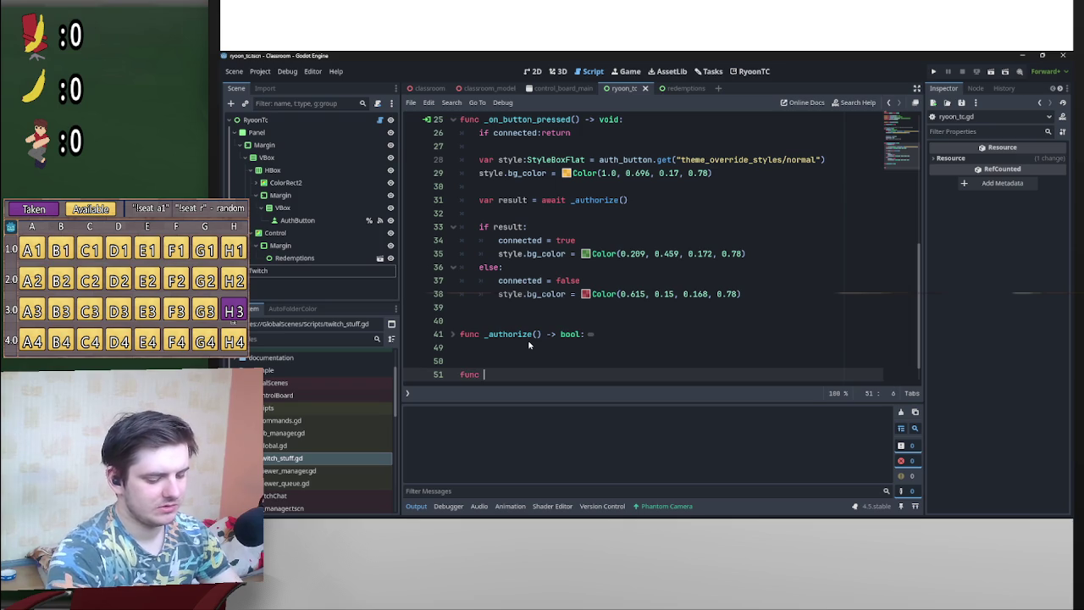
text(_init)
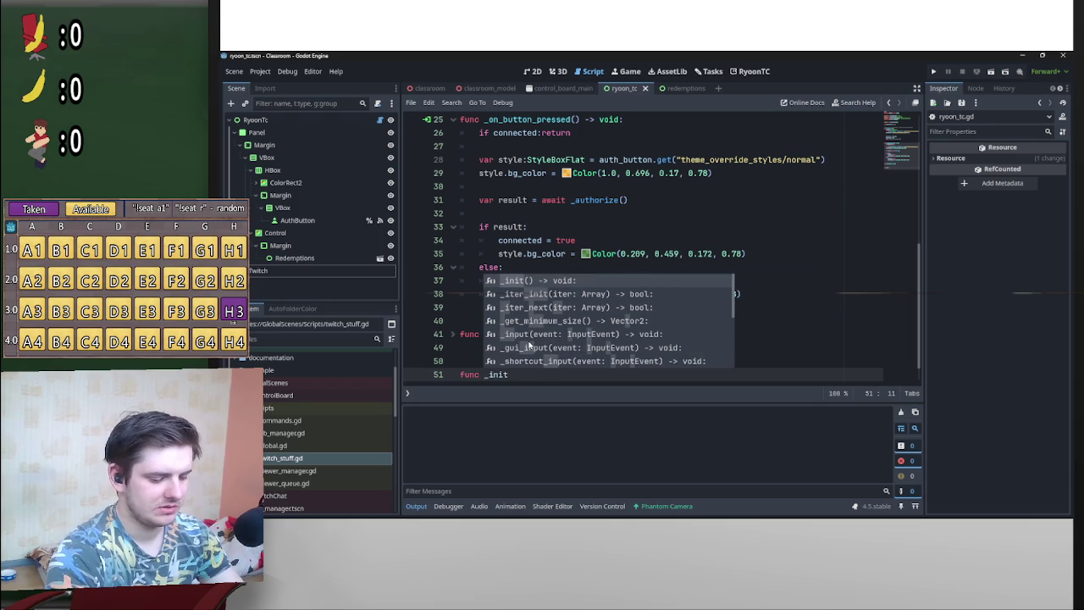
text(_redemptions)
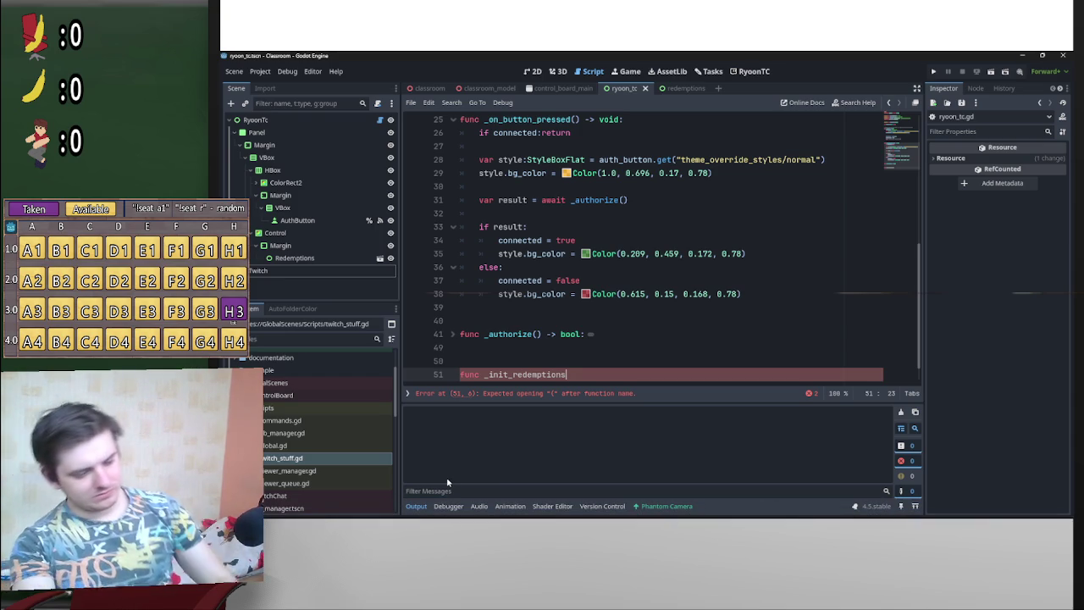
Complete the header as func _init_redemptions() -> void: with a placeholder pass body
text(() -)
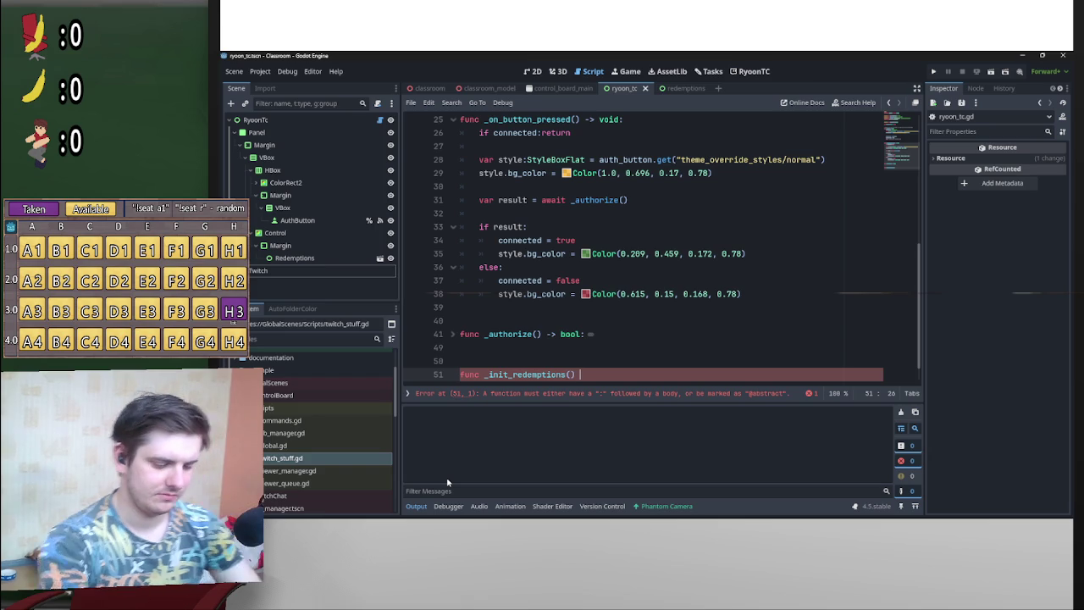
text(> void:)
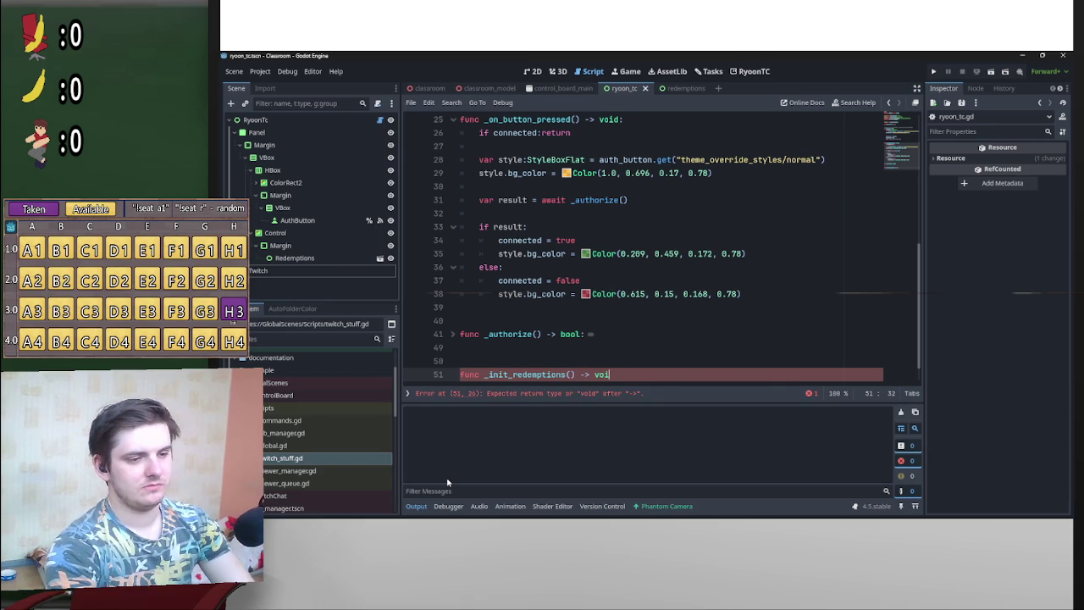
key(Return)
key(Return)
key(Return)
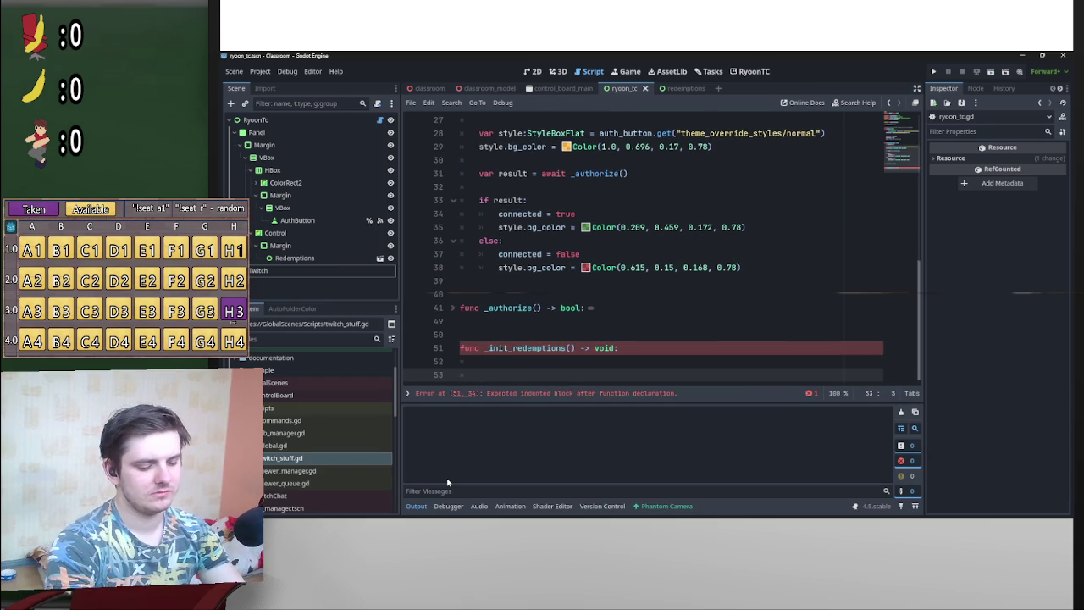
text(pass)
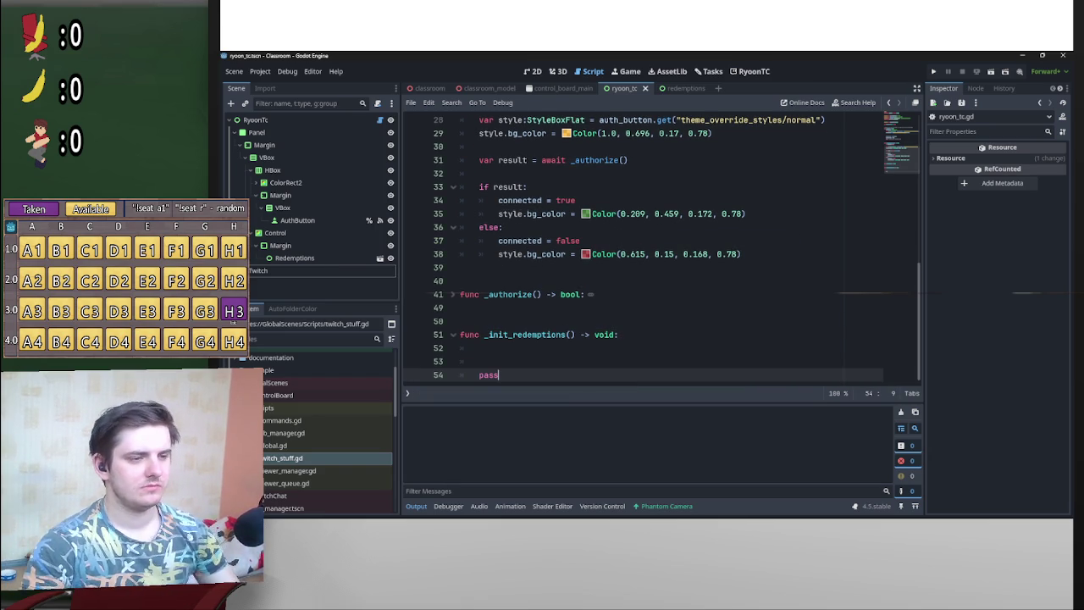
click(549, 347)
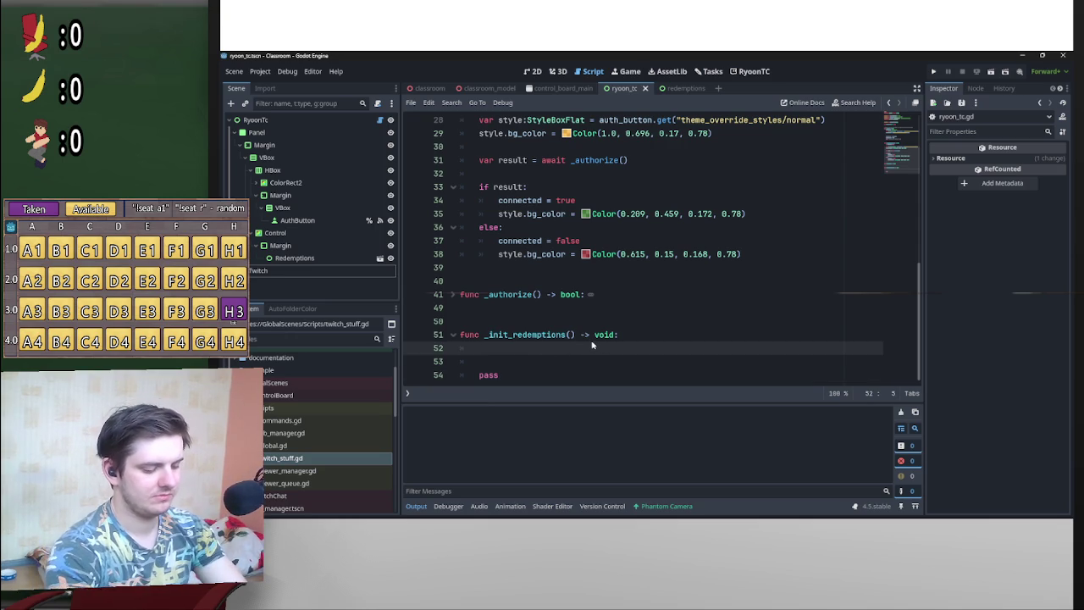
Begin the function body with var redemption_list = service on line 52
text(redemptio)
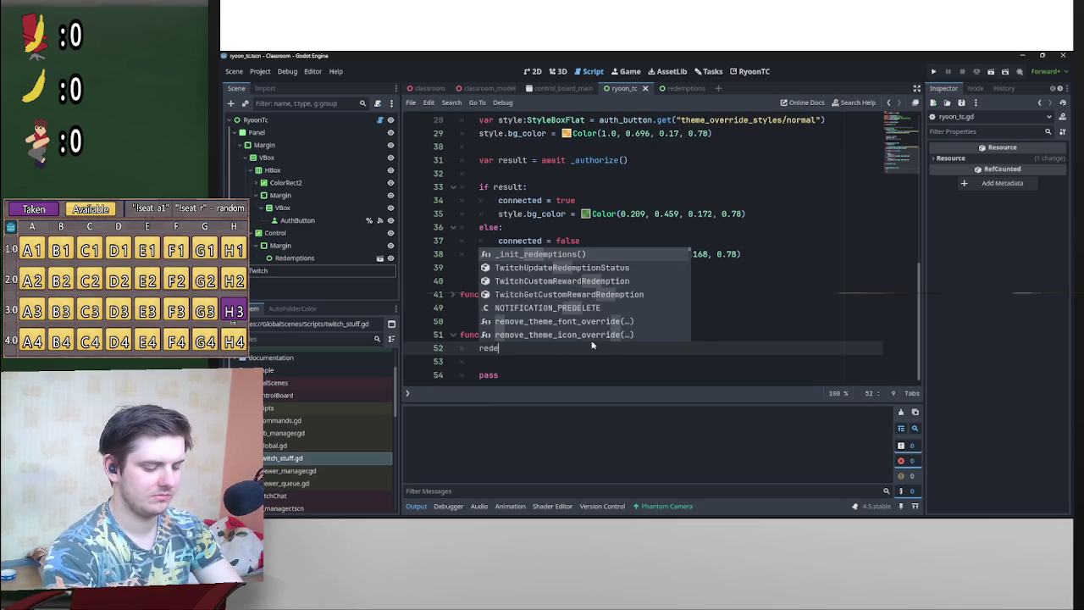
text(n)
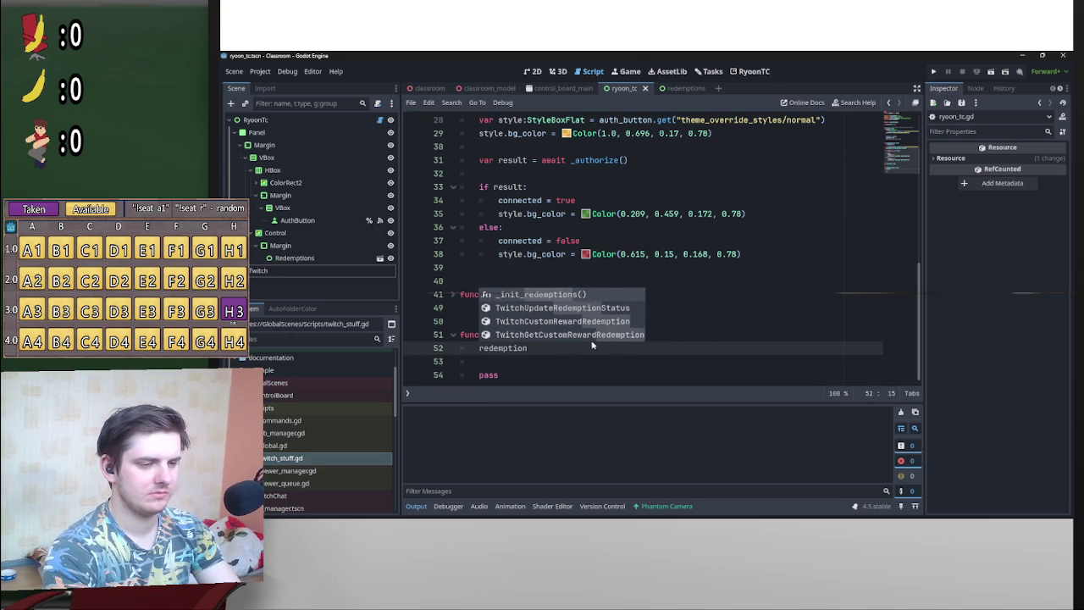
key(ctrl+BackSpace)
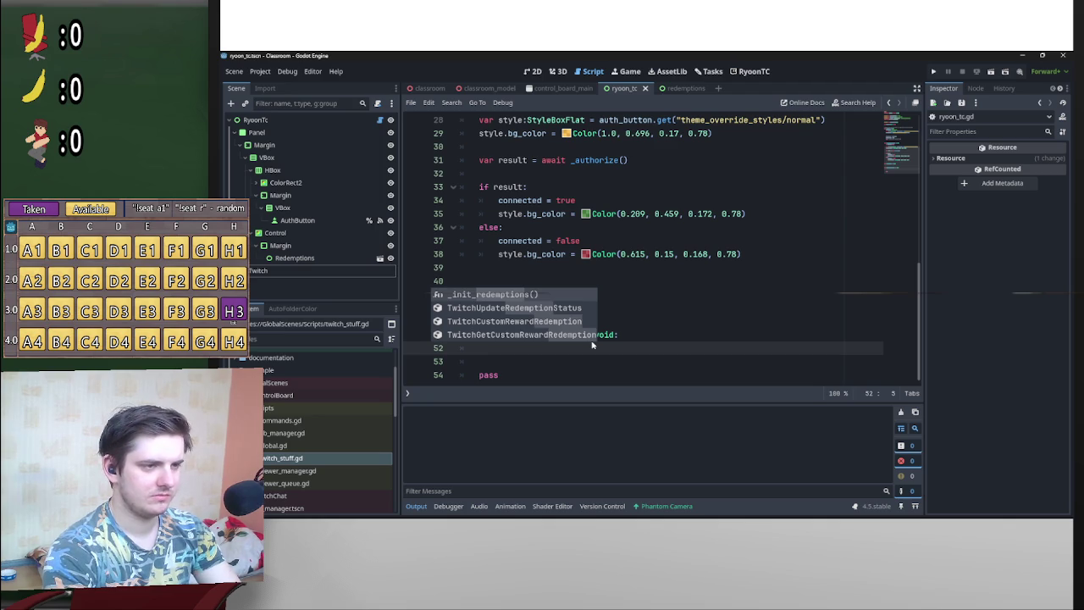
text(var redemp)
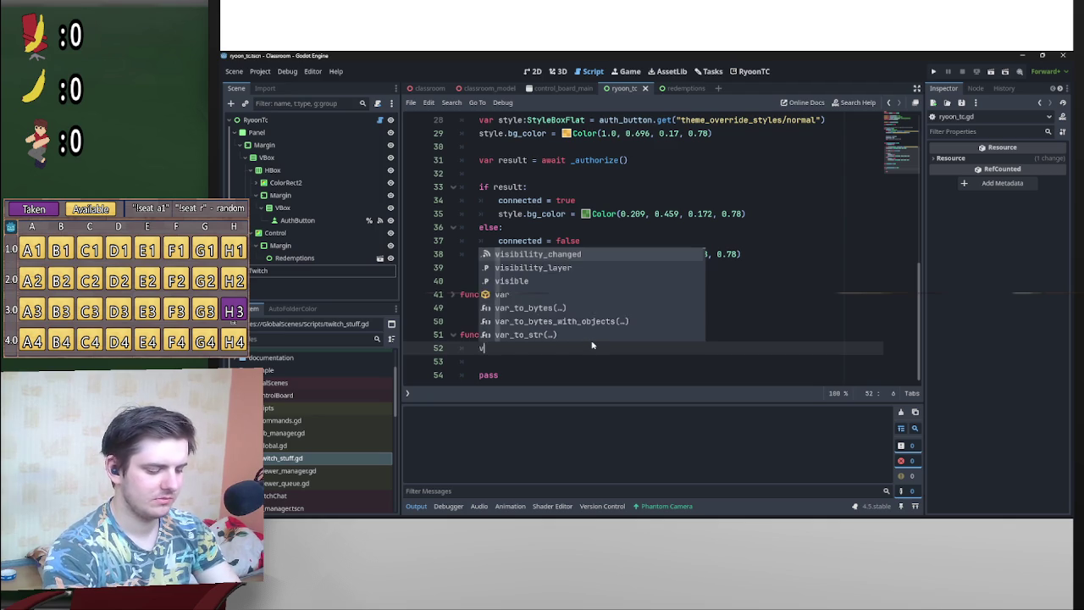
text(tion)
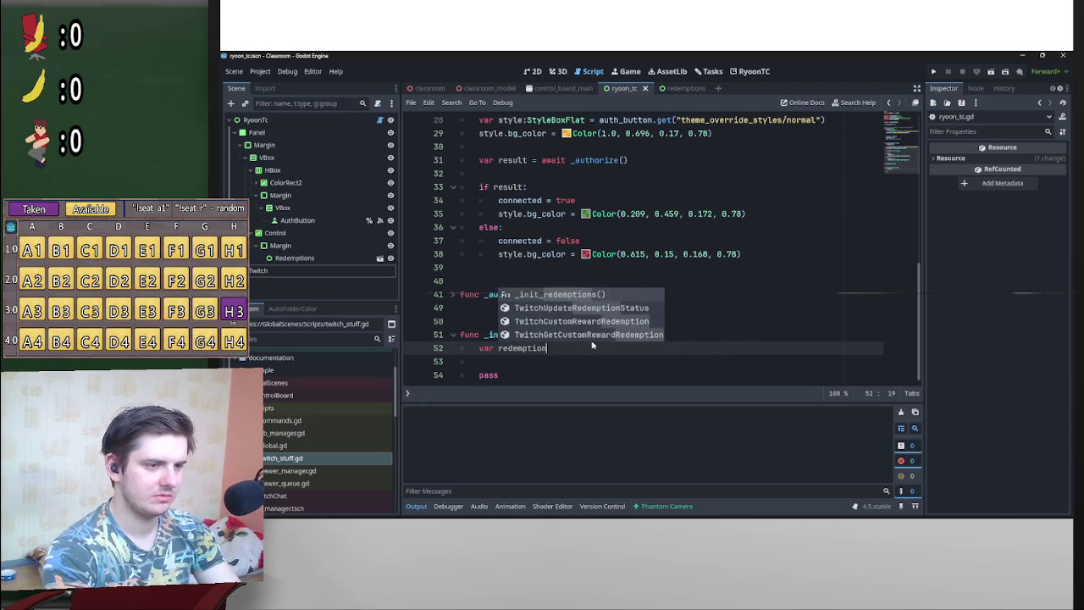
key(Escape)
text(list = )
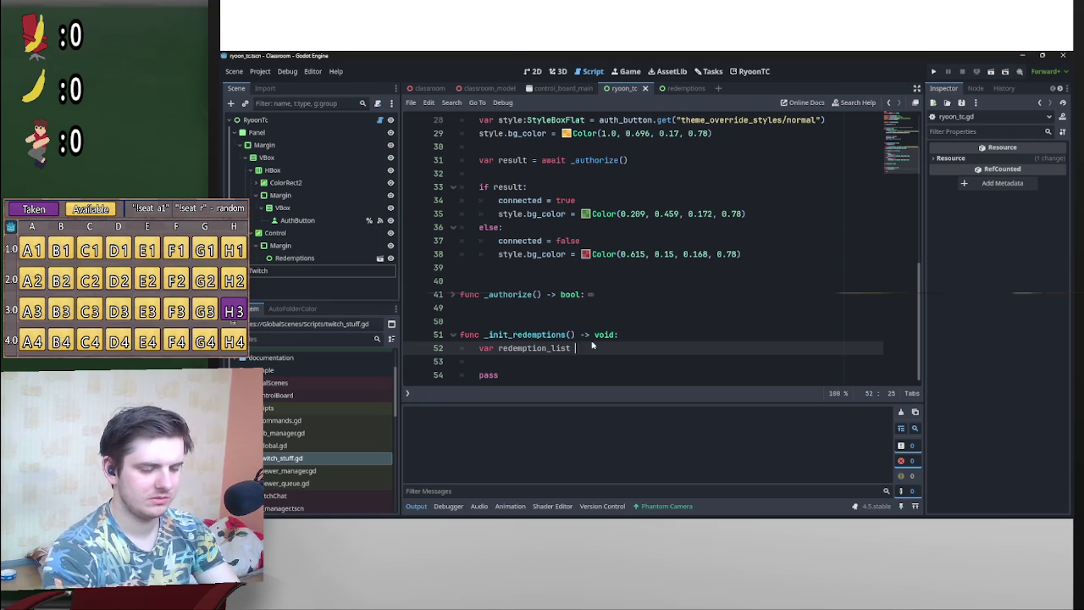
text(service)
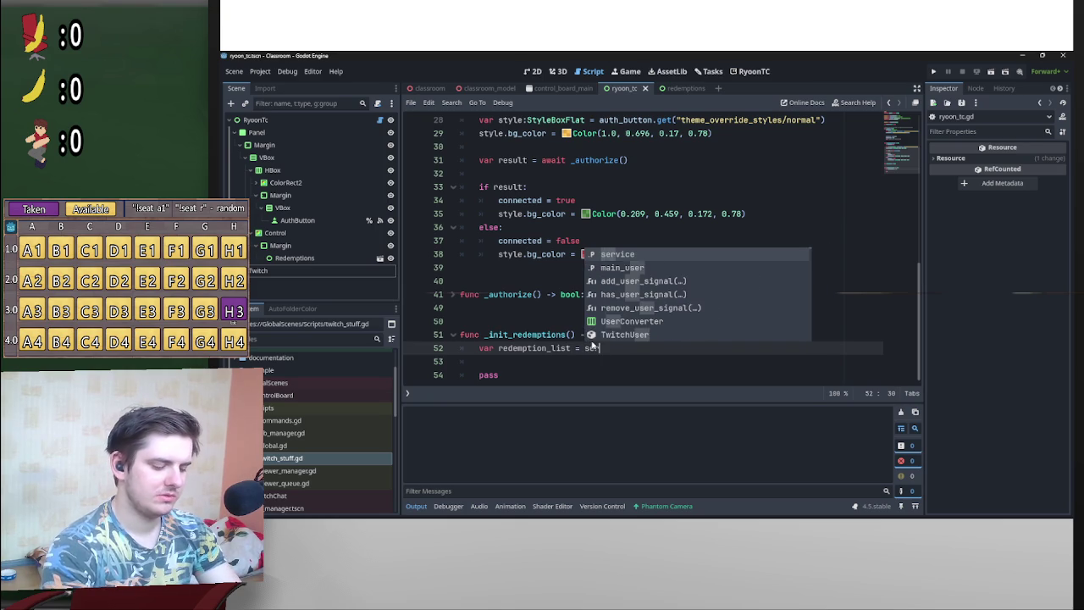
text(.)
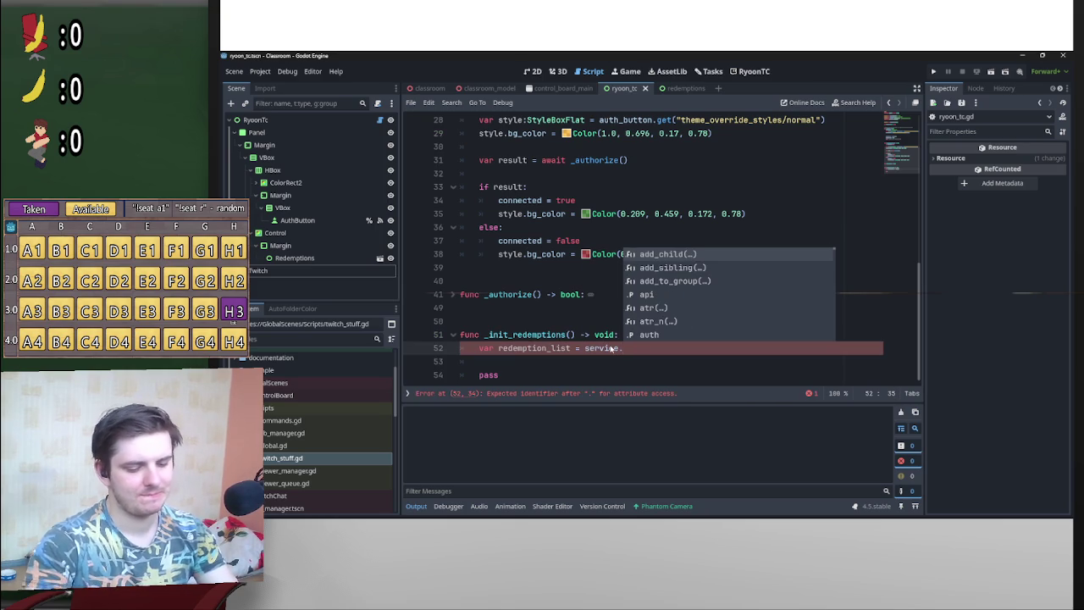
key(BackSpace)
scroll(593, 309, up, 9)
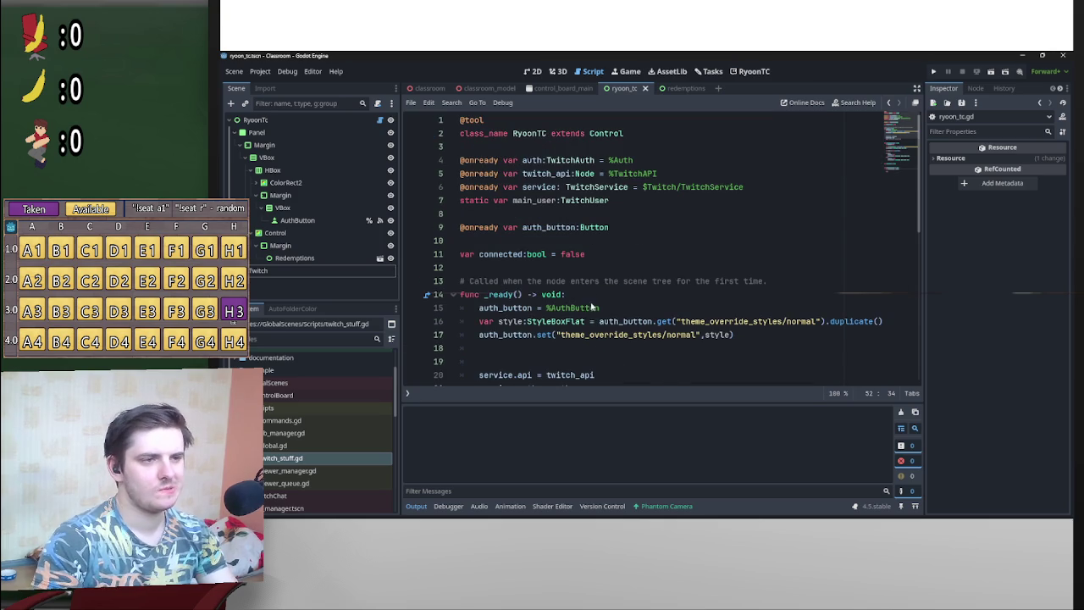
Open the TwitchService script from the type on line 6 and browse through it
click(599, 188)
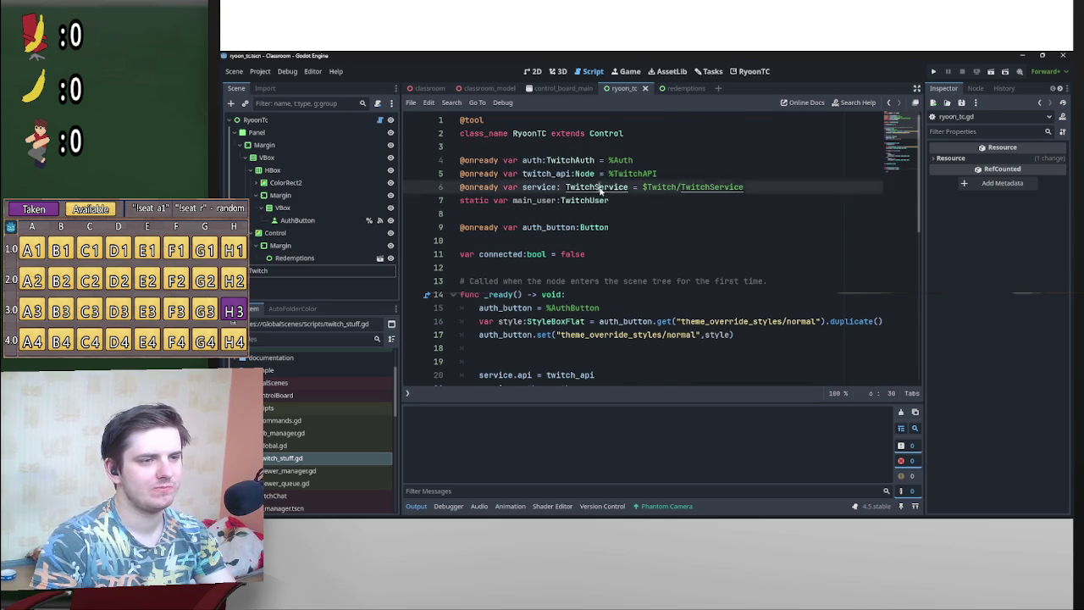
ctrl+click(598, 188)
scroll(663, 218, down, 12)
scroll(711, 233, down, 20)
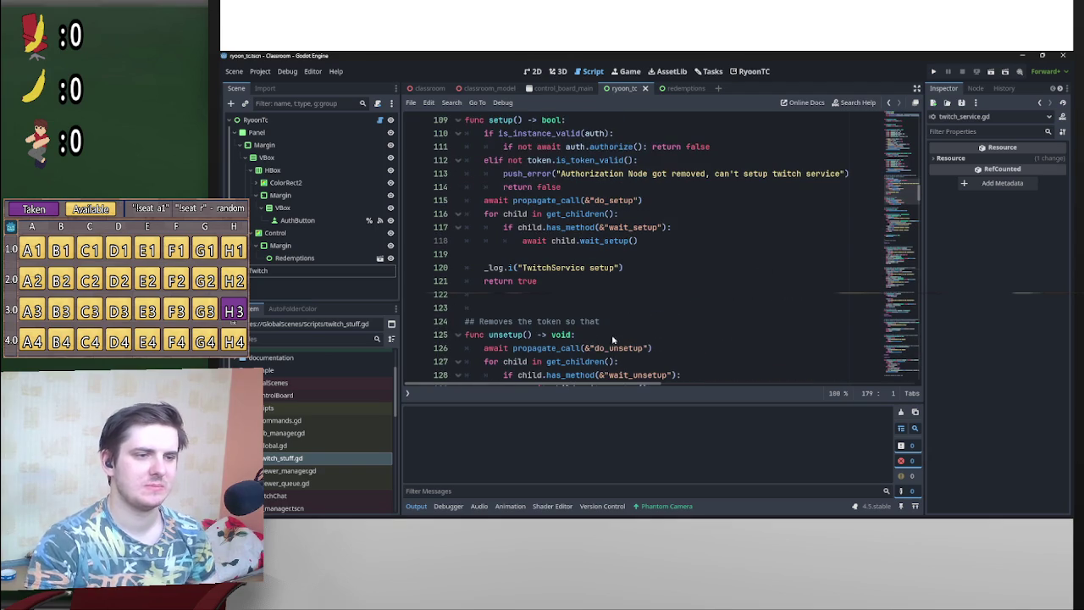
scroll(586, 302, down, 18)
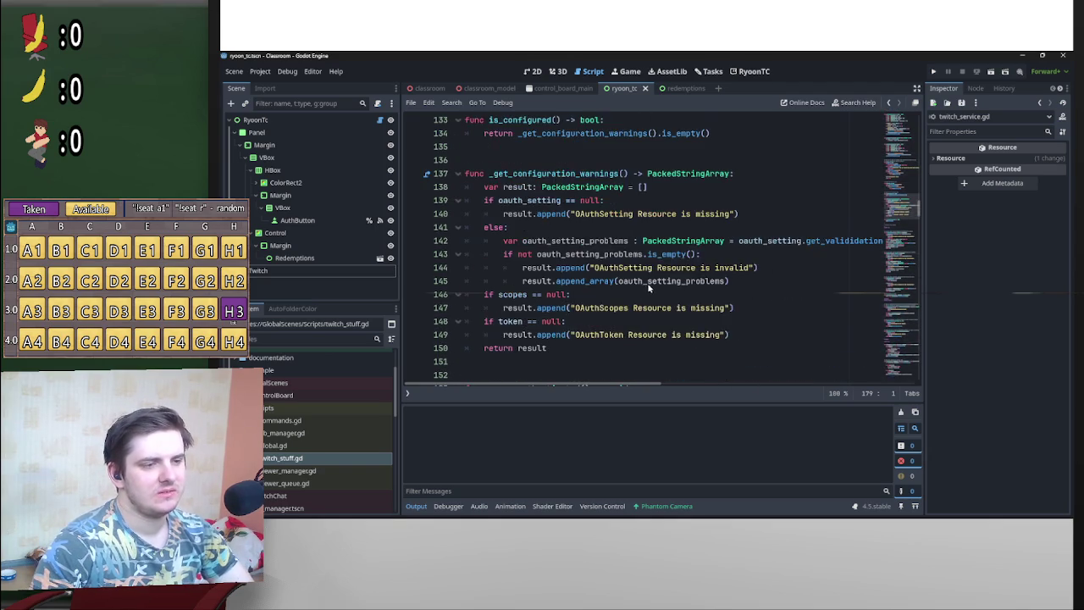
scroll(662, 287, down, 14)
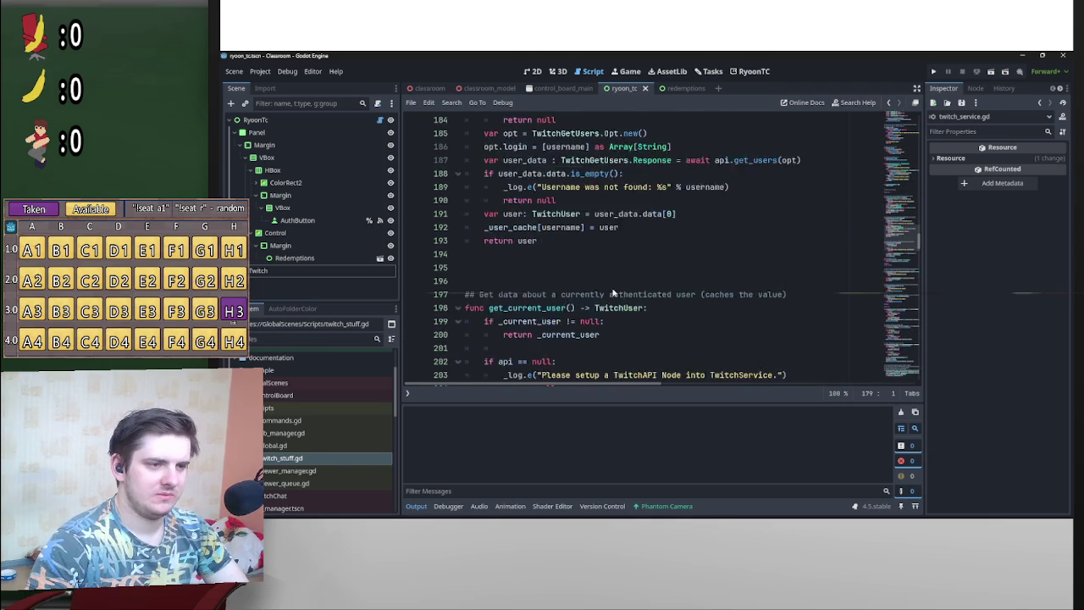
scroll(628, 282, down, 4)
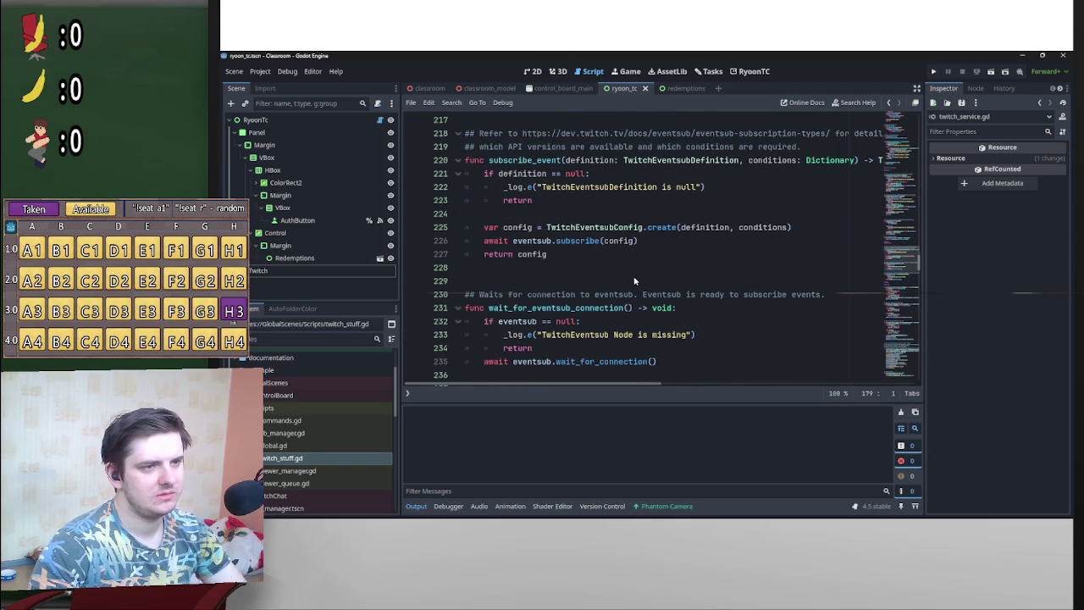
scroll(635, 281, down, 3)
scroll(639, 280, down, 3)
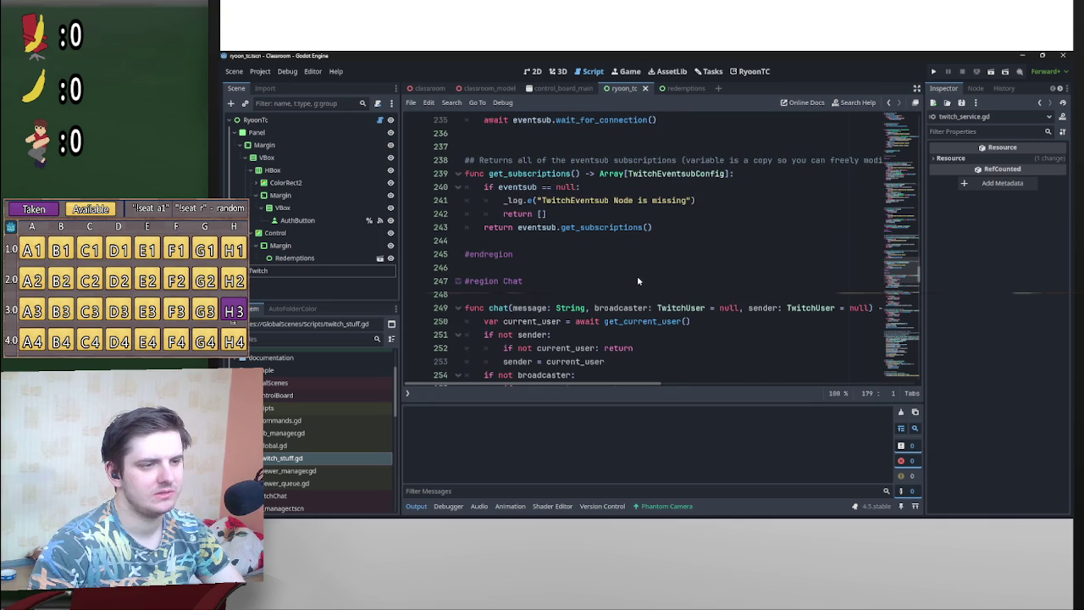
scroll(639, 279, down, 5)
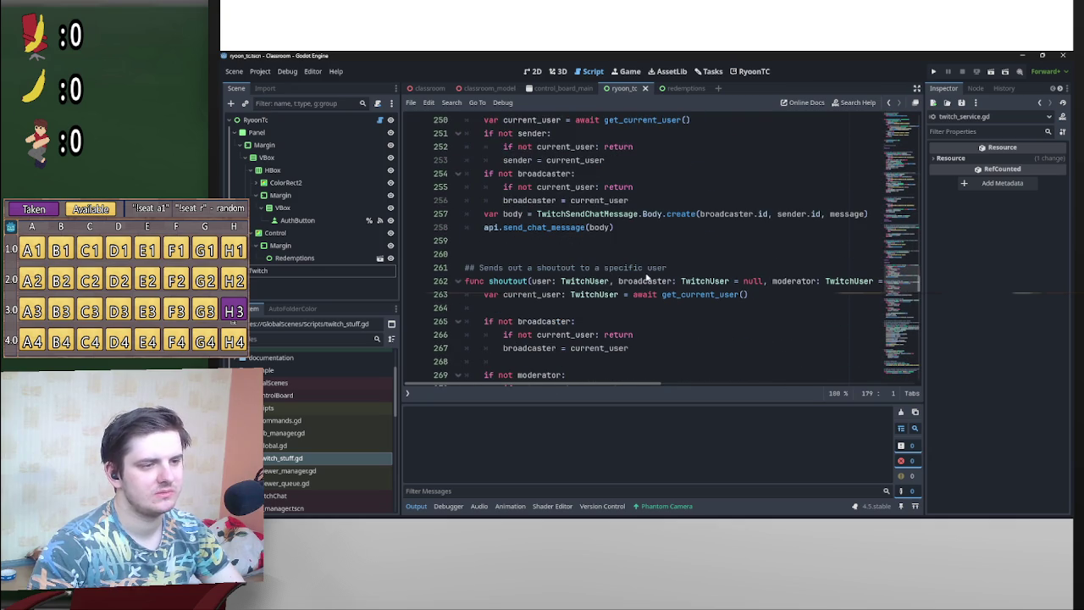
scroll(641, 280, up, 3)
scroll(646, 276, down, 4)
scroll(646, 277, down, 3)
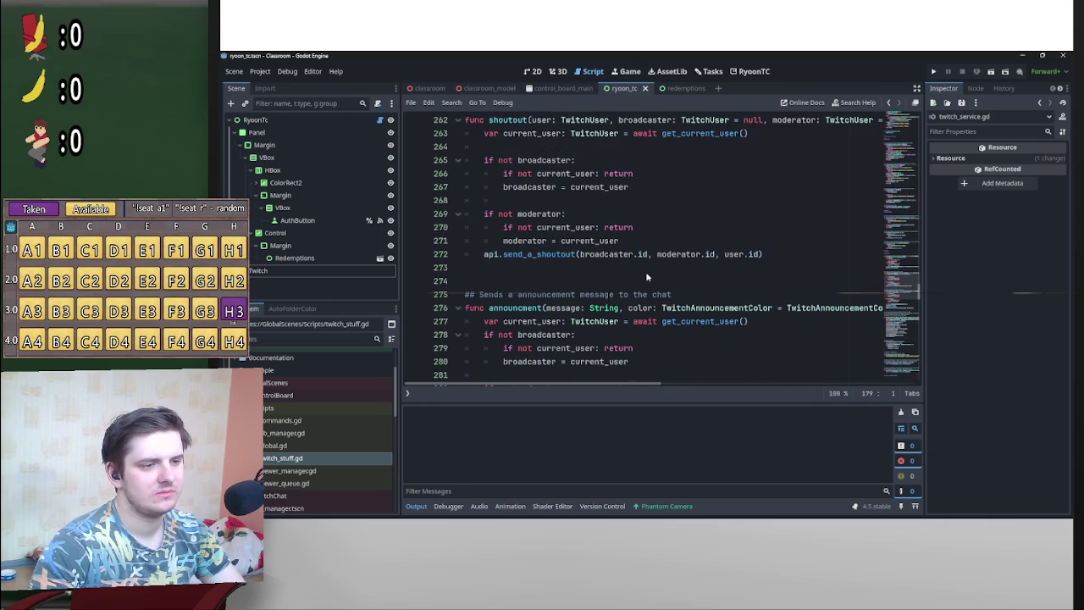
scroll(646, 277, down, 8)
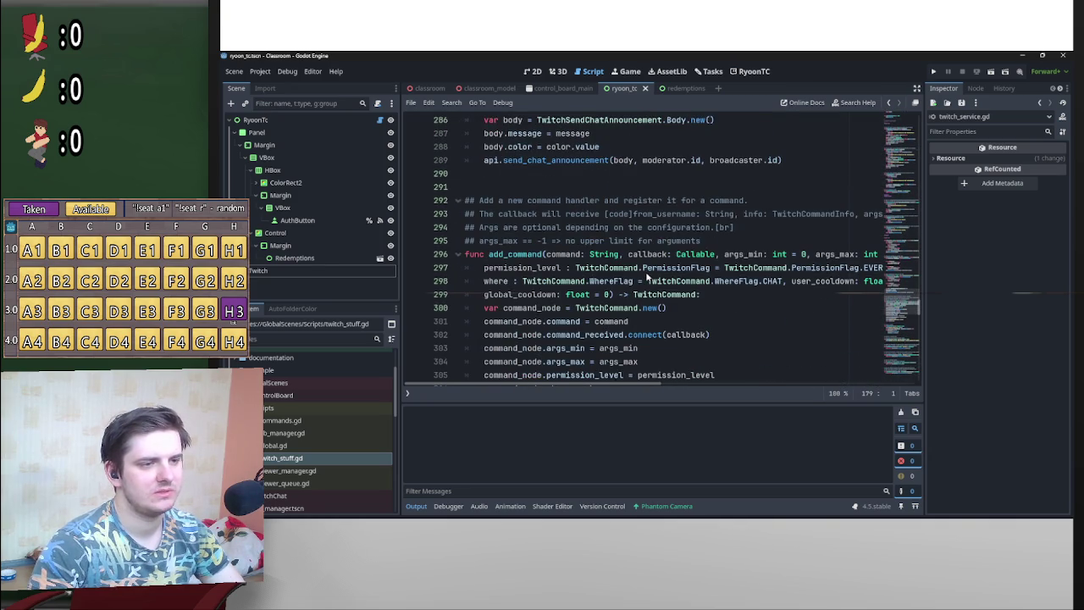
scroll(648, 278, down, 11)
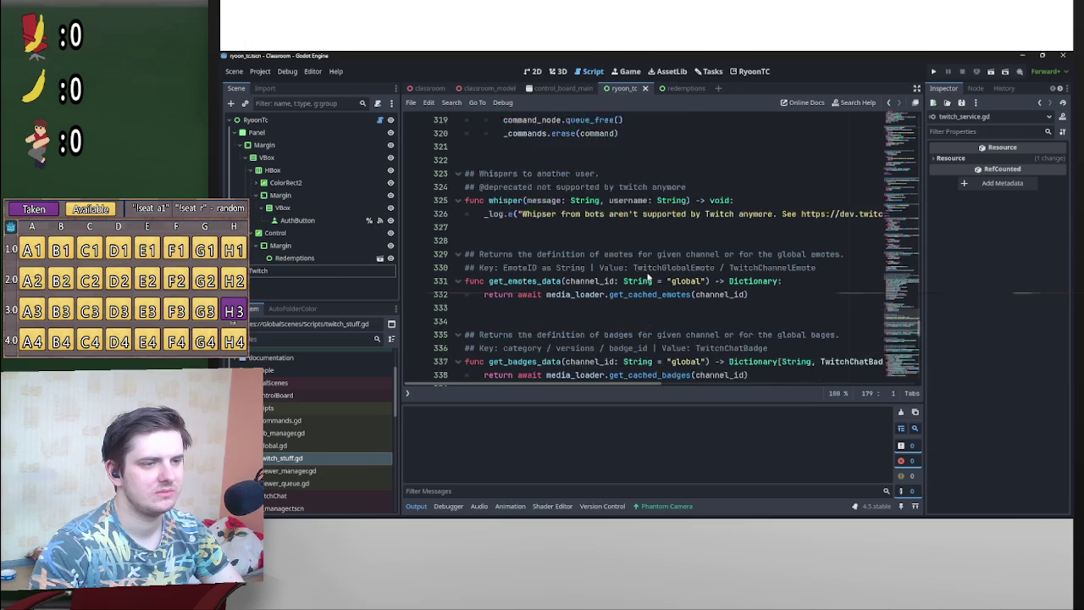
scroll(648, 278, down, 2)
scroll(647, 277, down, 7)
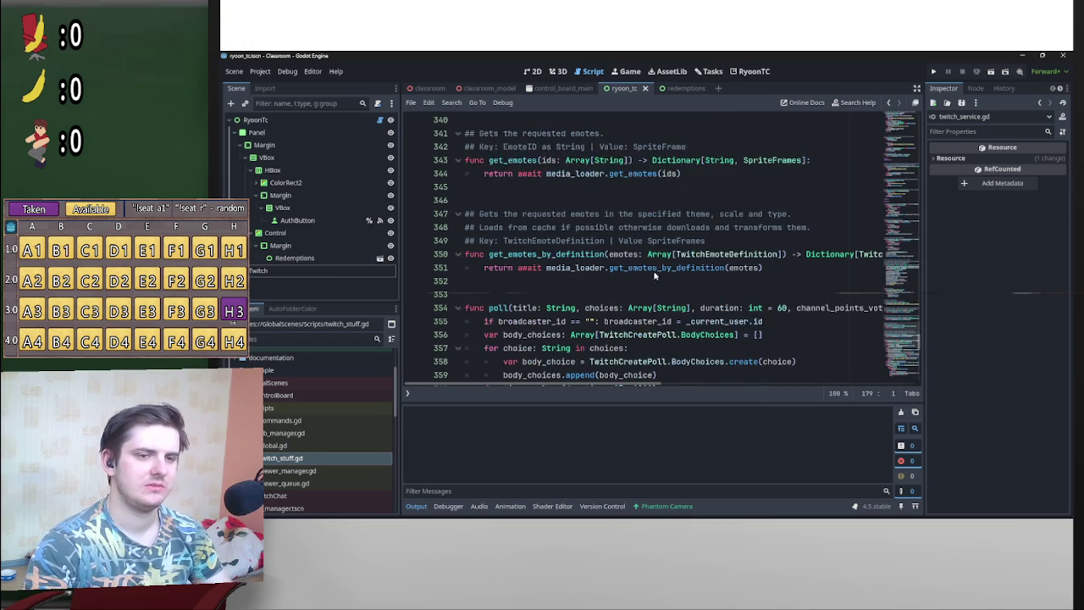
scroll(629, 272, up, 2)
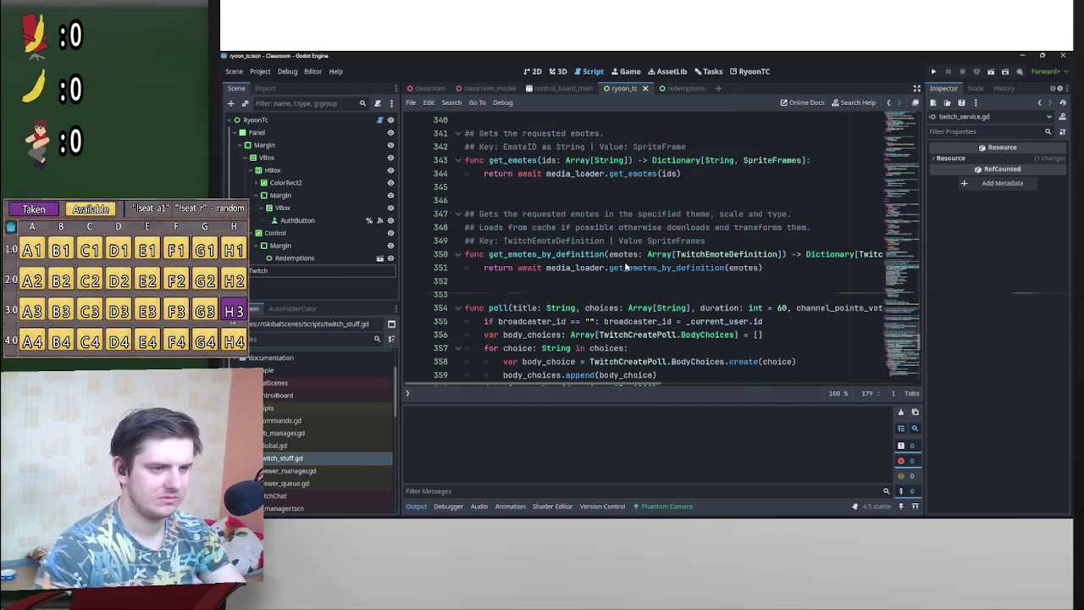
Search twitch_service.gd for 'rede', clear the search, and go back to ryoon_tc.gd
click(625, 266)
key(ctrl+f)
text(rede)
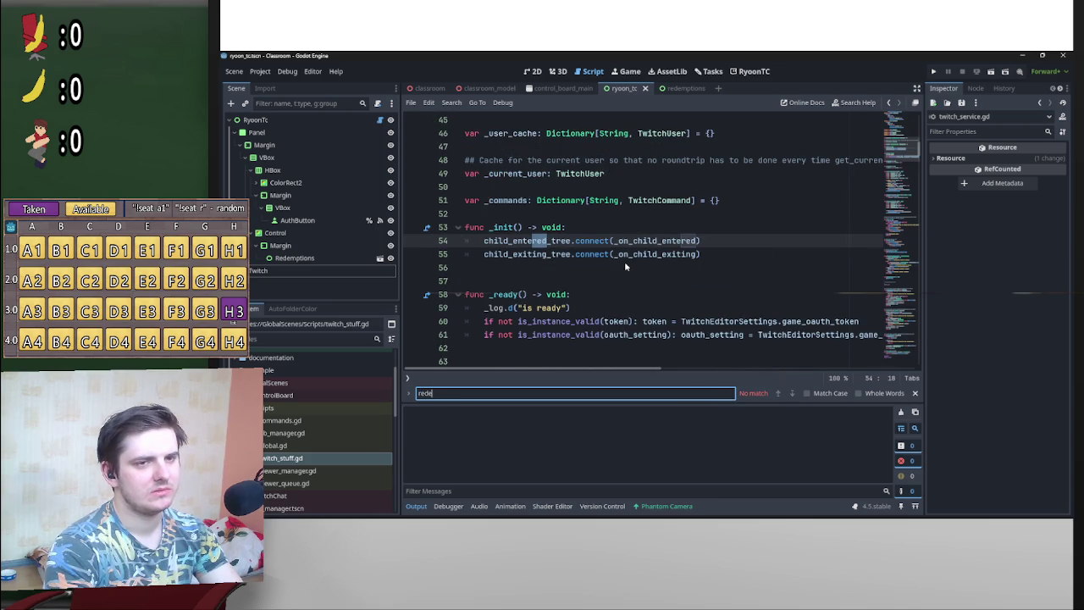
key(BackSpace)
key(BackSpace)
key(BackSpace)
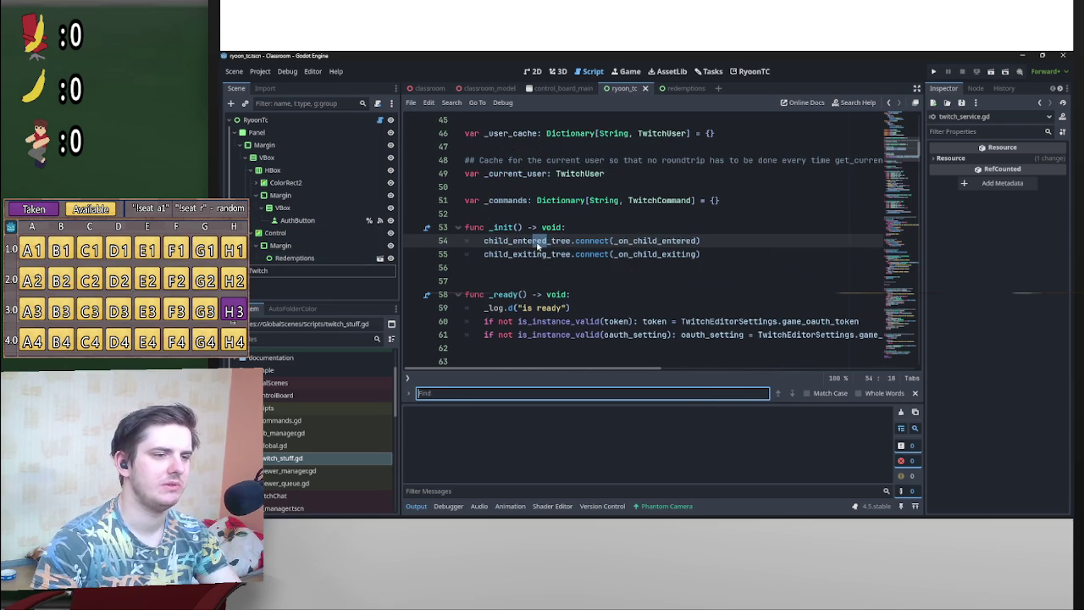
scroll(542, 246, up, 10)
scroll(918, 129, up, 4)
scroll(537, 207, down, 20)
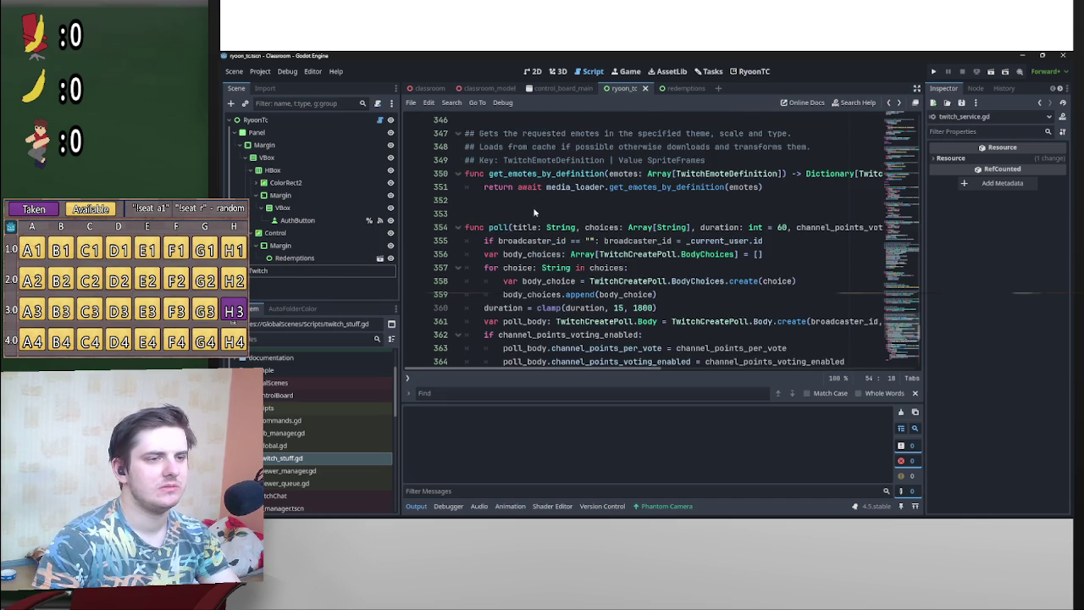
ctrl+click(634, 256)
scroll(777, 292, up, 10)
scroll(762, 283, up, 10)
key(alt+Left)
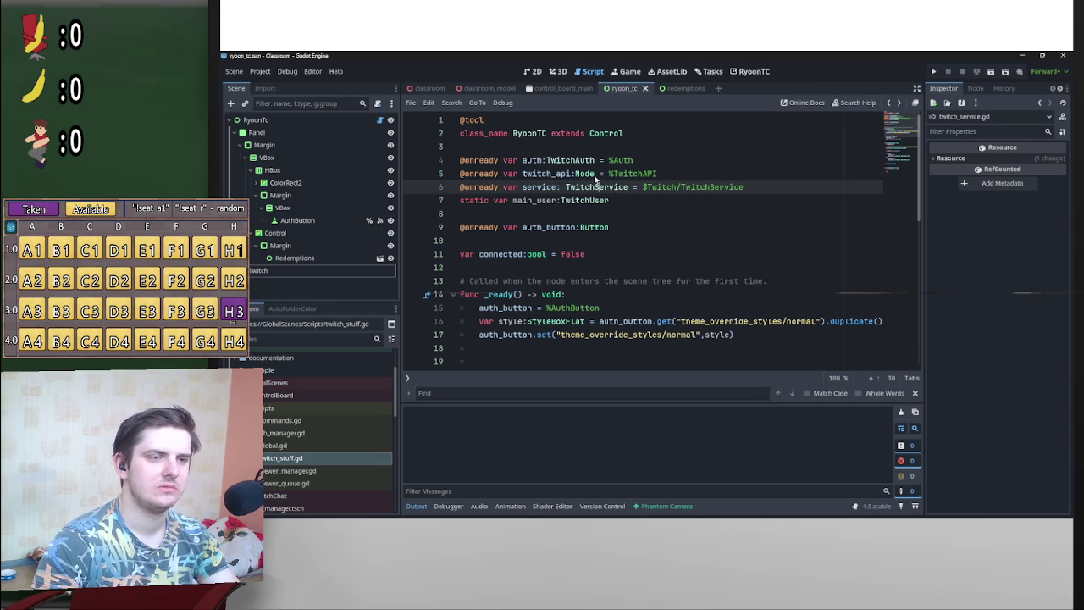
Change twitch_api's type on line 5 from Node to TwitchAPI and open that class's script
double_click(576, 173)
text(Twi)
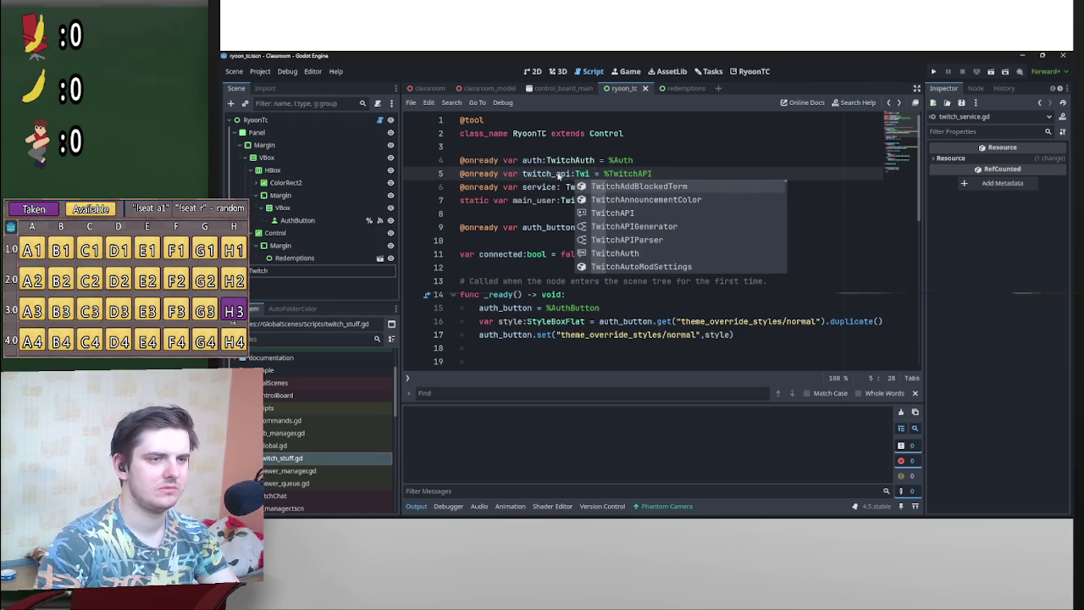
key(ctrl+z)
click(616, 160)
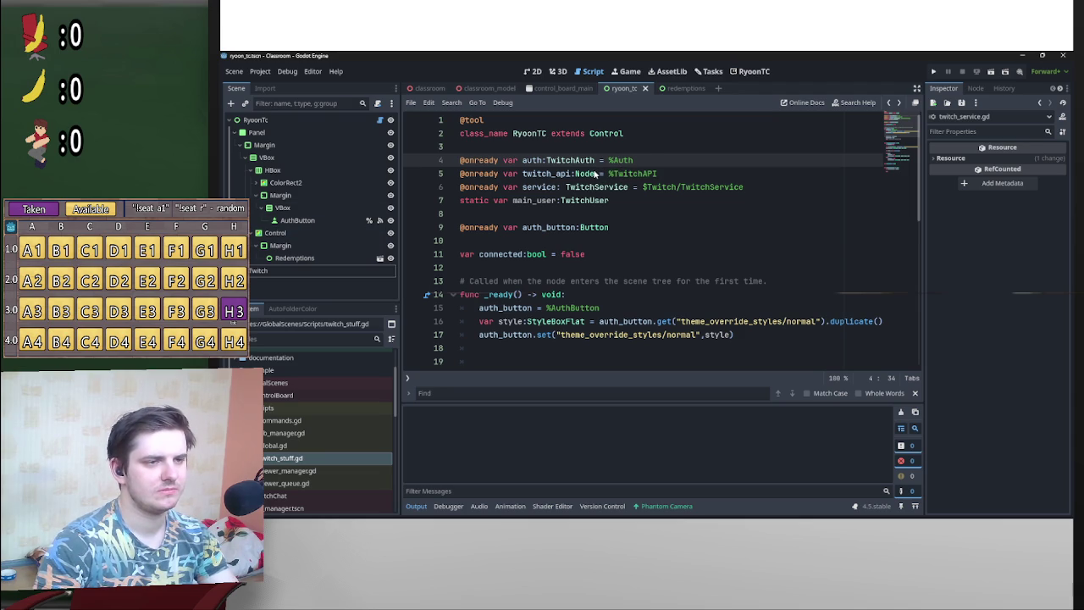
drag(596, 174, 579, 172)
text(Twit)
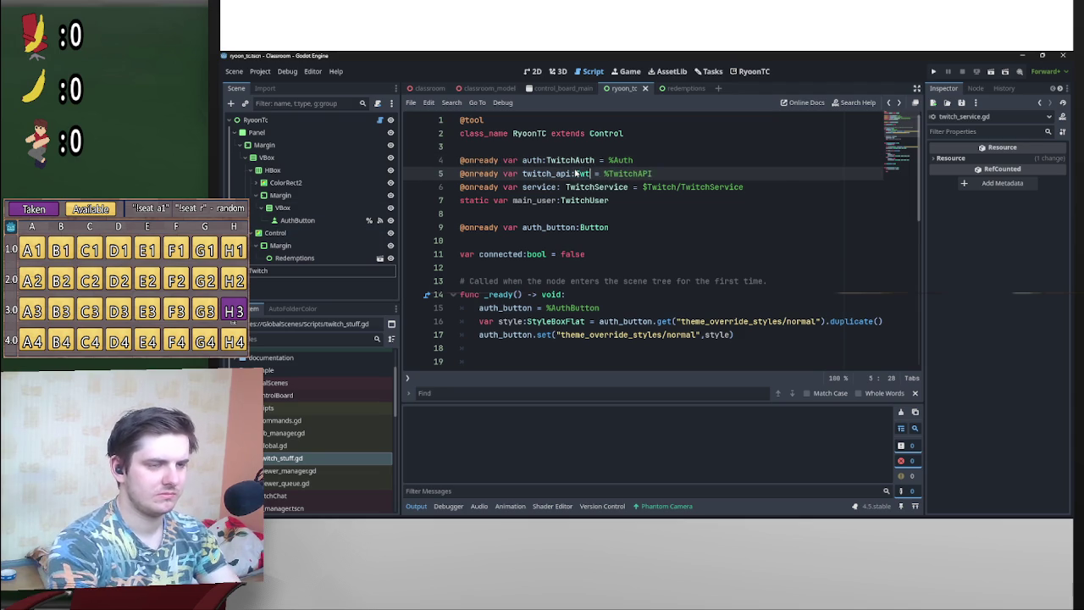
text(chApi)
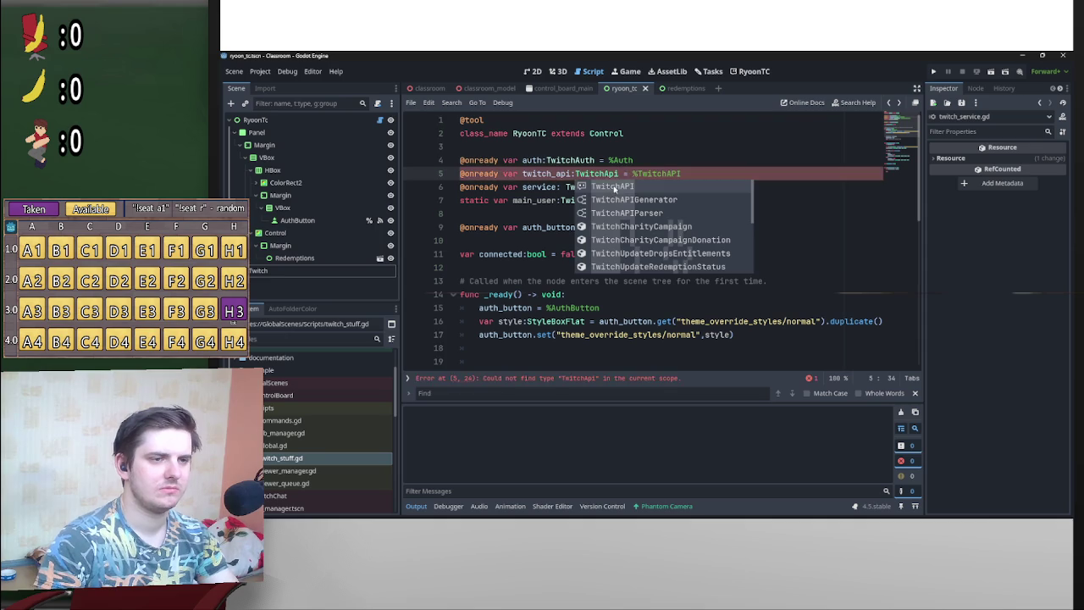
key(Return)
ctrl+click(607, 174)
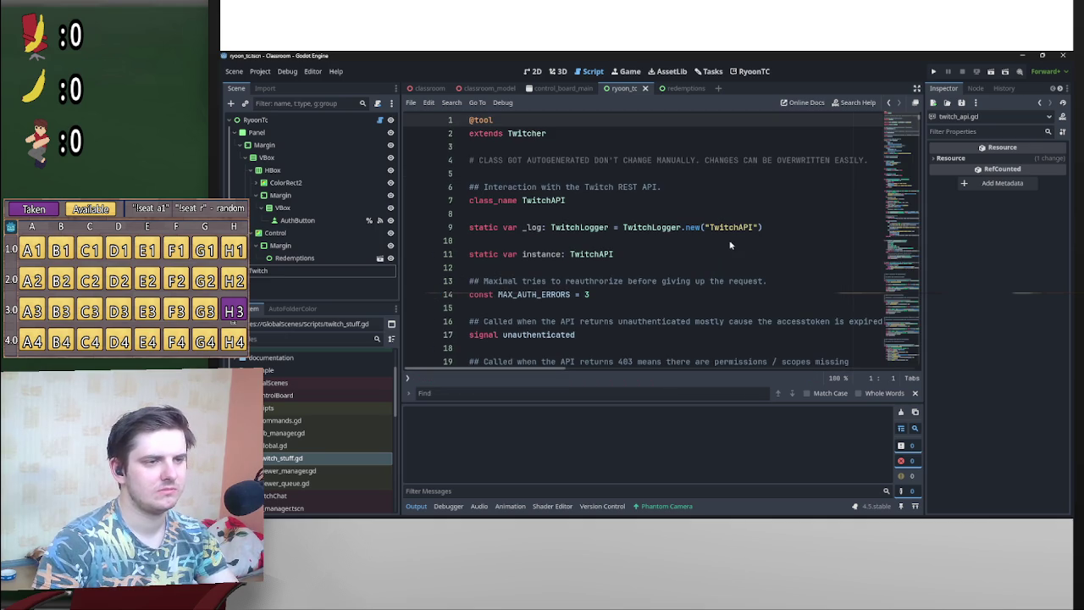
Search twitch_api.gd for 'rede', then for the selected text 'custom reward'
scroll(722, 241, down, 3)
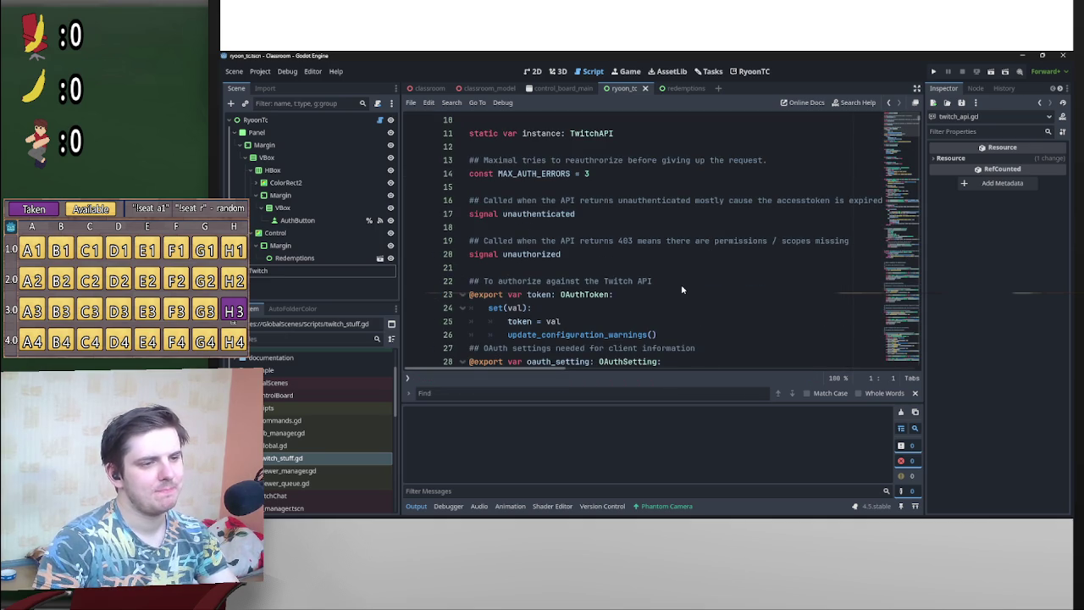
scroll(682, 288, down, 13)
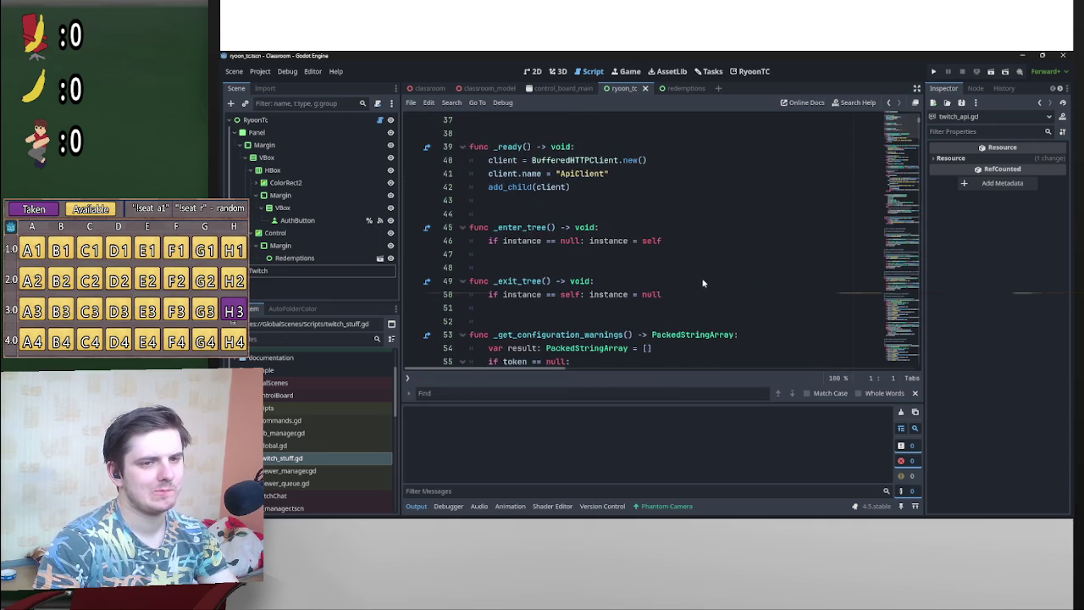
key(ctrl+f)
text(rede)
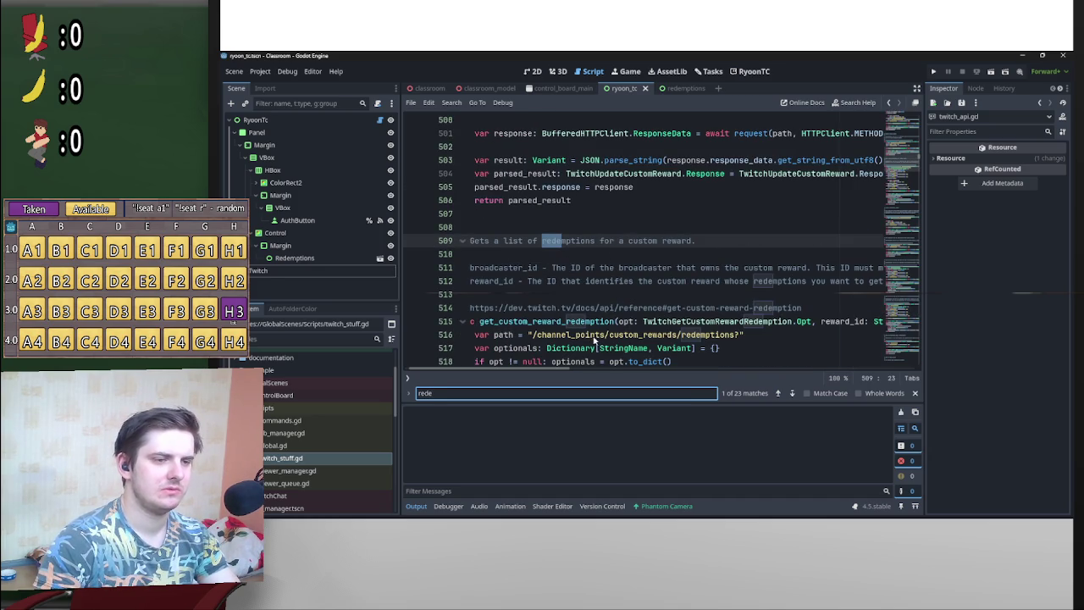
scroll(594, 339, down, 4)
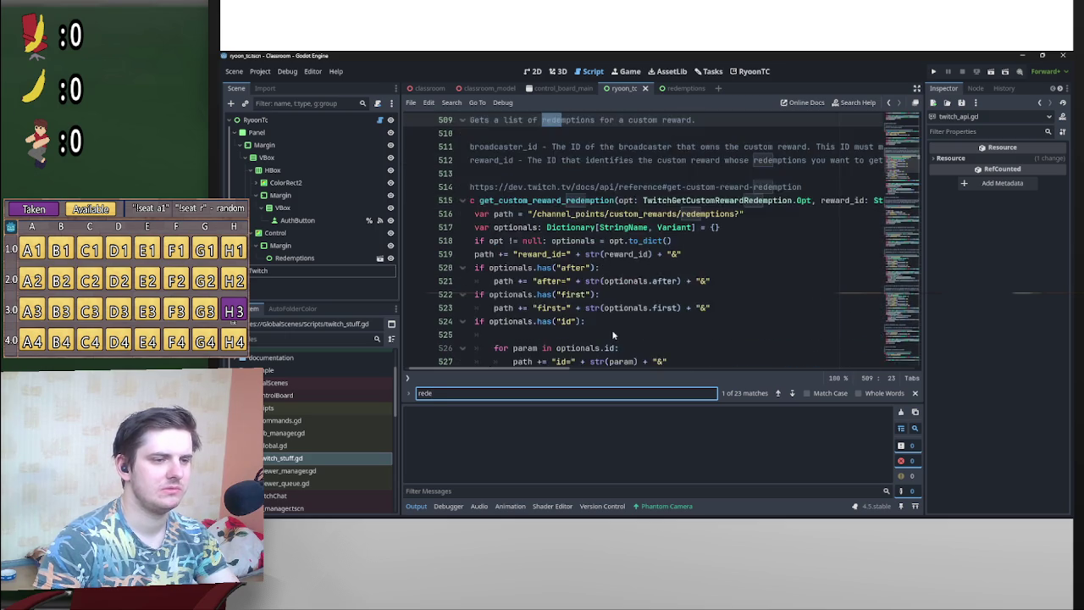
scroll(614, 336, up, 4)
drag(627, 240, 692, 240)
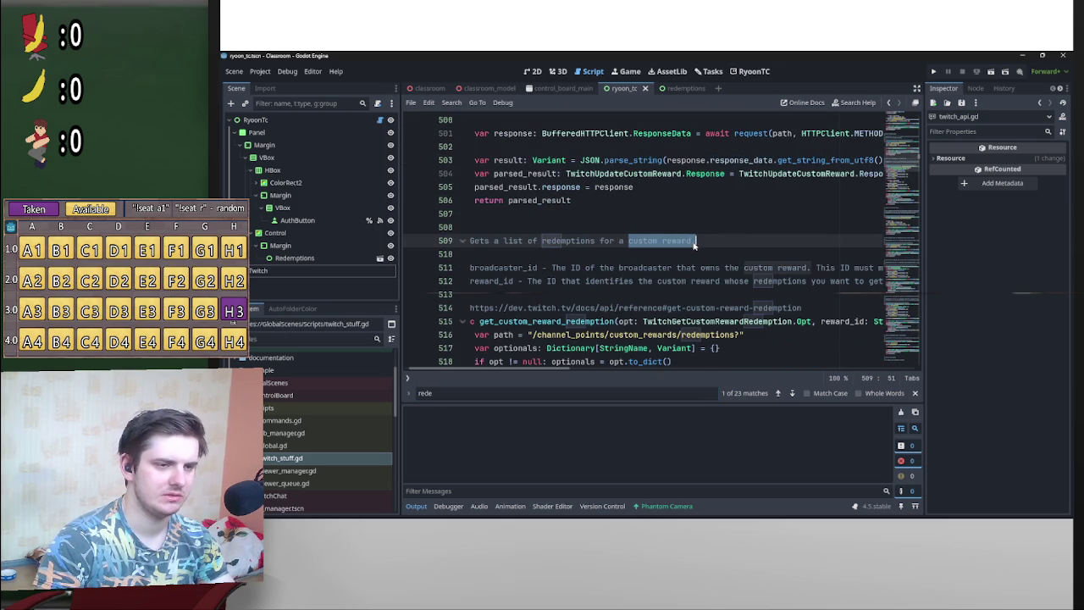
key(ctrl+f)
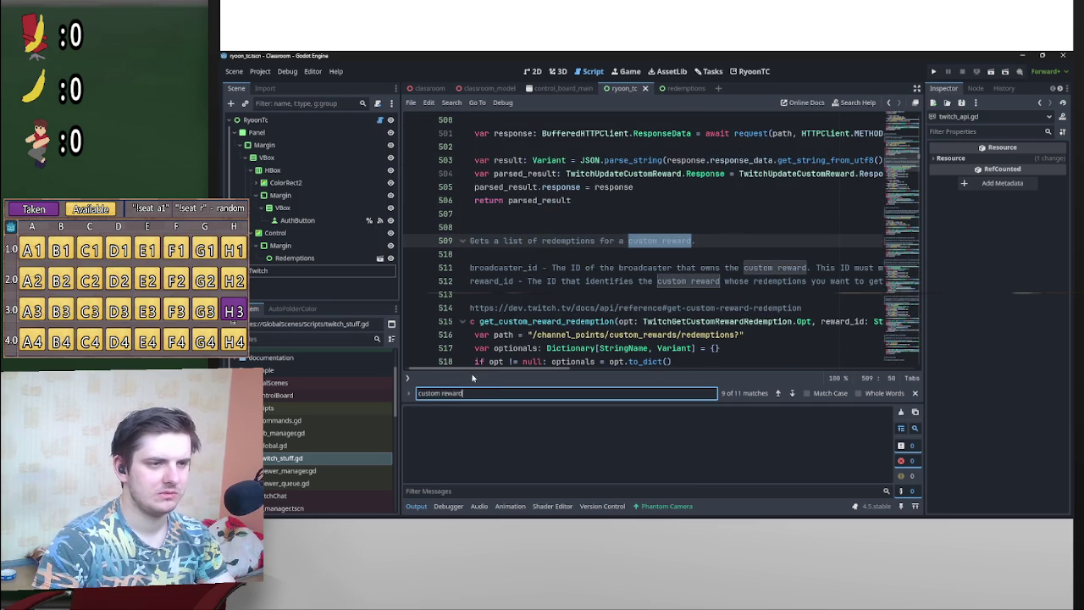
Step through matches to the get_custom_reward function at line 467, then return to ryoon_tc.gd
click(792, 396)
click(777, 393)
click(778, 394)
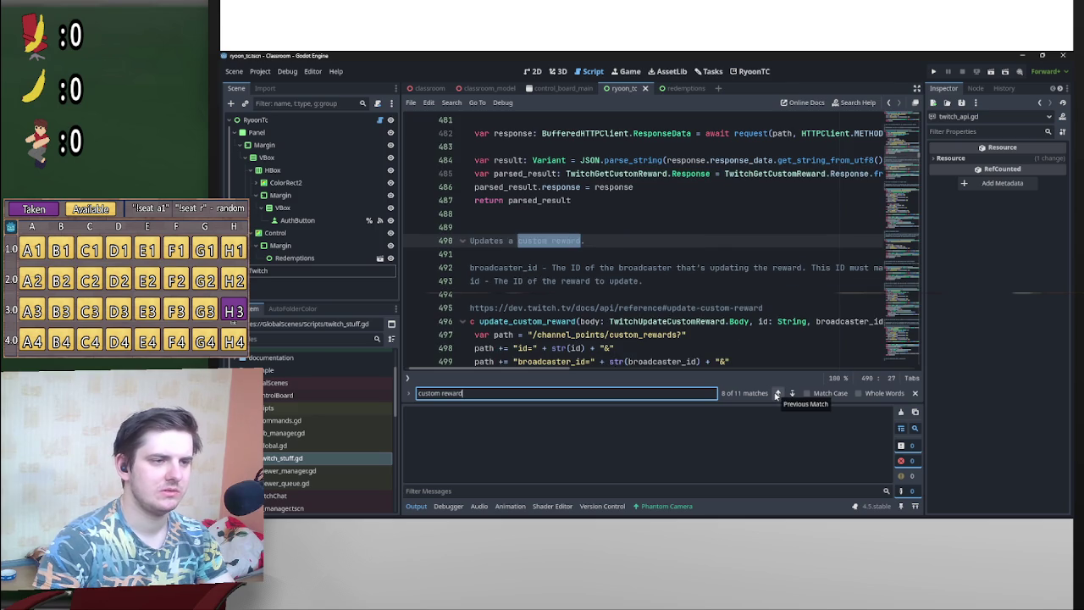
click(777, 394)
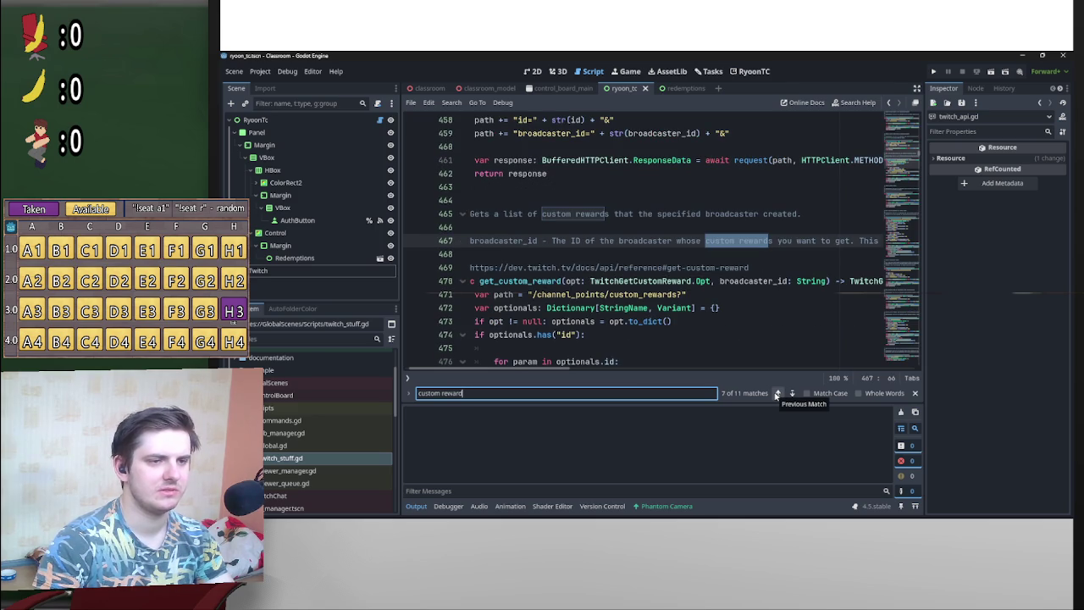
drag(479, 281, 560, 287)
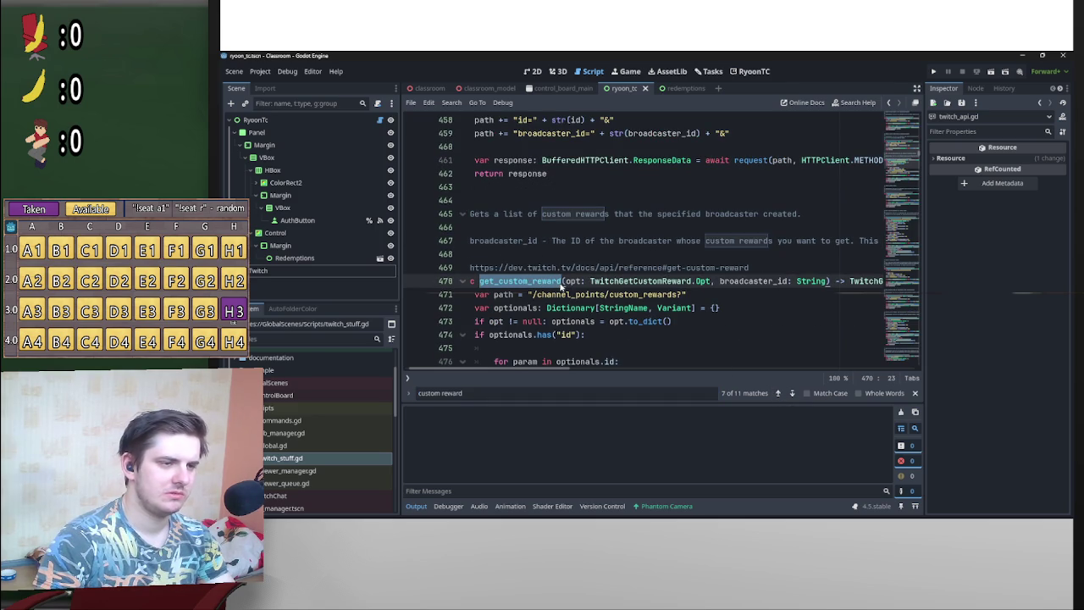
mouse_move(520, 370)
mouse_down()
mouse_move(569, 373)
mouse_move(508, 371)
mouse_up()
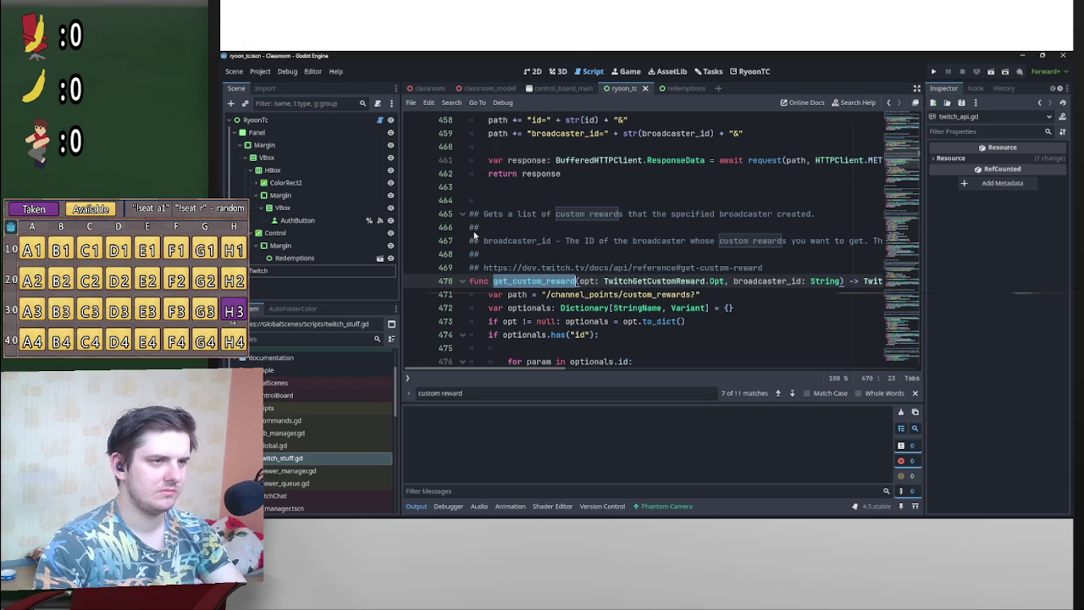
scroll(576, 305, down, 5)
scroll(556, 316, up, 5)
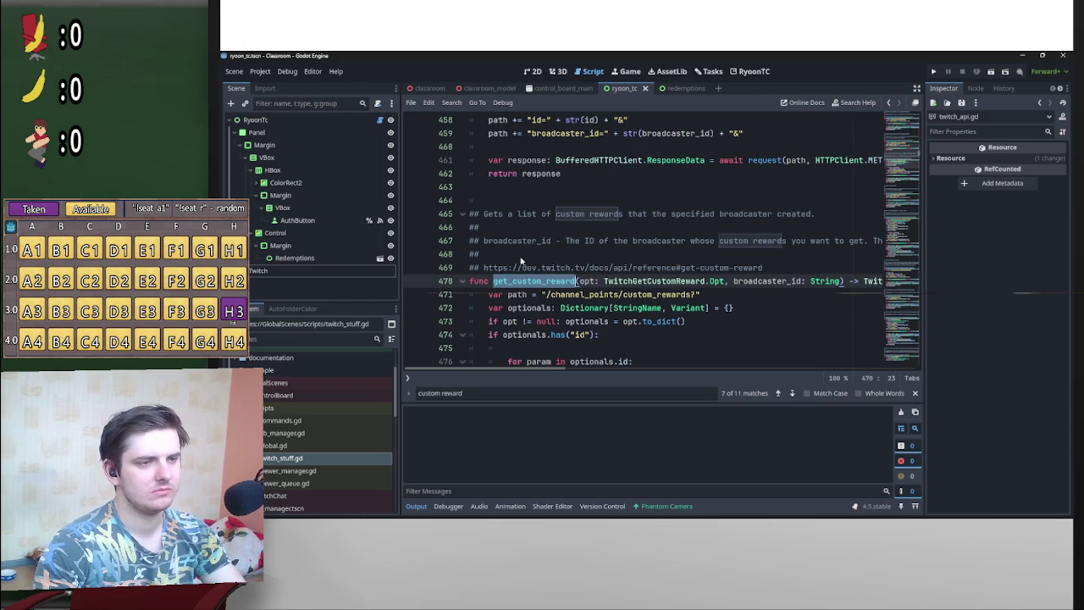
click(380, 120)
scroll(578, 337, down, 9)
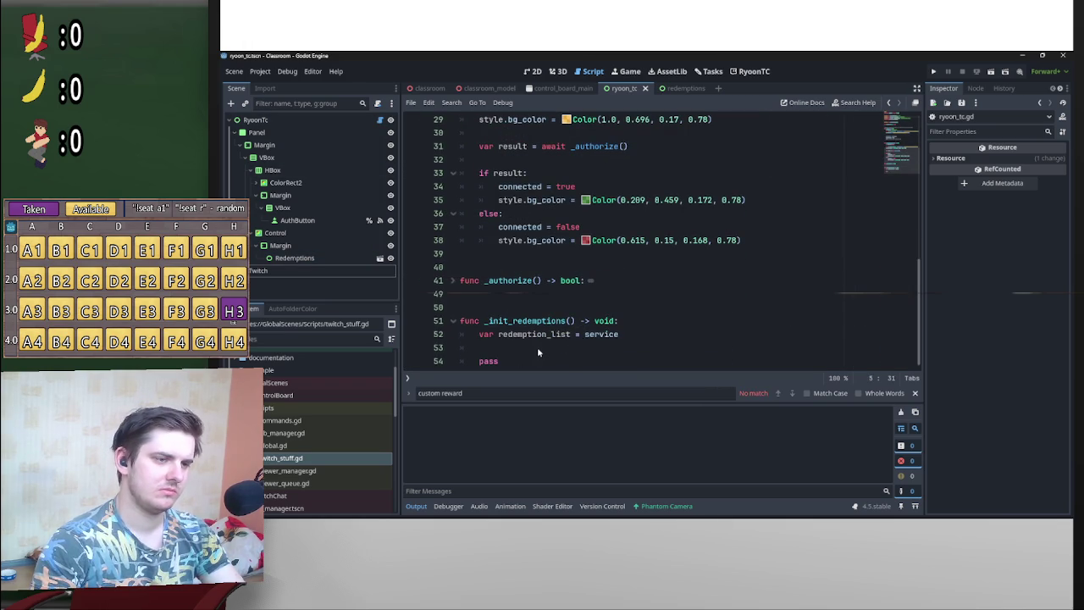
Replace service on line 52 with twitch_api.get_custom_reward and jump to its definition
click(584, 337)
shift+click(631, 334)
text(twitch_api)
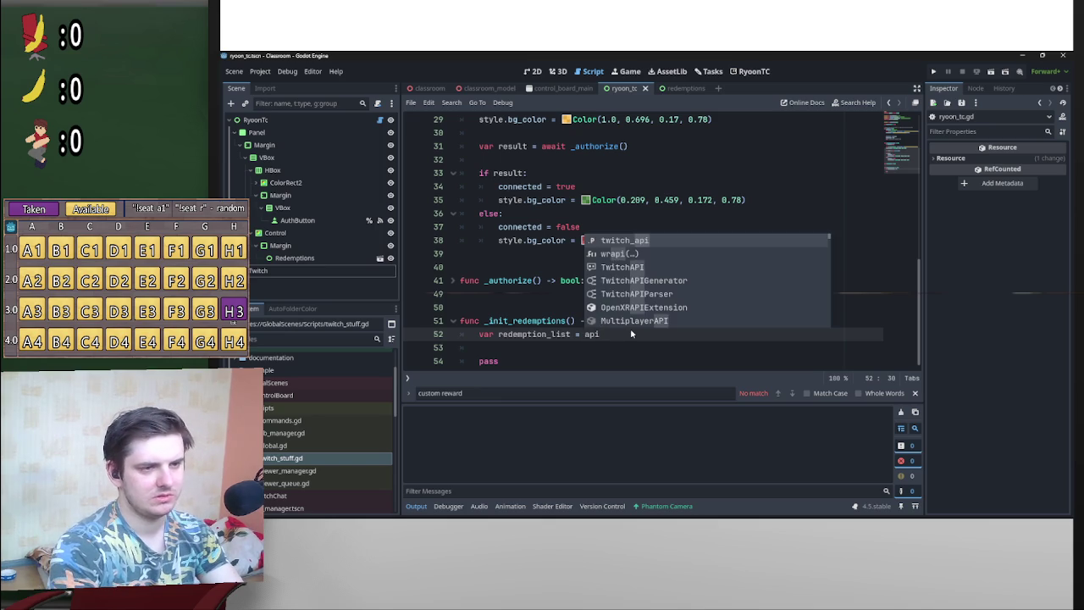
text(.get_custom_reward)
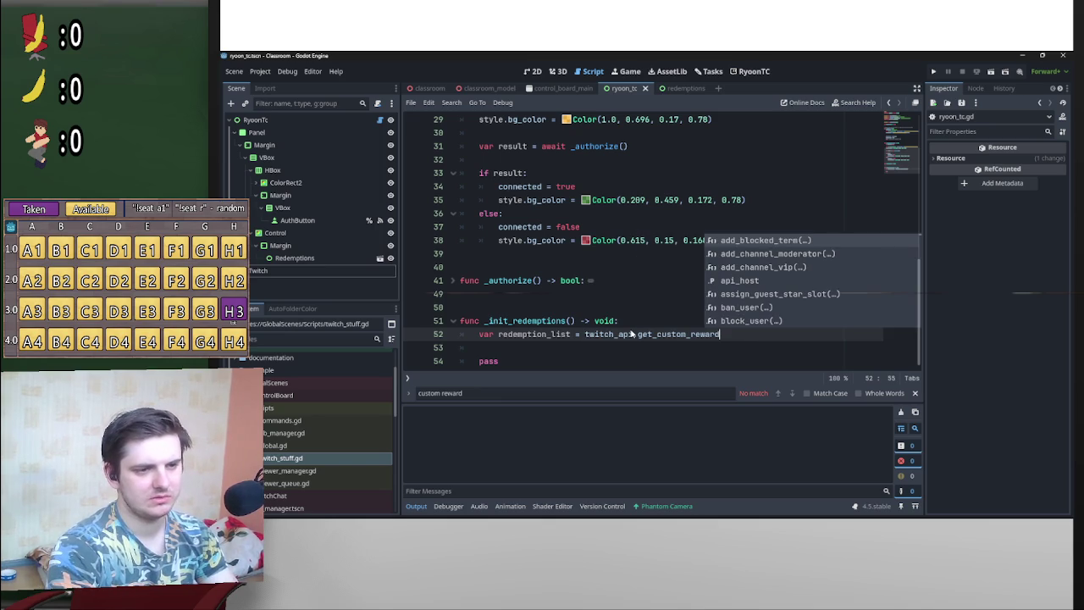
key(BackSpace)
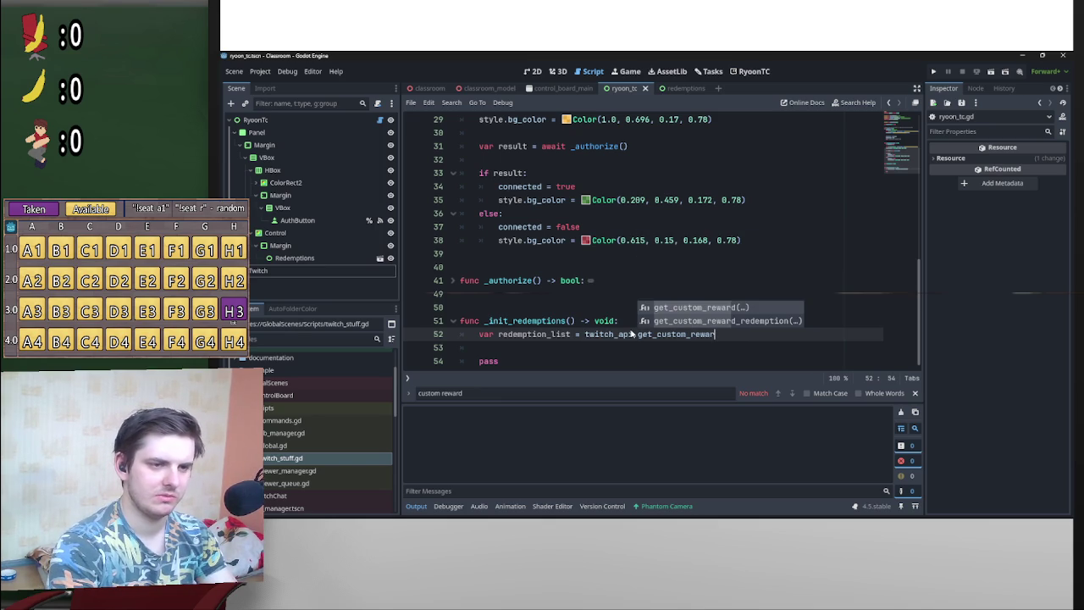
key(Return)
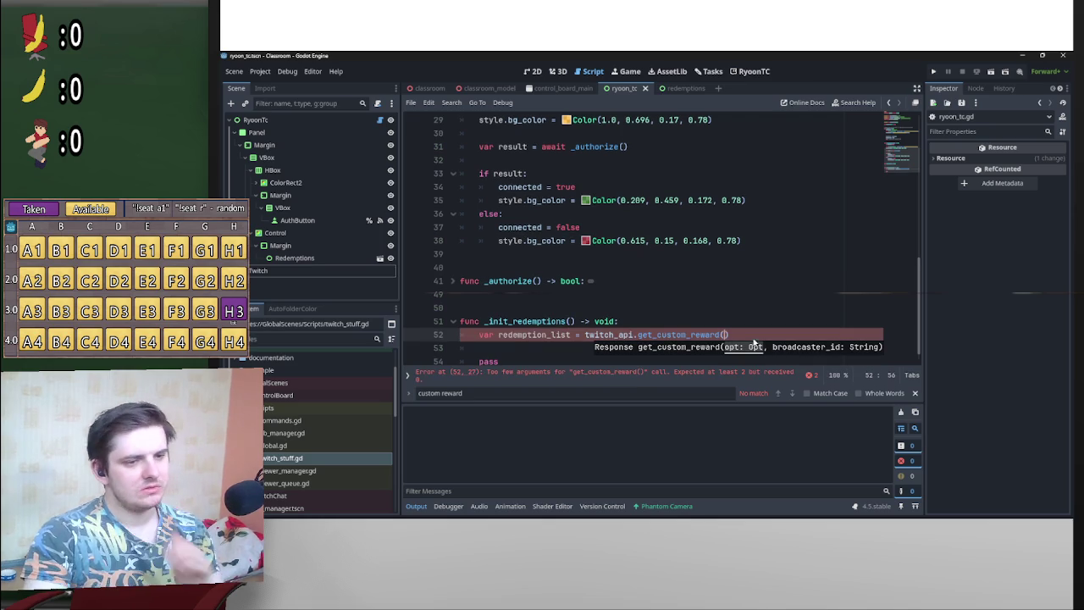
ctrl+click(701, 337)
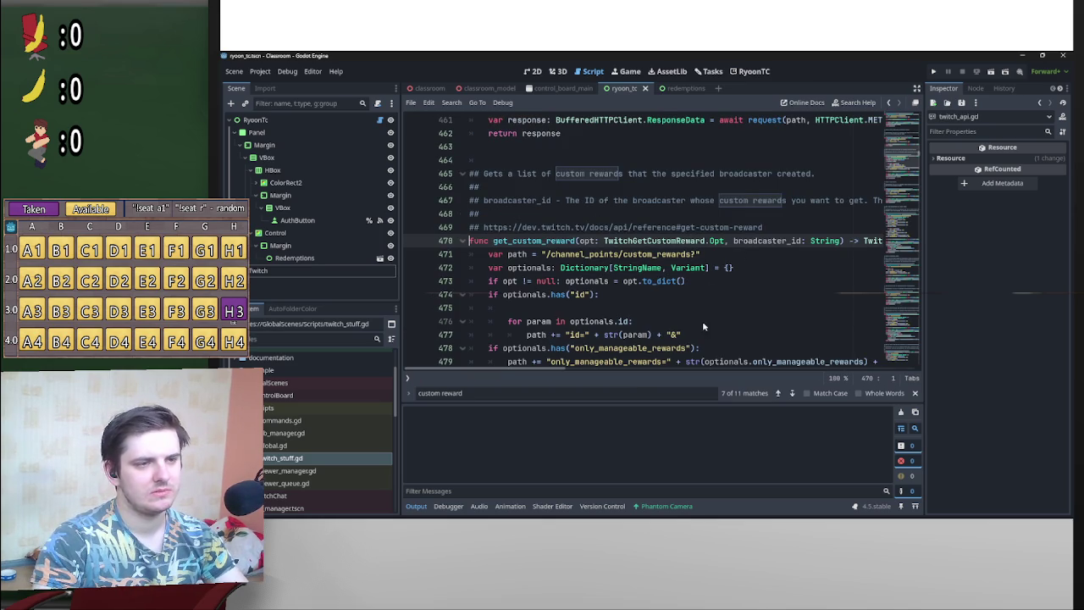
Scroll along line 470's signature and open the TwitchGetCustomReward class definition
click(542, 363)
drag(562, 368, 654, 365)
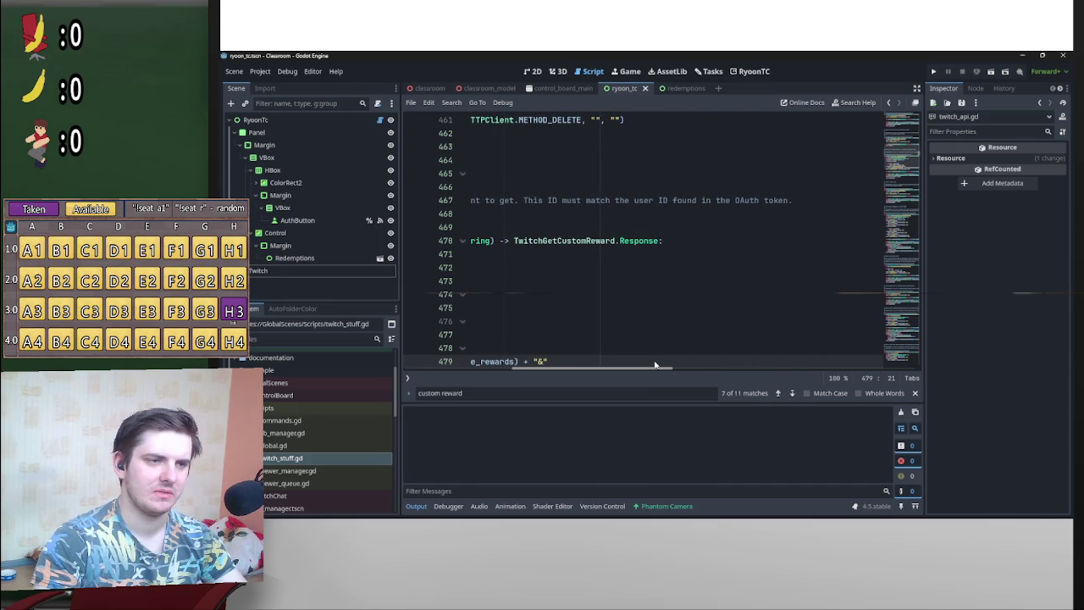
drag(655, 365, 539, 364)
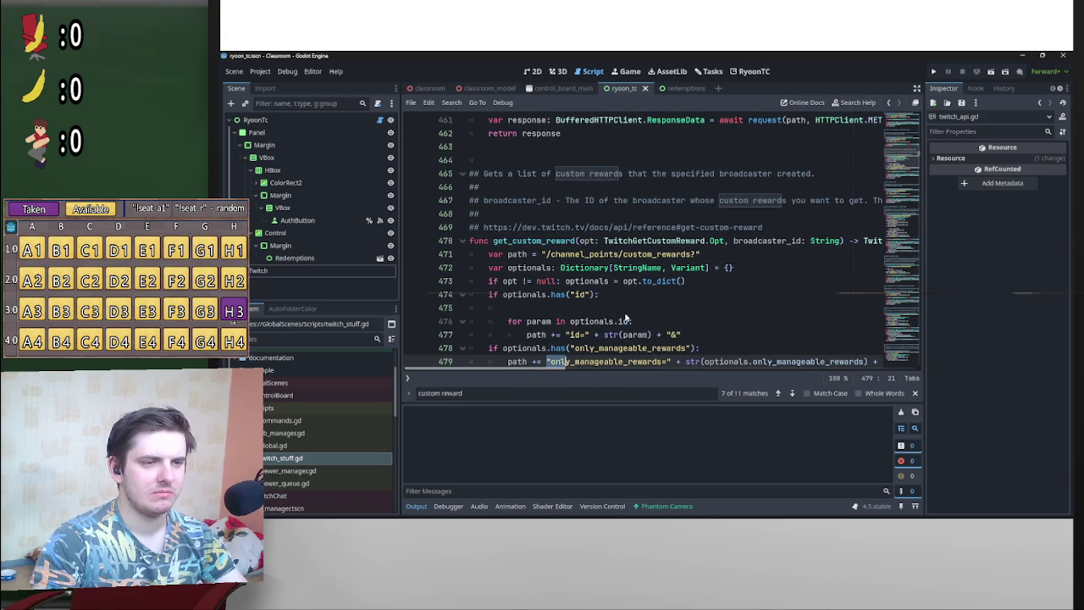
ctrl+click(618, 244)
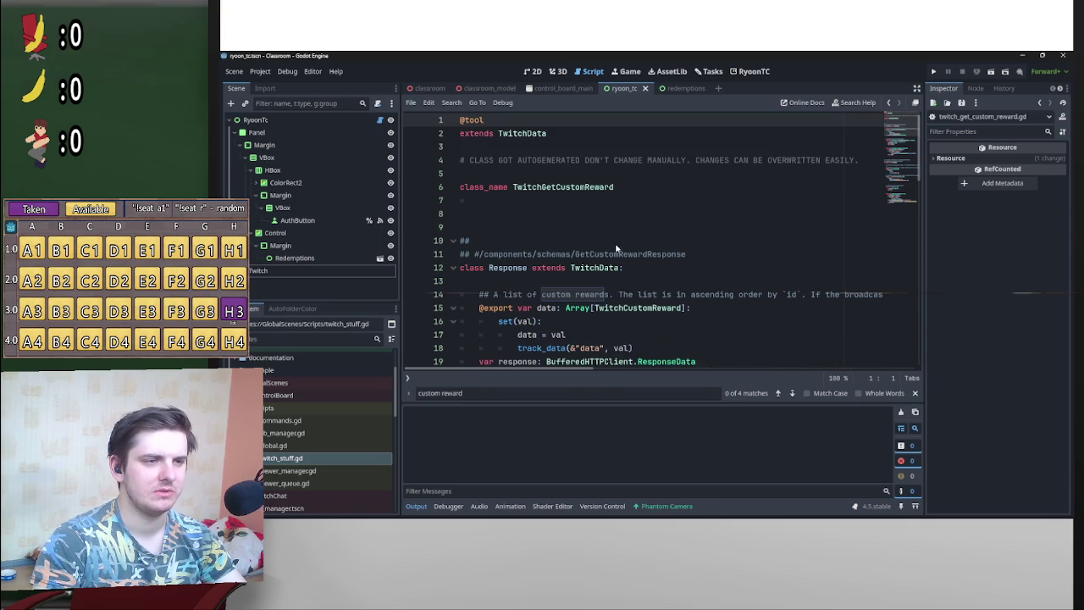
Scroll through twitch_get_custom_reward.gd to review the Opt parameters class
scroll(630, 293, down, 7)
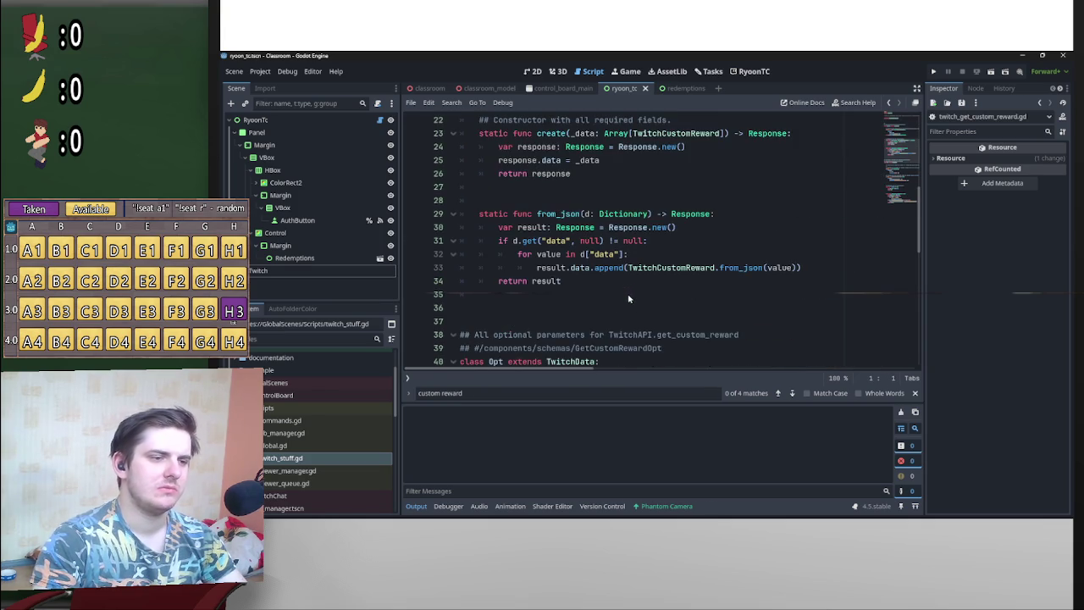
scroll(629, 298, down, 3)
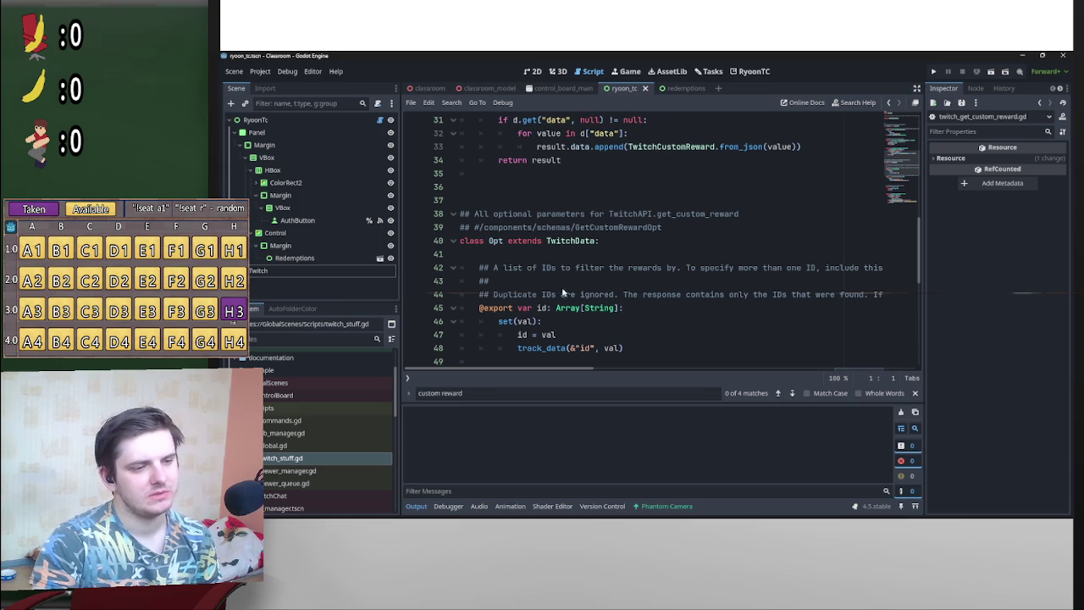
scroll(565, 286, down, 2)
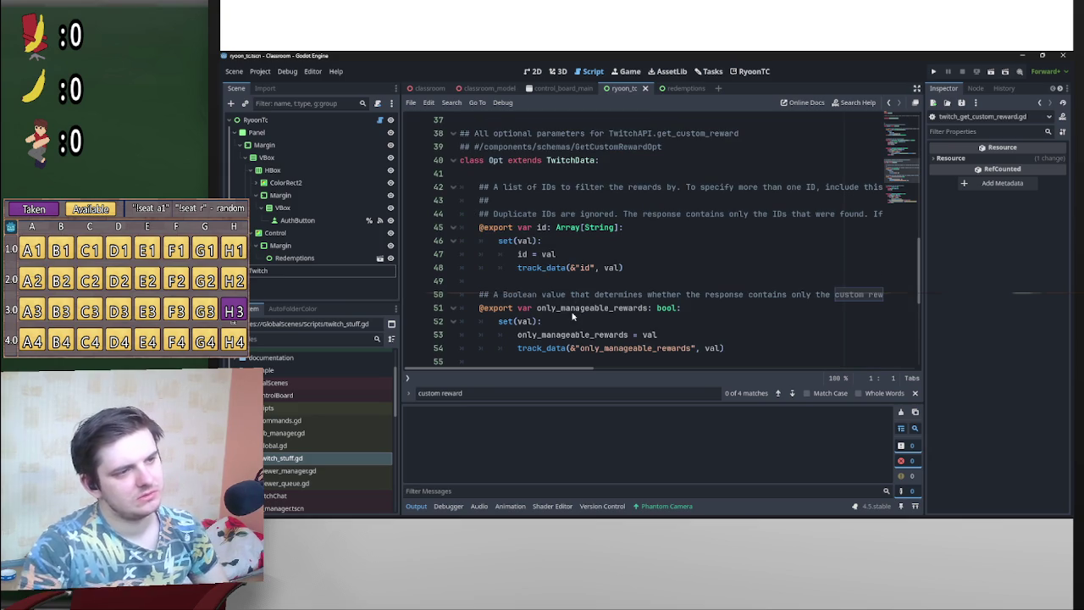
scroll(574, 315, down, 1)
scroll(628, 291, up, 3)
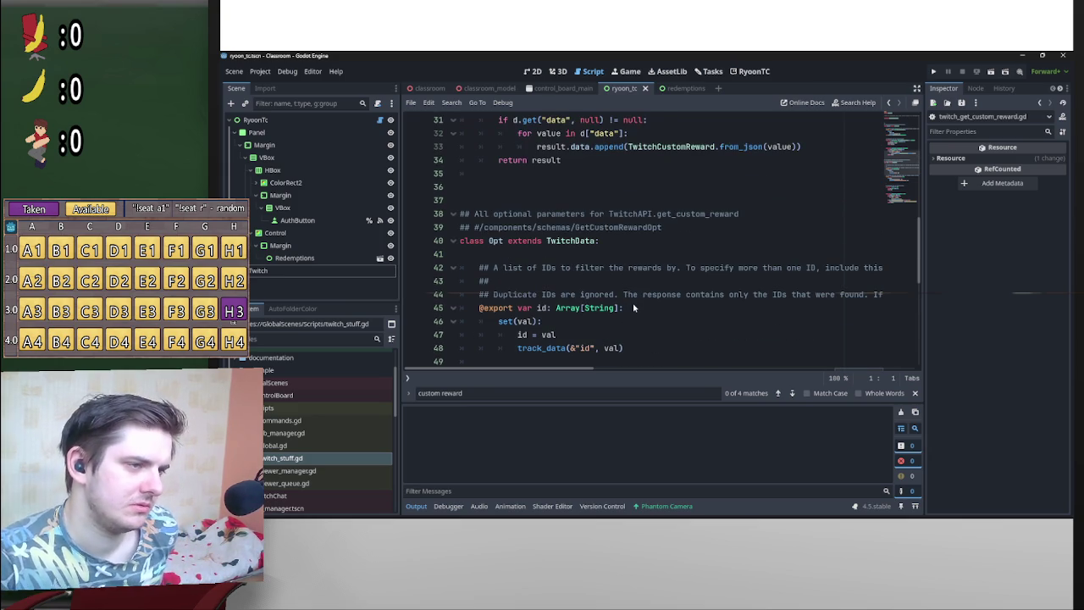
scroll(632, 304, down, 2)
scroll(630, 299, up, 1)
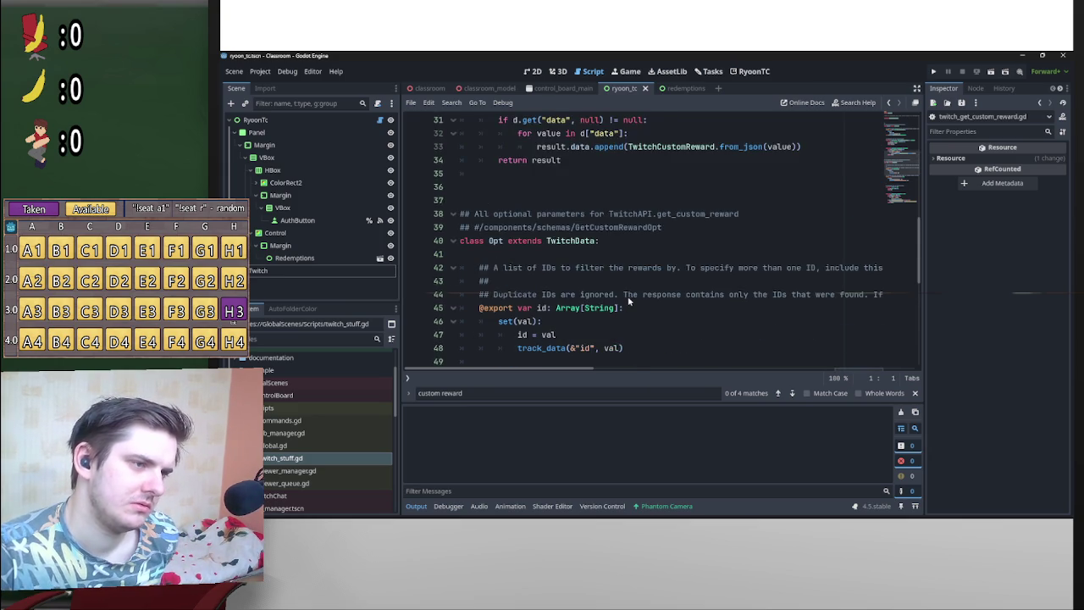
scroll(631, 299, down, 2)
scroll(667, 296, up, 1)
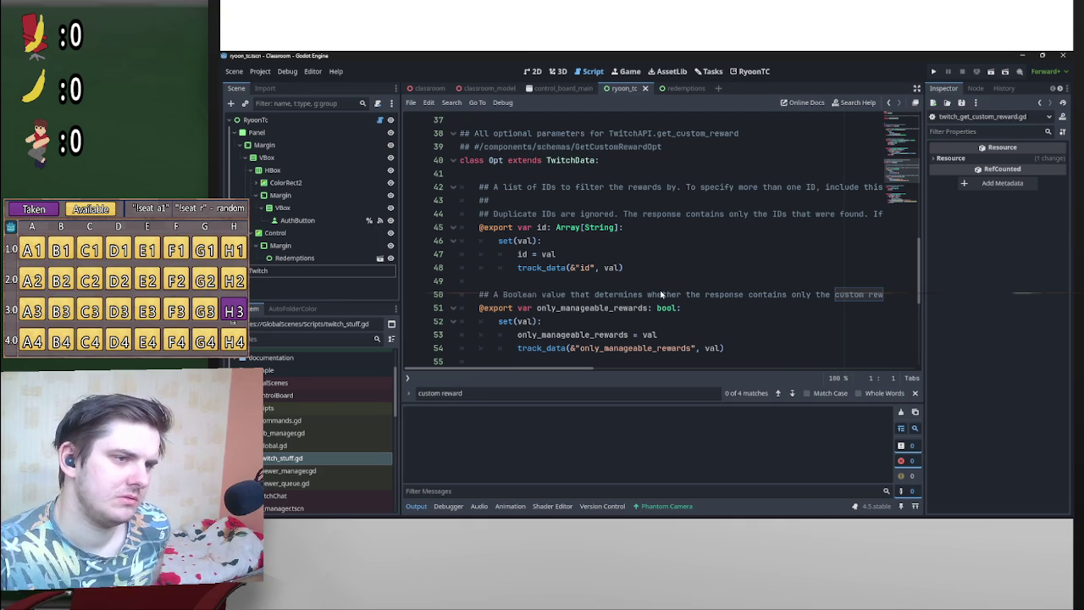
scroll(660, 293, down, 1)
scroll(660, 294, down, 2)
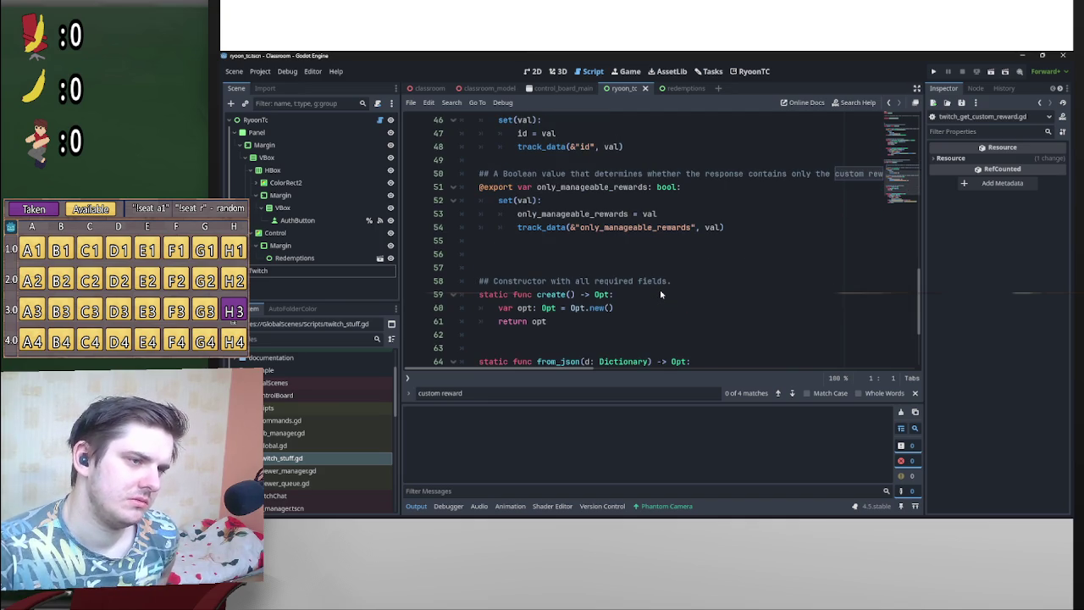
scroll(661, 294, up, 2)
scroll(661, 293, down, 4)
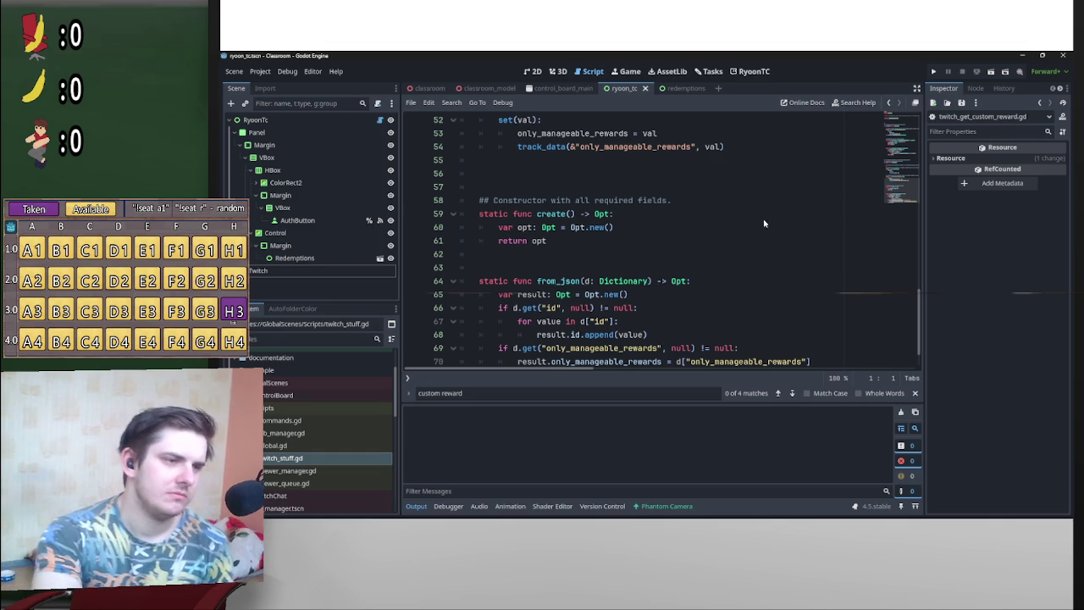
scroll(735, 207, up, 2)
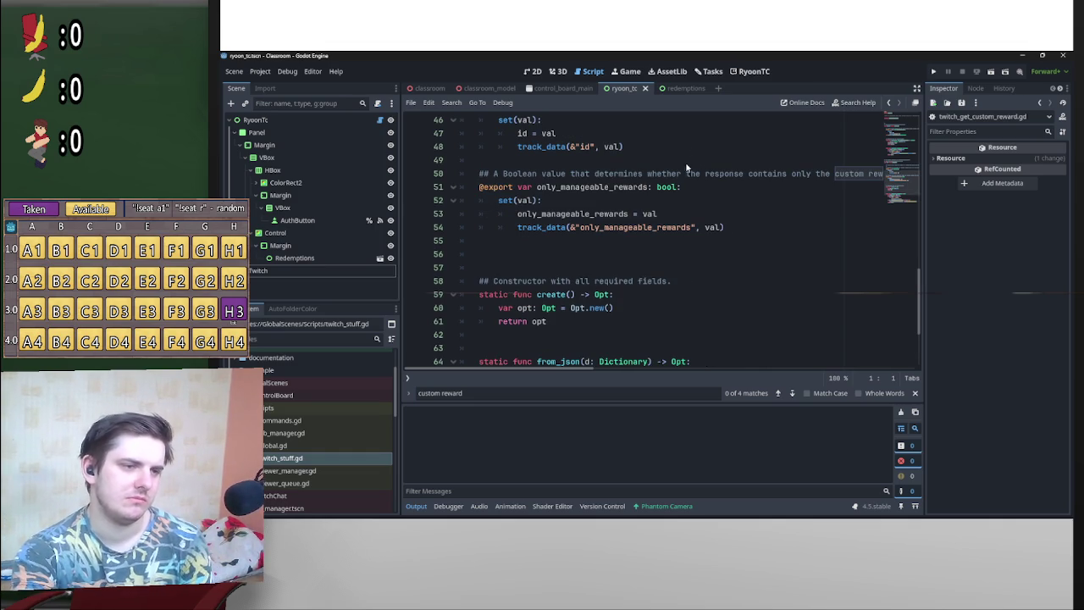
scroll(684, 169, down, 3)
scroll(636, 206, up, 8)
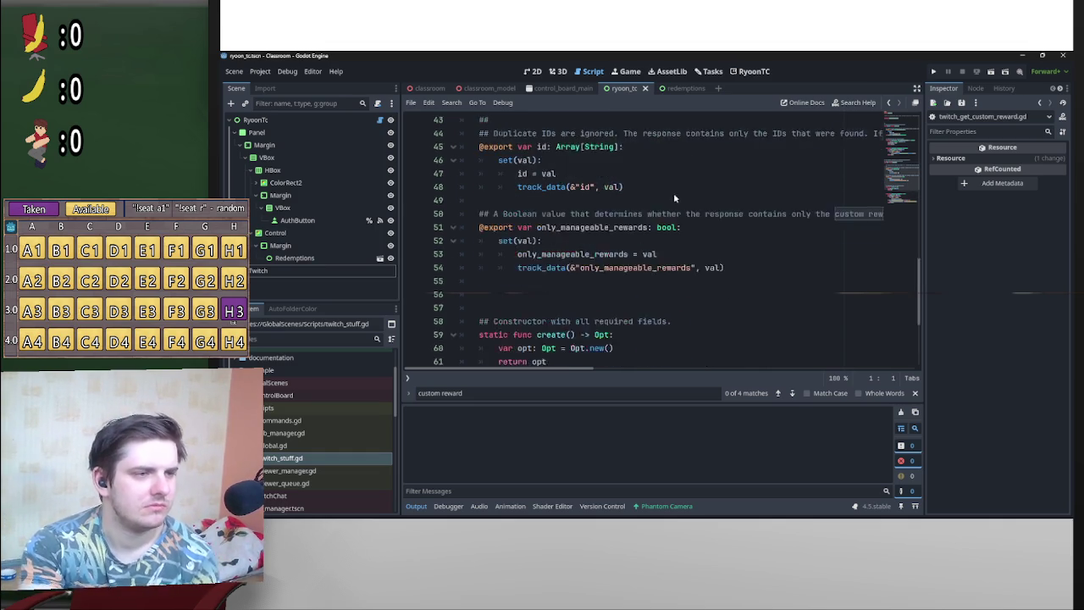
scroll(636, 206, down, 2)
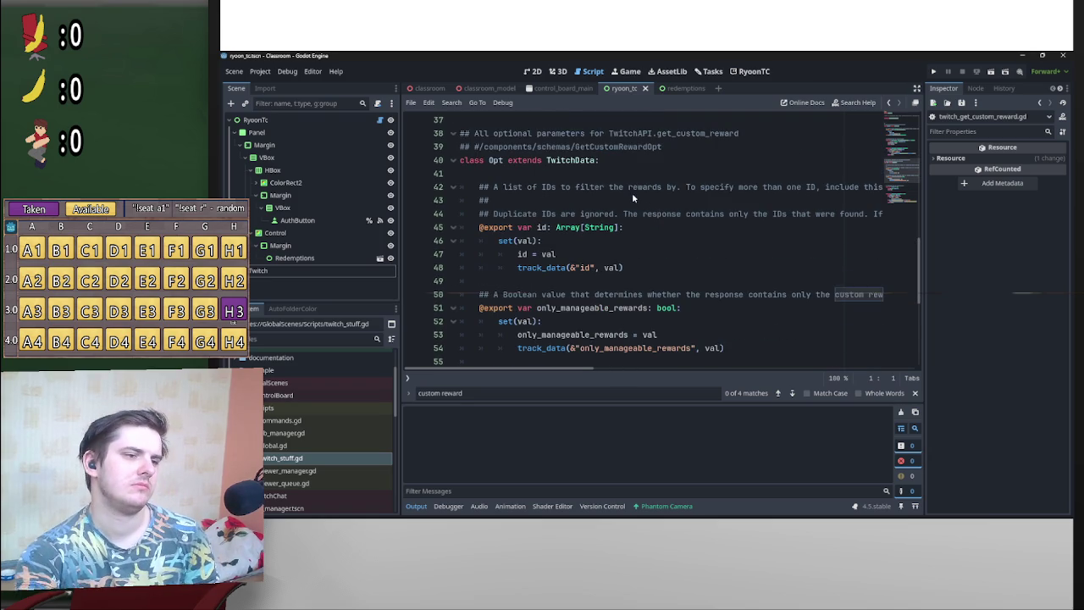
scroll(634, 193, down, 4)
scroll(658, 237, up, 1)
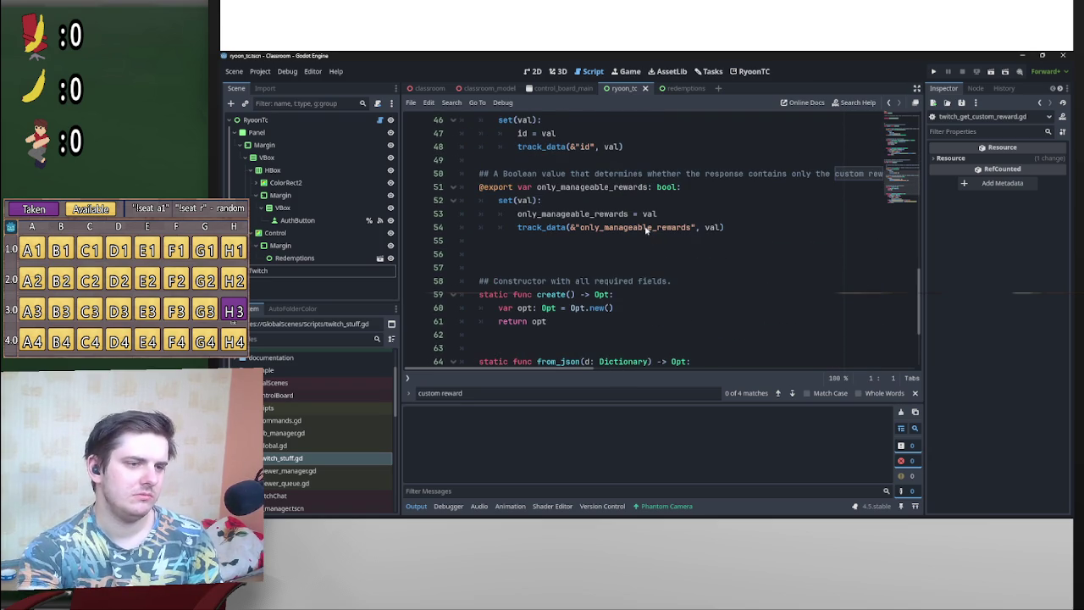
scroll(649, 229, up, 1)
scroll(642, 210, up, 2)
scroll(659, 203, down, 1)
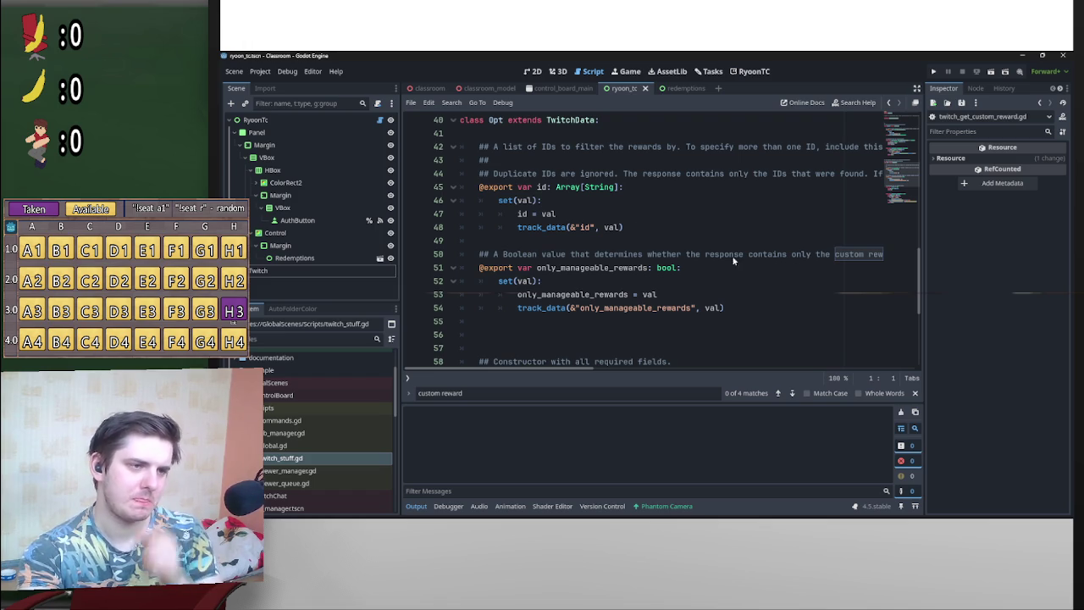
scroll(661, 263, up, 1)
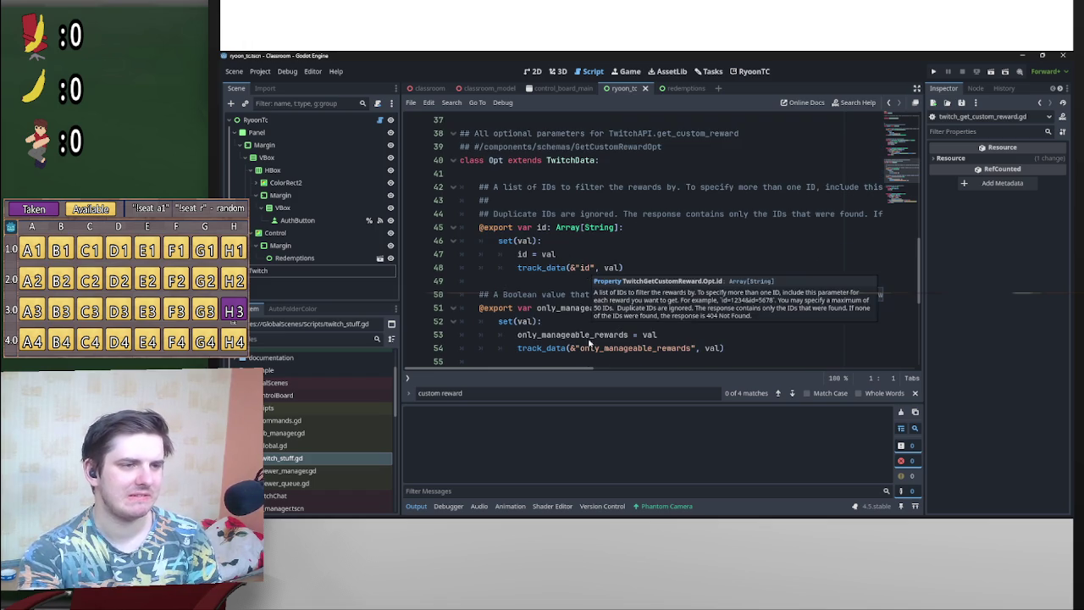
mouse_move(576, 368)
mouse_down()
mouse_move(778, 373)
mouse_move(652, 374)
mouse_move(807, 388)
mouse_up()
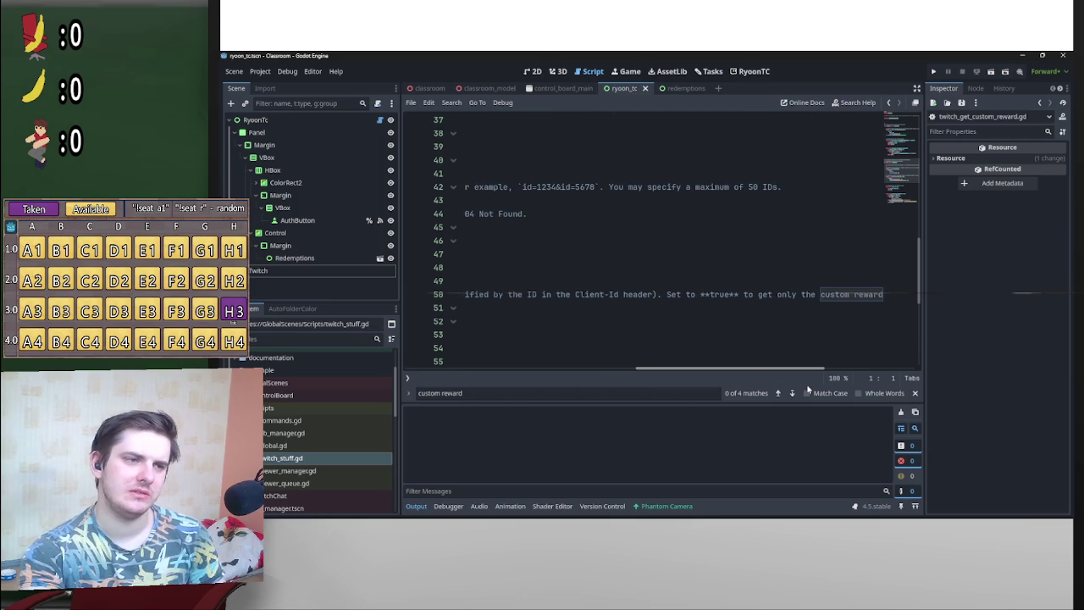
drag(804, 389, 494, 377)
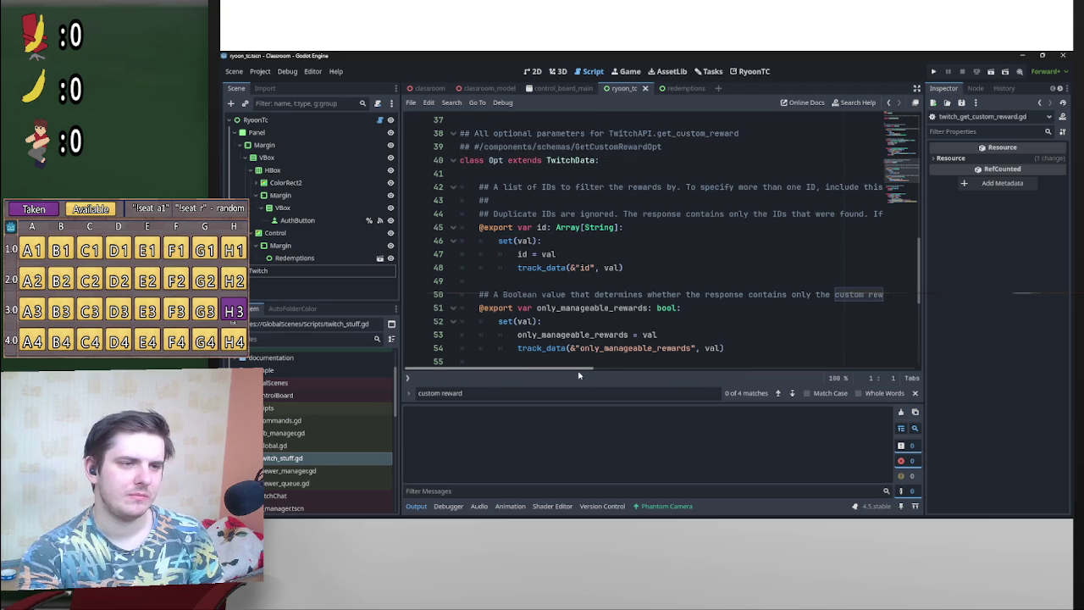
scroll(562, 307, up, 4)
scroll(562, 307, up, 8)
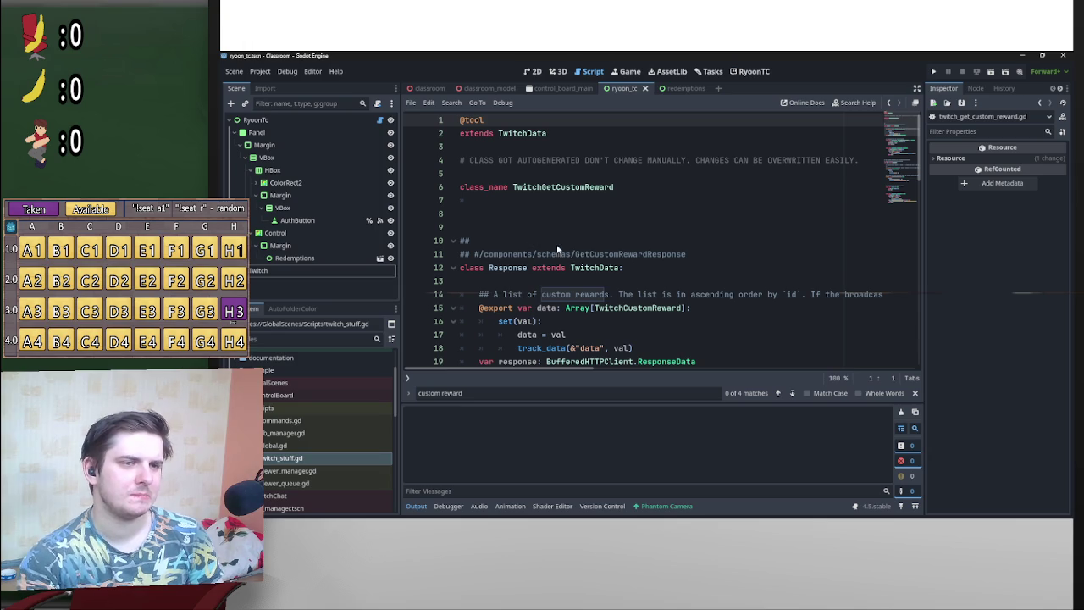
Open the Opt class from get_custom_reward's signature, then navigate back to _init_redemptions
key(alt+Left)
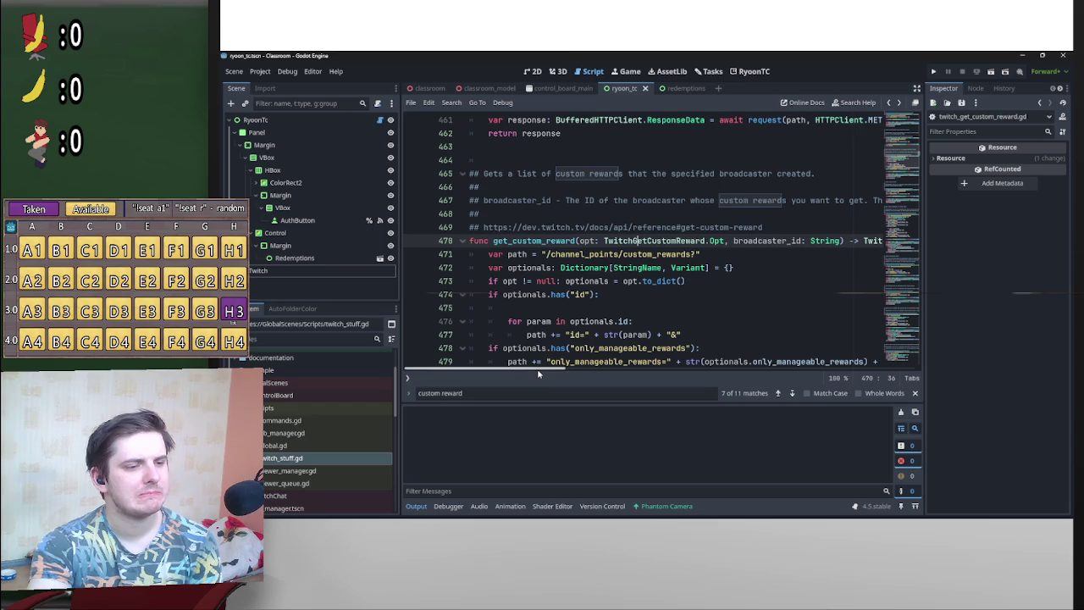
mouse_move(547, 370)
mouse_down()
mouse_move(569, 370)
mouse_move(526, 367)
mouse_up()
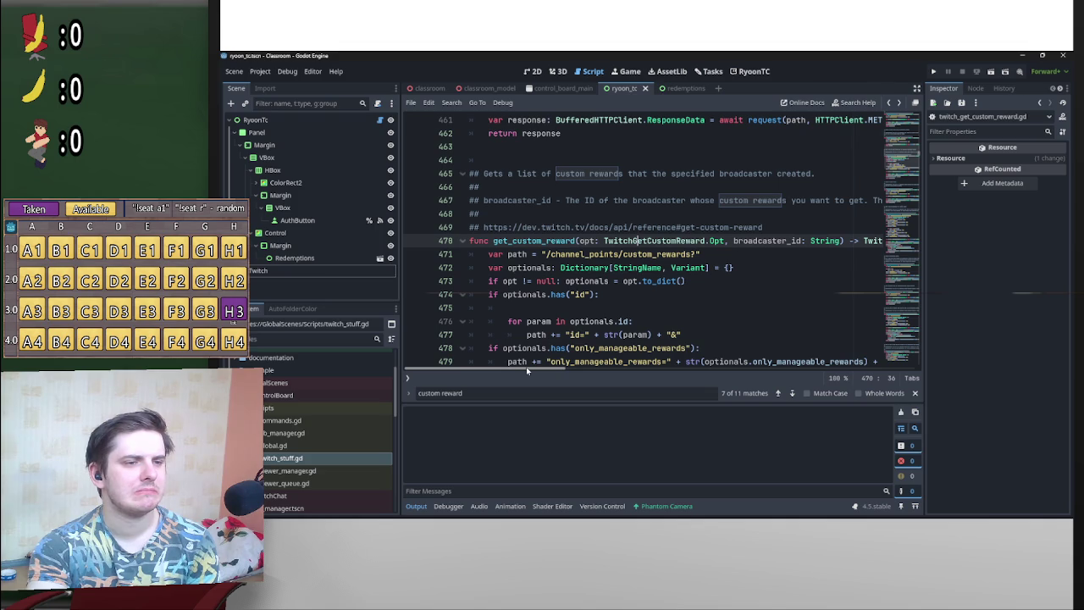
click(721, 241)
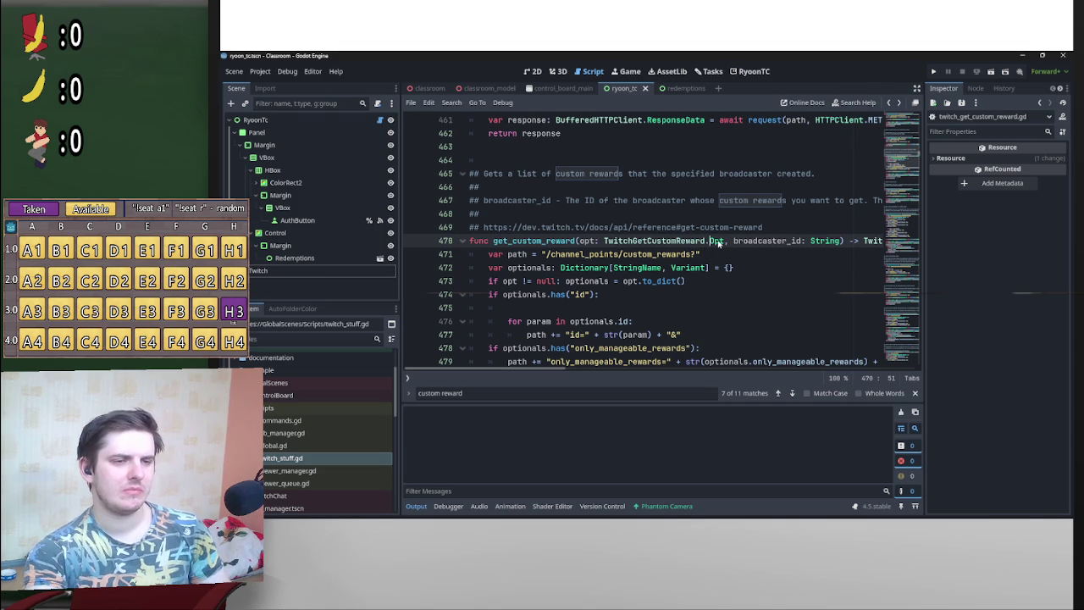
ctrl+click(718, 241)
key(alt+Left)
ctrl+click(718, 241)
scroll(766, 356, up, 6)
scroll(768, 348, down, 5)
scroll(769, 349, down, 5)
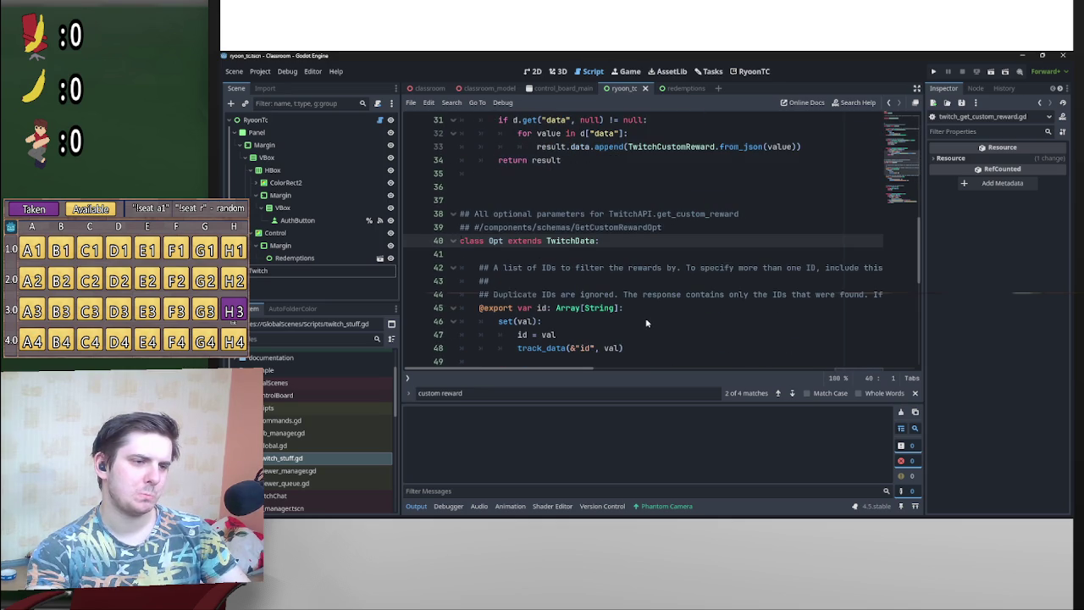
scroll(646, 323, down, 2)
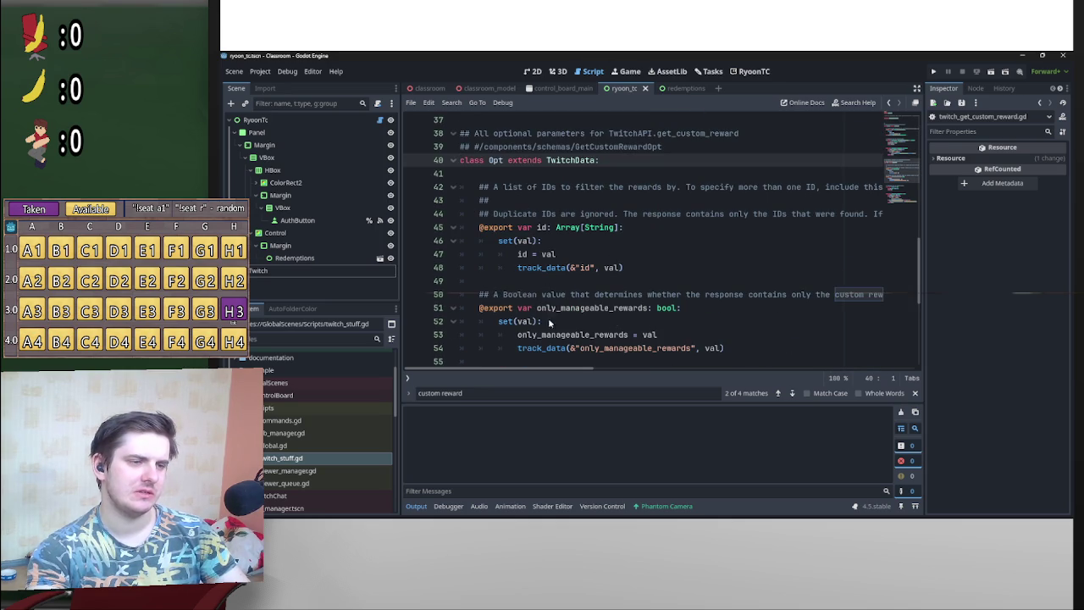
key(alt+Left)
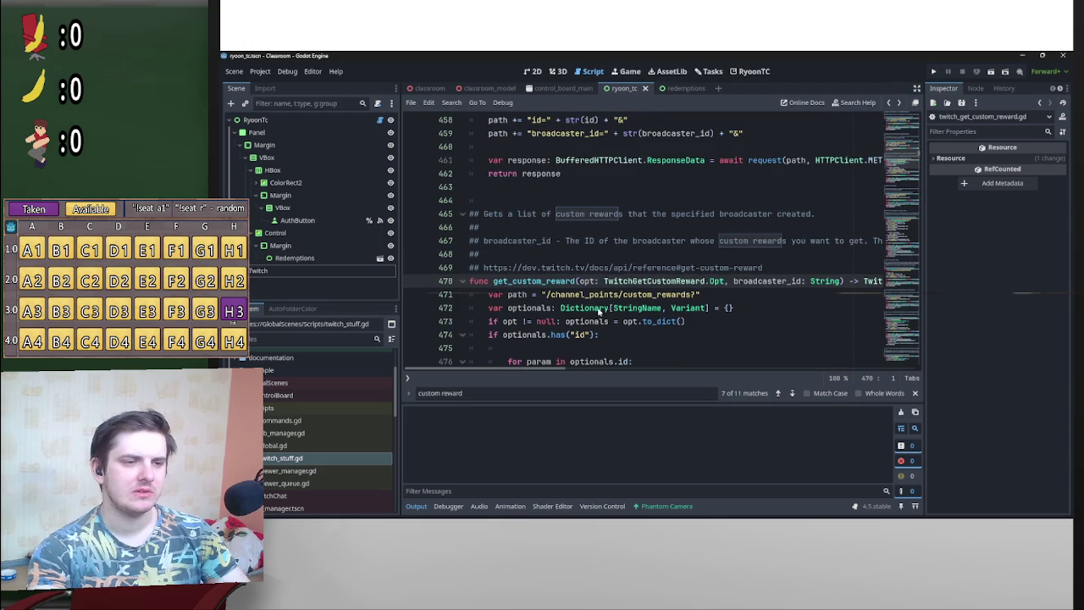
key(alt+Left)
key(alt+Left)
key(alt+Left)
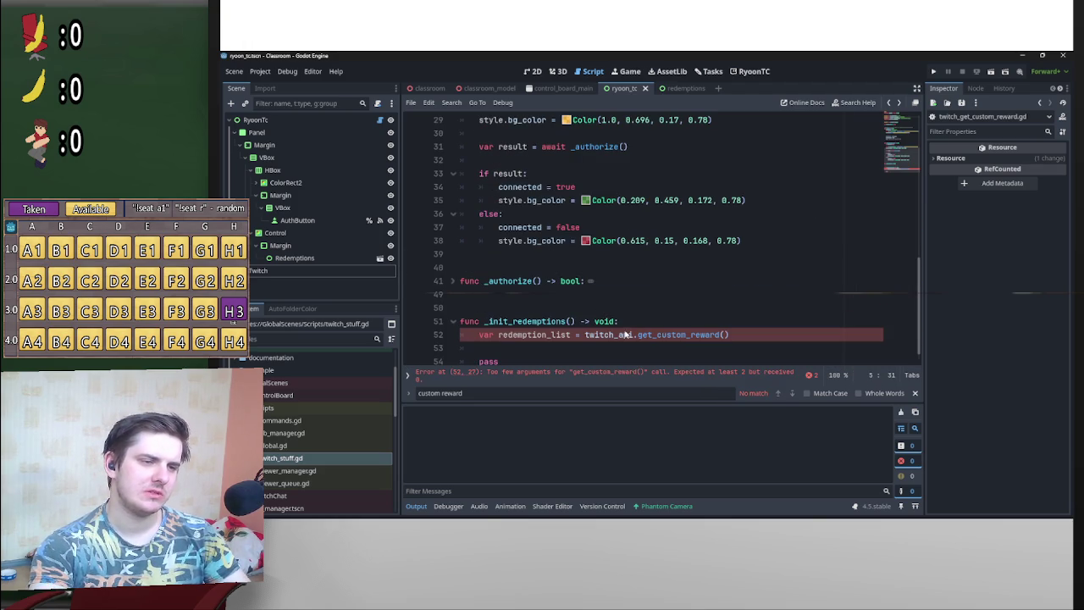
Check get_custom_reward's definition, which takes a TwitchGetCustomReward.Opt as its first parameter
scroll(619, 326, down, 1)
click(727, 321)
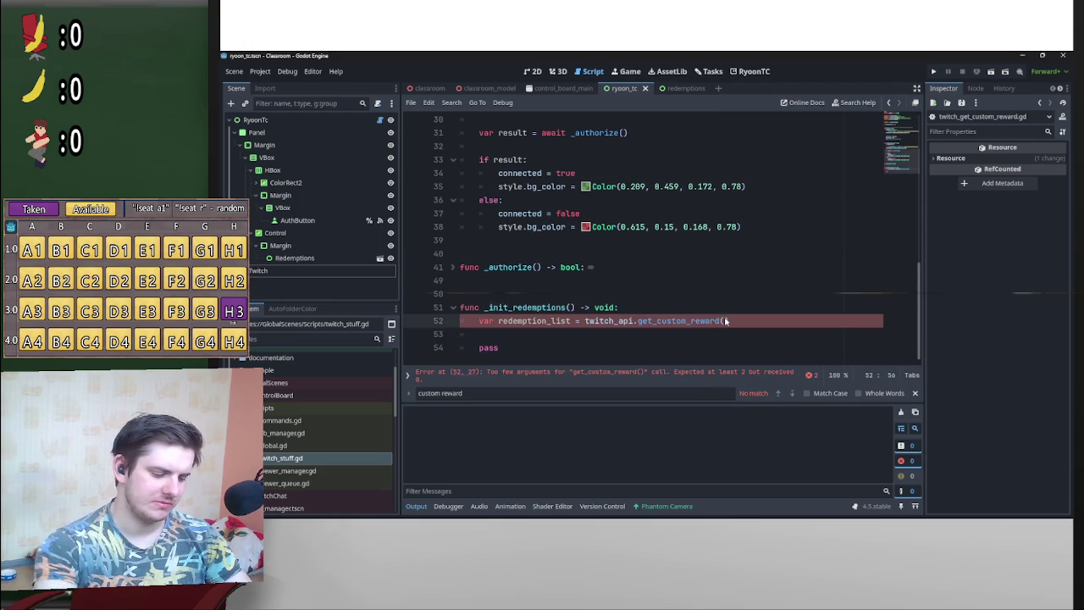
text(T)
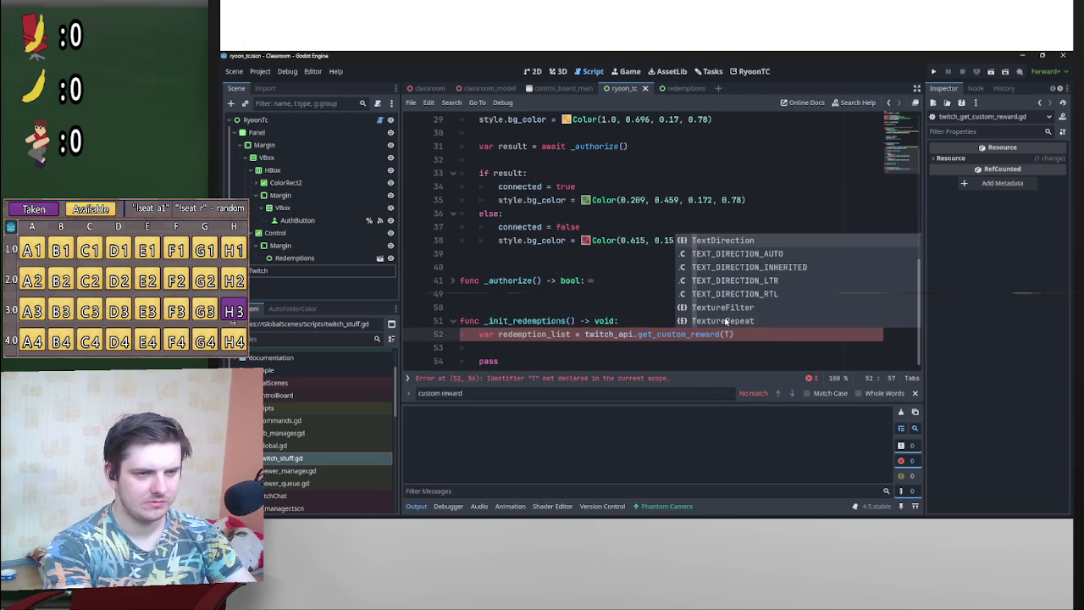
key(BackSpace)
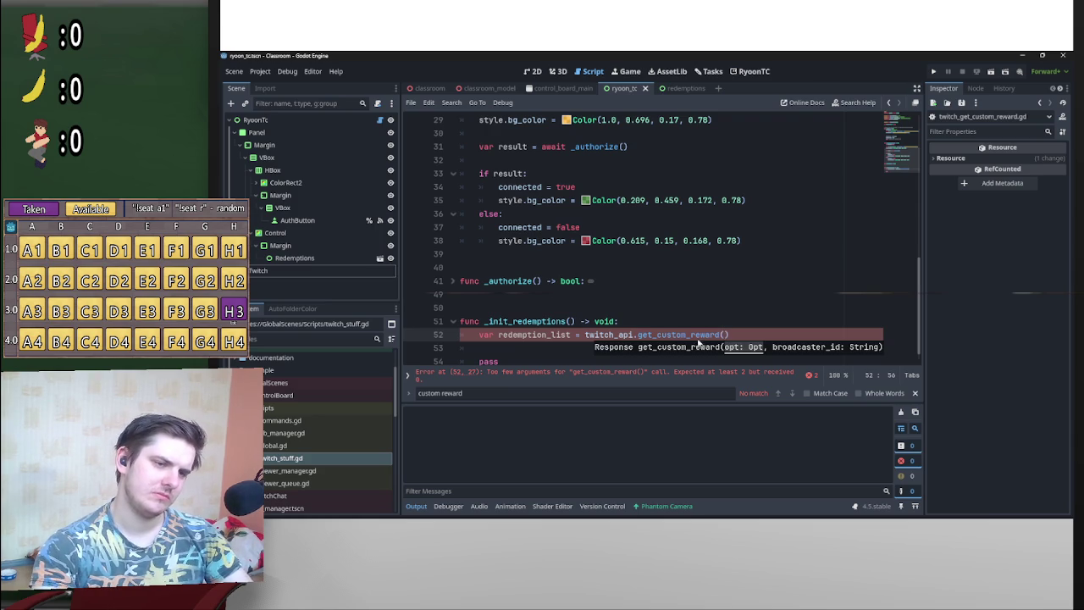
ctrl+click(713, 334)
drag(724, 240, 603, 242)
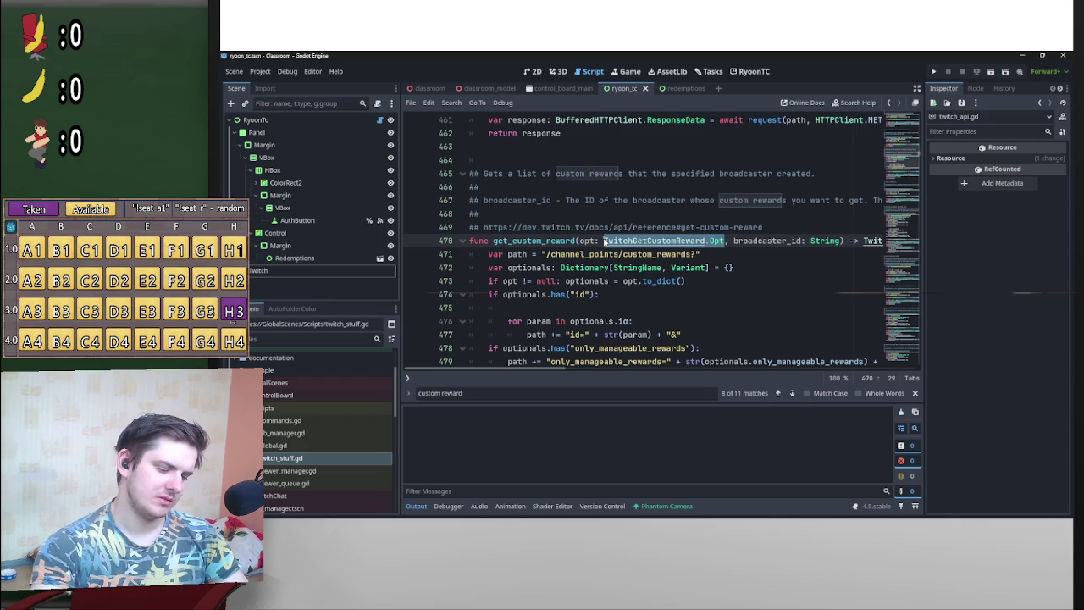
click(602, 241)
scroll(620, 250, down, 4)
scroll(690, 288, up, 4)
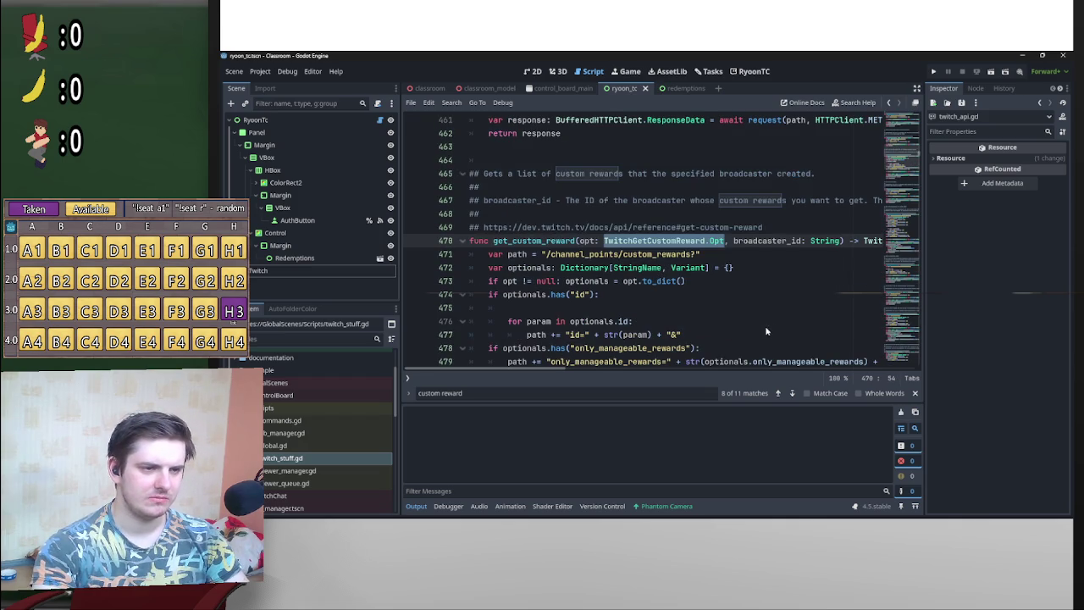
scroll(739, 319, down, 4)
Pass TwitchGetCustomReward.Opt.new() as the call's first argument and bring up the RyoonTC screen
key(alt+Left)
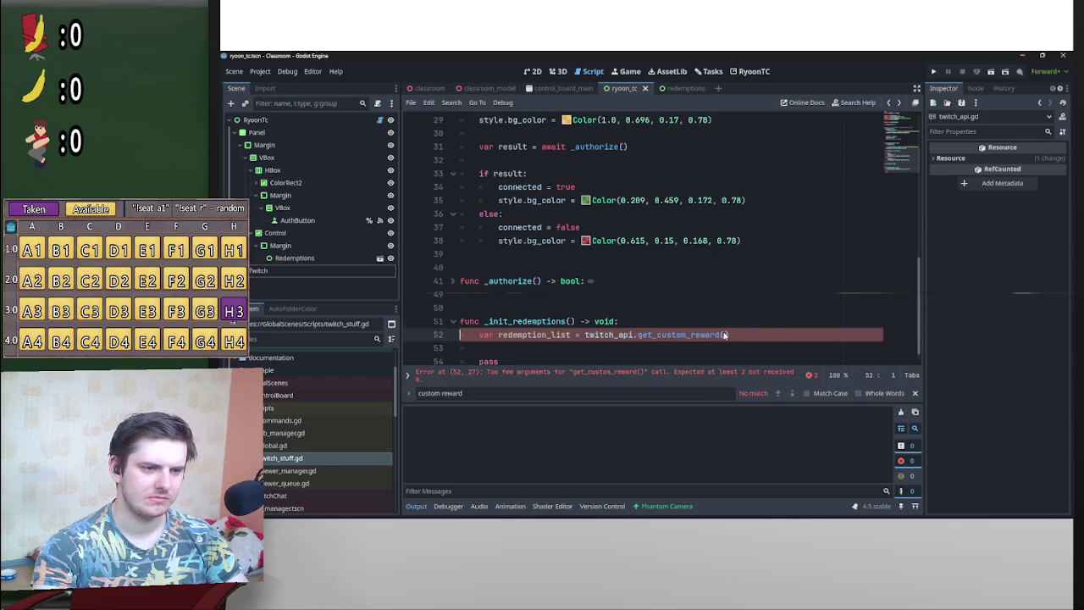
text(.new)
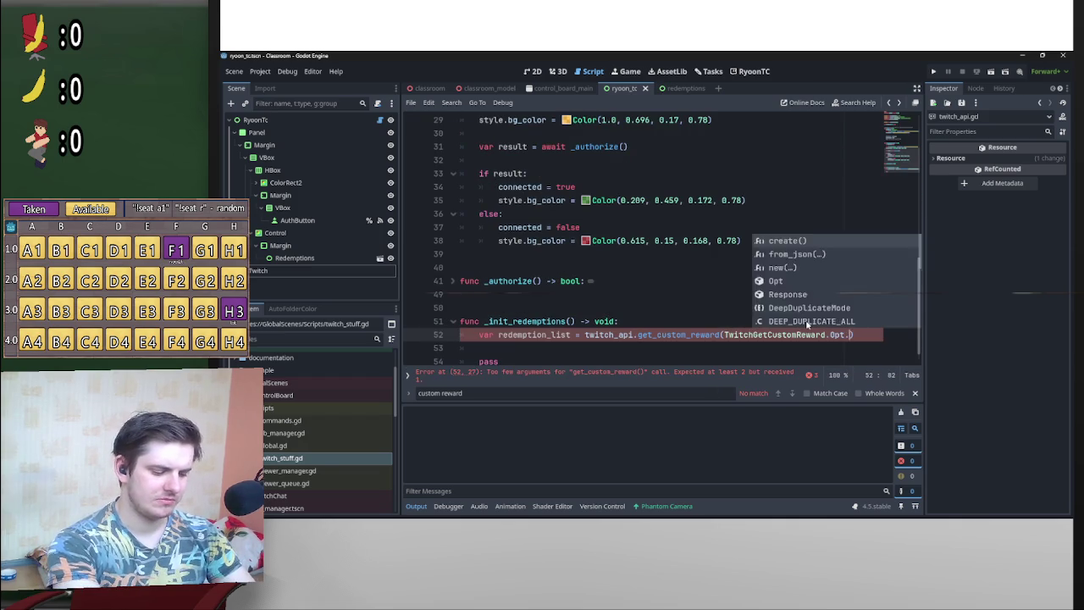
text(())
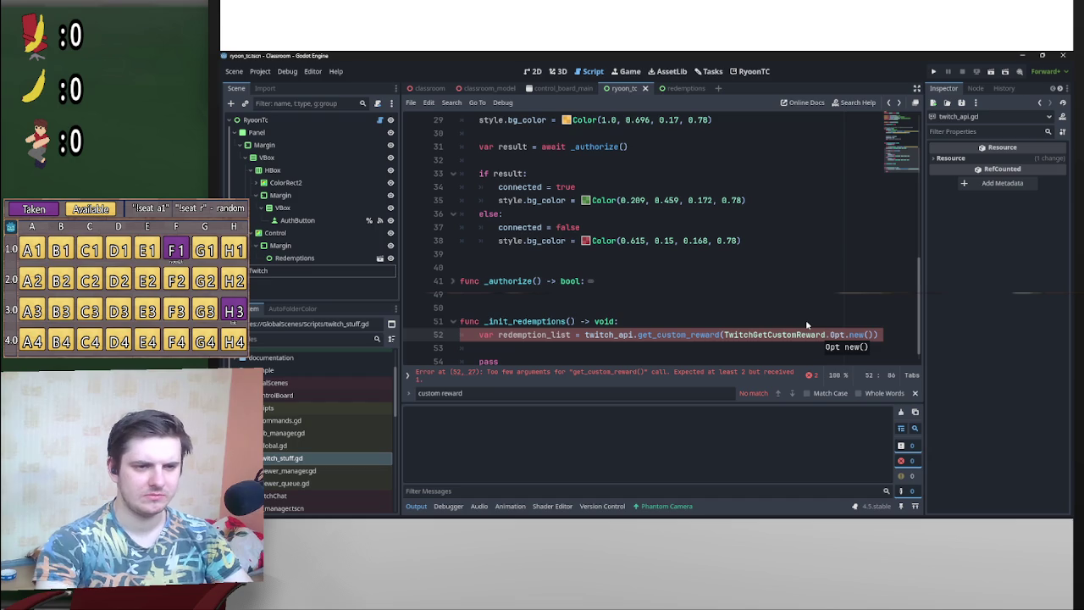
key(ctrl+s)
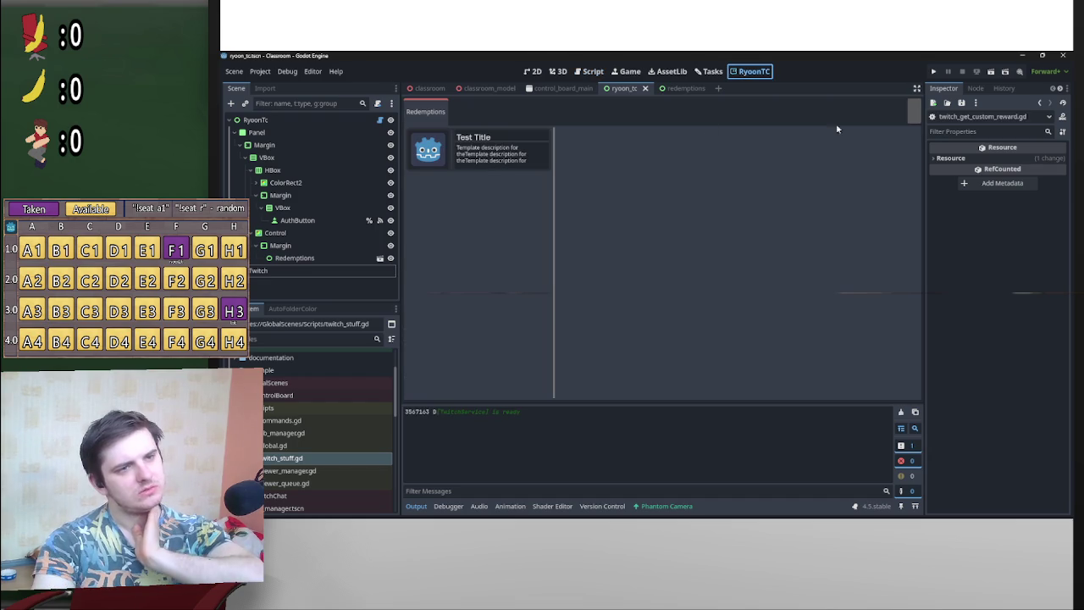
Authorise the Twitch connection in RyoonTC so the Output prints an empty reward list []
click(913, 114)
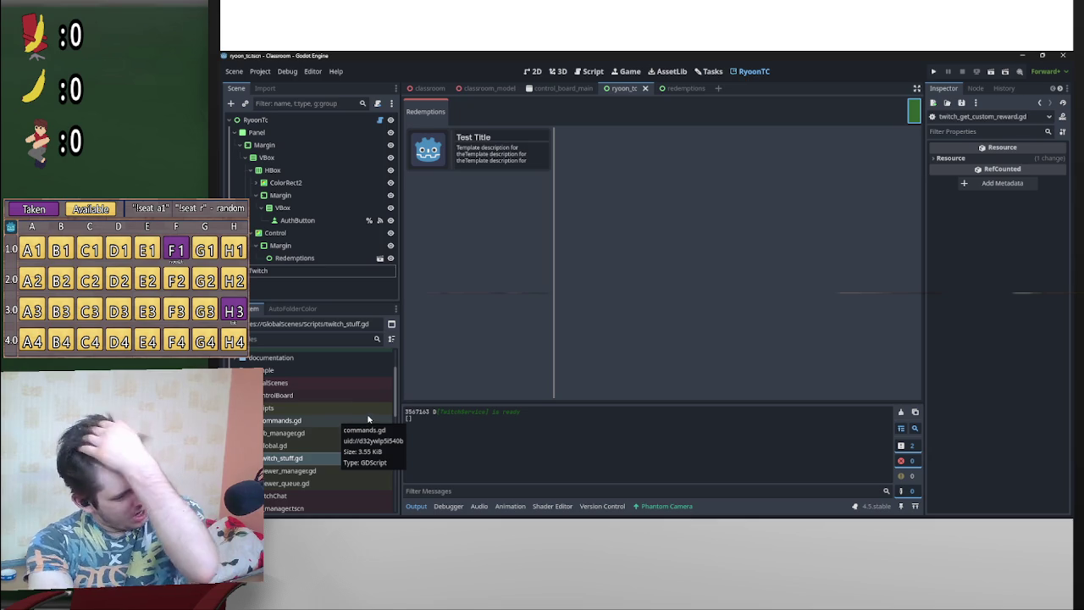
scroll(360, 421, up, 3)
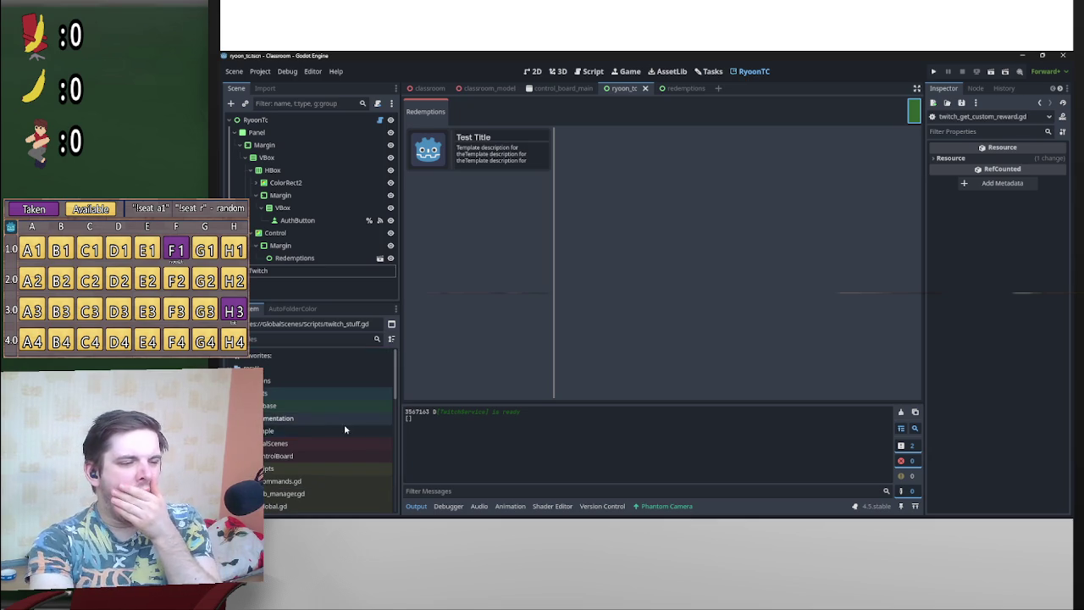
scroll(347, 428, down, 2)
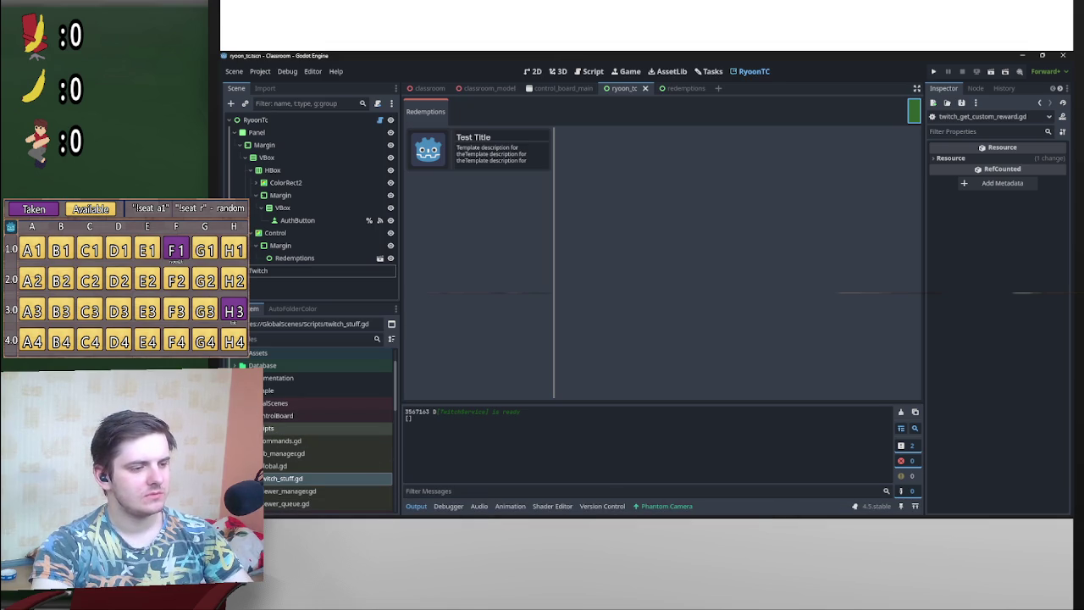
Locate and select twitch_stuff.tscn in the FileSystem dock
scroll(307, 447, down, 1)
scroll(310, 474, down, 1)
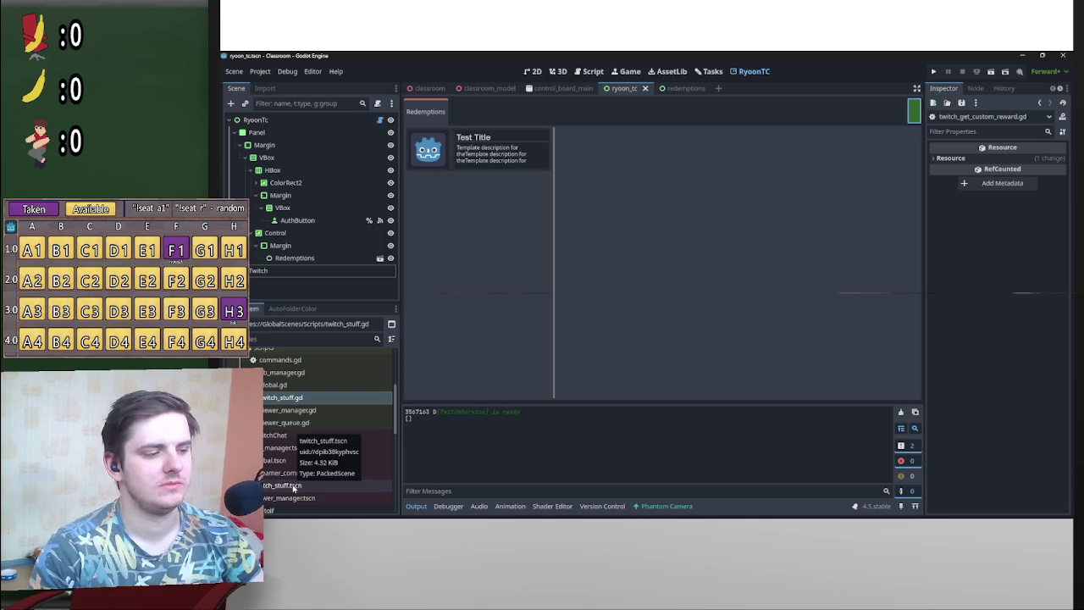
click(293, 486)
Open twitch_stuff.tscn, review twitch_stuff.gd's setup and event subscription code, then return to ryoon_tc.gd
double_click(293, 486)
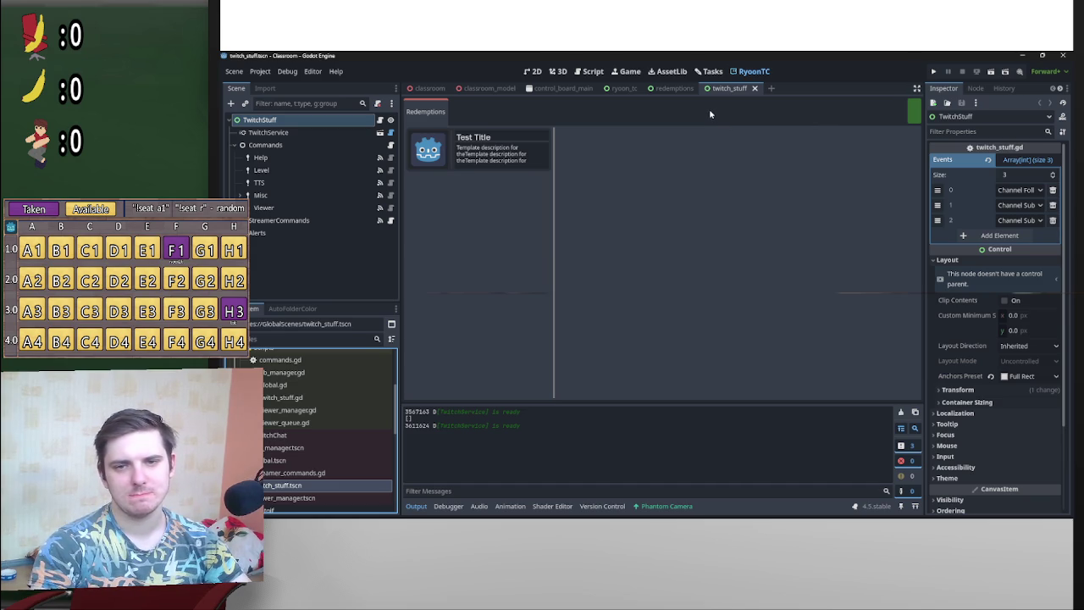
click(598, 74)
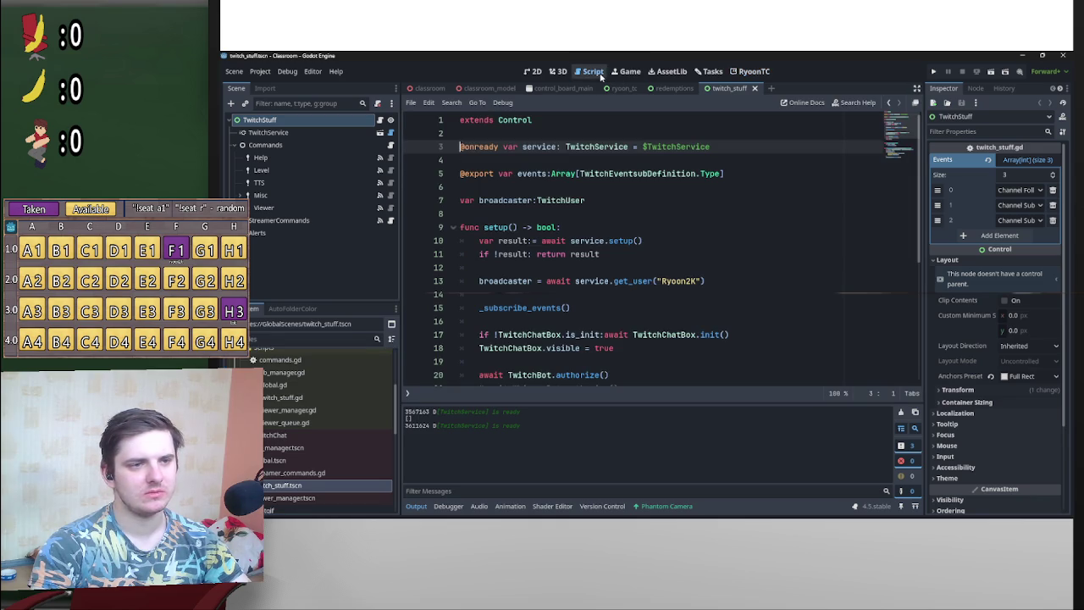
scroll(674, 214, down, 3)
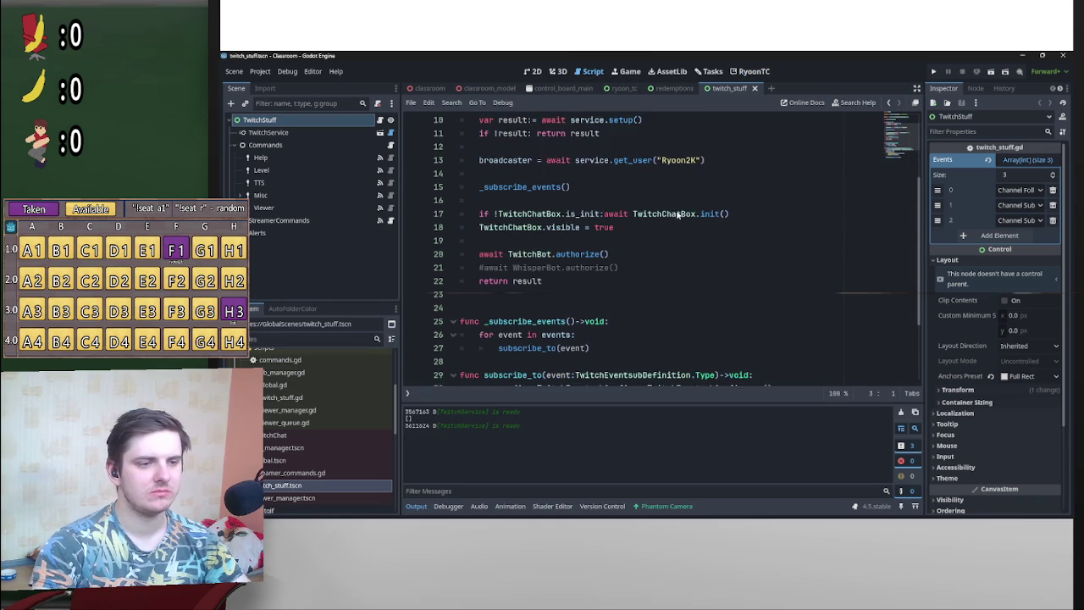
scroll(677, 215, down, 3)
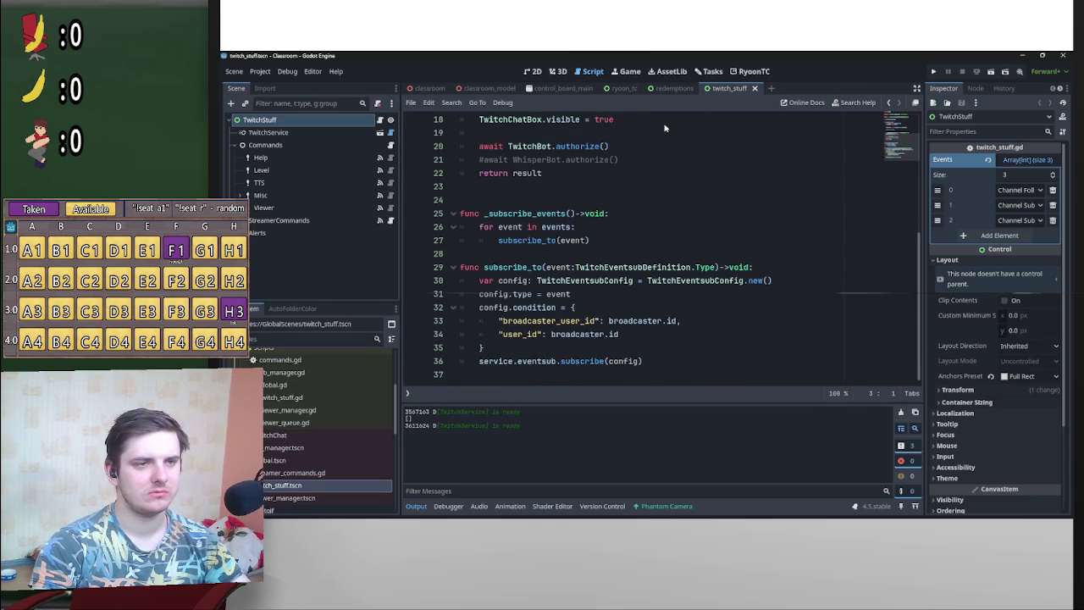
click(623, 88)
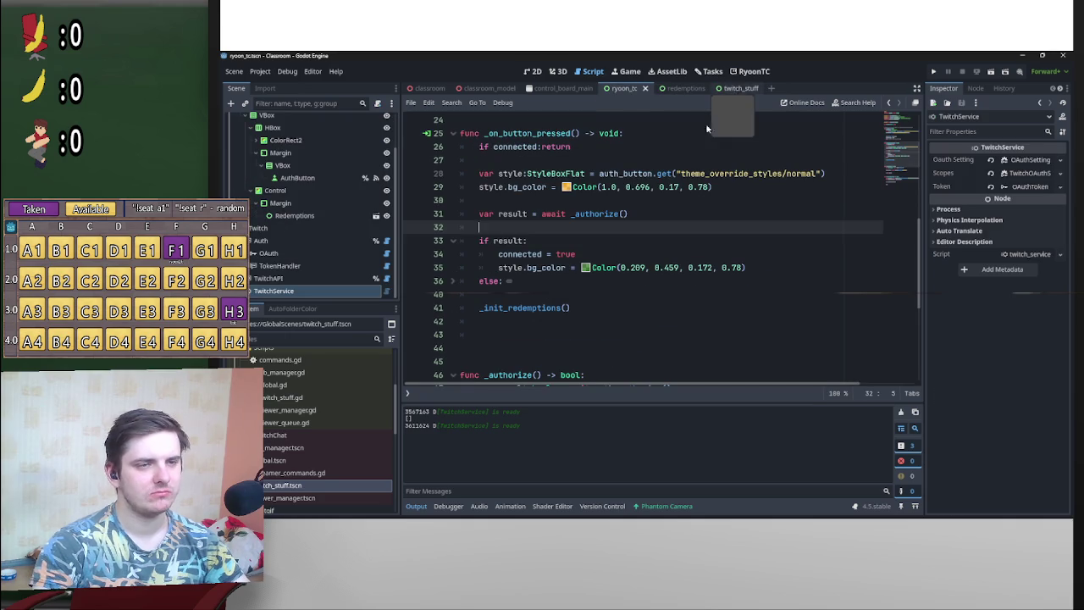
Inspect TwitchGetCustomReward.Opt's only_manageable_rewards export, create() constructor and from_json function
scroll(605, 269, down, 6)
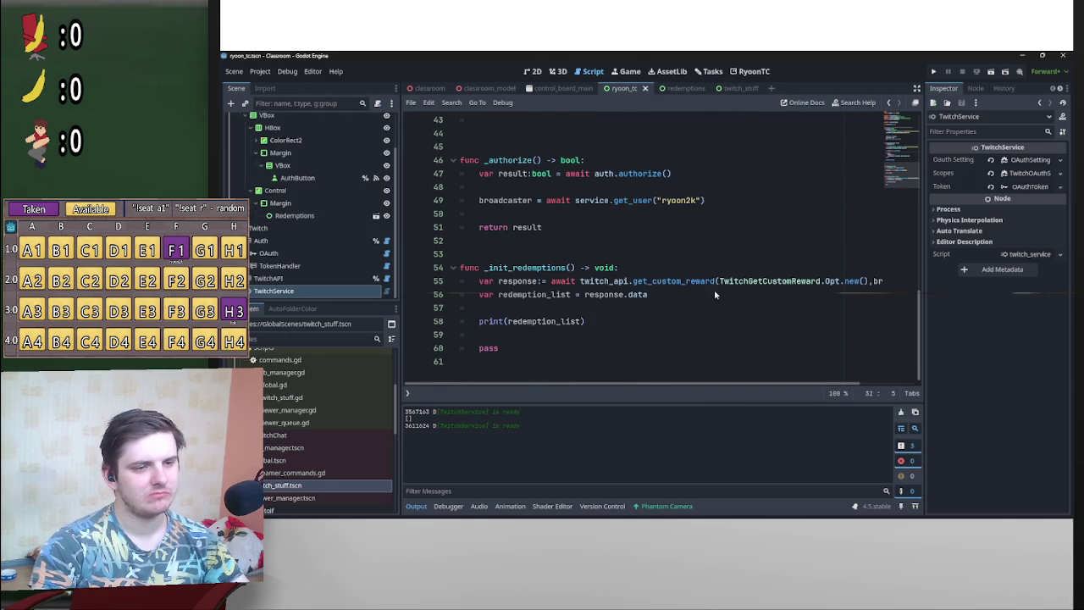
ctrl+click(832, 282)
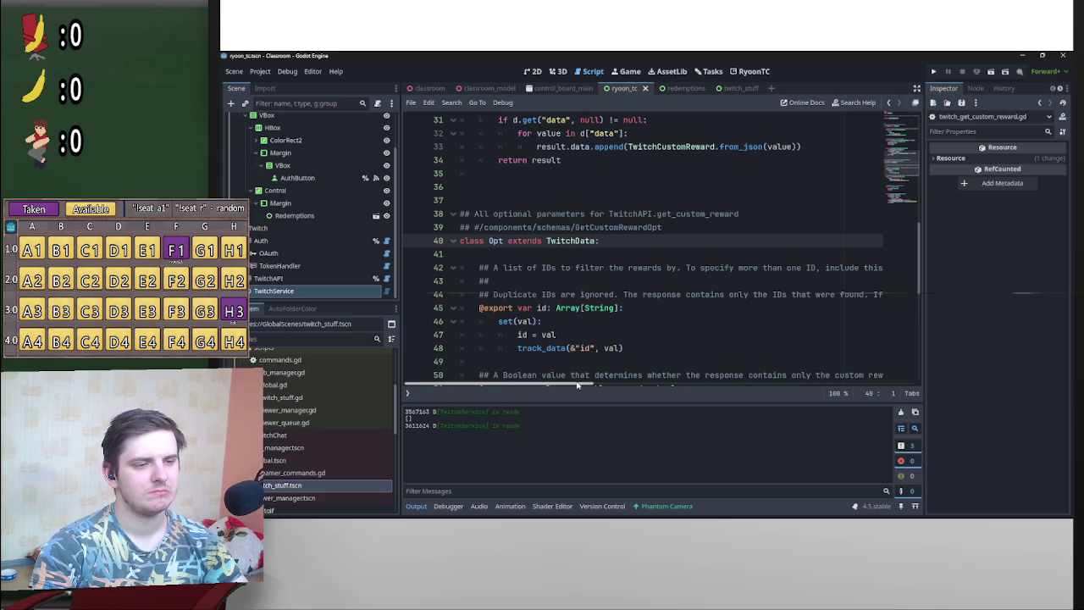
scroll(560, 360, down, 1)
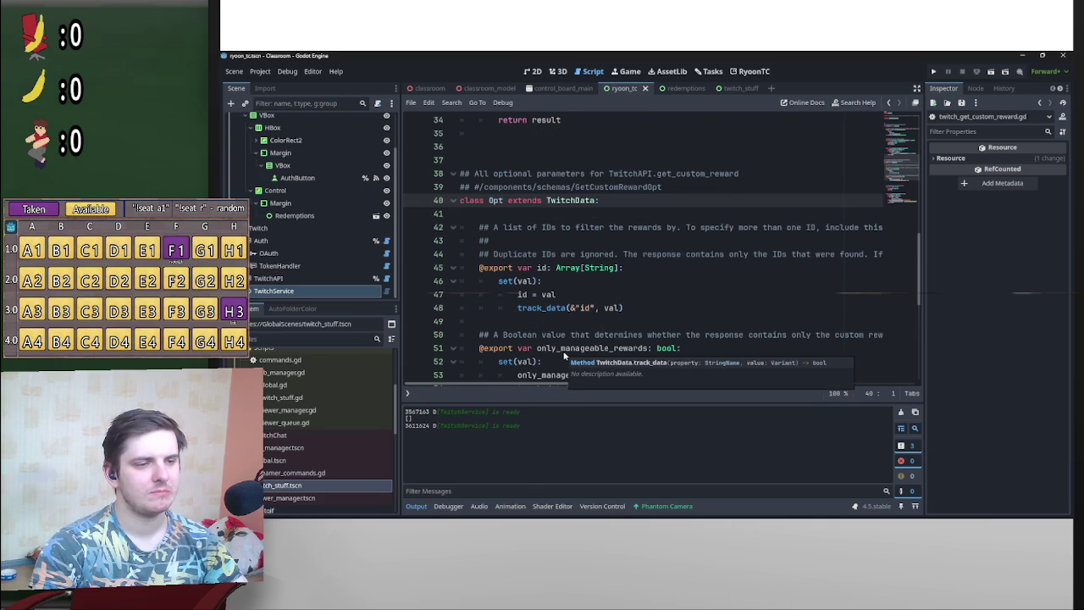
scroll(567, 372, down, 1)
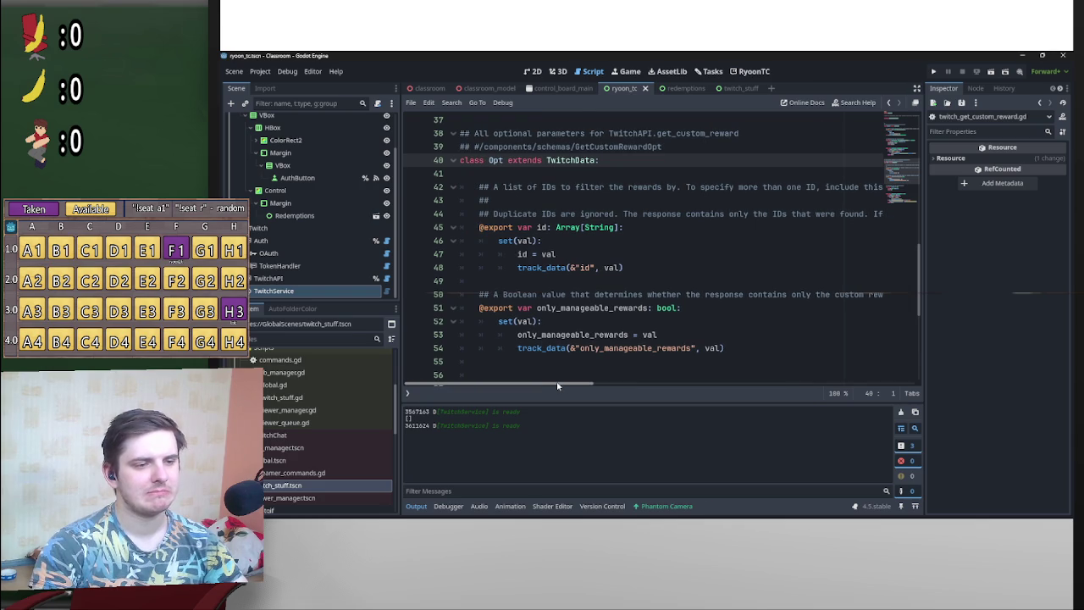
mouse_move(558, 385)
mouse_down()
mouse_move(914, 357)
mouse_move(881, 366)
mouse_up()
drag(699, 382, 551, 382)
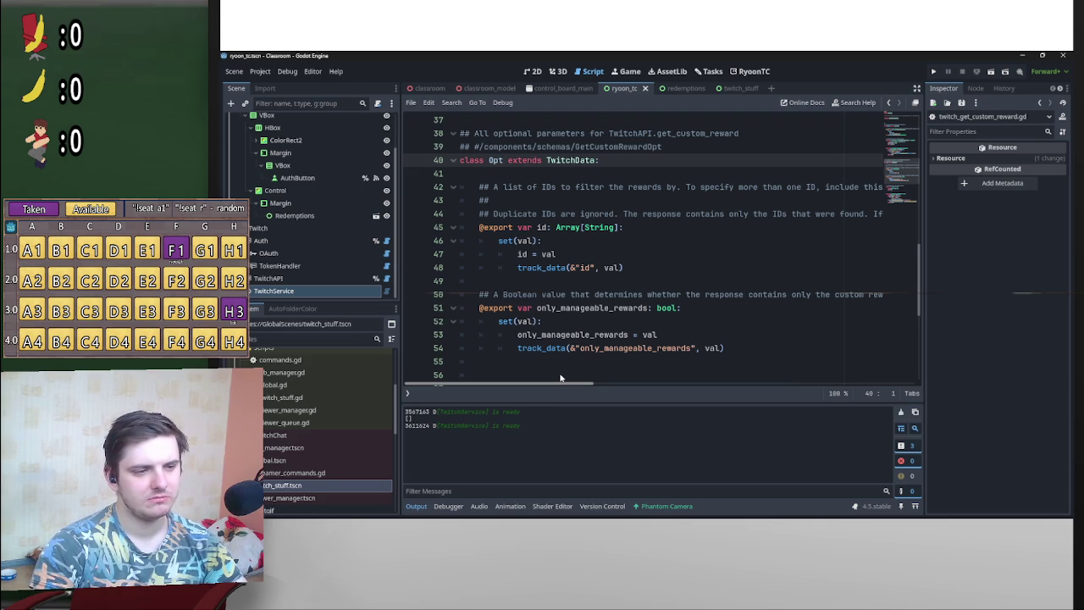
scroll(559, 368, down, 2)
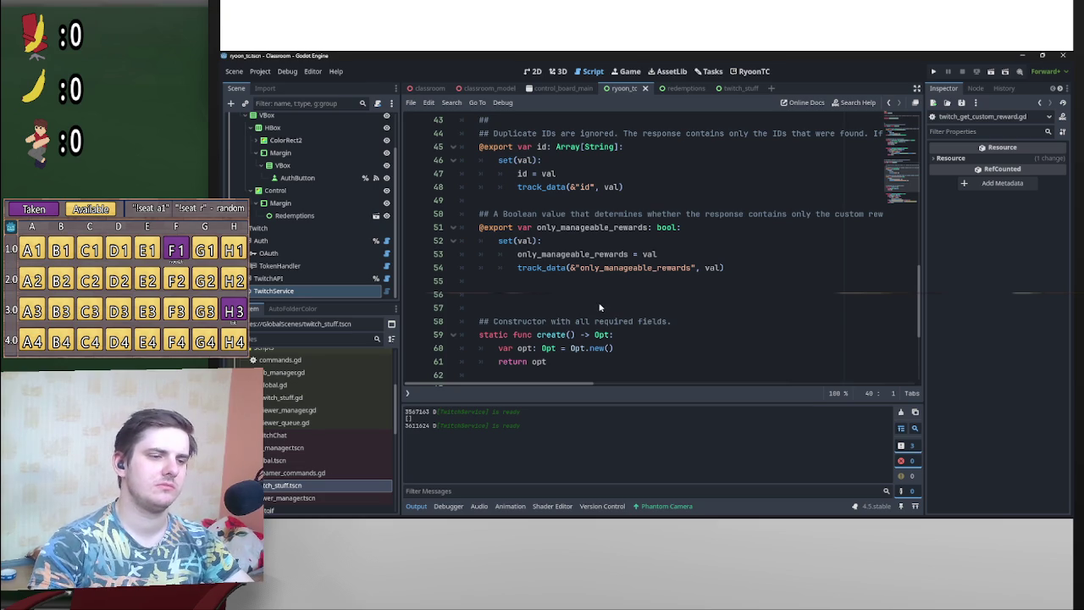
scroll(587, 285, down, 2)
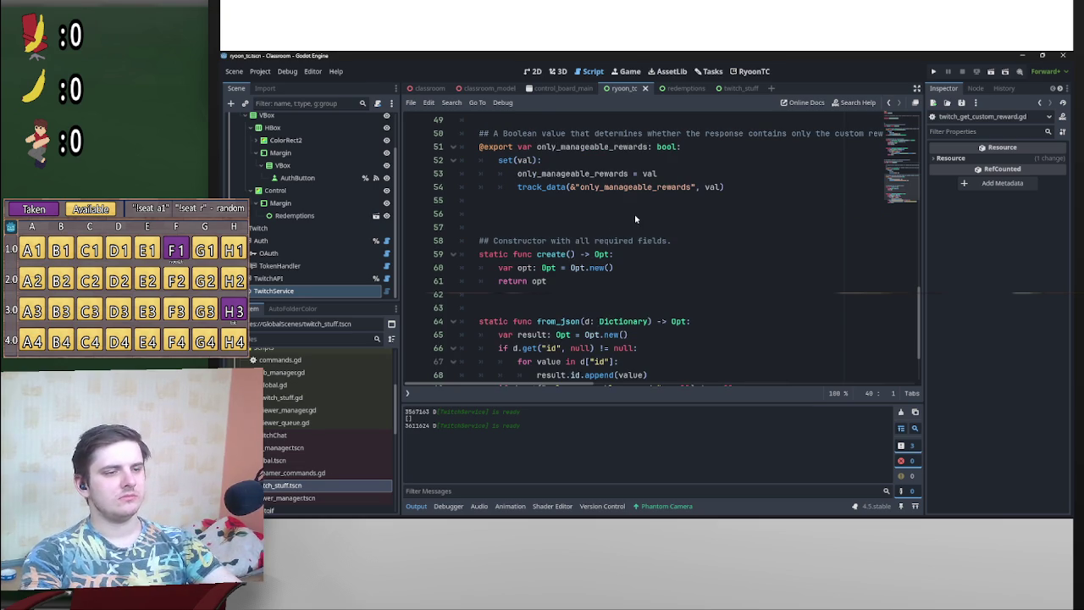